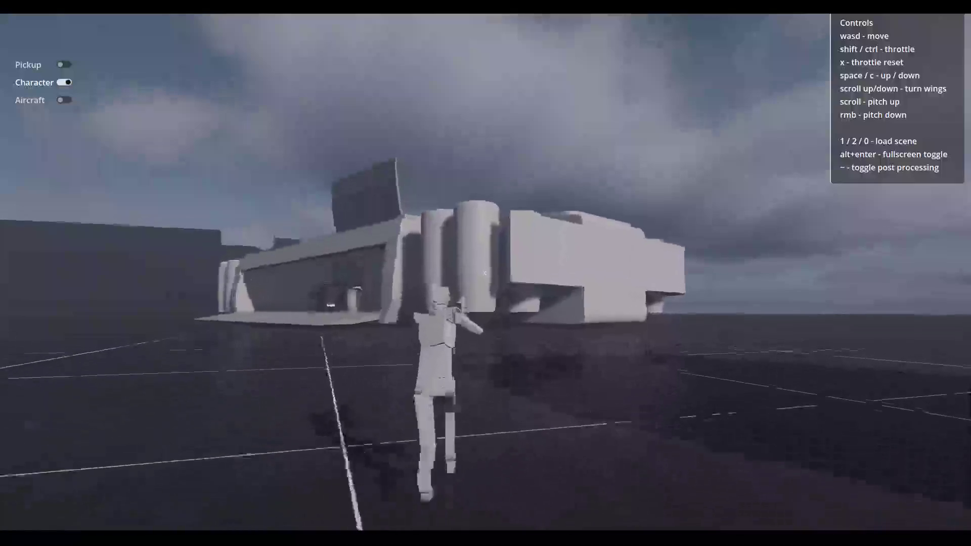
# Run the character past the cylinders and under the bridge onto open ground, then switch to Pickup mode.
pyautogui.press('w')
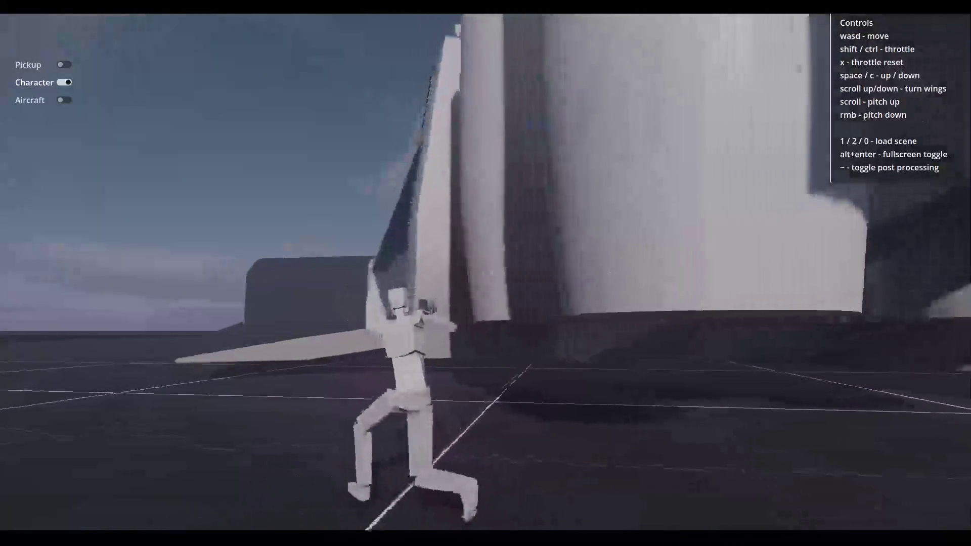
pyautogui.press('w')
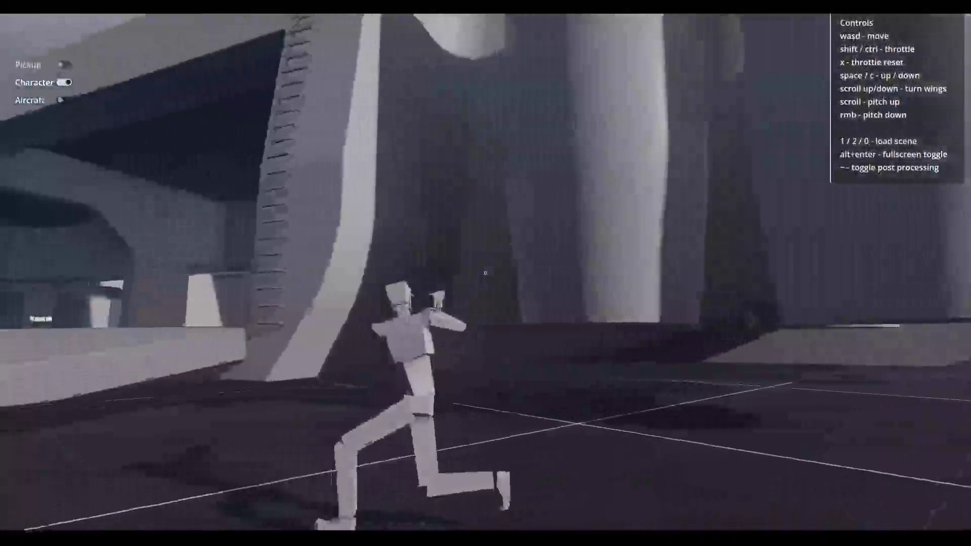
pyautogui.press('w')
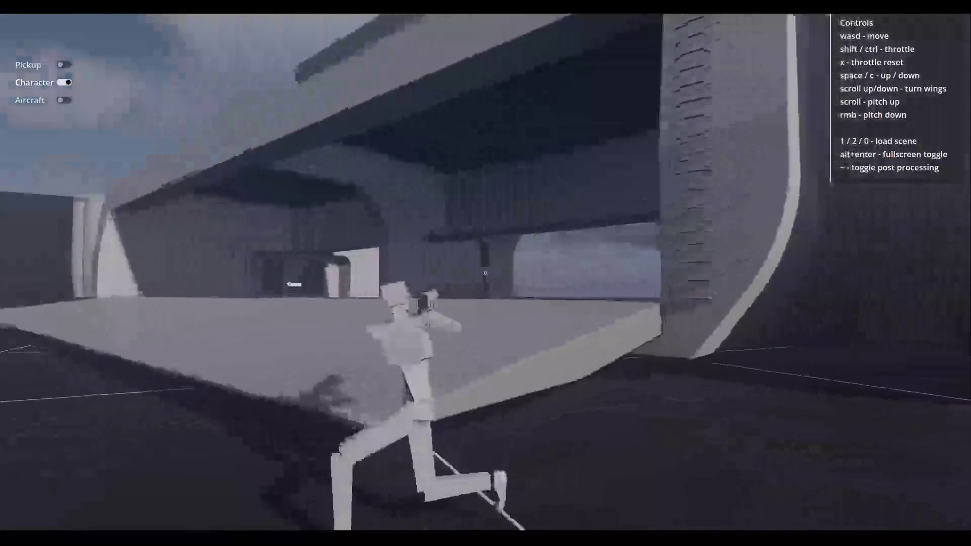
pyautogui.press('w')
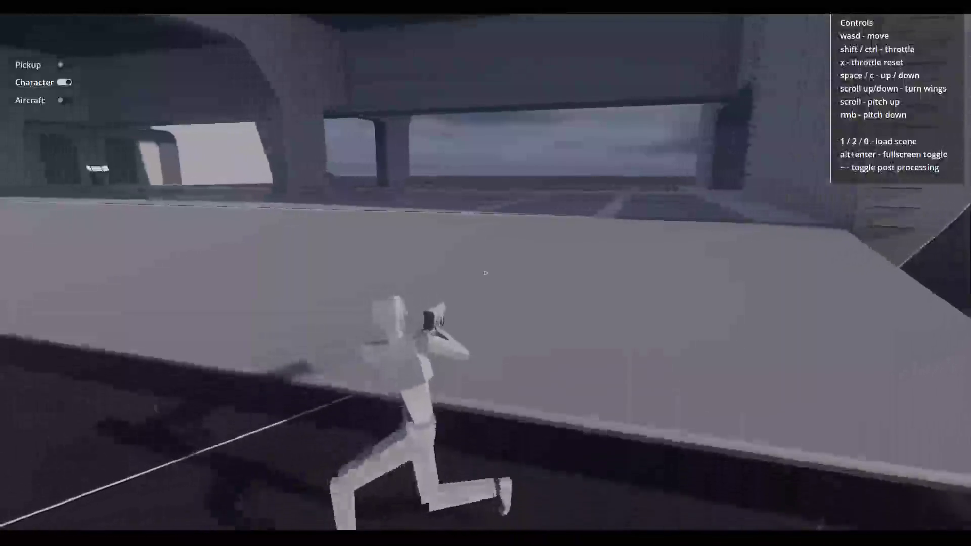
pyautogui.press('w')
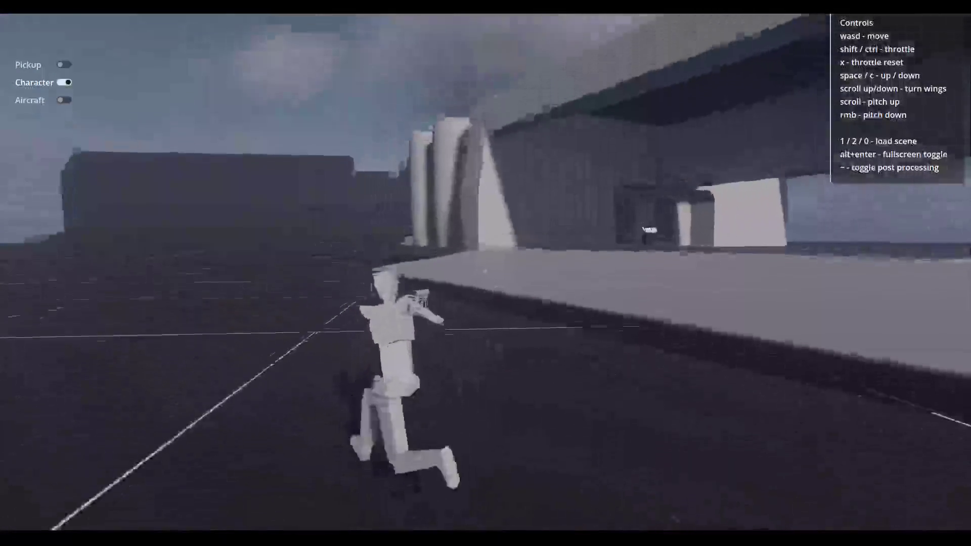
pyautogui.press('w')
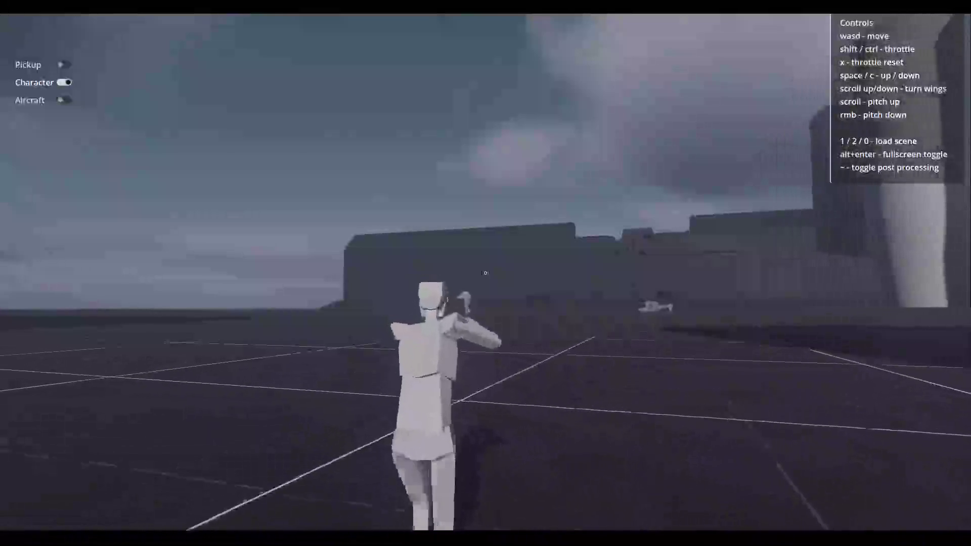
pyautogui.press('w')
pyautogui.click(71, 100)
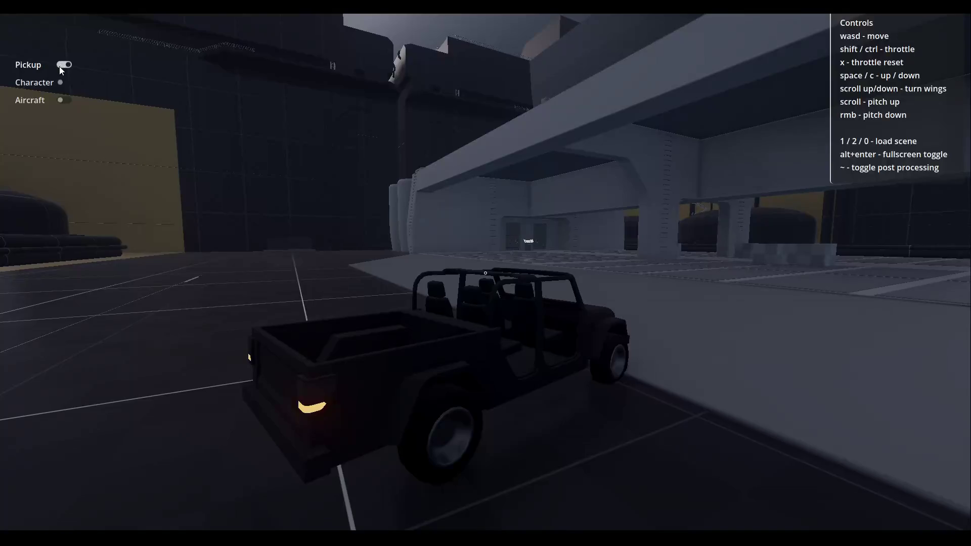
# Fly the aircraft banking left and right, then walk the character onto the parked aircraft and re-select Aircraft.
pyautogui.click(64, 100)
pyautogui.press('space')
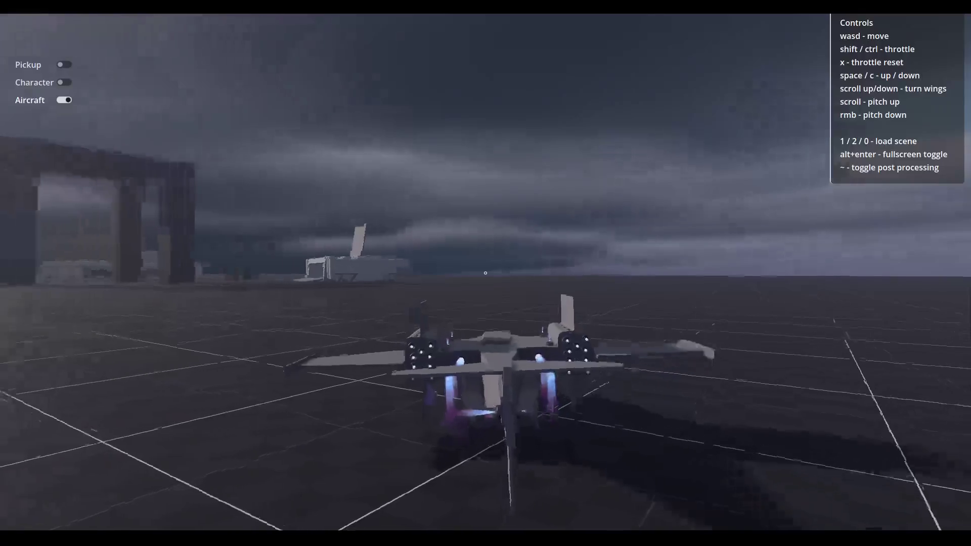
pyautogui.press('a')
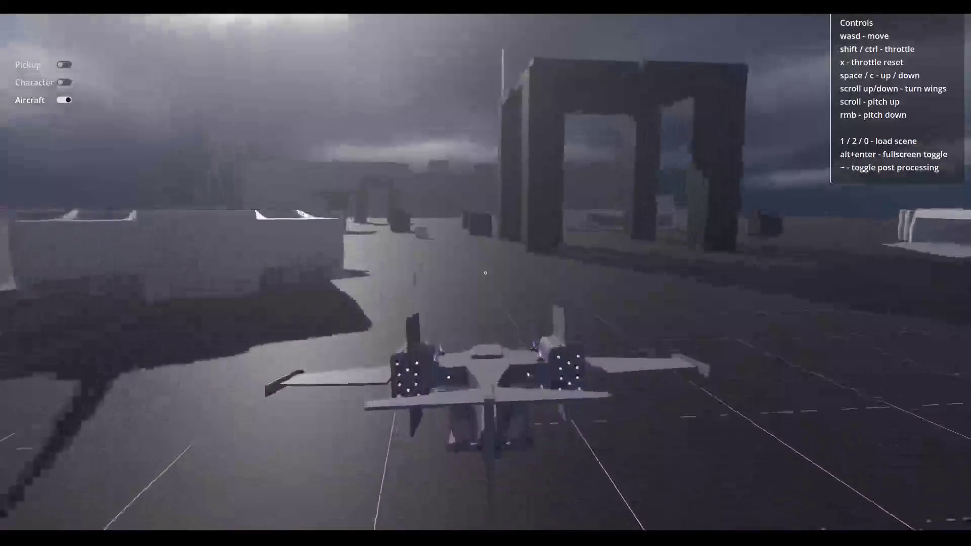
pyautogui.press('d')
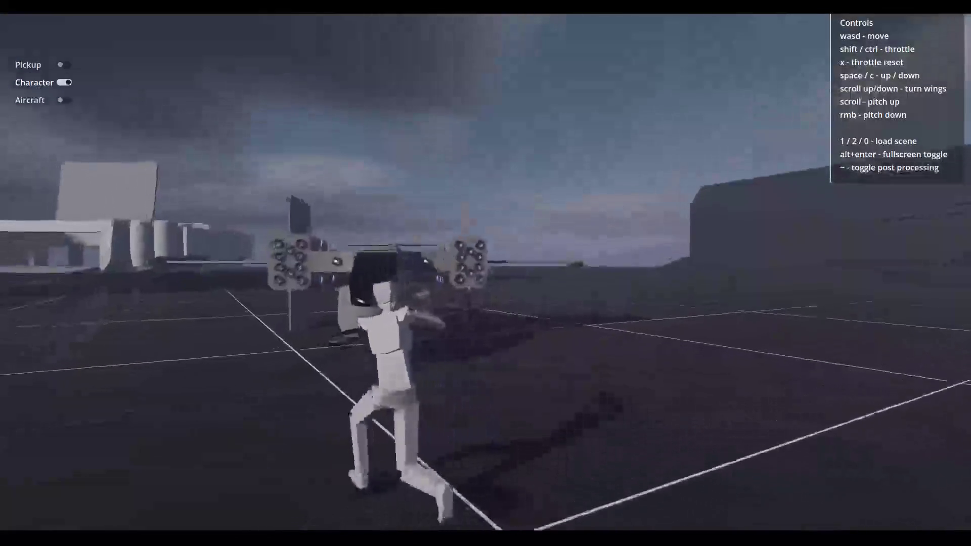
pyautogui.press('w')
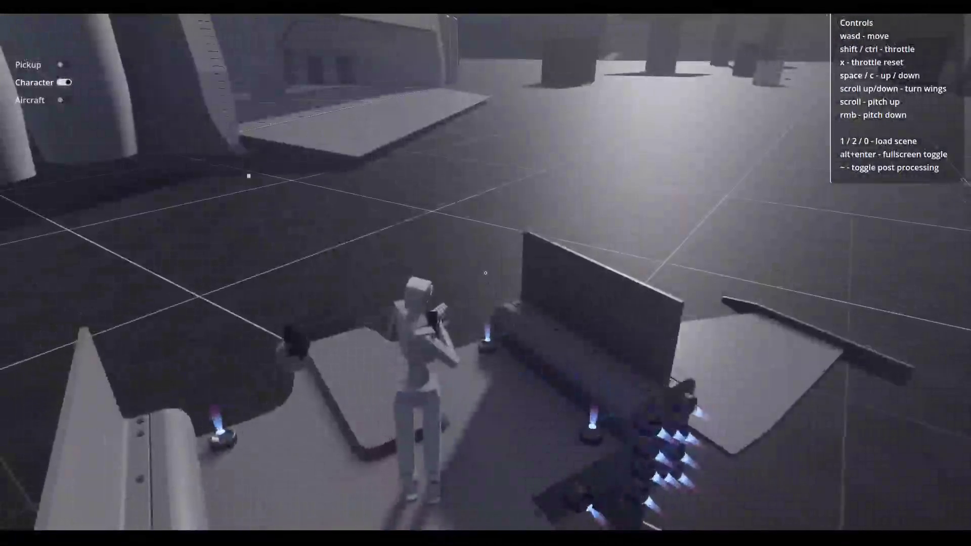
pyautogui.click(62, 101)
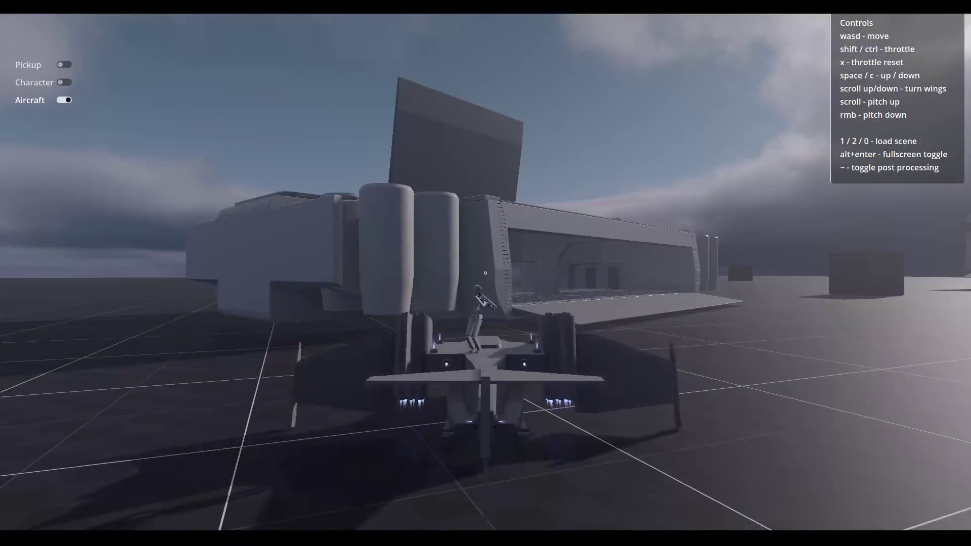
# Lift off and turn the aircraft left toward the hangar doors.
pyautogui.press('a')
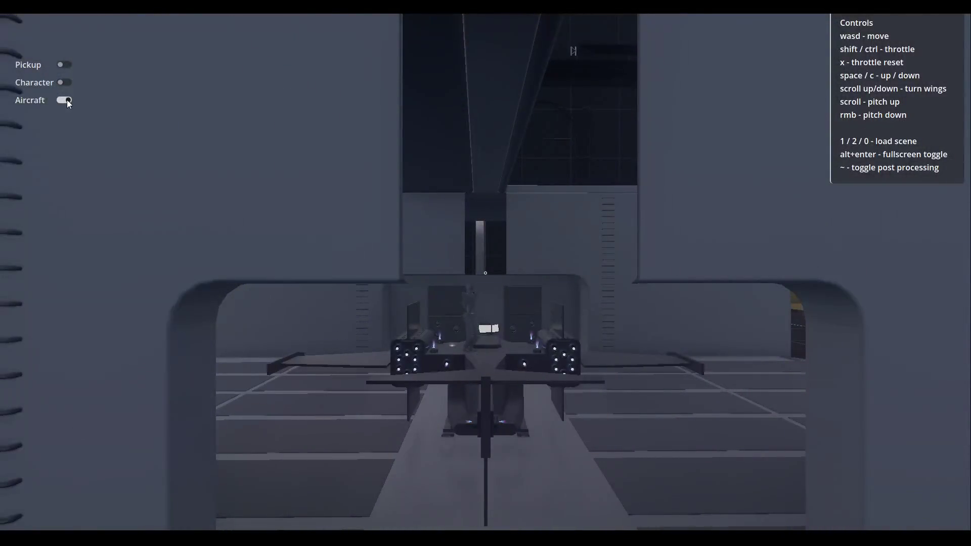
# In Character mode, walk through the hangar past the lit panel toward the parked aircraft, then close the game.
pyautogui.click(64, 83)
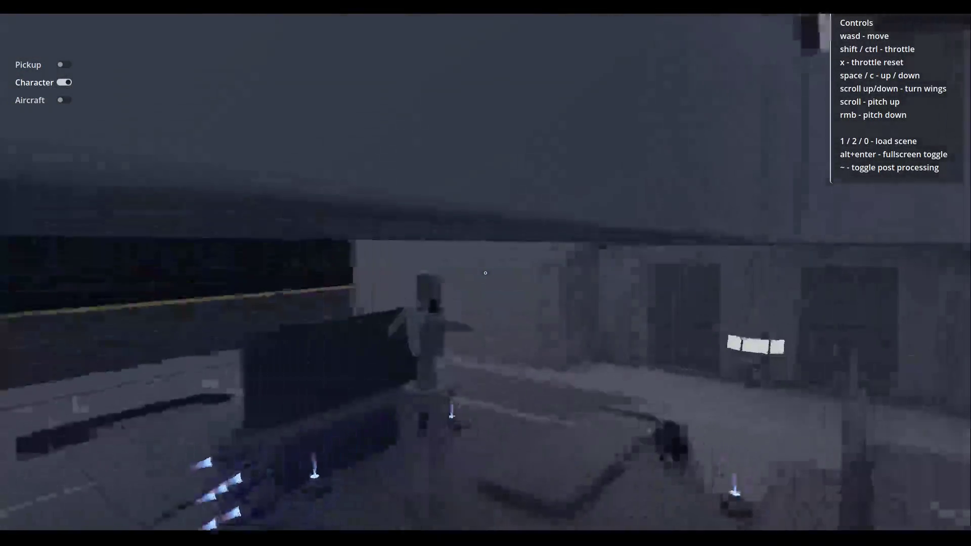
pyautogui.press('w')
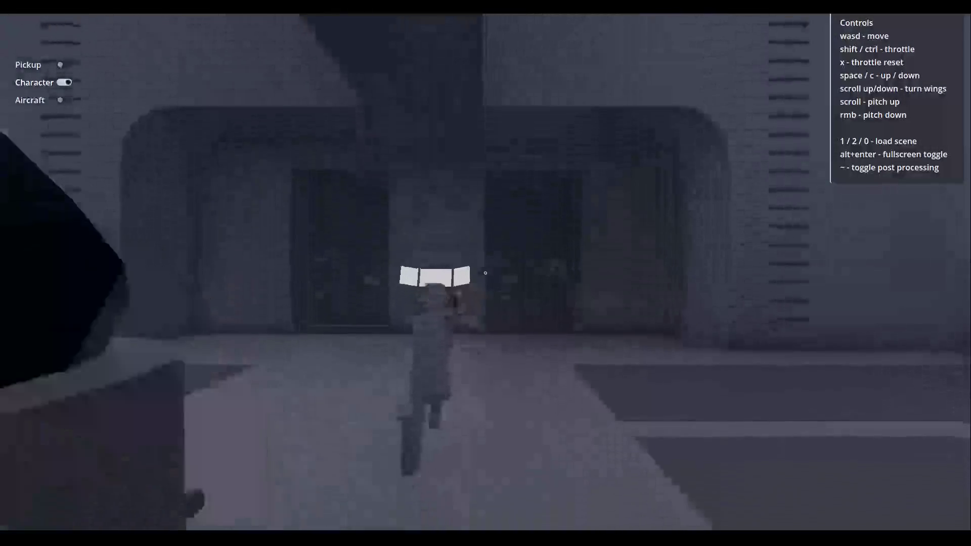
pyautogui.press('w')
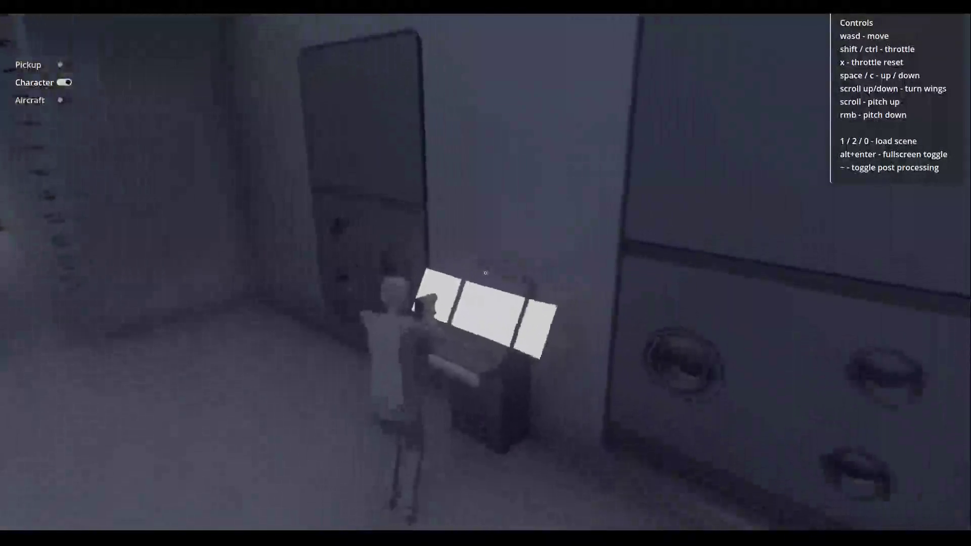
pyautogui.press('w')
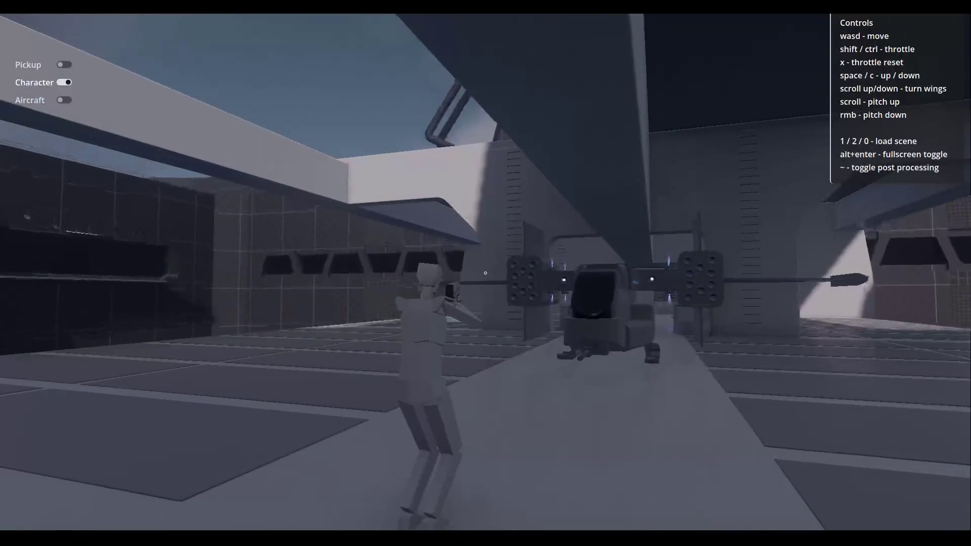
pyautogui.press('w')
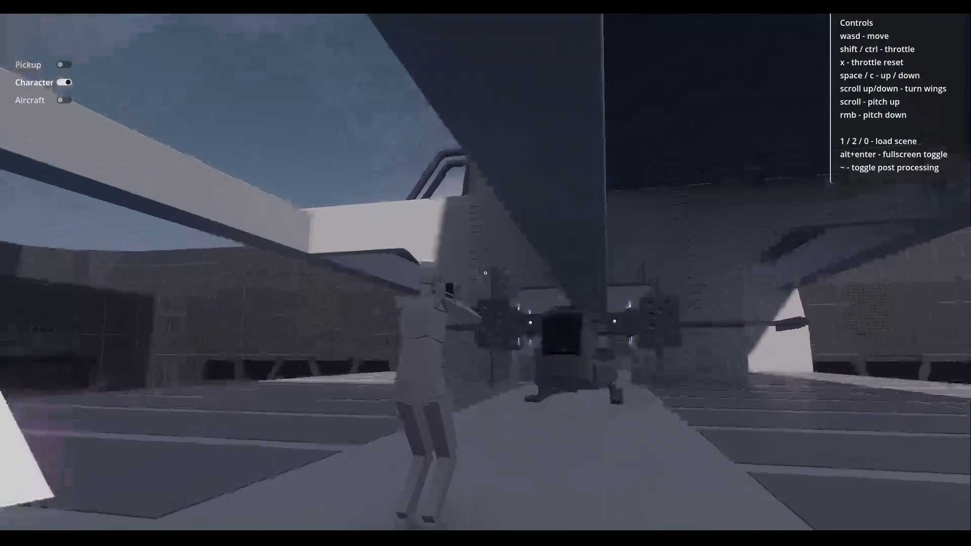
pyautogui.press('w')
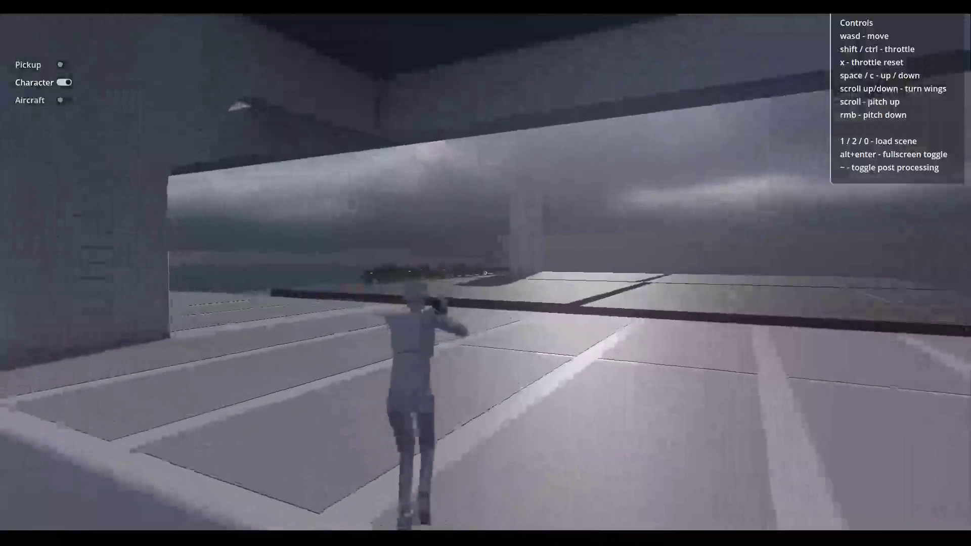
pyautogui.hotkey('alt', 'F4')
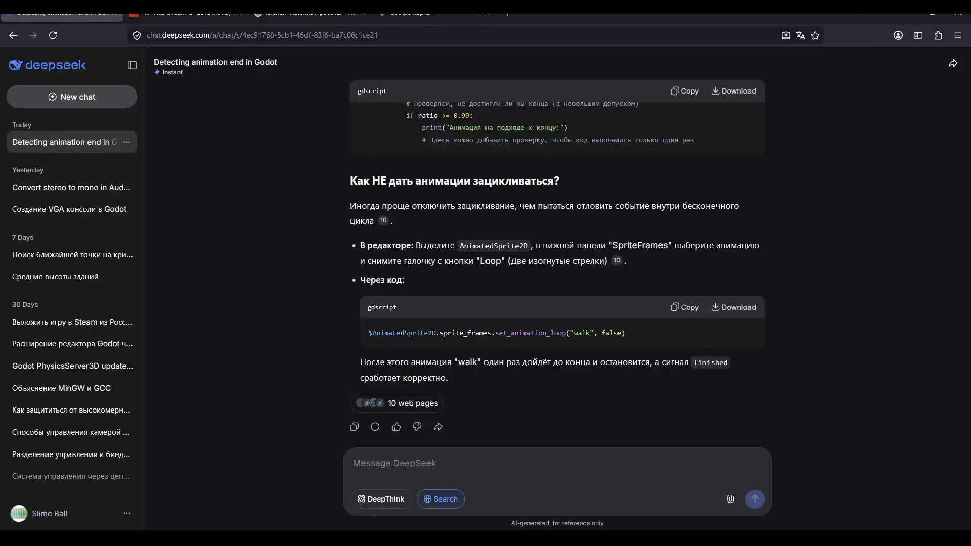
# Go via OBS to the browser's DeepSeek chat, then show the Google Images results for 'клапан механизм работы'.
pyautogui.click(484, 526)
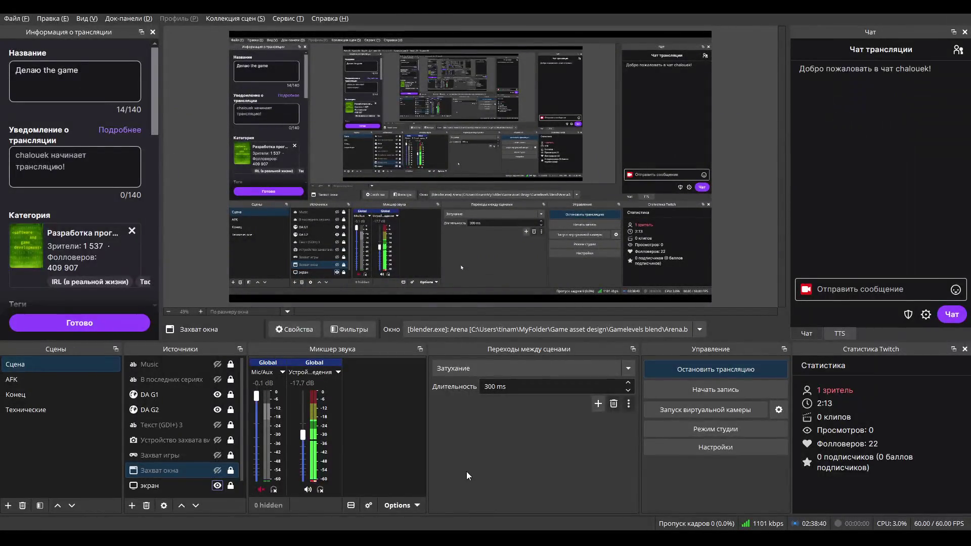
pyautogui.click(405, 537)
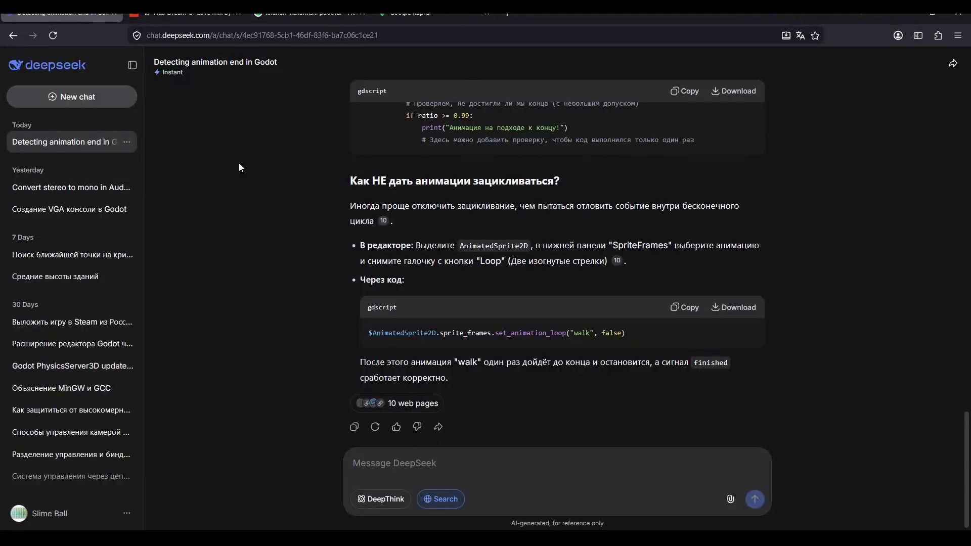
pyautogui.moveTo(309, 17)
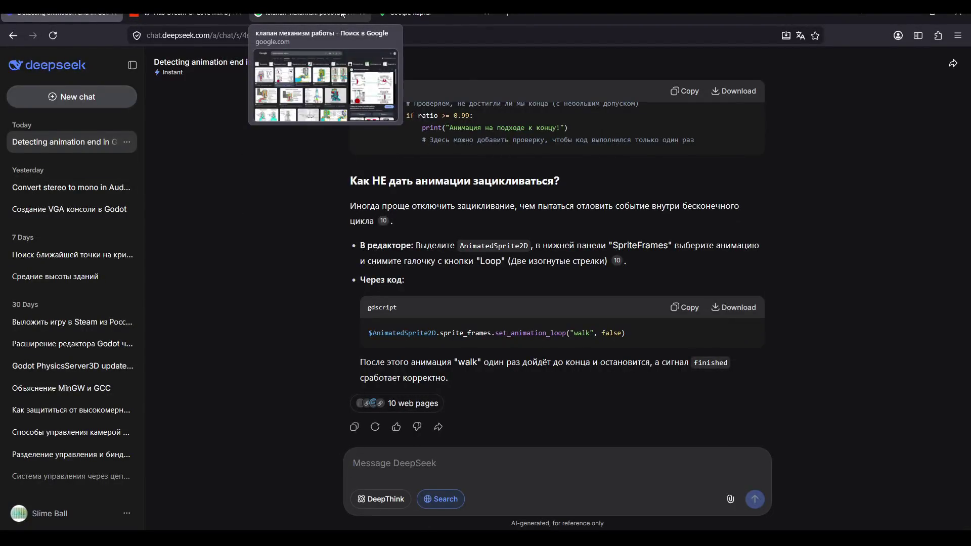
pyautogui.click(342, 15)
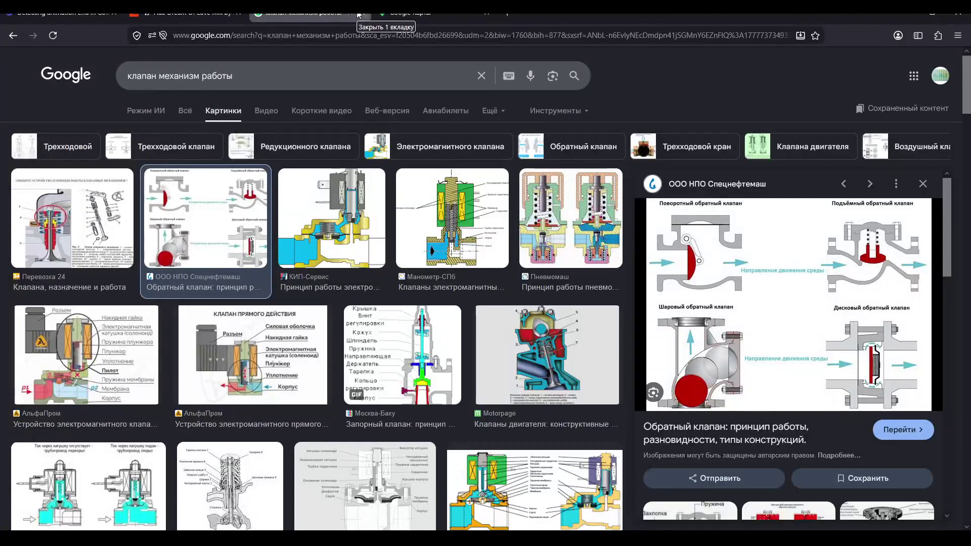
# Close the Google Images tab and pan the satellite map to the Chiba shoreline of Tokyo Bay.
pyautogui.click(358, 13)
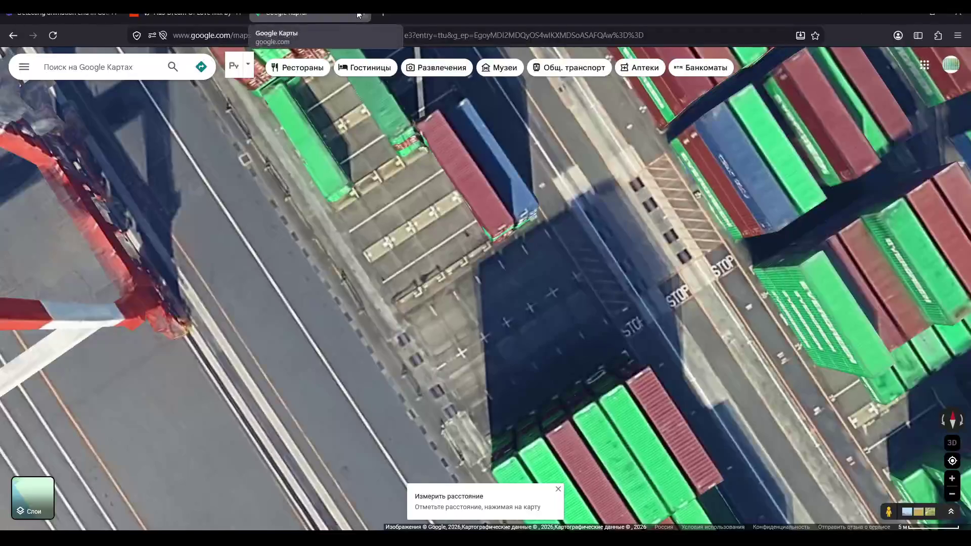
pyautogui.scroll(-5, 454, 293)
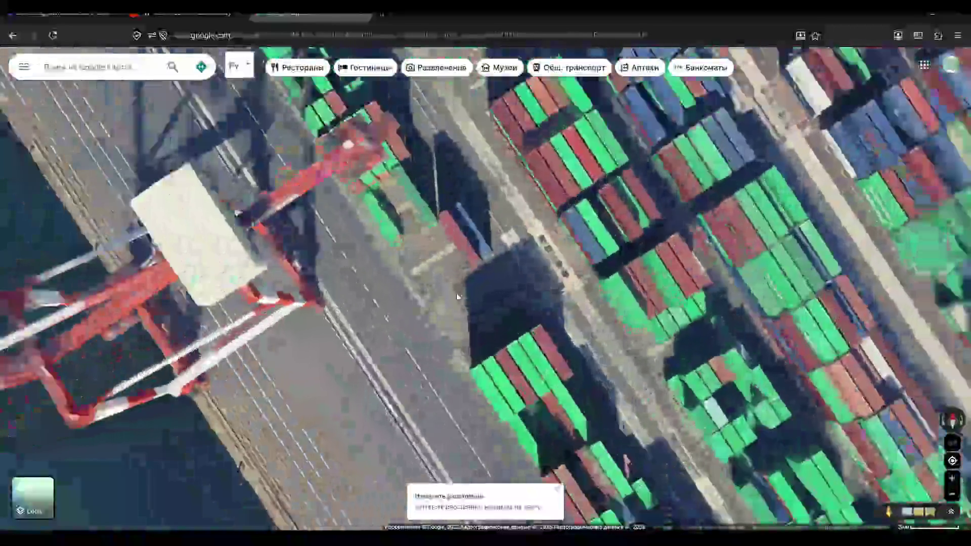
pyautogui.scroll(-5, 456, 293)
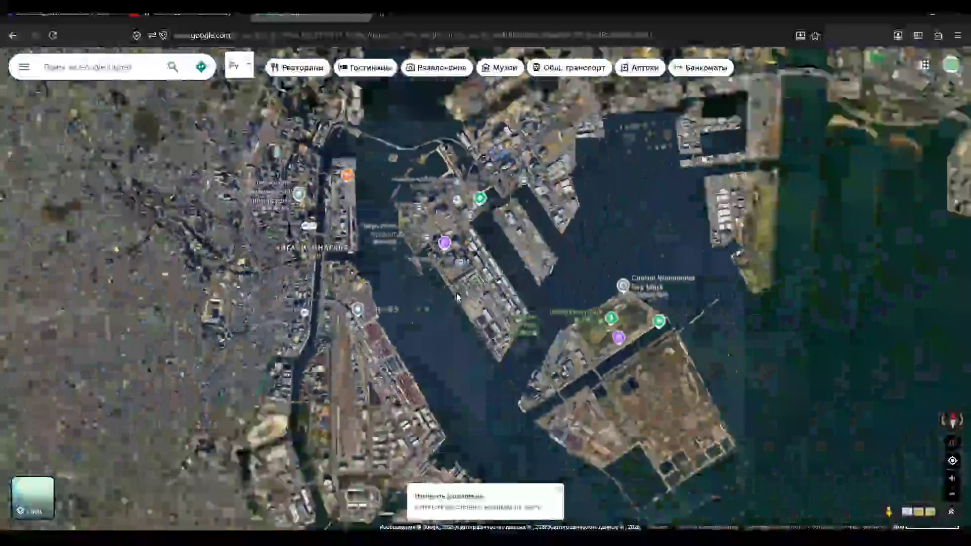
pyautogui.scroll(-2, 462, 333)
pyautogui.scroll(5, 485, 341)
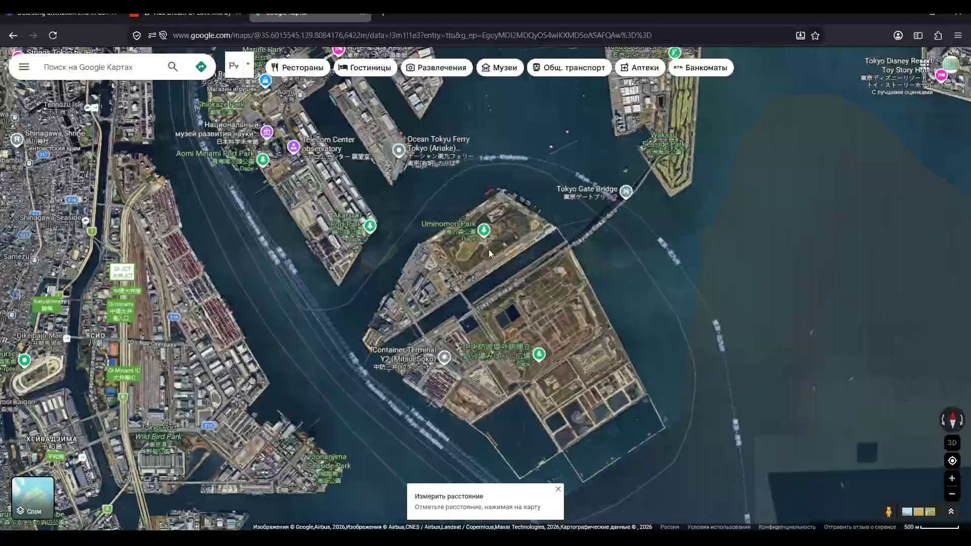
pyautogui.scroll(-3, 489, 249)
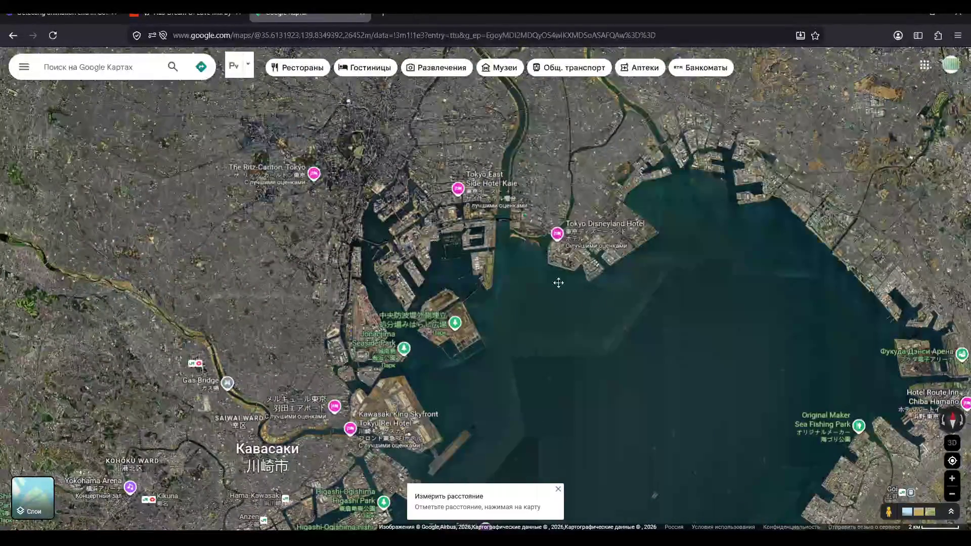
pyautogui.moveTo(557, 281); pyautogui.dragTo(332, 210)
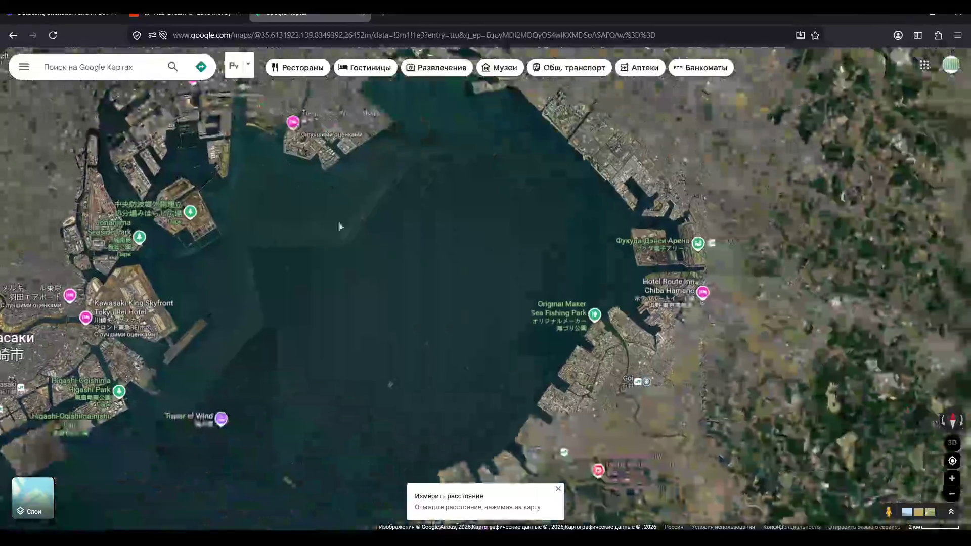
pyautogui.moveTo(521, 367)
pyautogui.mouseDown()
pyautogui.moveTo(515, 284)
pyautogui.moveTo(474, 258)
pyautogui.mouseUp()
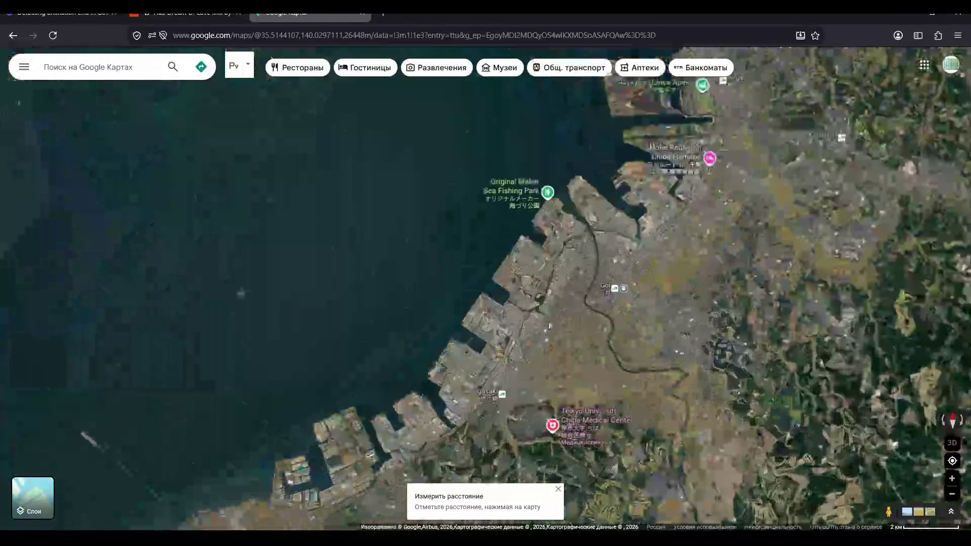
# Zoom into the Chiba refinery and pan to bring the tank farm and harbour into view.
pyautogui.scroll(5, 524, 303)
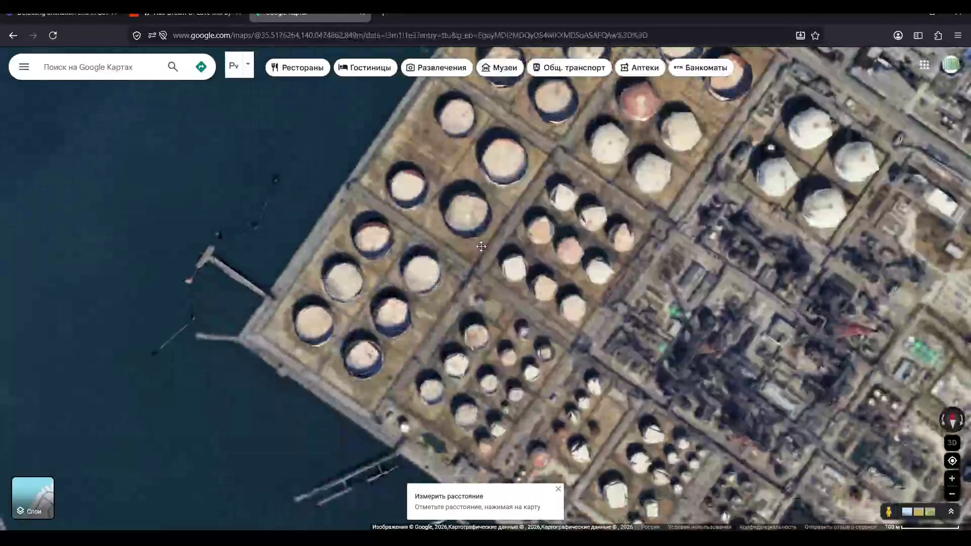
pyautogui.moveTo(541, 314); pyautogui.dragTo(425, 263)
pyautogui.scroll(2, 420, 257)
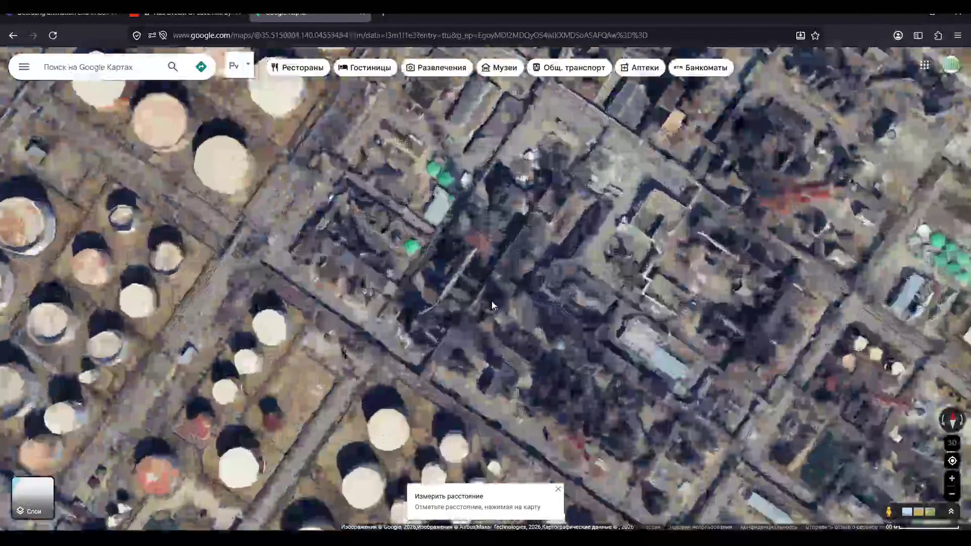
pyautogui.scroll(1, 417, 254)
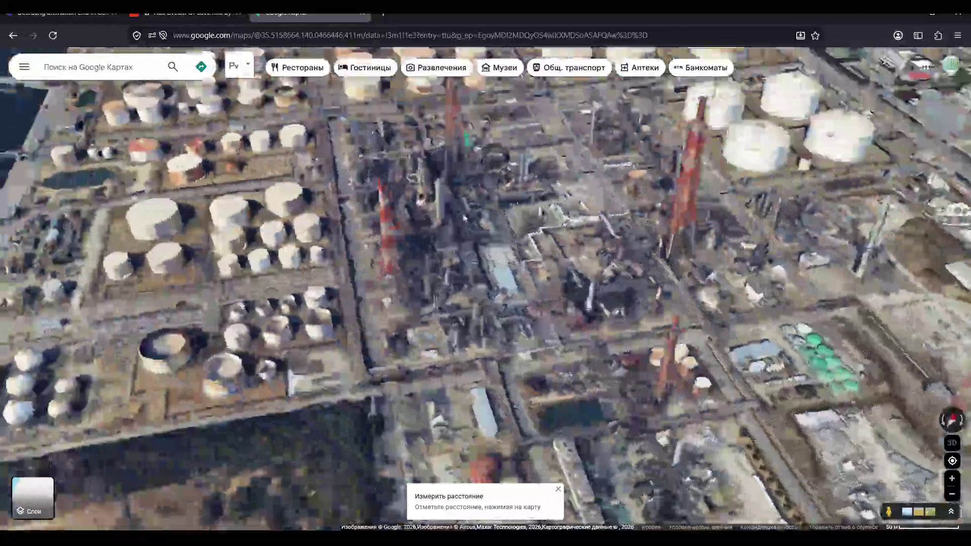
pyautogui.scroll(-5, 398, 207)
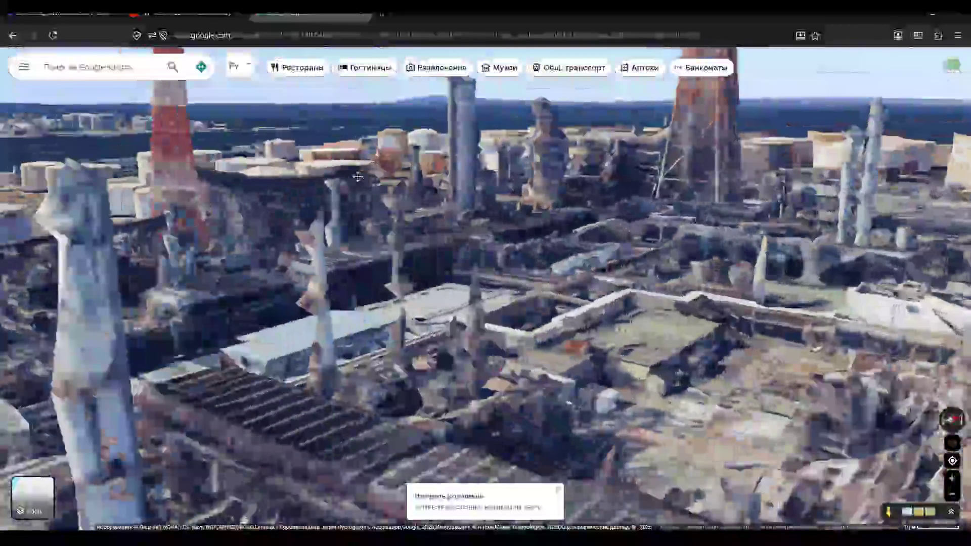
pyautogui.scroll(-5, 479, 283)
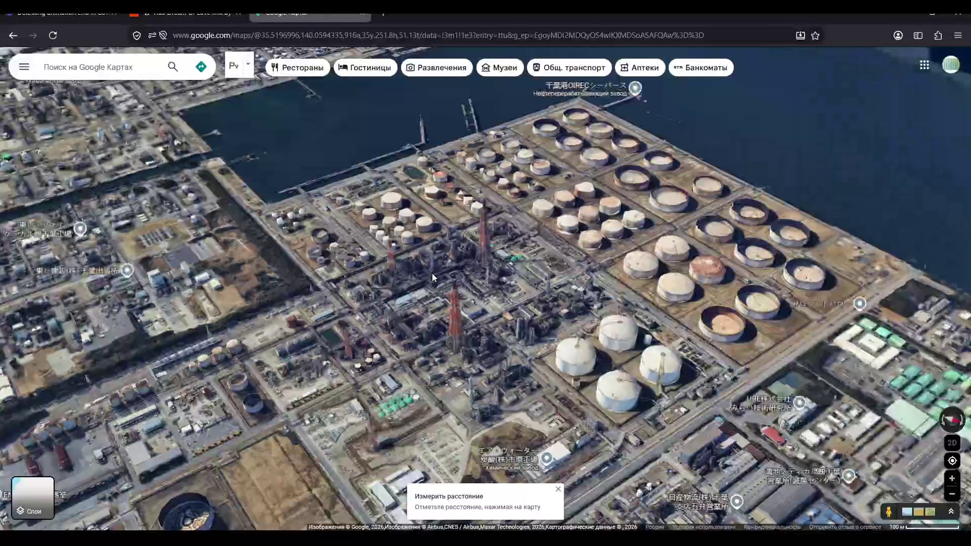
pyautogui.moveTo(432, 274); pyautogui.dragTo(304, 375)
pyautogui.scroll(10, 505, 256)
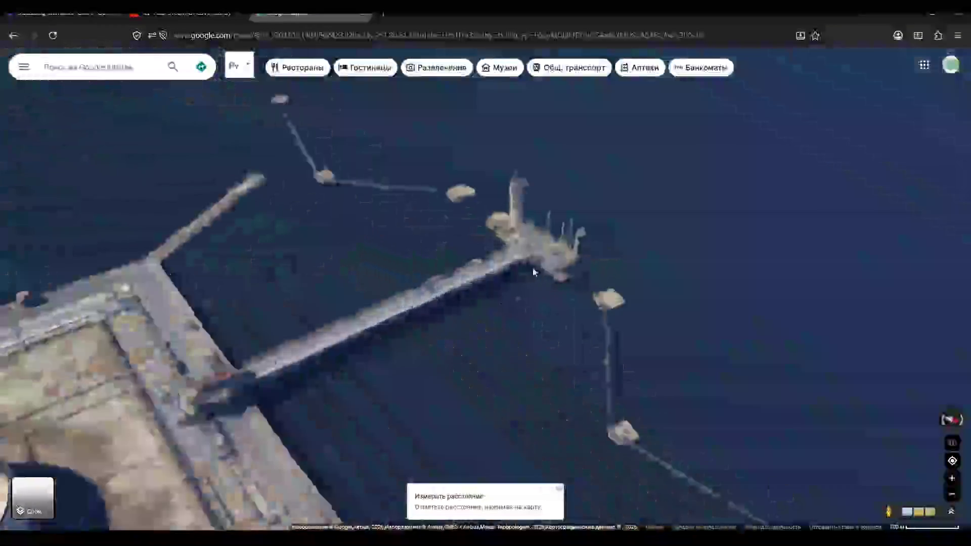
# Tilt and orbit the 3D view around the concrete pier and basin, then zoom back out.
pyautogui.moveTo(505, 227)
pyautogui.keyDown('ctrl'); pyautogui.mouseDown()
pyautogui.moveTo(228, 202)
pyautogui.moveTo(407, 276)
pyautogui.moveTo(411, 243)
pyautogui.moveTo(515, 241)
pyautogui.moveTo(495, 228)
pyautogui.mouseUp(); pyautogui.keyUp('ctrl')
pyautogui.moveTo(361, 223)
pyautogui.keyDown('ctrl'); pyautogui.mouseDown()
pyautogui.moveTo(339, 217)
pyautogui.moveTo(560, 202)
pyautogui.moveTo(410, 383)
pyautogui.moveTo(508, 322)
pyautogui.moveTo(693, 311)
pyautogui.moveTo(680, 314)
pyautogui.moveTo(592, 468)
pyautogui.moveTo(563, 442)
pyautogui.moveTo(519, 344)
pyautogui.mouseUp(); pyautogui.keyUp('ctrl')
pyautogui.scroll(-10, 467, 247)
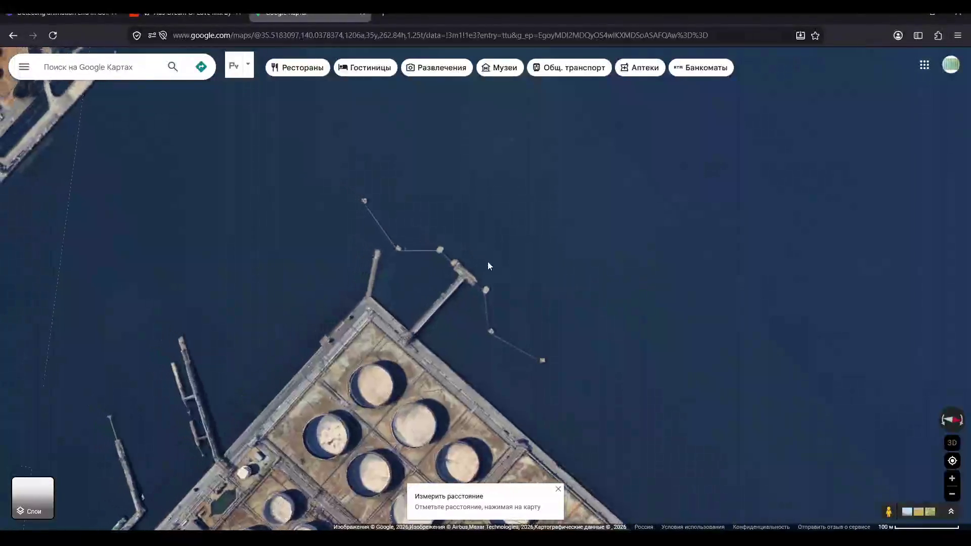
pyautogui.scroll(5, 450, 250)
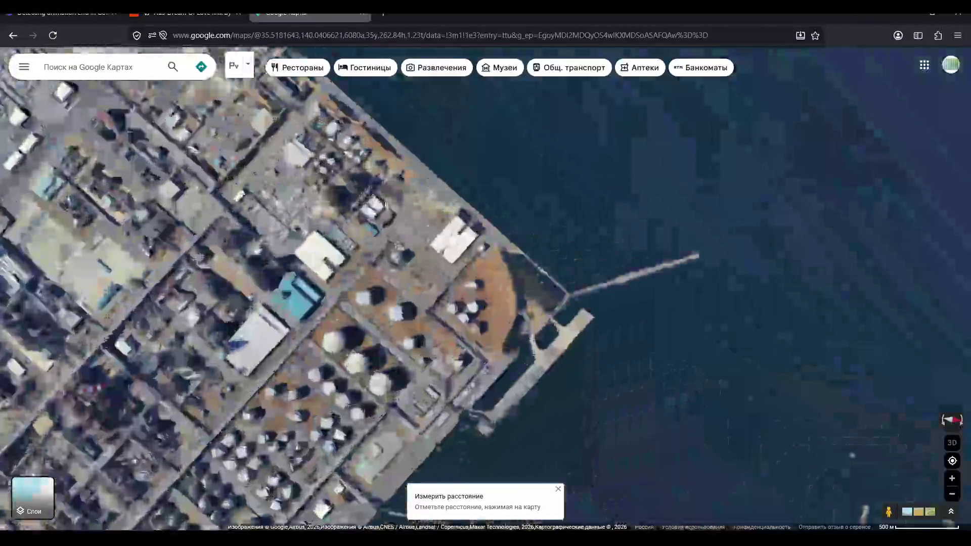
pyautogui.scroll(8, 531, 260)
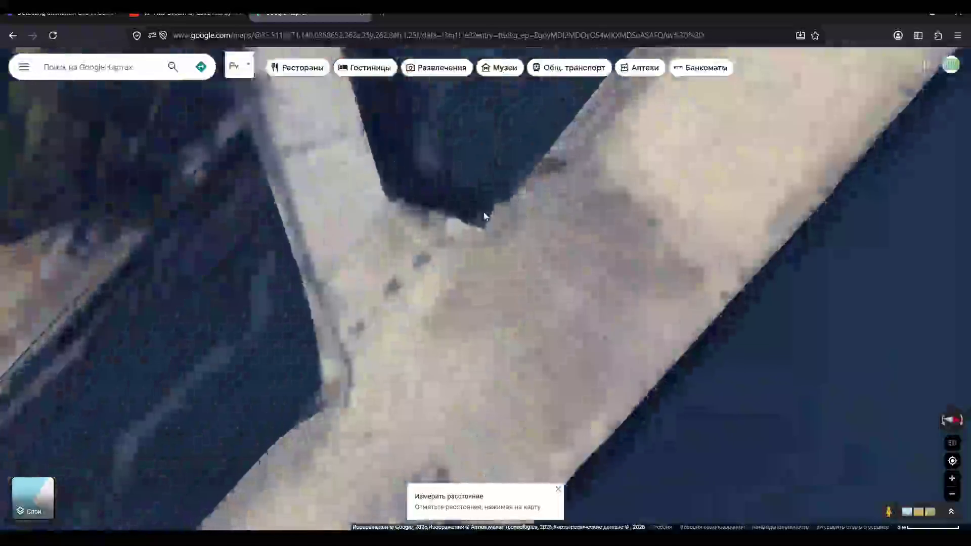
pyautogui.press('Up')
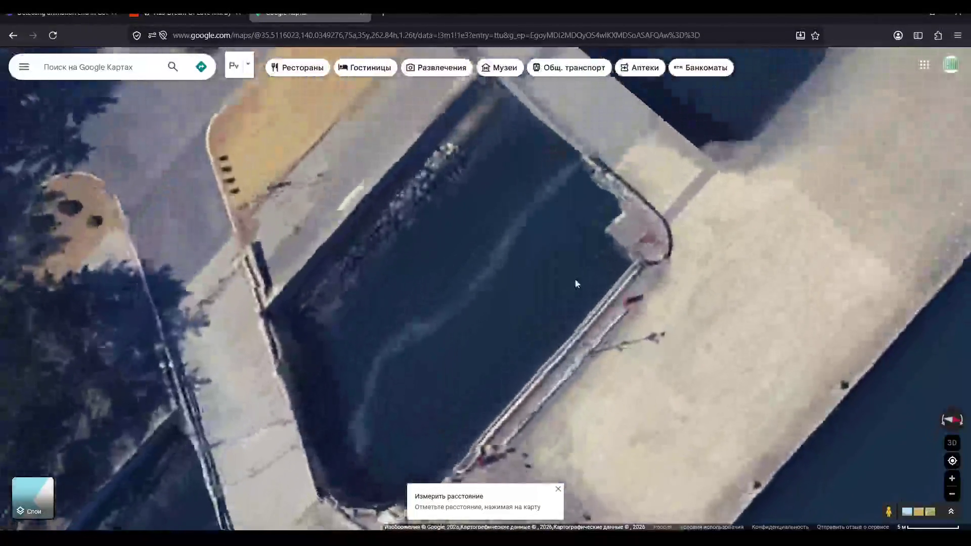
pyautogui.hotkey('shift', 'Left')
pyautogui.hotkey('shift', 'Up')
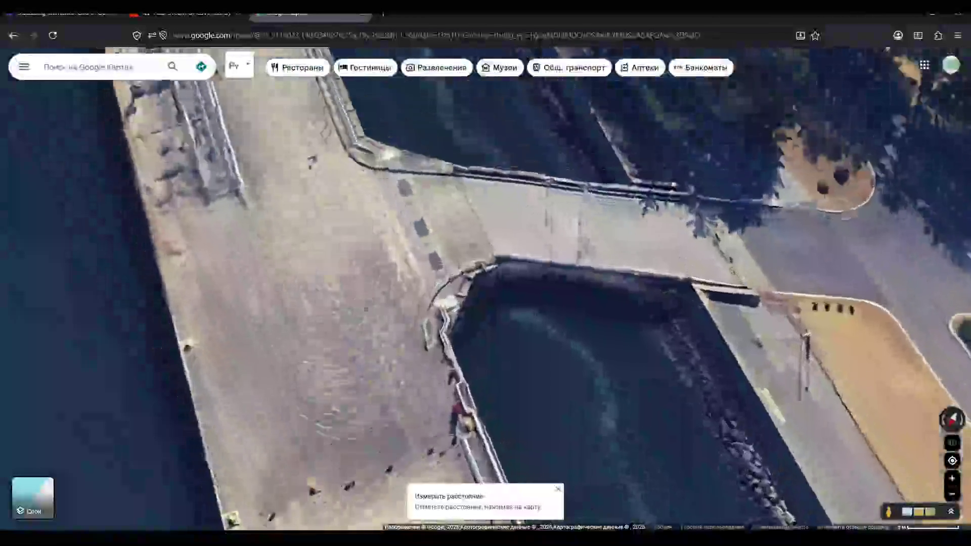
pyautogui.scroll(2, 524, 289)
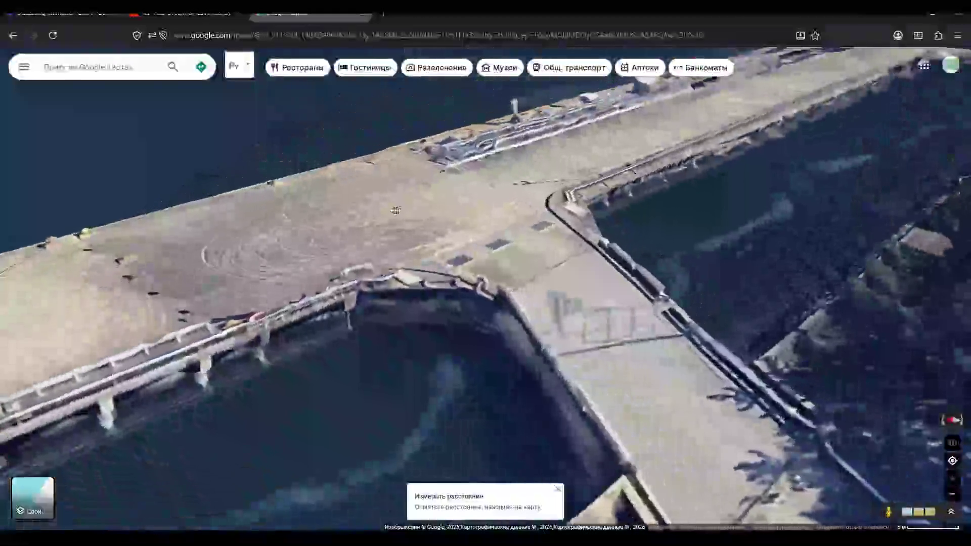
pyautogui.hotkey('shift', 'Left')
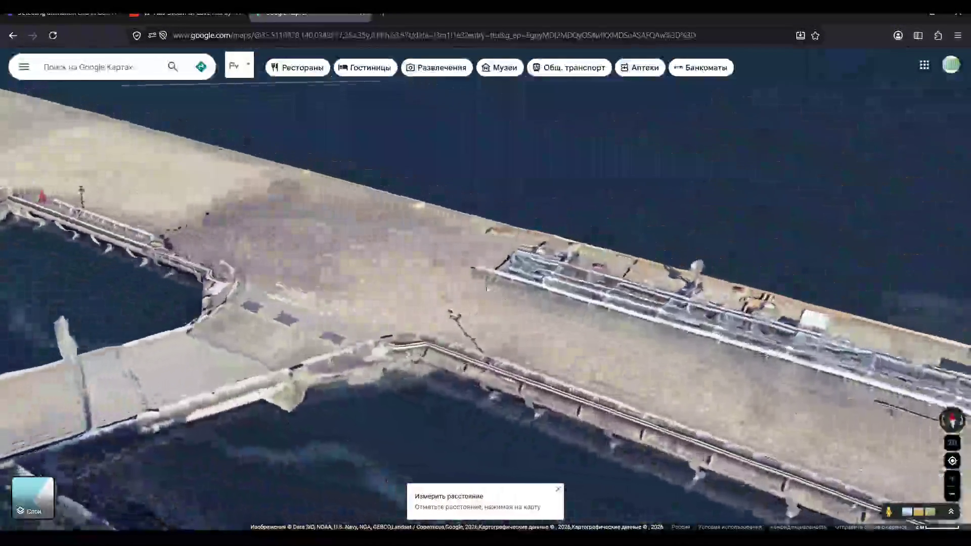
pyautogui.moveTo(487, 289)
pyautogui.keyDown('ctrl'); pyautogui.mouseDown()
pyautogui.moveTo(263, 248)
pyautogui.moveTo(78, 249)
pyautogui.moveTo(267, 306)
pyautogui.moveTo(492, 294)
pyautogui.mouseUp(); pyautogui.keyUp('ctrl')
pyautogui.scroll(-10, 268, 306)
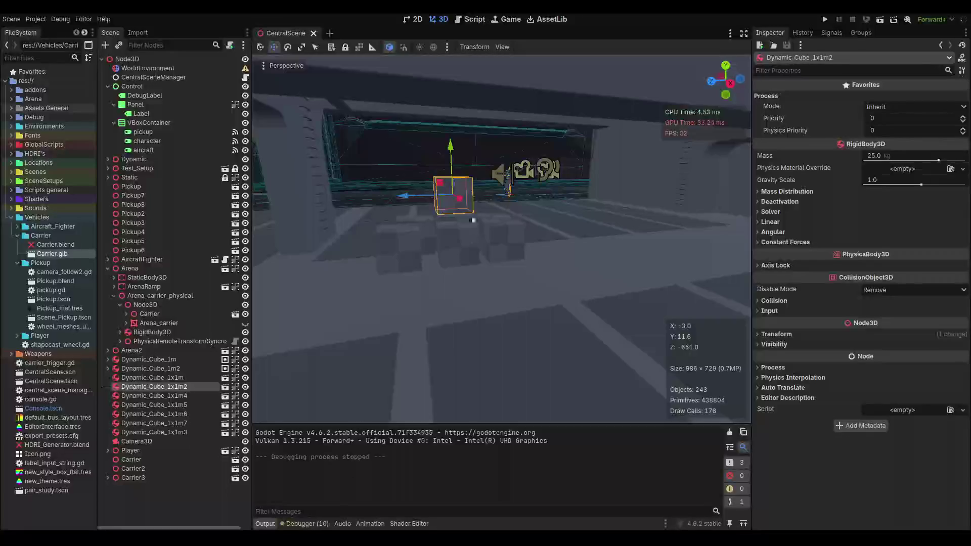
# Zoom out in the Godot 3D viewport and run the project with F5.
pyautogui.scroll(-3, 475, 214)
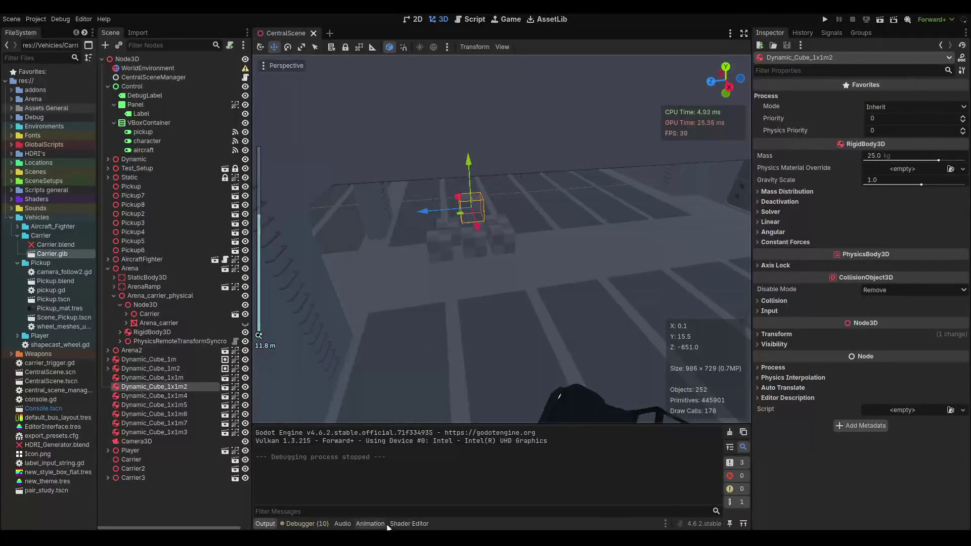
pyautogui.press('F5')
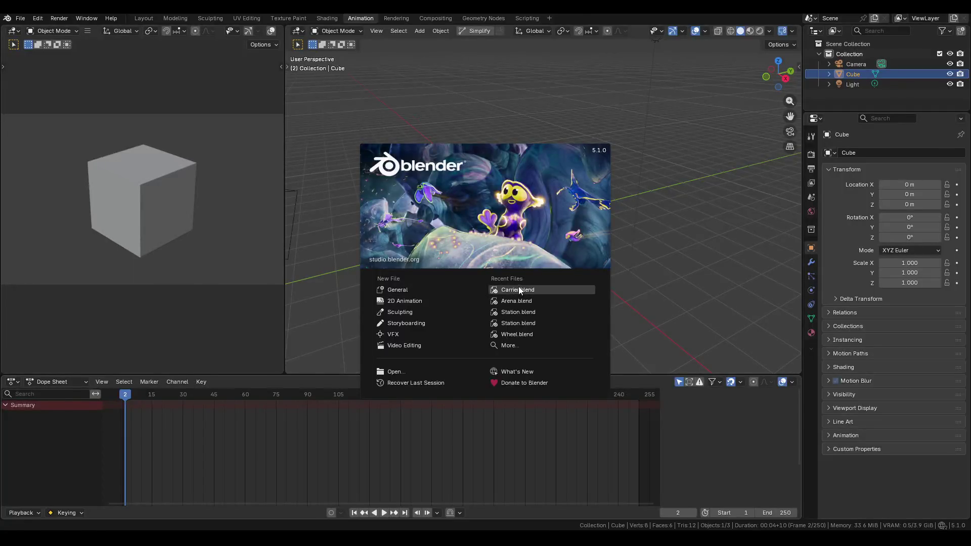
# Open Carrier.blend, orbit to inspect the raised hatch and thrusters, then go to File > Open Recent.
pyautogui.click(519, 289)
pyautogui.moveTo(496, 283)
pyautogui.mouseDown(button='middle')
pyautogui.moveTo(640, 256)
pyautogui.moveTo(574, 296)
pyautogui.moveTo(417, 291)
pyautogui.moveTo(455, 273)
pyautogui.moveTo(460, 259)
pyautogui.moveTo(669, 284)
pyautogui.moveTo(456, 282)
pyautogui.moveTo(707, 286)
pyautogui.moveTo(445, 315)
pyautogui.moveTo(481, 274)
pyautogui.moveTo(464, 273)
pyautogui.moveTo(492, 265)
pyautogui.moveTo(447, 291)
pyautogui.mouseUp(button='middle')
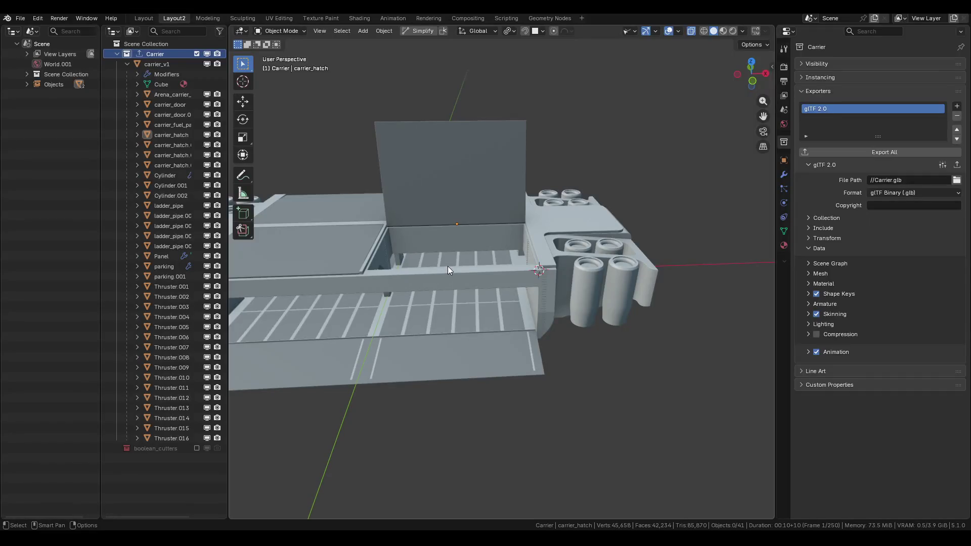
pyautogui.moveTo(455, 254)
pyautogui.mouseDown(button='middle')
pyautogui.moveTo(413, 232)
pyautogui.moveTo(488, 235)
pyautogui.moveTo(488, 265)
pyautogui.mouseUp(button='middle')
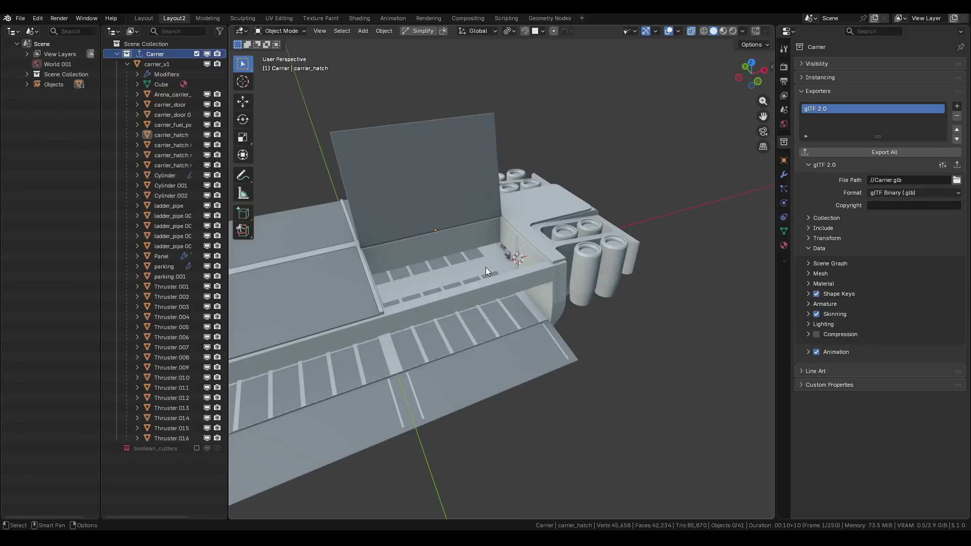
pyautogui.moveTo(529, 260)
pyautogui.mouseDown(button='middle')
pyautogui.moveTo(509, 278)
pyautogui.moveTo(521, 244)
pyautogui.mouseUp(button='middle')
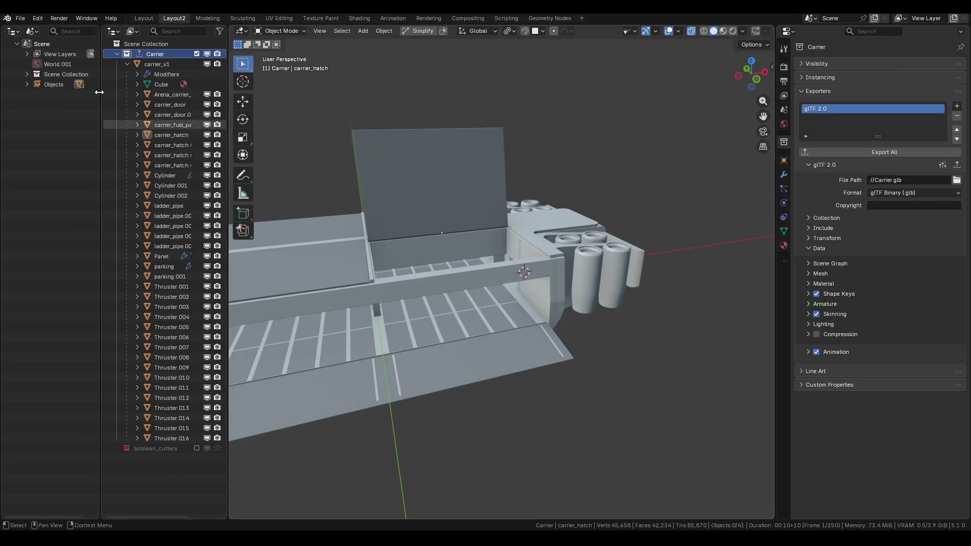
pyautogui.click(20, 18)
pyautogui.moveTo(46, 51)
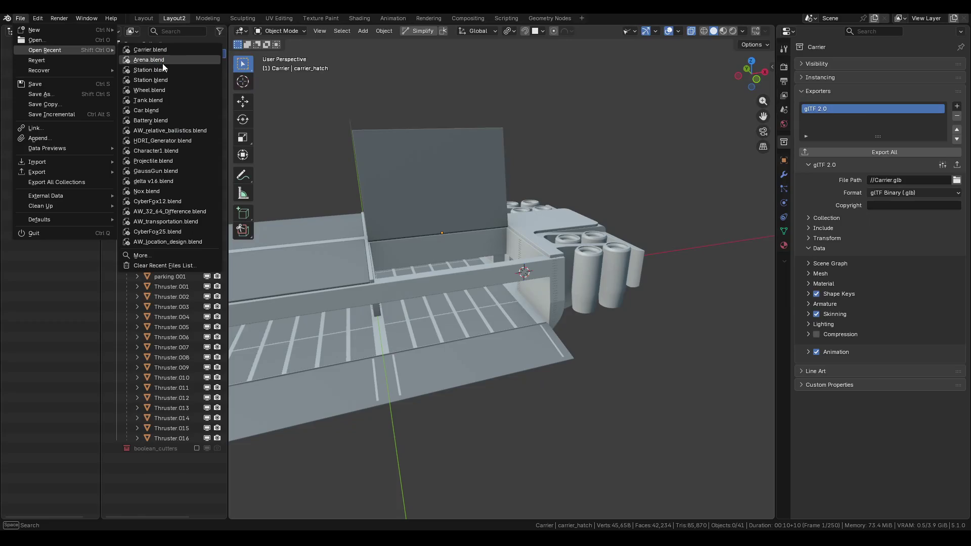
# Load Arena.blend and delete the Carrier collection along with its objects.
pyautogui.click(162, 63)
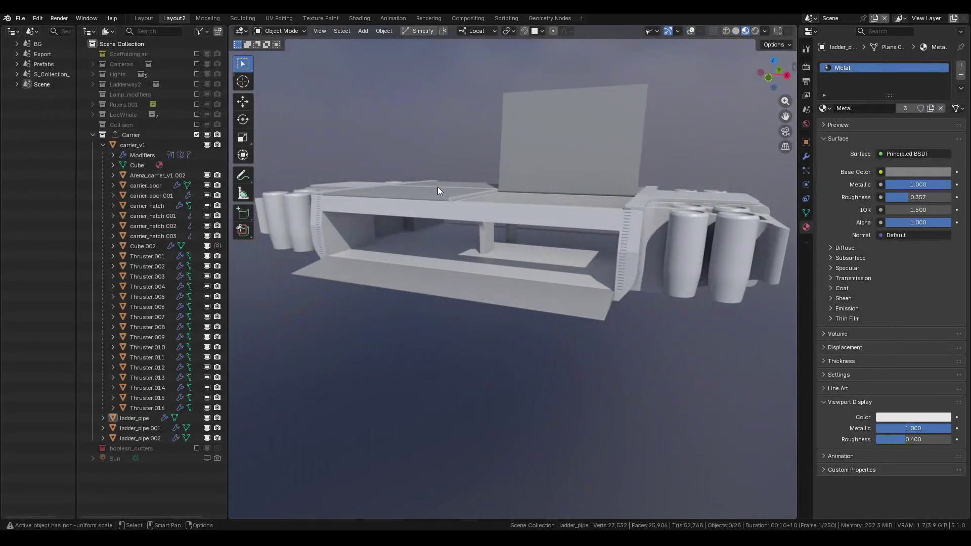
pyautogui.rightClick(135, 136)
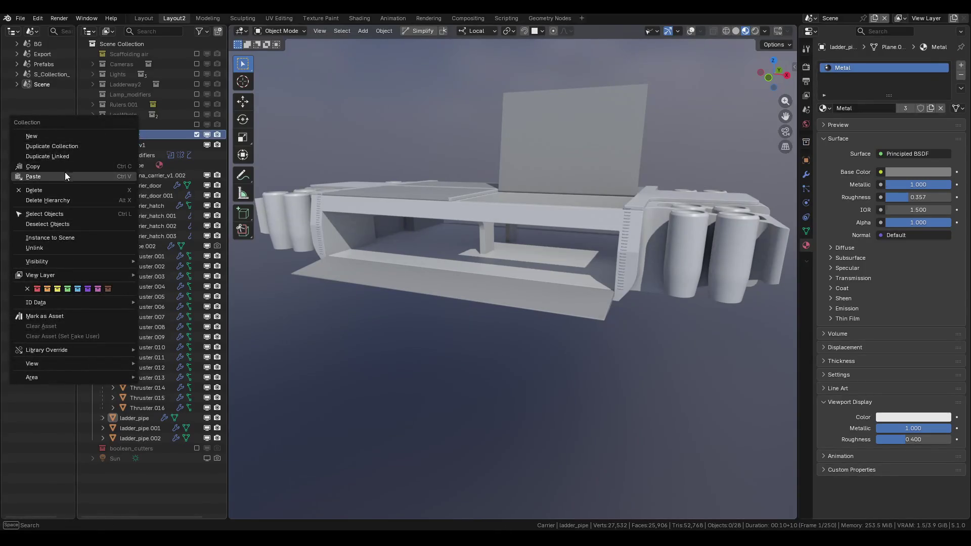
pyautogui.click(63, 200)
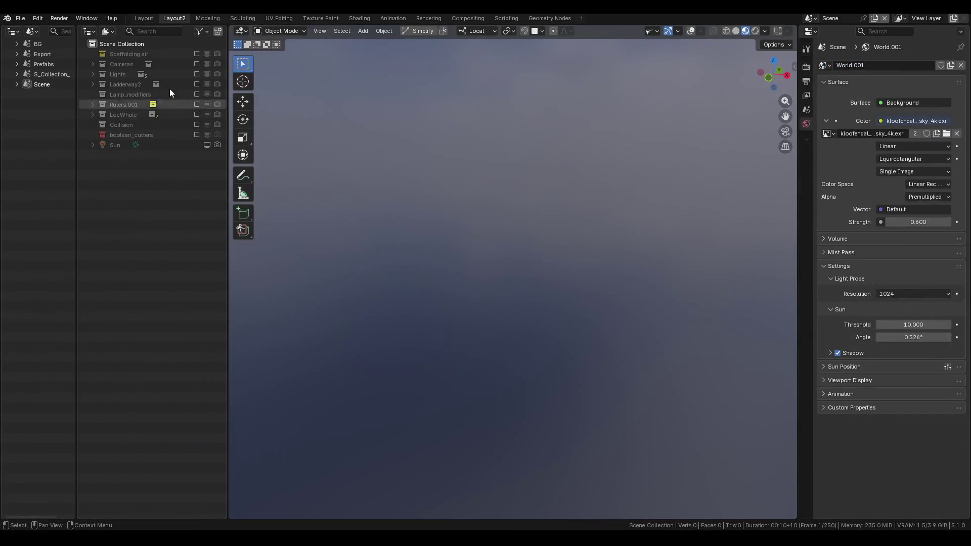
# Re-include the LocWhole collection, expand it to show Loc and Loc M, and toggle Loc M's visibility.
pyautogui.click(198, 114)
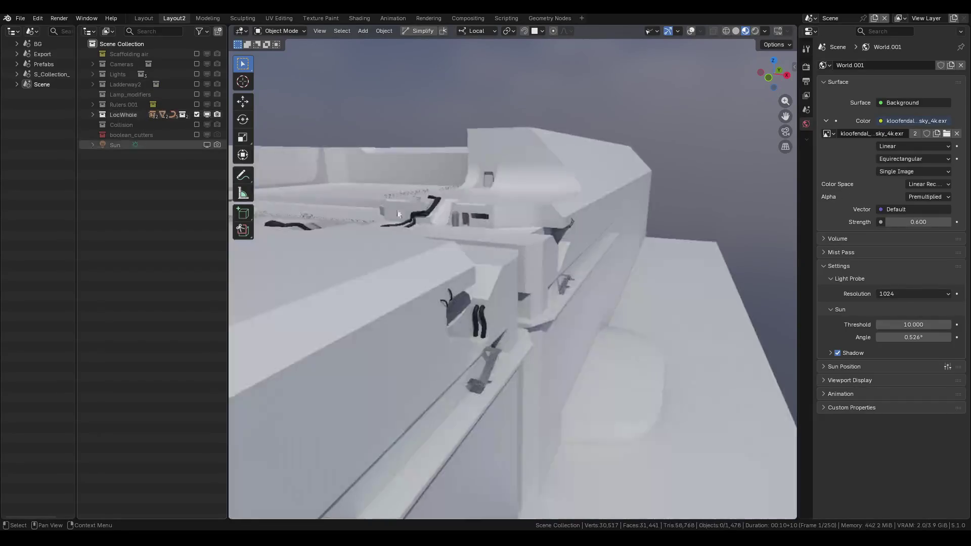
pyautogui.moveTo(323, 233); pyautogui.dragTo(353, 214, button='middle')
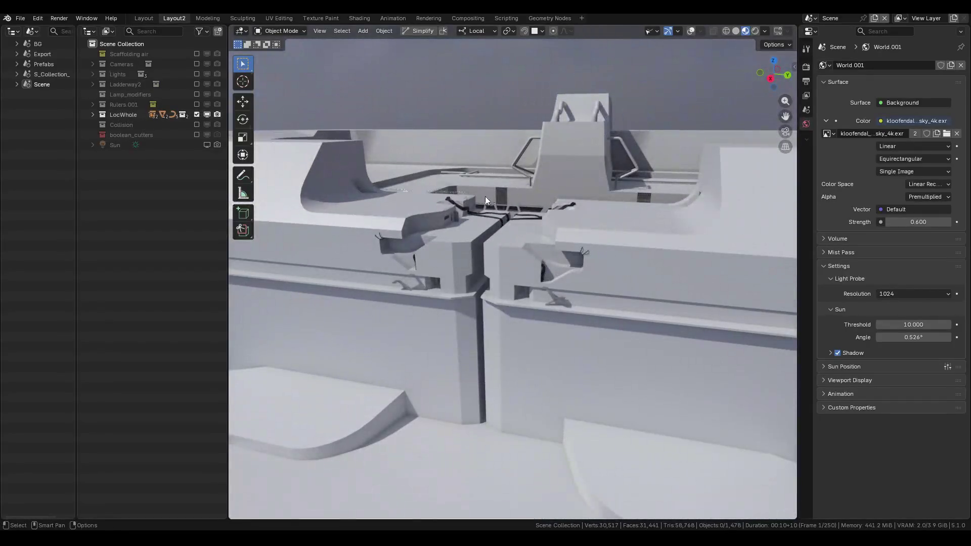
pyautogui.click(196, 115)
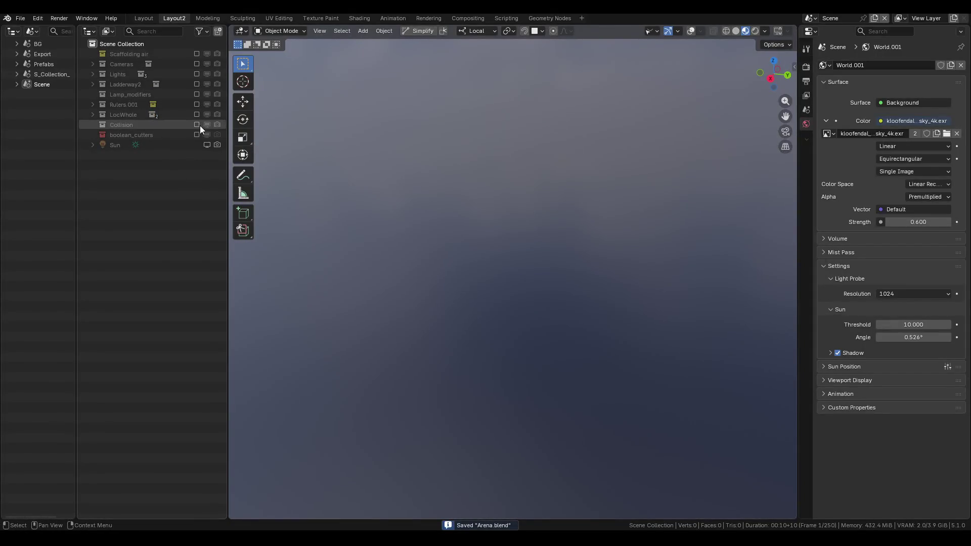
pyautogui.click(197, 125)
pyautogui.click(197, 125)
pyautogui.click(197, 115)
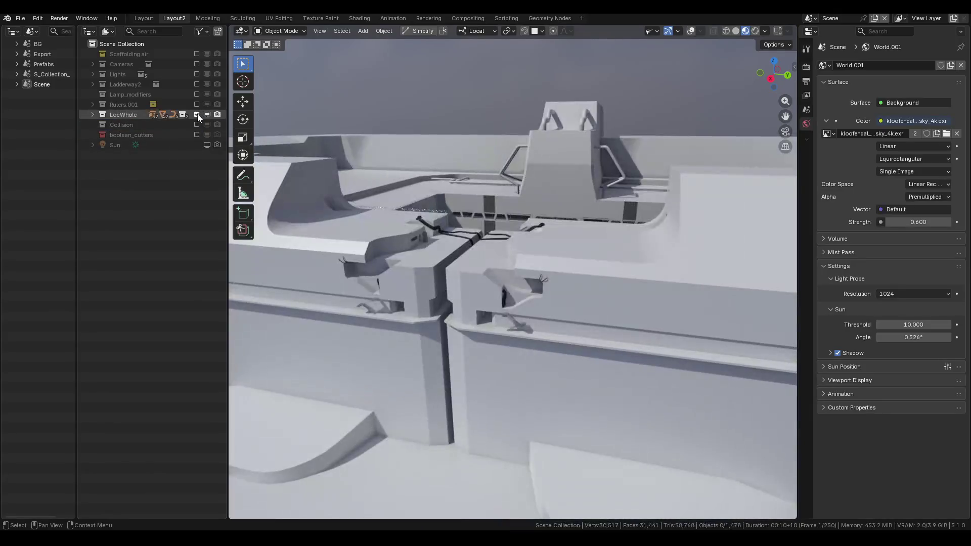
pyautogui.click(93, 114)
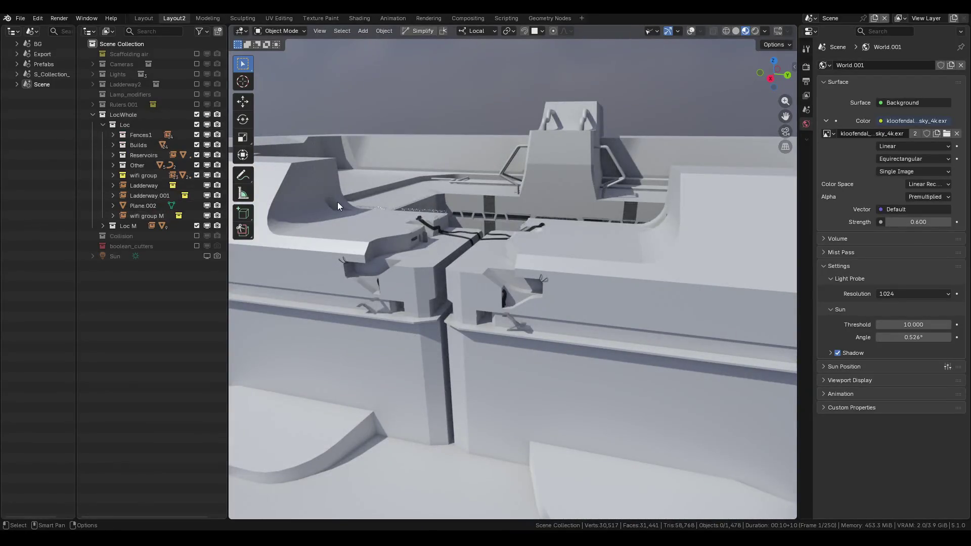
pyautogui.moveTo(337, 201); pyautogui.dragTo(303, 217, button='middle')
pyautogui.click(197, 226)
pyautogui.click(196, 226)
pyautogui.moveTo(376, 235)
pyautogui.mouseDown(button='middle')
pyautogui.moveTo(524, 215)
pyautogui.moveTo(522, 241)
pyautogui.moveTo(644, 214)
pyautogui.moveTo(563, 229)
pyautogui.moveTo(474, 277)
pyautogui.mouseUp(button='middle')
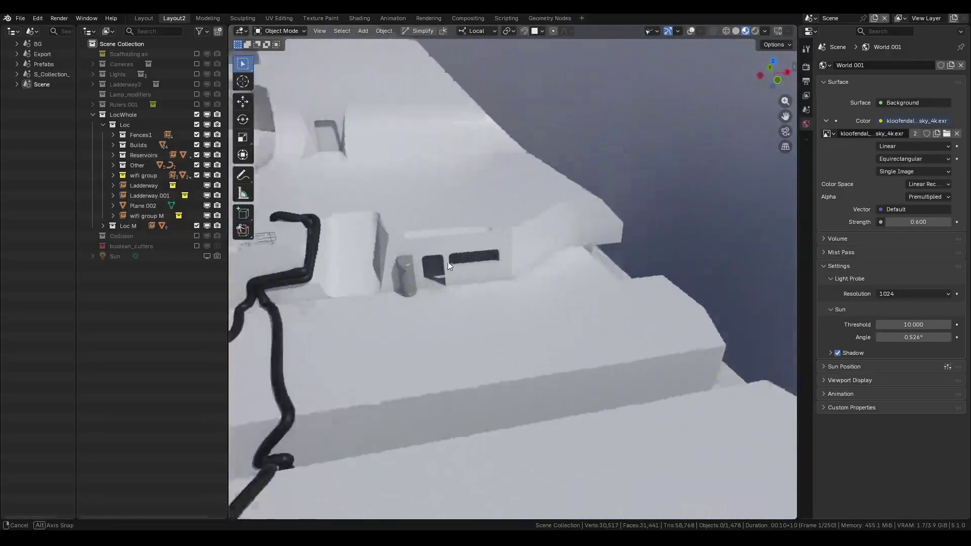
# Zoom to a pod, expand the Loc M collection and turn viewport overlays back on.
pyautogui.scroll(3, 370, 229)
pyautogui.scroll(5, 530, 220)
pyautogui.click(526, 233)
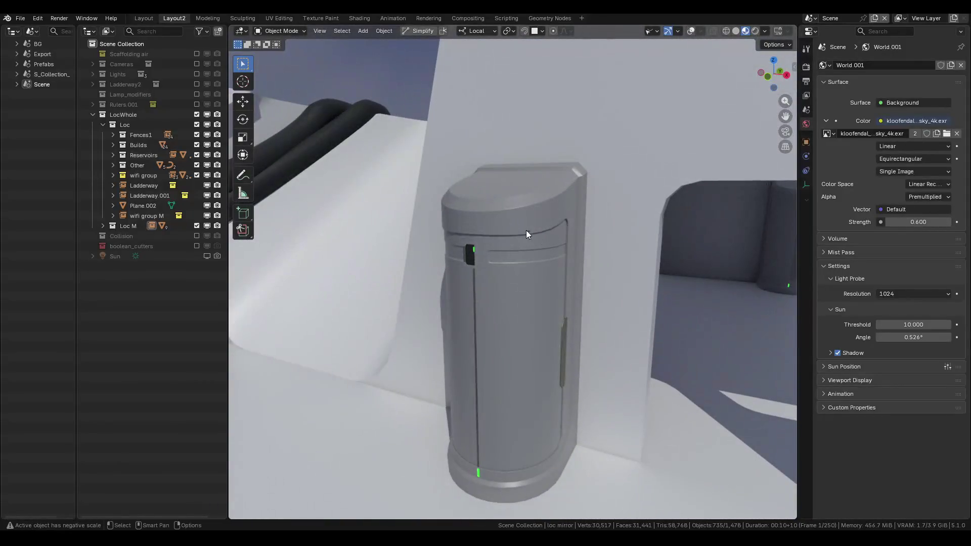
pyautogui.click(103, 225)
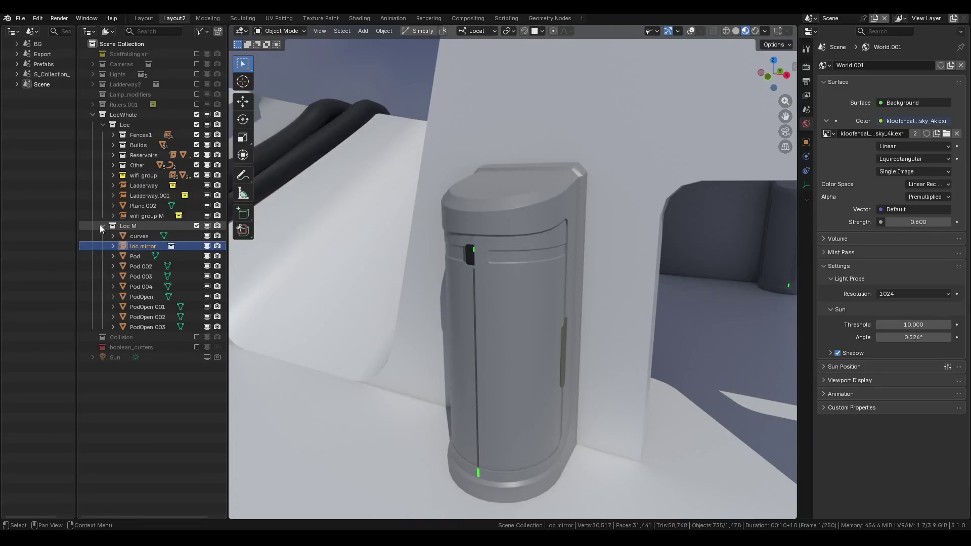
pyautogui.click(691, 31)
pyautogui.scroll(-3, 544, 163)
pyautogui.moveTo(545, 163); pyautogui.dragTo(353, 201, button='middle')
pyautogui.moveTo(429, 220)
pyautogui.mouseDown(button='middle')
pyautogui.moveTo(391, 209)
pyautogui.moveTo(450, 207)
pyautogui.mouseUp(button='middle')
pyautogui.scroll(5, 390, 209)
# Select Pod.005 and inspect its mesh data properties in the Other collection.
pyautogui.click(537, 234)
pyautogui.moveTo(537, 233)
pyautogui.mouseDown(button='middle')
pyautogui.moveTo(444, 235)
pyautogui.moveTo(480, 227)
pyautogui.moveTo(494, 202)
pyautogui.moveTo(593, 181)
pyautogui.mouseUp(button='middle')
pyautogui.scroll(6, 475, 228)
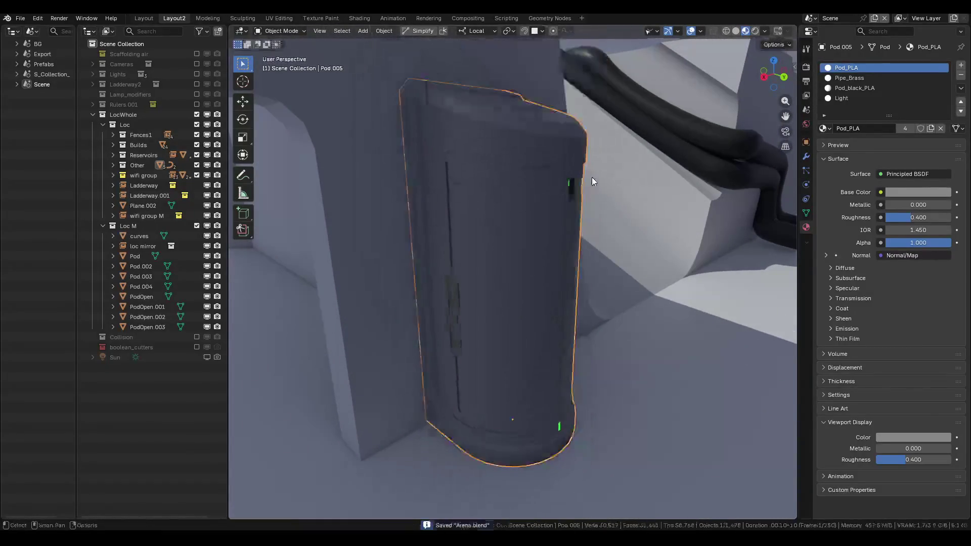
pyautogui.click(806, 213)
pyautogui.moveTo(515, 186)
pyautogui.mouseDown(button='middle')
pyautogui.moveTo(459, 178)
pyautogui.moveTo(432, 162)
pyautogui.moveTo(560, 177)
pyautogui.moveTo(470, 180)
pyautogui.moveTo(514, 204)
pyautogui.moveTo(513, 243)
pyautogui.moveTo(522, 200)
pyautogui.moveTo(554, 190)
pyautogui.moveTo(490, 185)
pyautogui.mouseUp(button='middle')
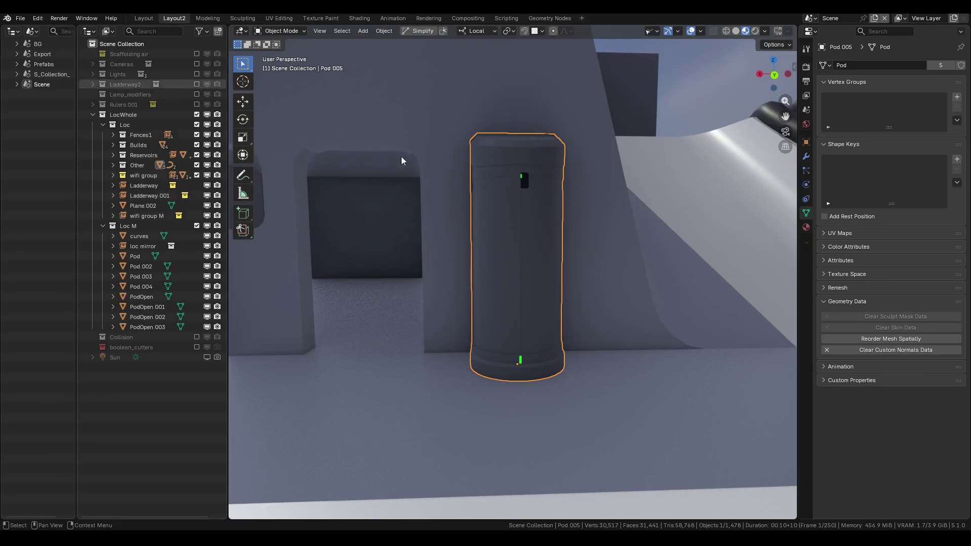
pyautogui.click(112, 165)
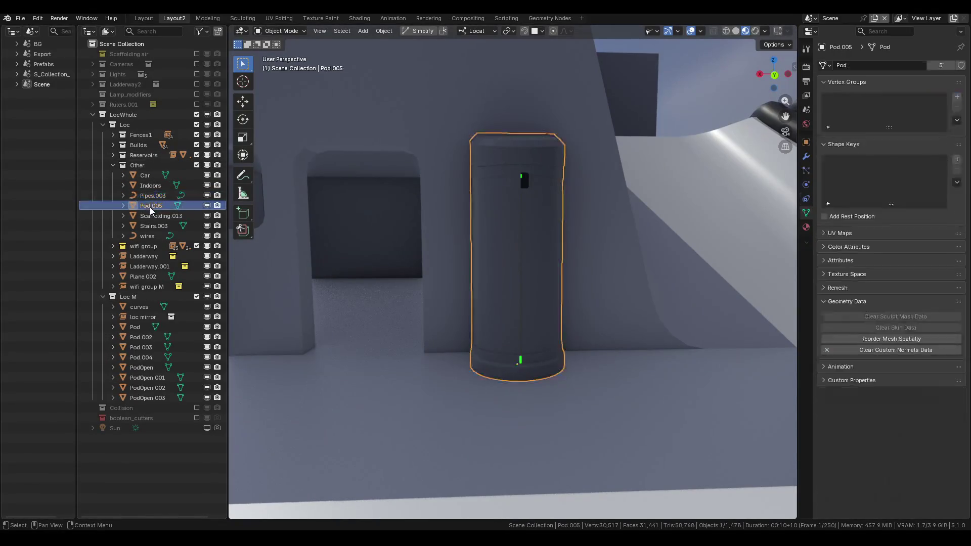
pyautogui.click(112, 165)
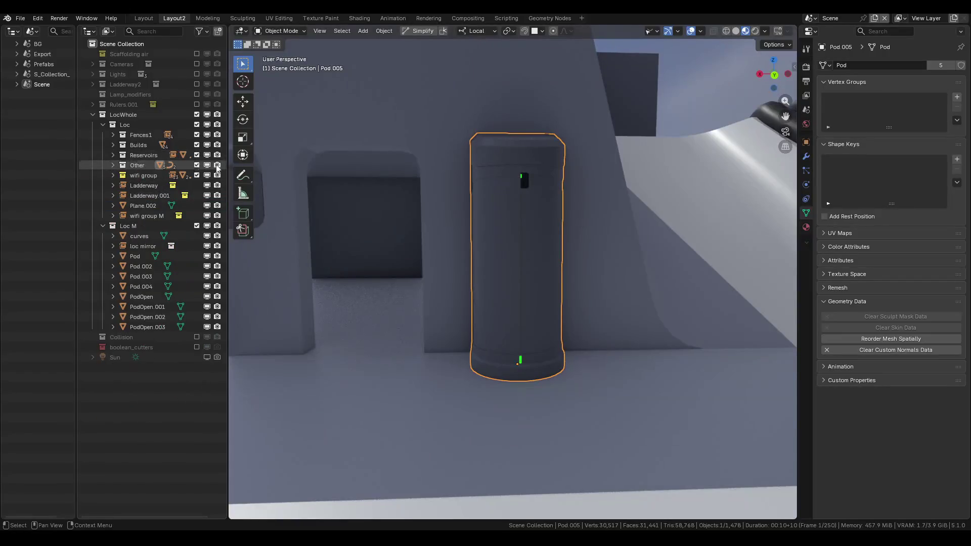
# Start a new General file from the File > New menu.
pyautogui.click(21, 19)
pyautogui.moveTo(26, 31)
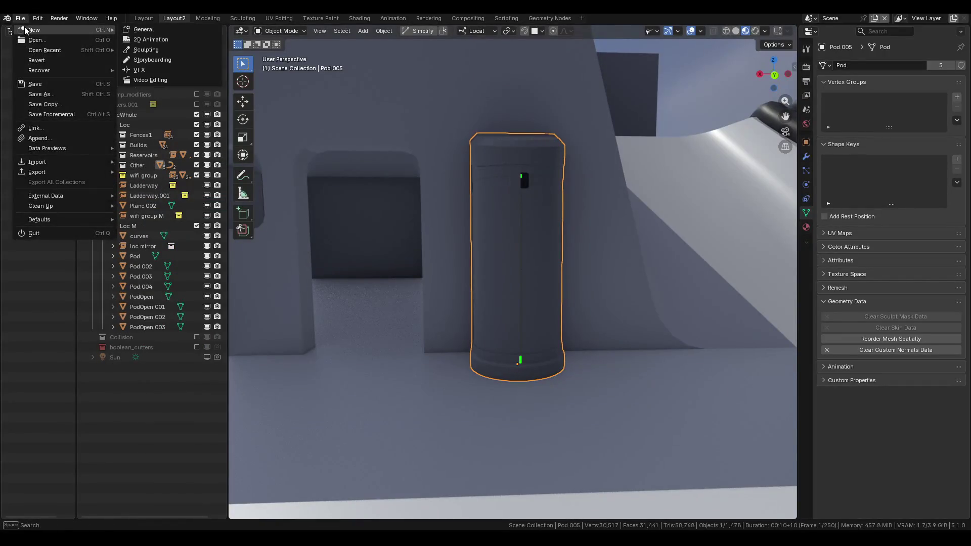
pyautogui.click(159, 29)
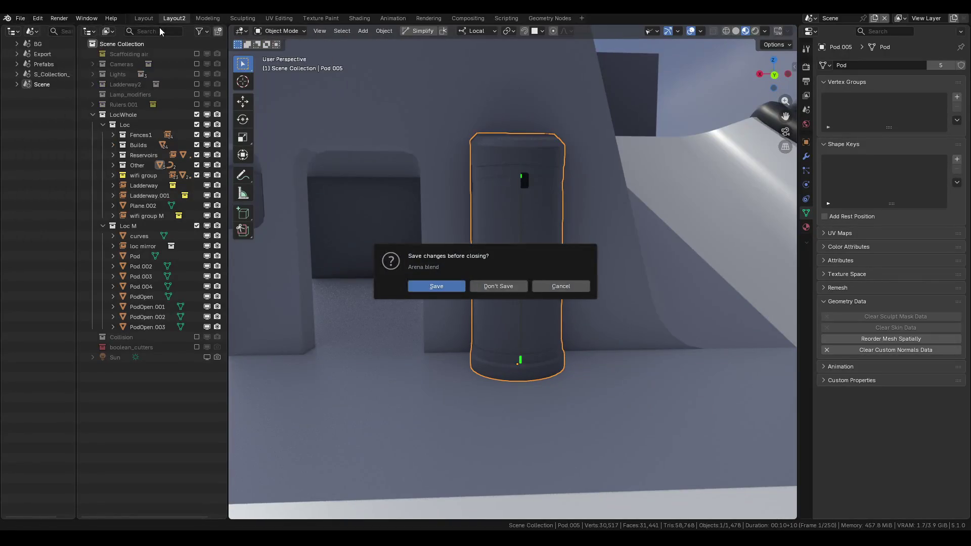
# Discard unsaved Arena.blend changes, load the new file and delete the default cube.
pyautogui.click(505, 284)
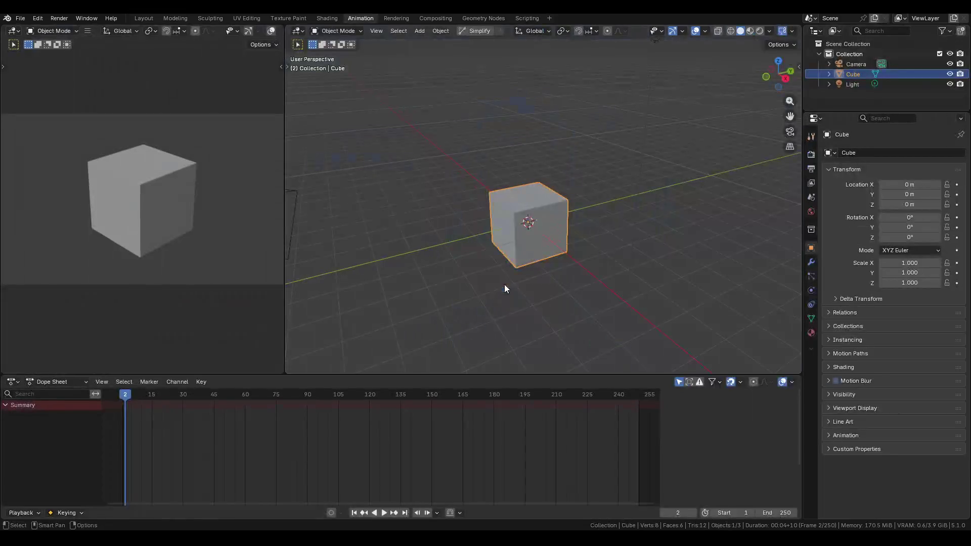
pyautogui.press('x')
pyautogui.click(502, 214)
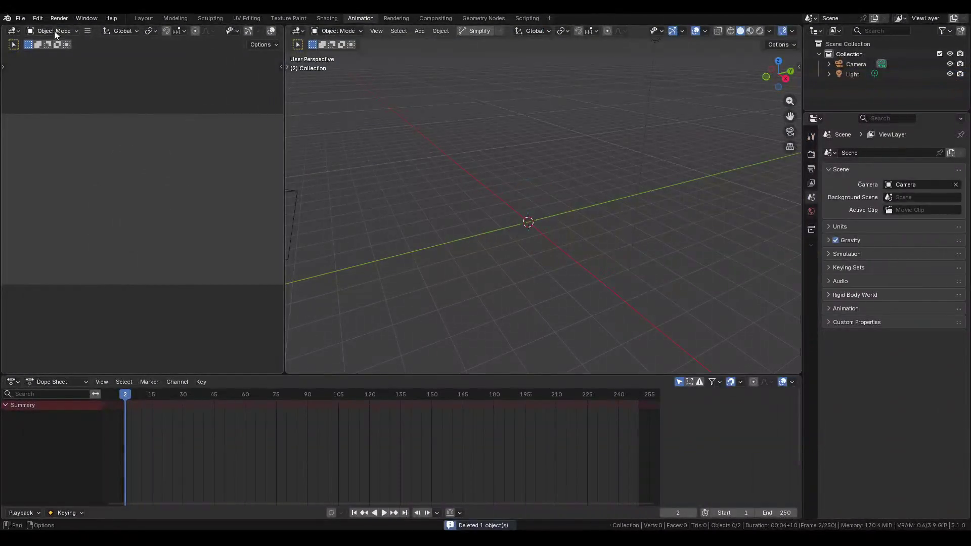
# Open File > Append and browse the Projects, HDRI and Art folders.
pyautogui.click(21, 18)
pyautogui.click(56, 137)
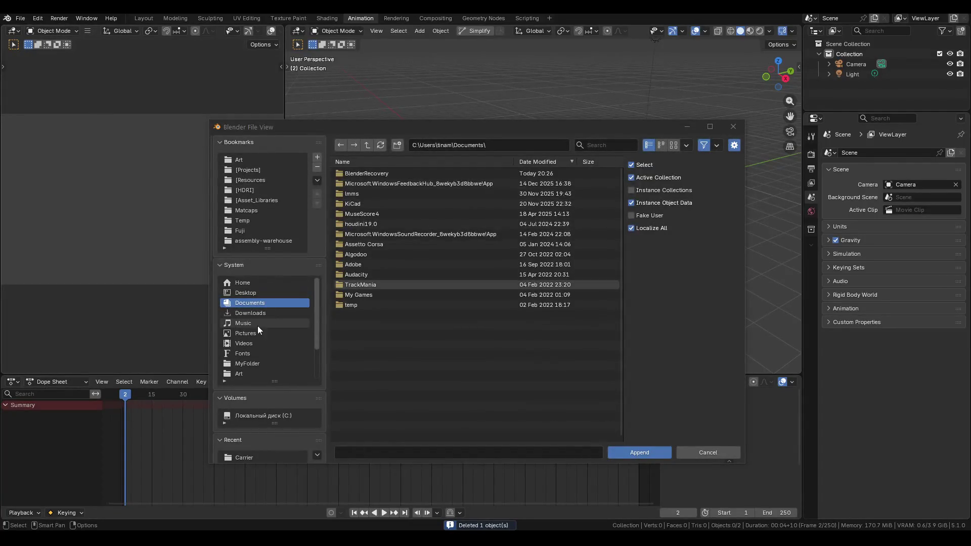
pyautogui.click(259, 170)
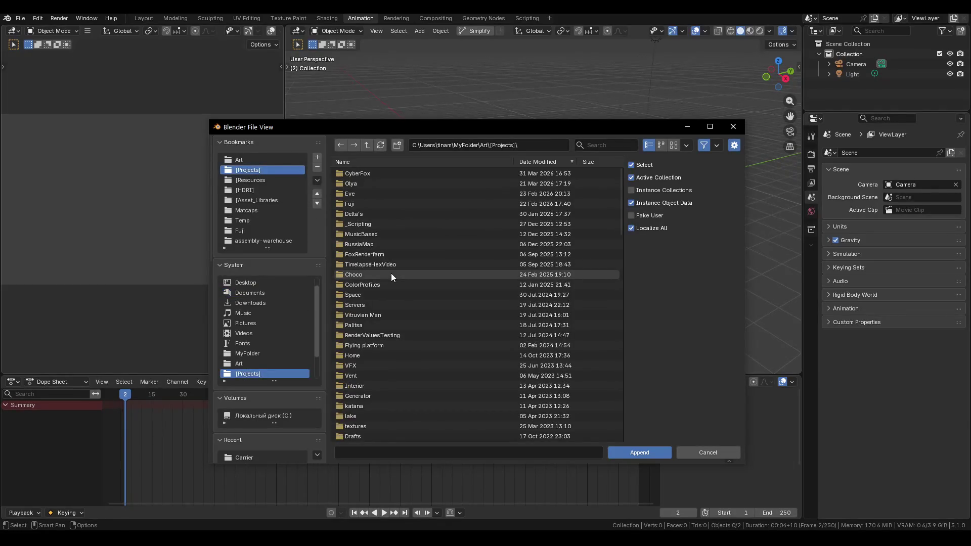
pyautogui.scroll(-4, 389, 253)
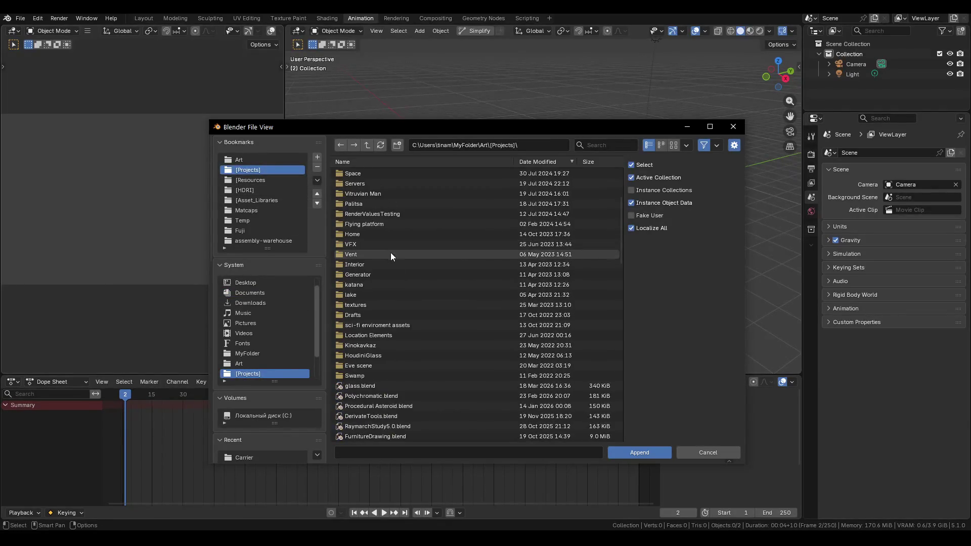
pyautogui.scroll(3, 394, 253)
pyautogui.click(625, 143)
pyautogui.write('are')
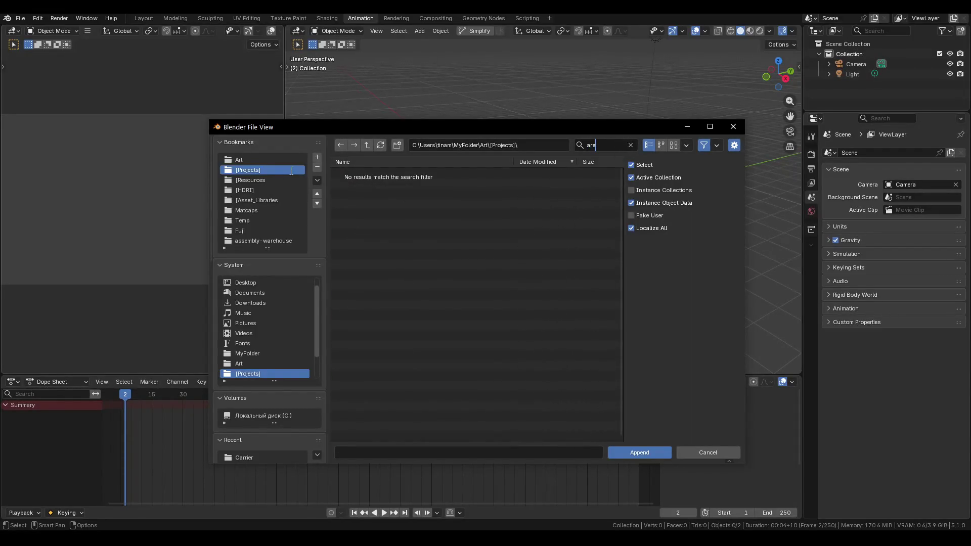
pyautogui.press('BackSpace')
pyautogui.press('BackSpace')
pyautogui.press('BackSpace')
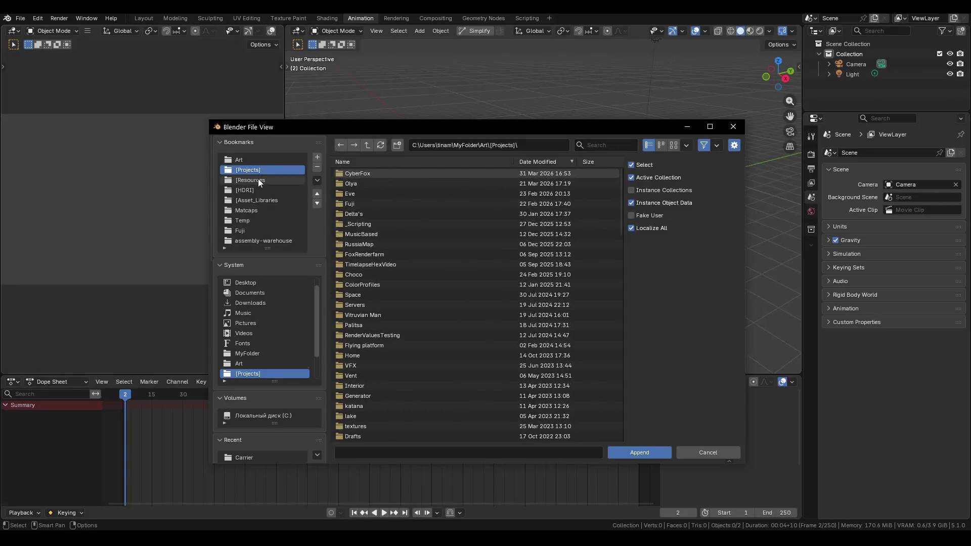
pyautogui.click(258, 198)
pyautogui.click(257, 190)
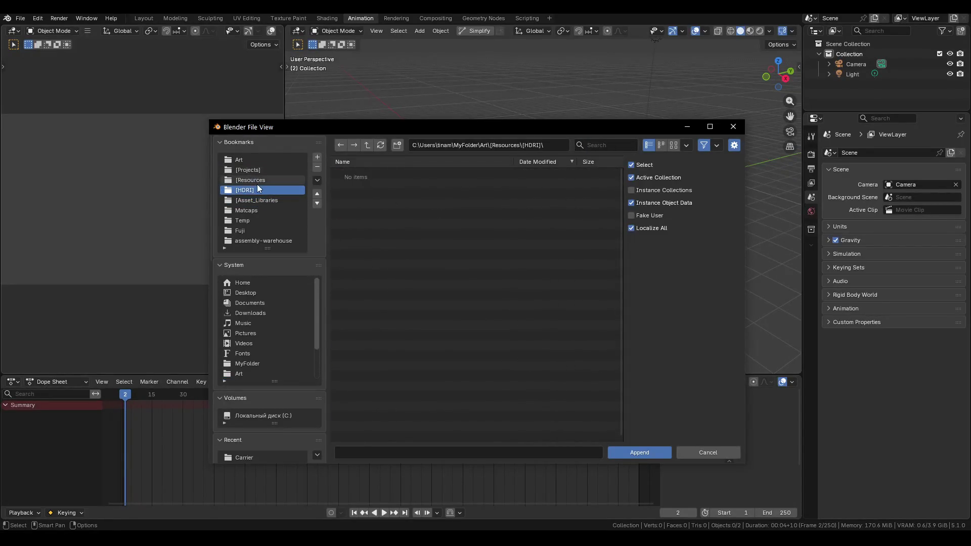
pyautogui.click(253, 159)
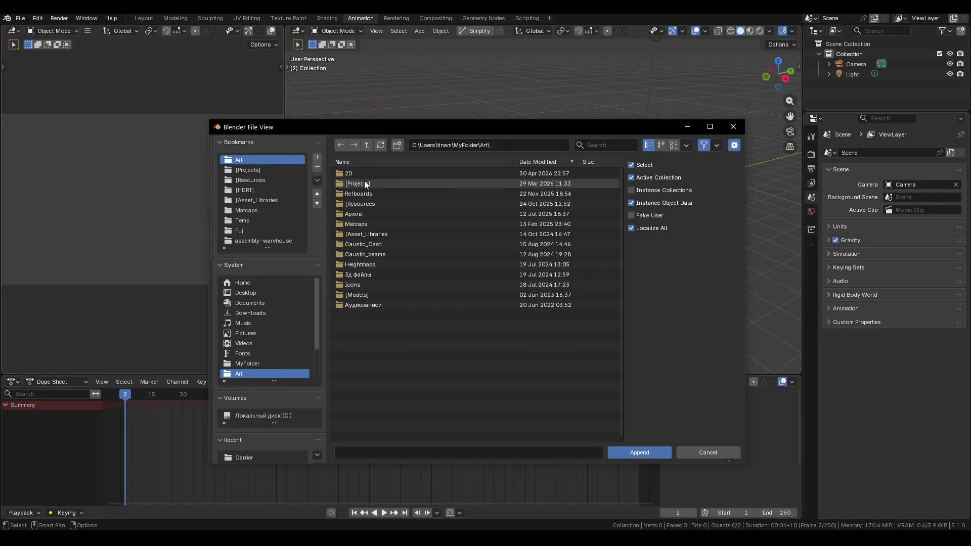
# Navigate the append browser to the Game asset design > Gamelevels blend folder.
pyautogui.click(368, 145)
pyautogui.doubleClick(384, 231)
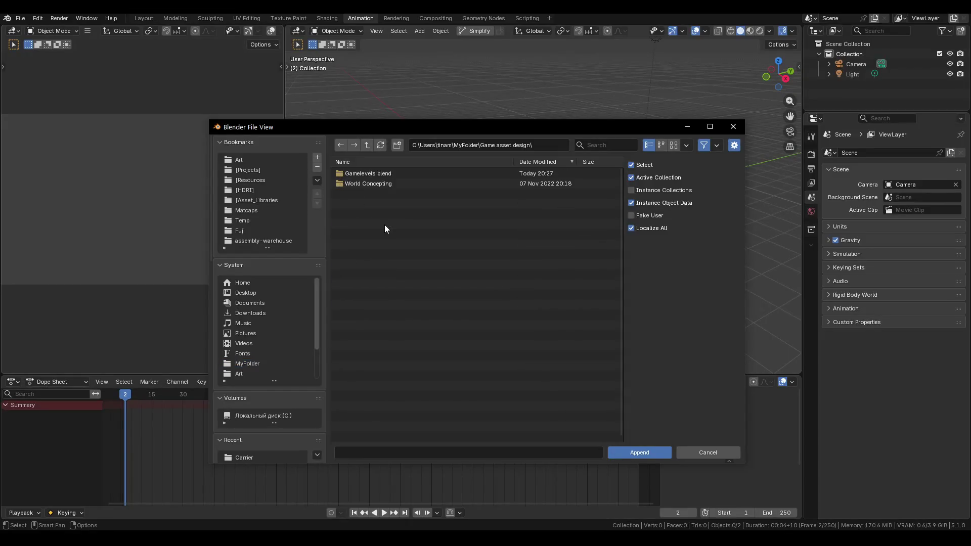
pyautogui.doubleClick(364, 175)
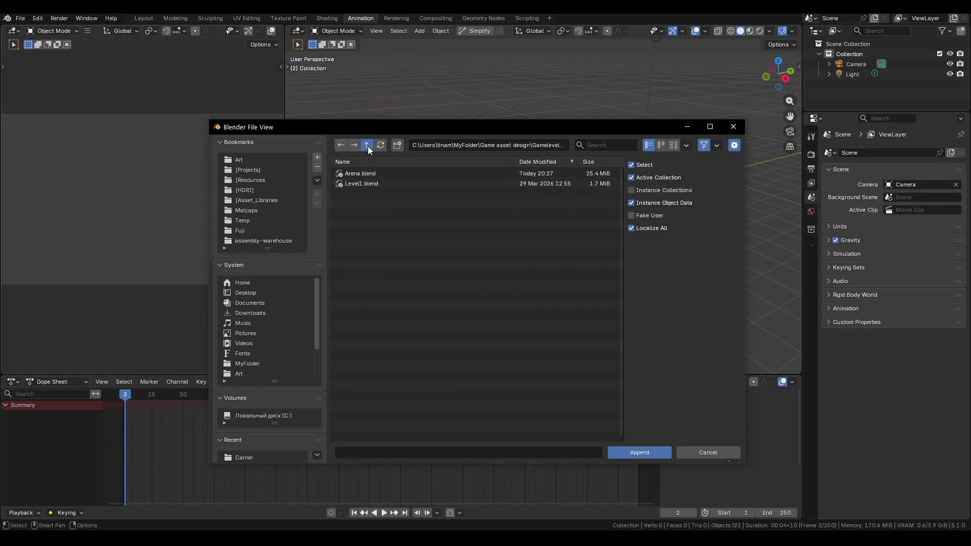
pyautogui.click(368, 147)
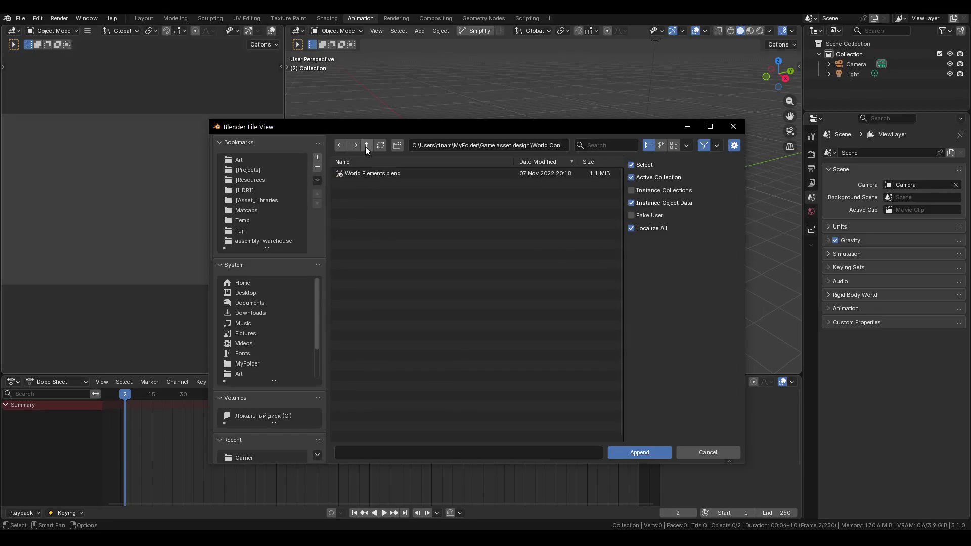
pyautogui.click(367, 148)
pyautogui.doubleClick(362, 176)
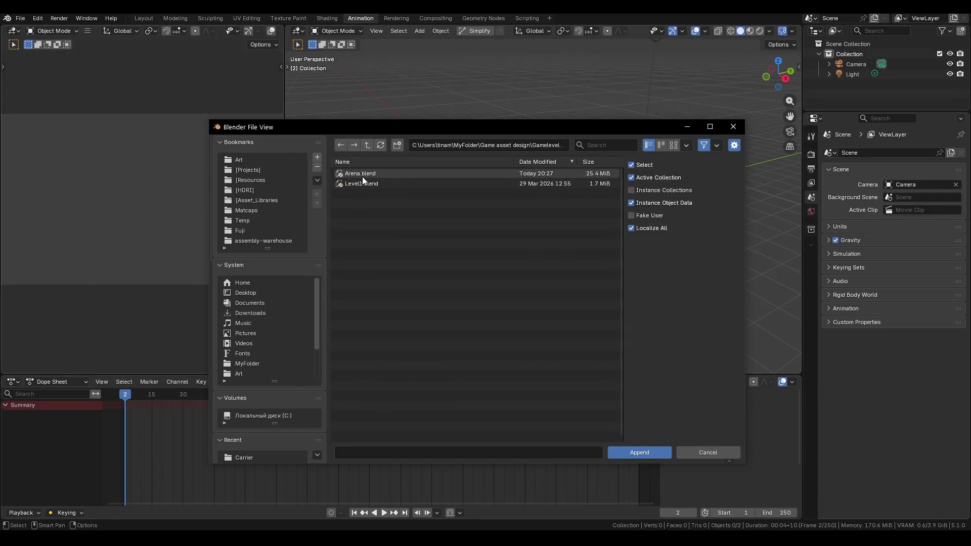
pyautogui.moveTo(363, 180)
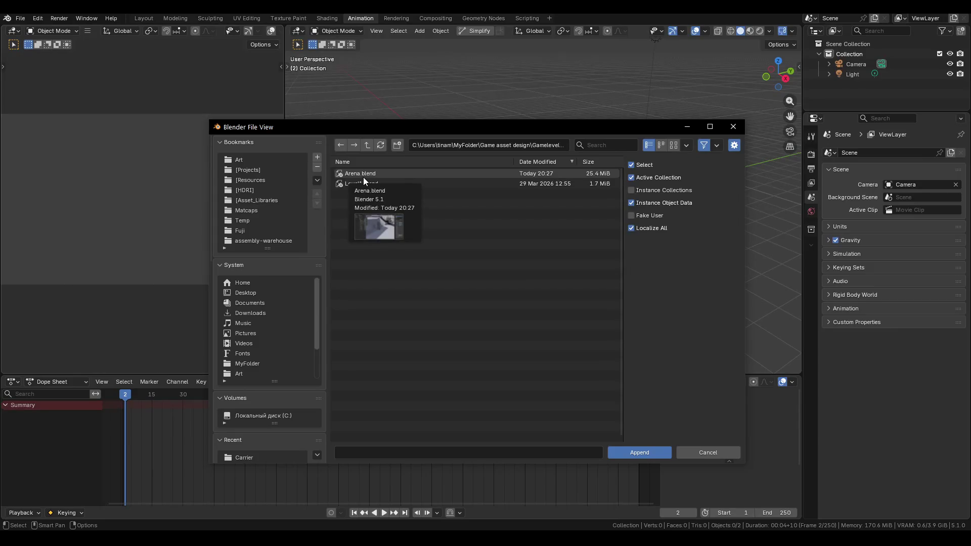
pyautogui.press('XF86AudioLowerVolume')
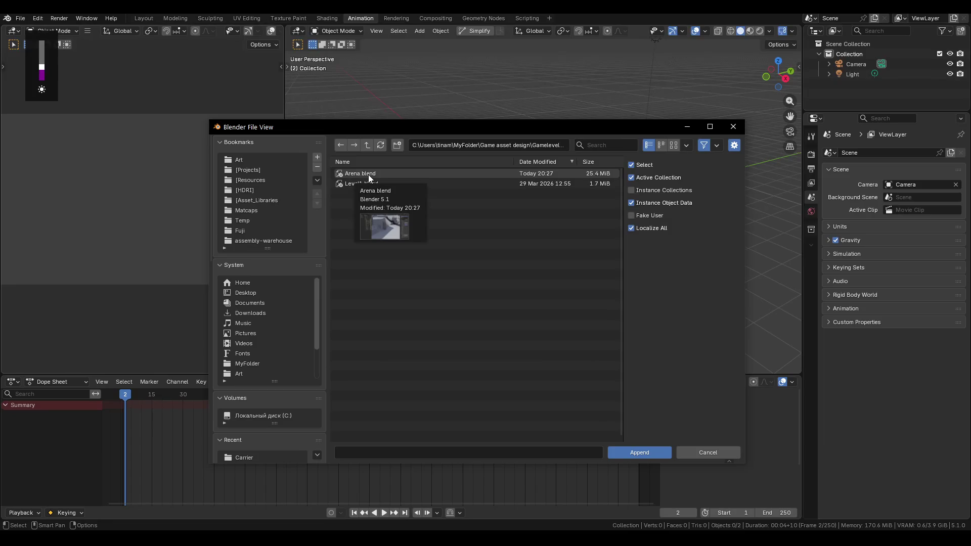
pyautogui.press('XF86AudioLowerVolume')
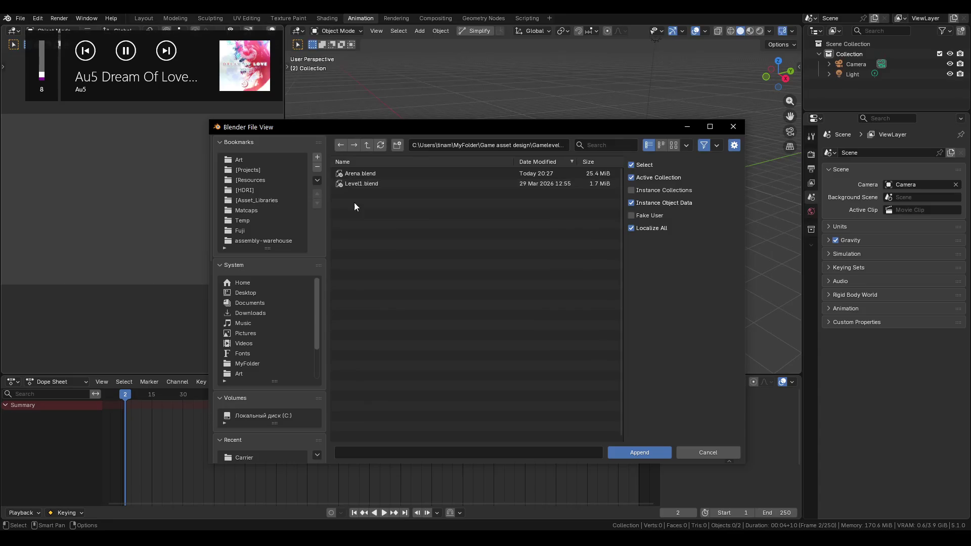
# Append the Pod object from Arena.blend's Object list, filtered by 'pod'.
pyautogui.doubleClick(354, 171)
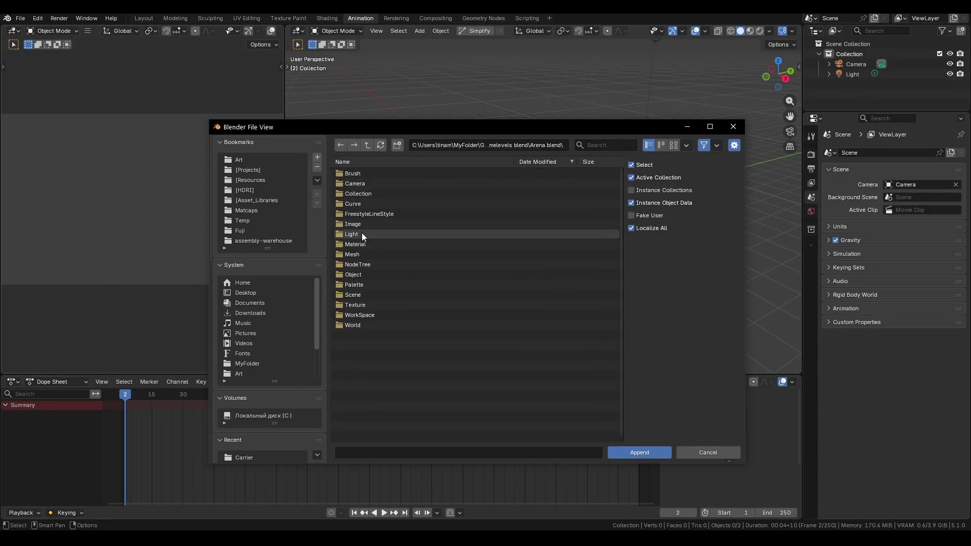
pyautogui.doubleClick(354, 275)
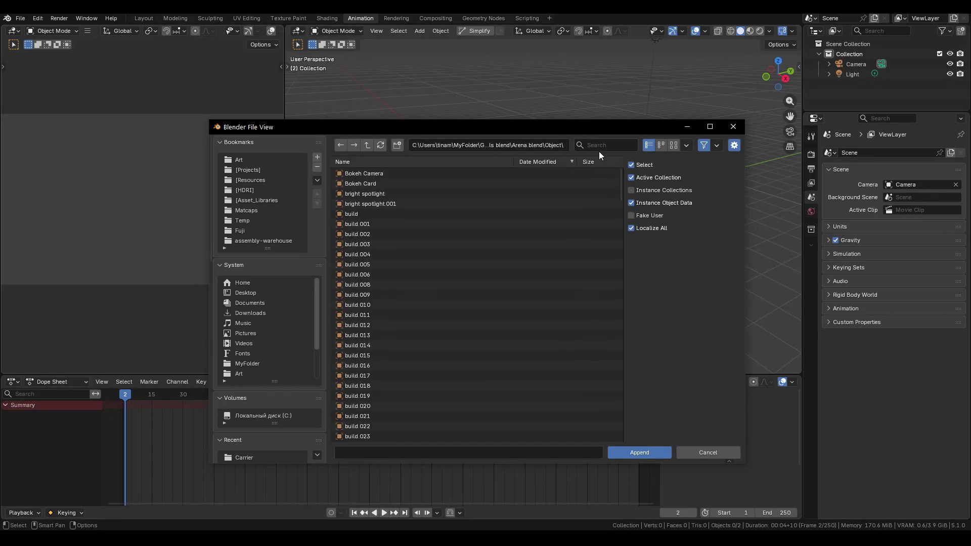
pyautogui.write('pod')
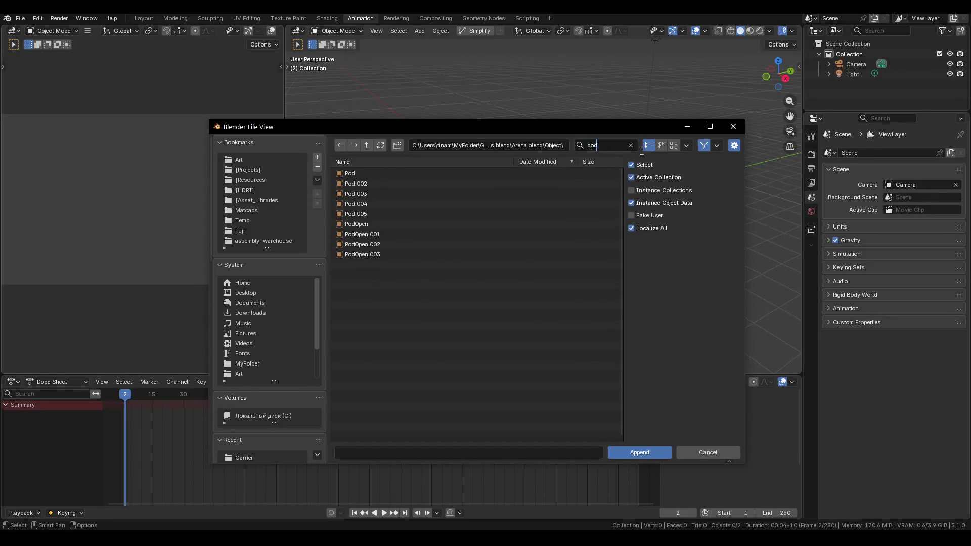
pyautogui.doubleClick(371, 173)
pyautogui.moveTo(593, 282)
pyautogui.mouseDown(button='middle')
pyautogui.moveTo(651, 289)
pyautogui.moveTo(572, 239)
pyautogui.mouseUp(button='middle')
# Open the viewport sidebar and collapse its tool, options and Object Scatter panels.
pyautogui.press('n')
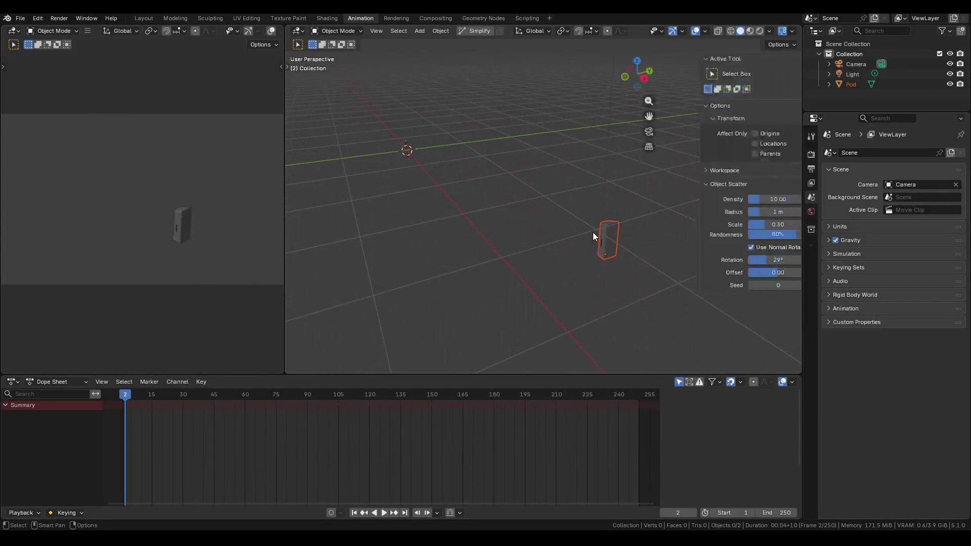
pyautogui.click(793, 86)
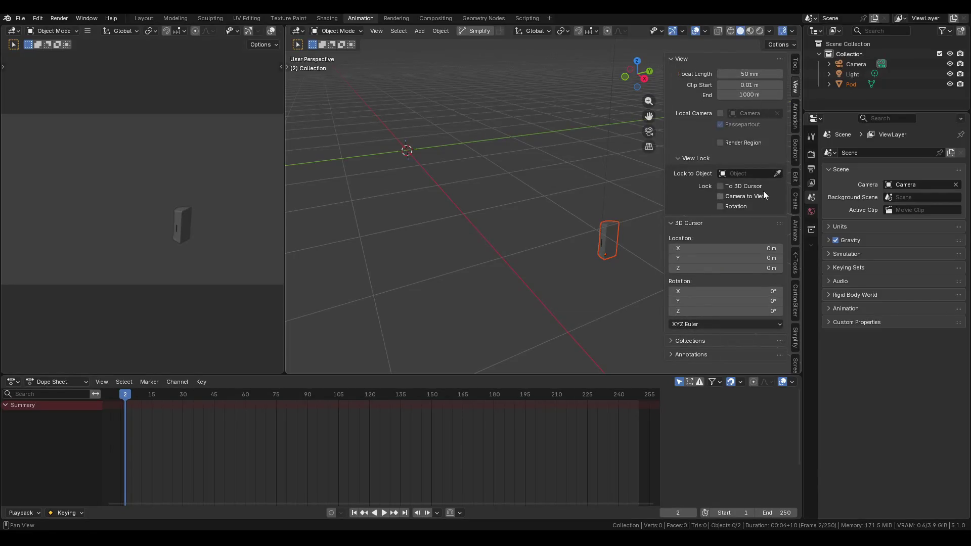
pyautogui.click(793, 65)
pyautogui.click(696, 104)
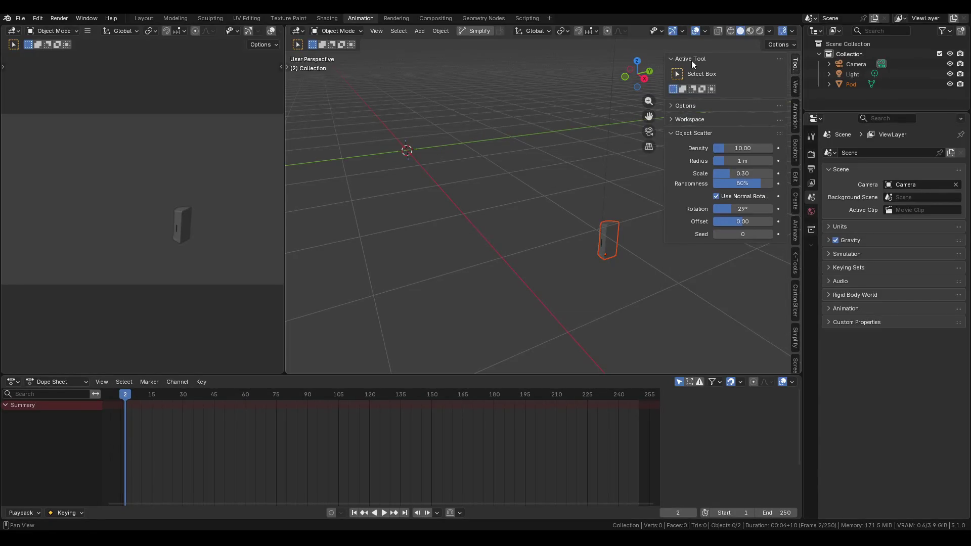
pyautogui.click(691, 60)
pyautogui.click(693, 99)
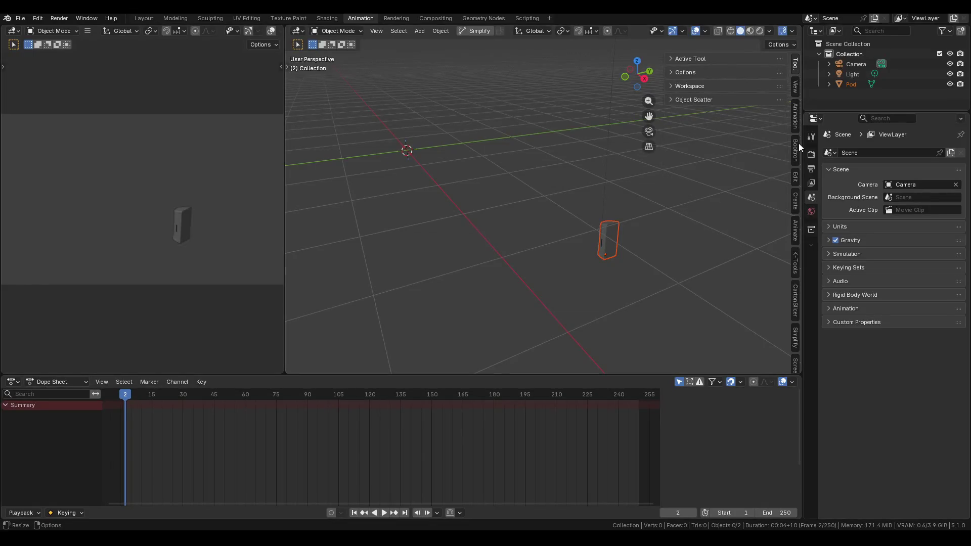
pyautogui.click(796, 90)
pyautogui.click(794, 182)
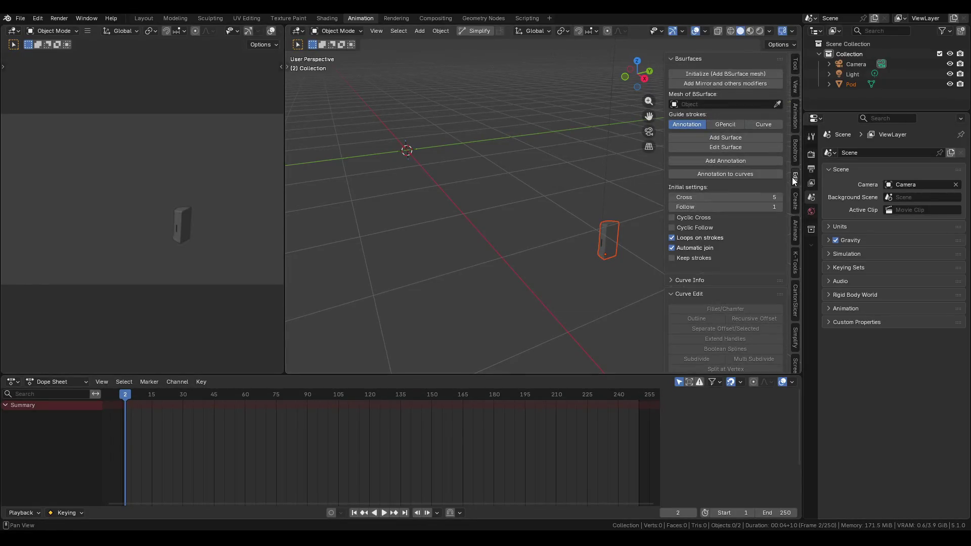
pyautogui.click(792, 124)
# Select Pod and clear its location and rotation with Alt+G and Alt+R.
pyautogui.click(613, 223)
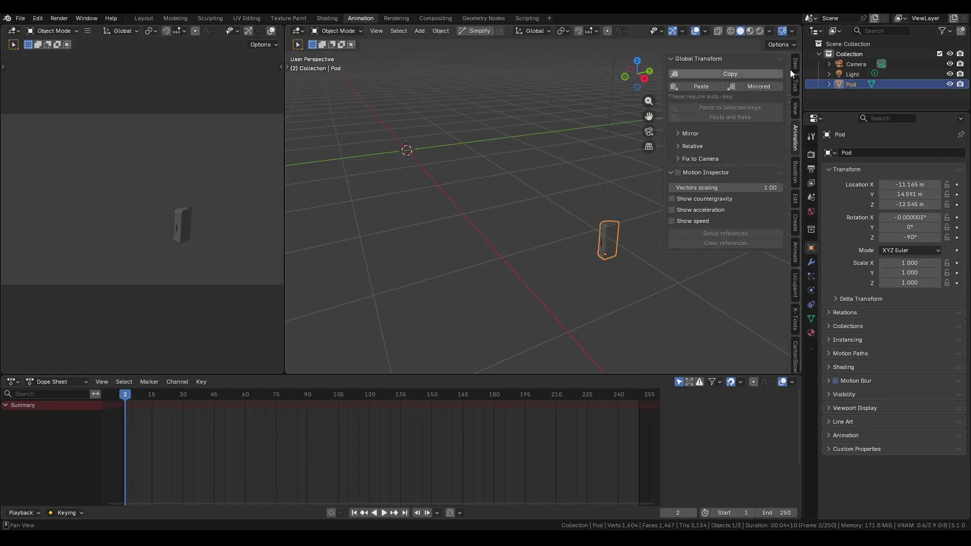
pyautogui.click(795, 64)
pyautogui.hotkey('alt', 'g')
pyautogui.hotkey('alt', 'r')
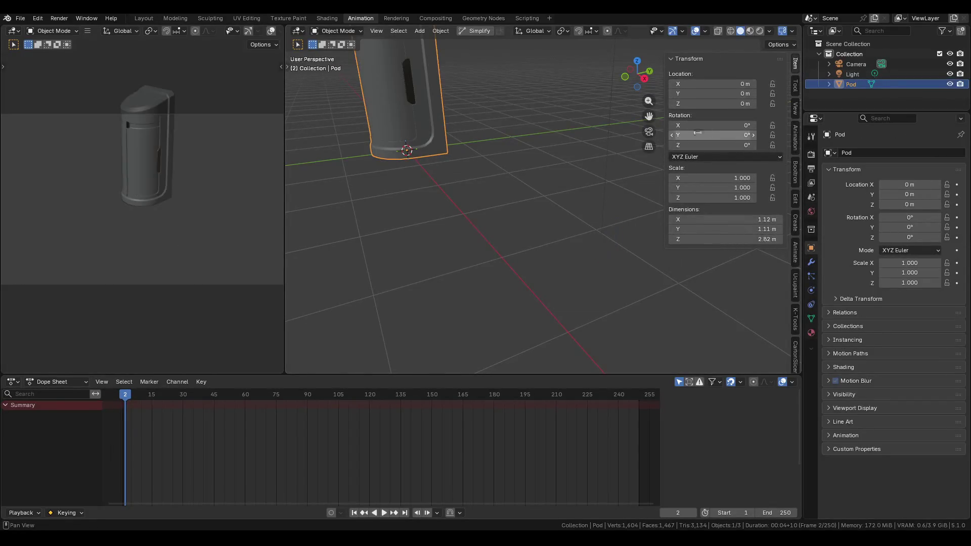
pyautogui.press('KP_Decimal')
pyautogui.scroll(-5, 560, 144)
# Check the Pod from the front, then switch to Layout and open the save dialog.
pyautogui.press('n')
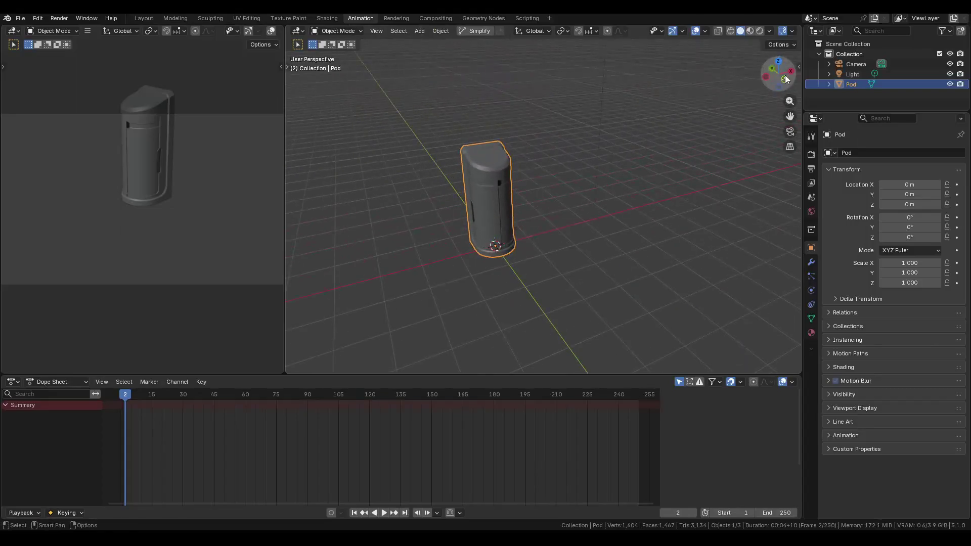
pyautogui.click(772, 65)
pyautogui.scroll(3, 530, 178)
pyautogui.press('n')
pyautogui.press('n')
pyautogui.moveTo(504, 158); pyautogui.dragTo(499, 164, button='middle')
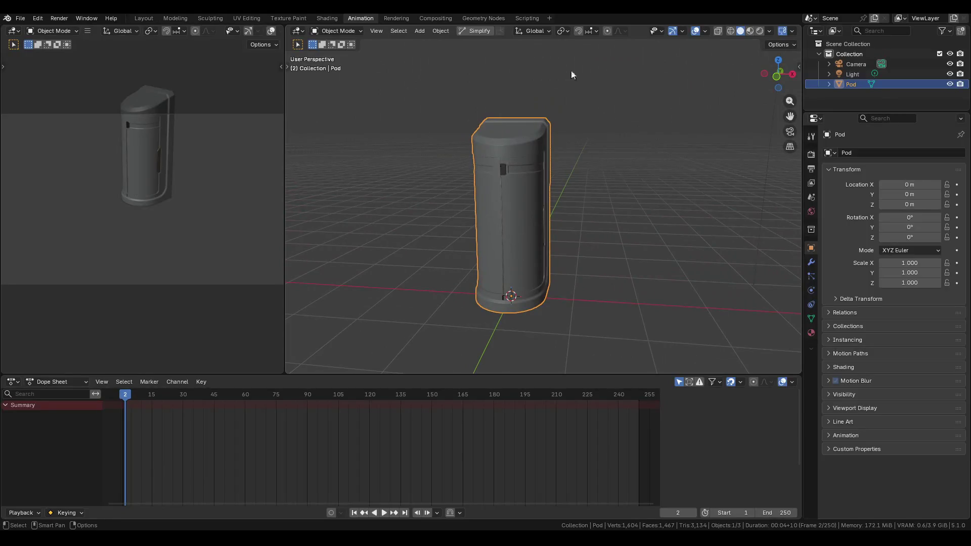
pyautogui.click(143, 18)
pyautogui.hotkey('ctrl', 's')
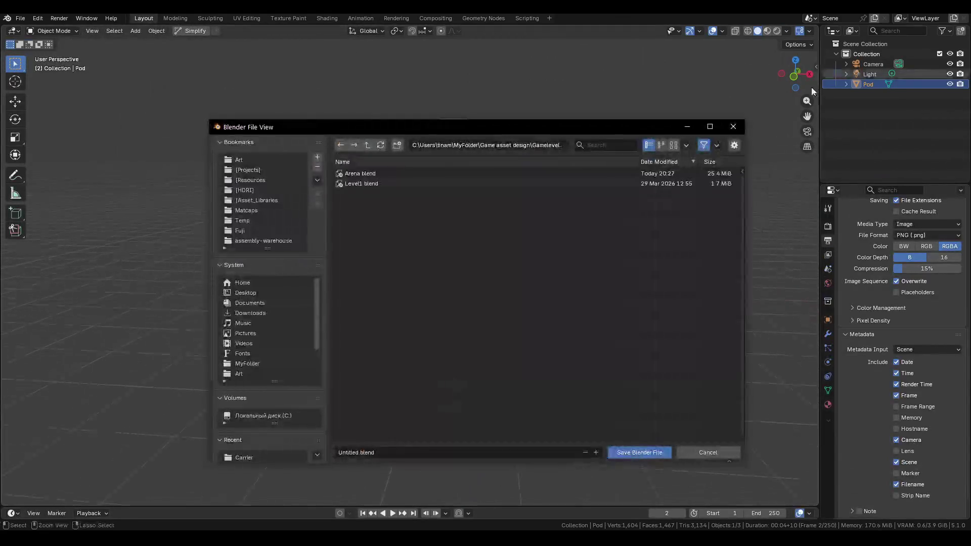
# Clear the default Untitled.blend file name, then open a new Firefox tab.
pyautogui.click(383, 452)
pyautogui.press('BackSpace')
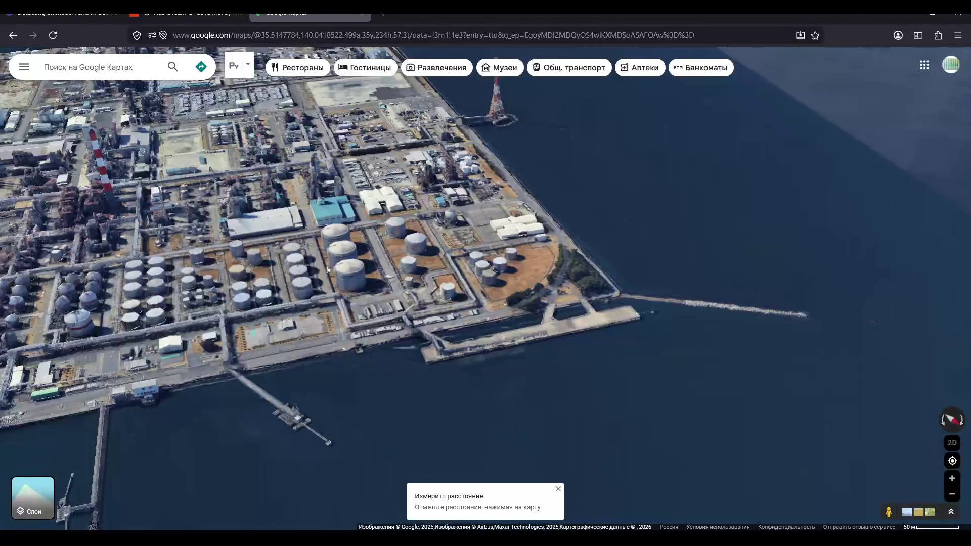
pyautogui.hotkey('ctrl', 't')
# Google 'pod', switch to Images and search images for 'cryo pod'.
pyautogui.write('c')
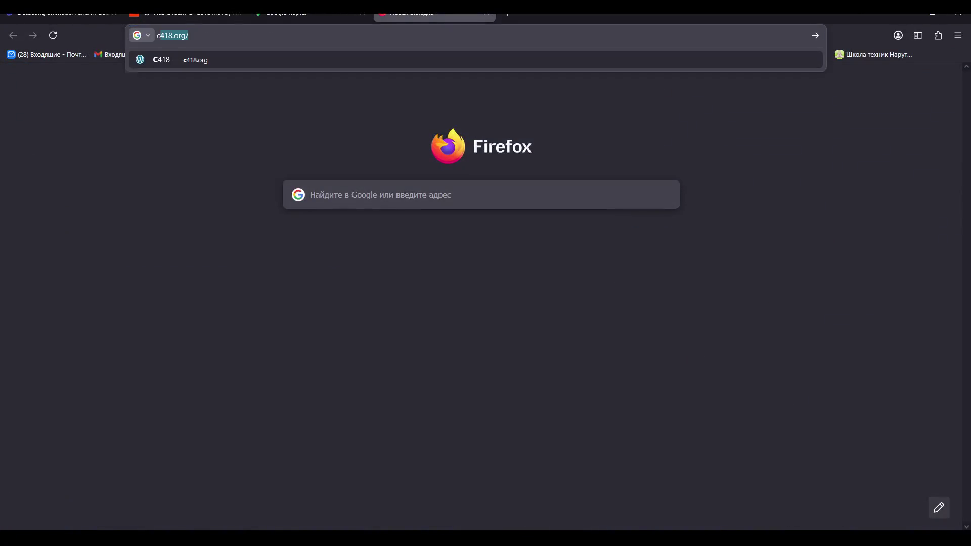
pyautogui.press('BackSpace')
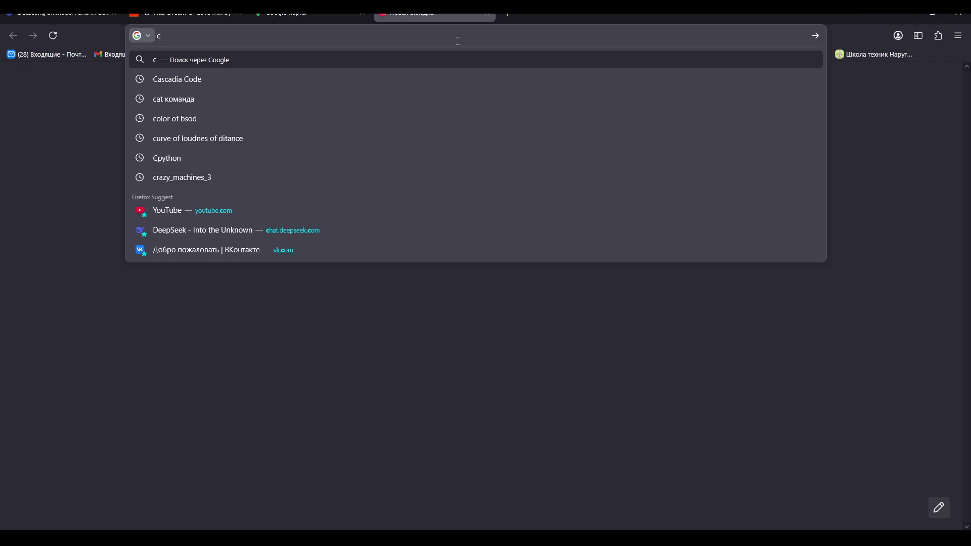
pyautogui.write('od')
pyautogui.press('BackSpace')
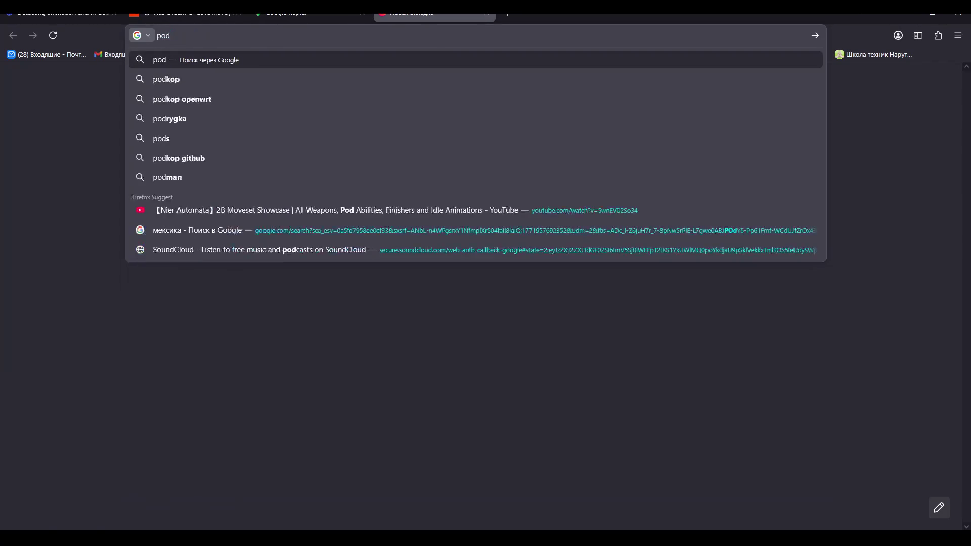
pyautogui.press('Return')
pyautogui.click(223, 110)
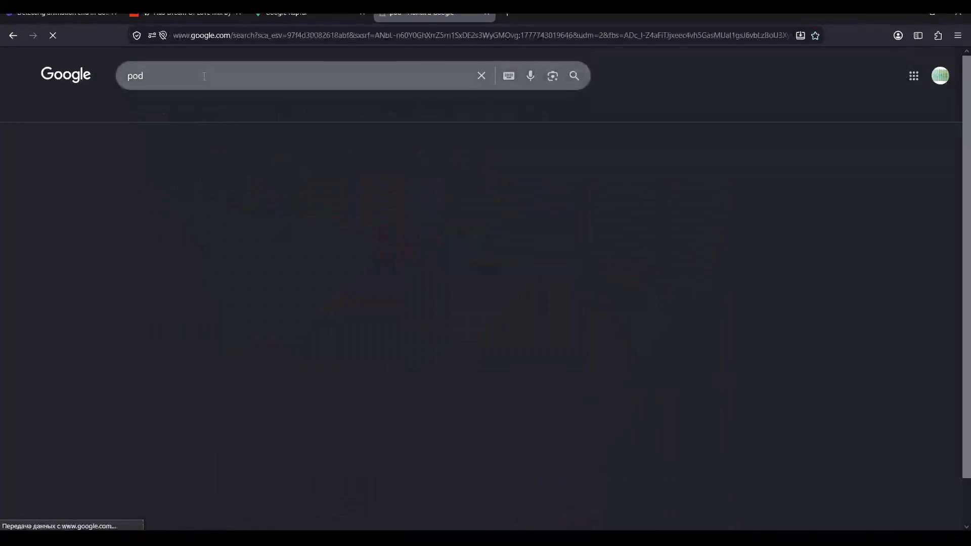
pyautogui.click(107, 68)
pyautogui.write('cryo pod')
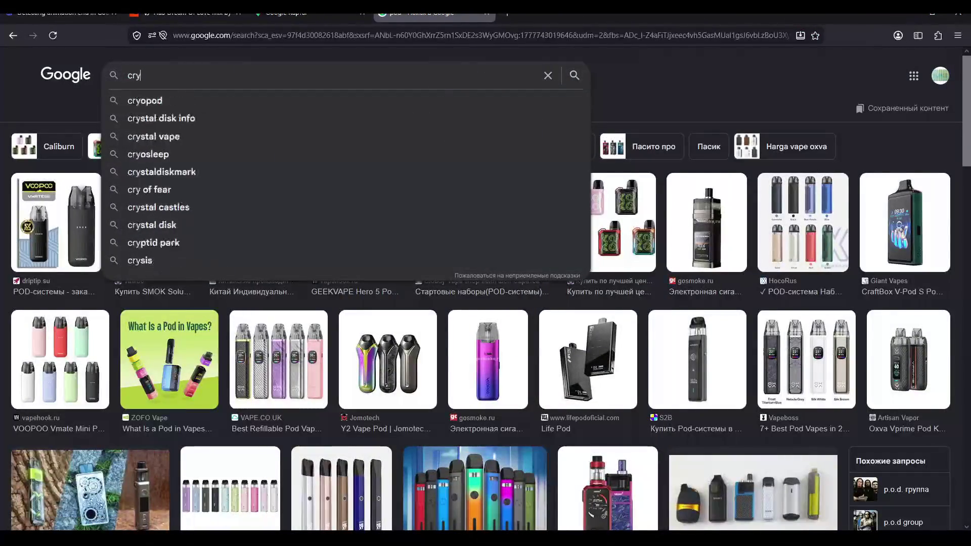
pyautogui.press('Return')
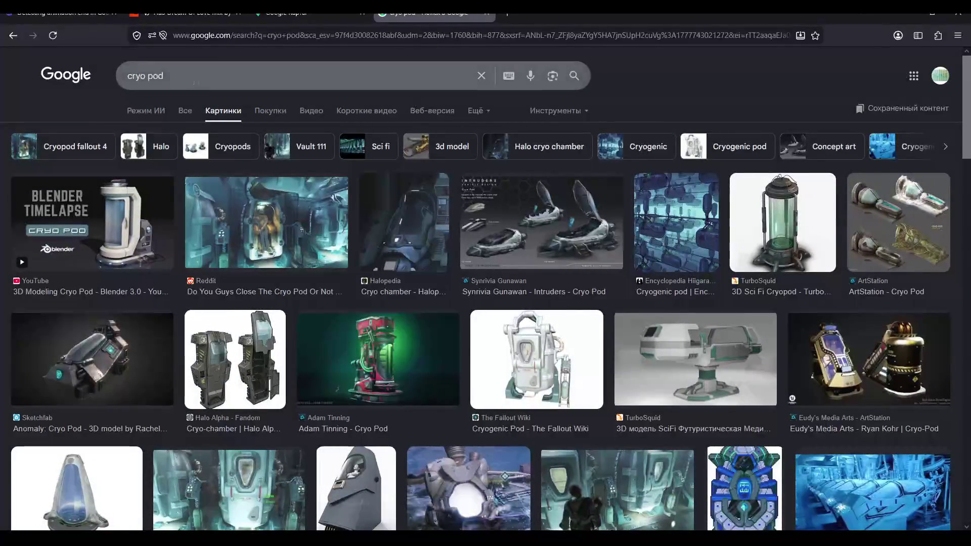
# Change the query to 'cryo pod synonim' and run the search.
pyautogui.click(214, 66)
pyautogui.write('synon')
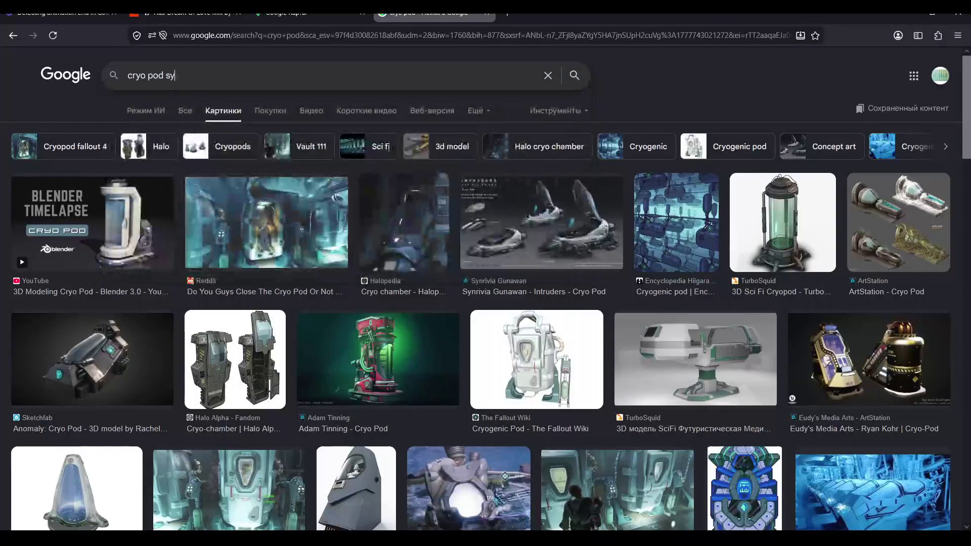
pyautogui.press('BackSpace')
pyautogui.press('BackSpace')
pyautogui.press('BackSpace')
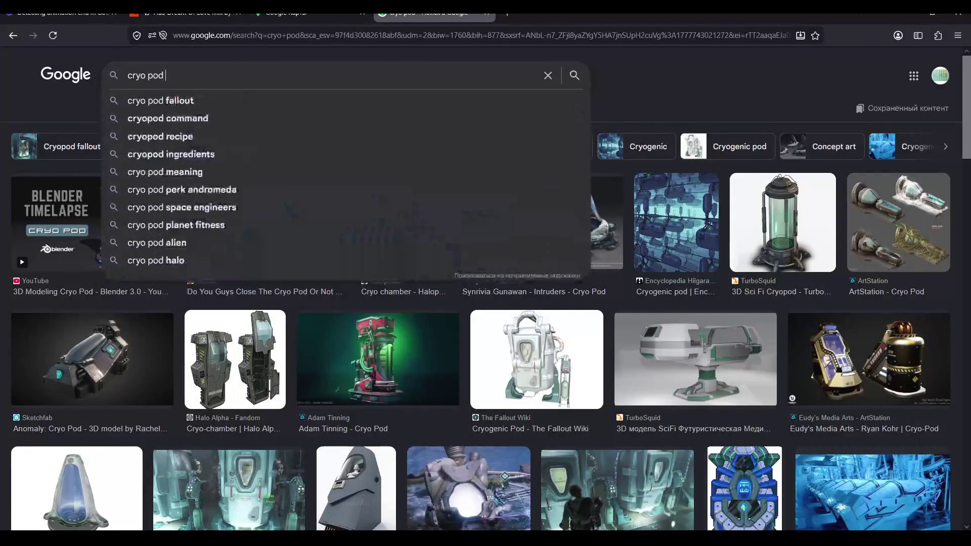
pyautogui.write('synonim')
pyautogui.press('Return')
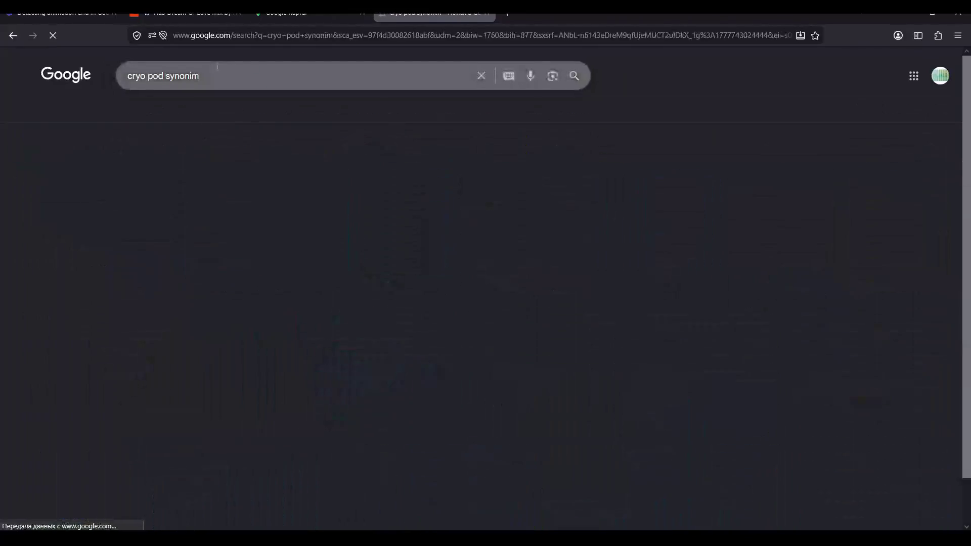
# Read through the AI answer listing cryo pod synonyms.
pyautogui.click(185, 111)
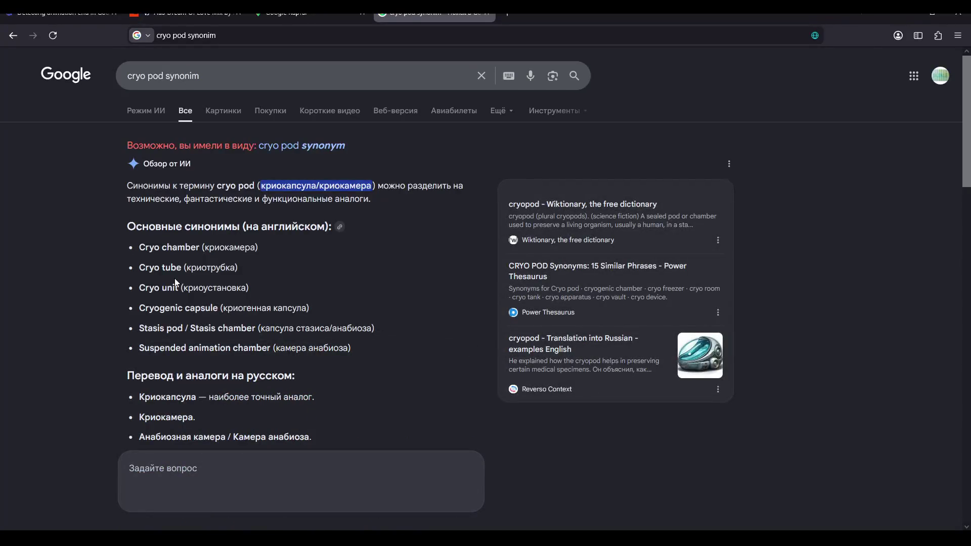
pyautogui.scroll(-1, 175, 283)
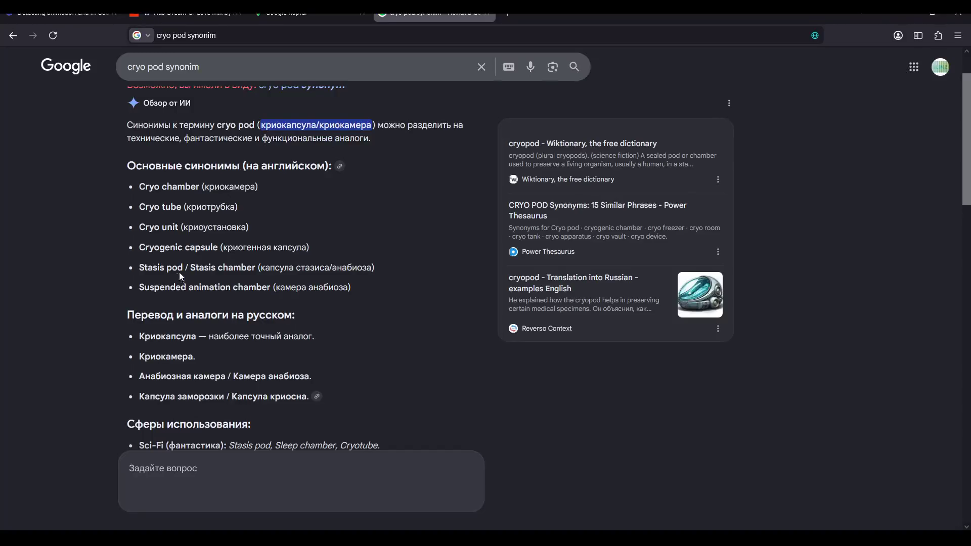
pyautogui.scroll(-1, 165, 269)
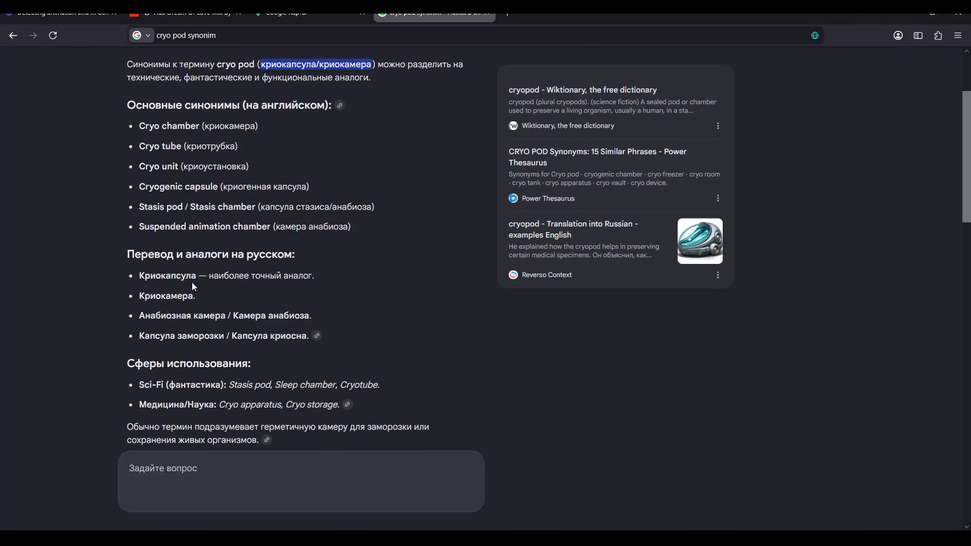
pyautogui.scroll(-2, 226, 360)
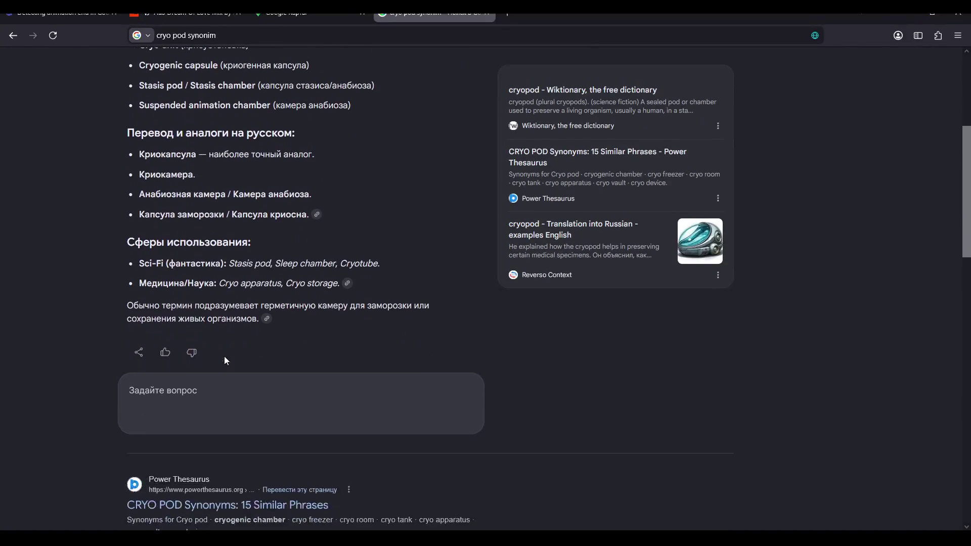
# Ask the follow-up question 'камера временного хранения андроида'.
pyautogui.click(268, 387)
pyautogui.write('a')
pyautogui.press('BackSpace')
pyautogui.write('если это в')
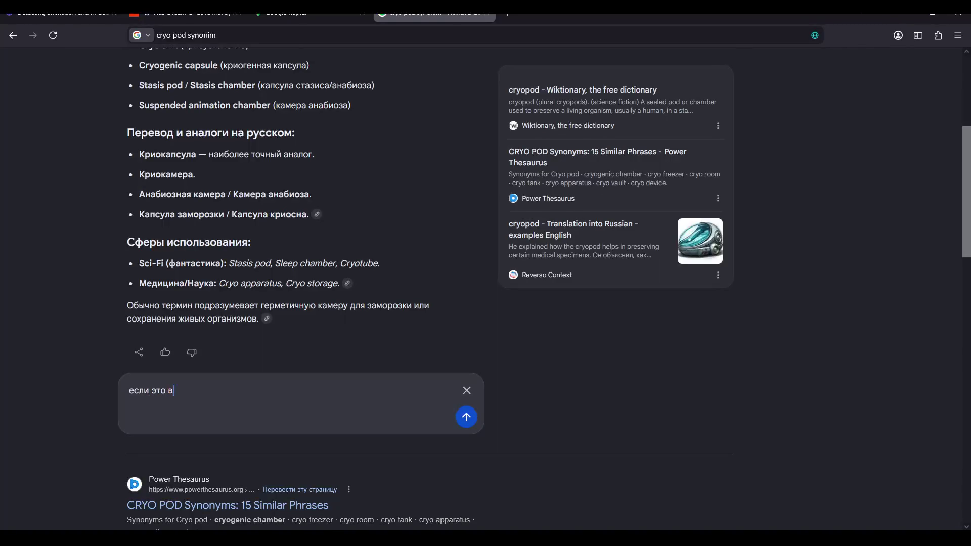
pyautogui.press('BackSpace')
pyautogui.write('камера в')
pyautogui.write('ременного ')
pyautogui.write('хранения андроида')
pyautogui.press('Return')
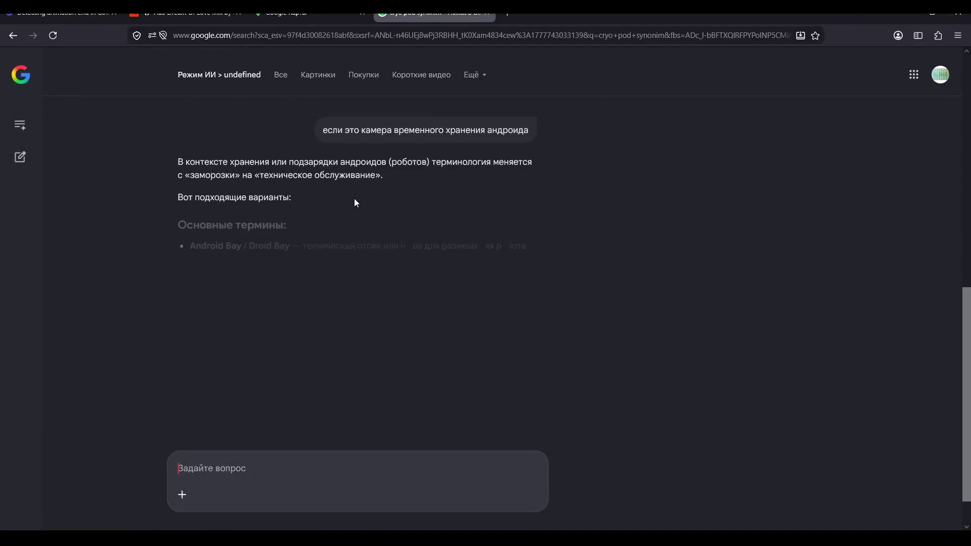
# Read the answer, noting the Charging Station term, and return to Blender's save dialog.
pyautogui.scroll(-1, 258, 271)
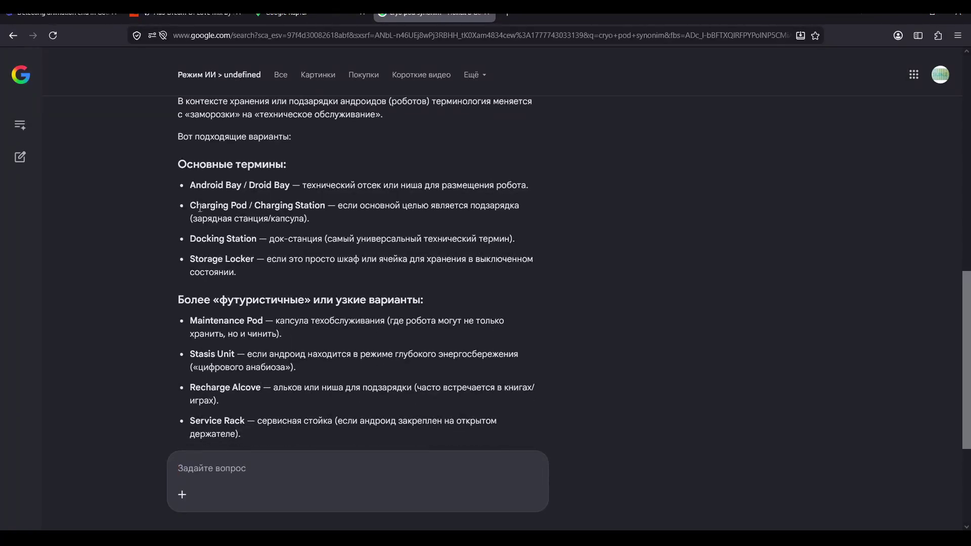
pyautogui.moveTo(284, 207); pyautogui.dragTo(324, 208)
pyautogui.click(316, 209)
pyautogui.scroll(-1, 217, 255)
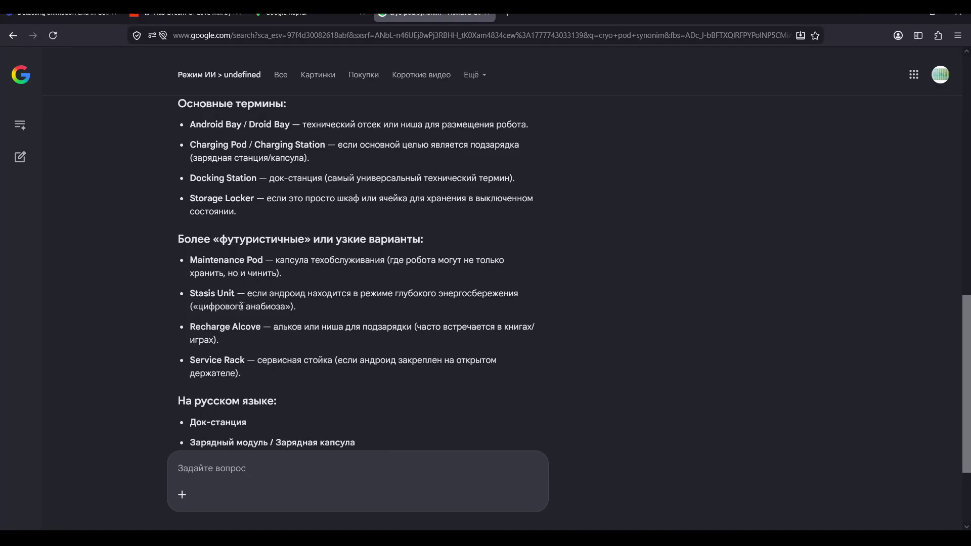
pyautogui.scroll(-2, 225, 327)
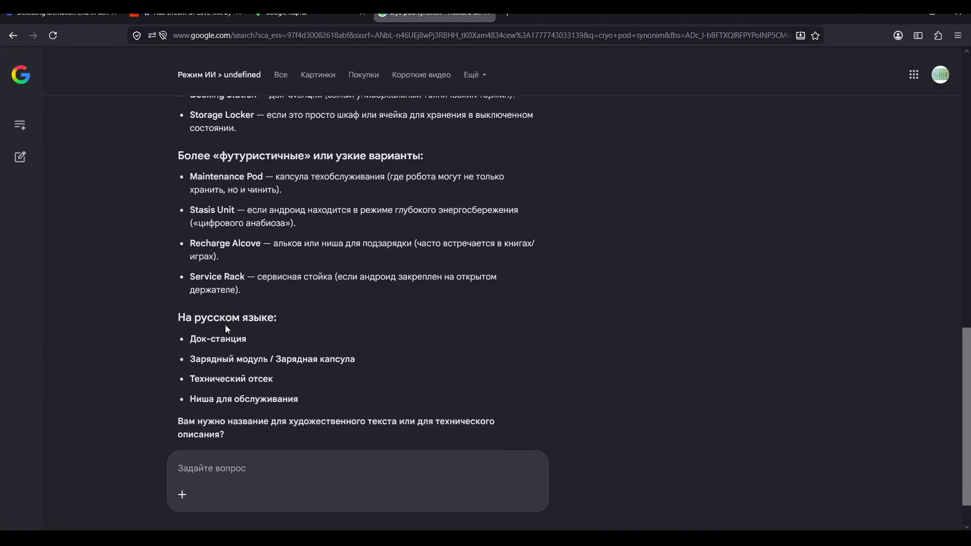
pyautogui.scroll(2, 235, 312)
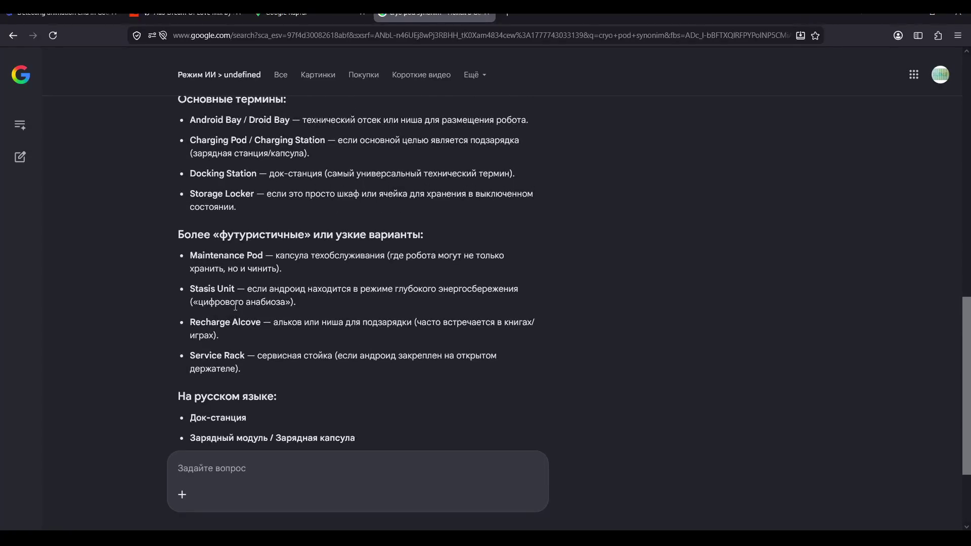
pyautogui.rightClick(536, 321)
pyautogui.click(518, 505)
pyautogui.click(478, 501)
pyautogui.write('Pod blend')
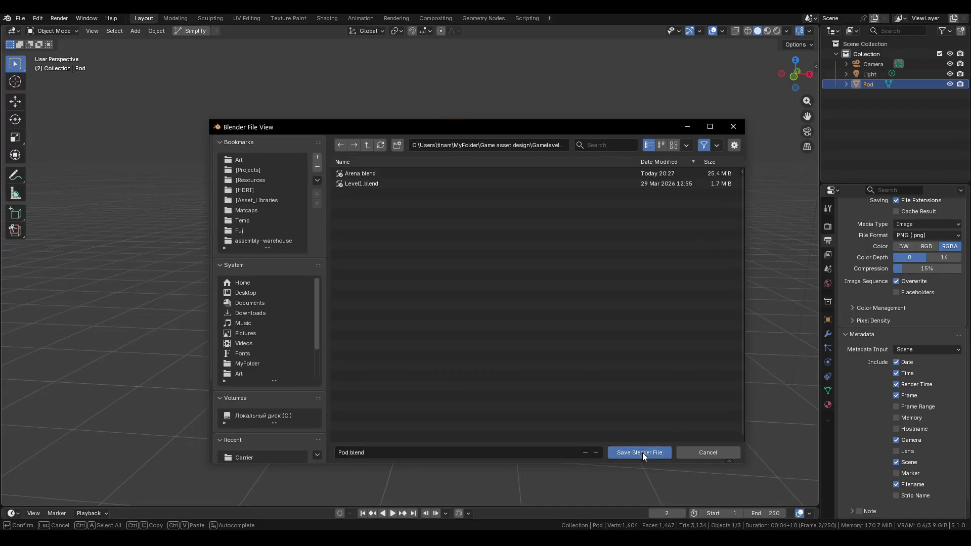
# Save the scene as Pod.blend and orbit the view around the pod.
pyautogui.click(641, 452)
pyautogui.scroll(5, 371, 283)
pyautogui.scroll(-4, 402, 273)
pyautogui.moveTo(443, 304); pyautogui.dragTo(443, 309, button='middle')
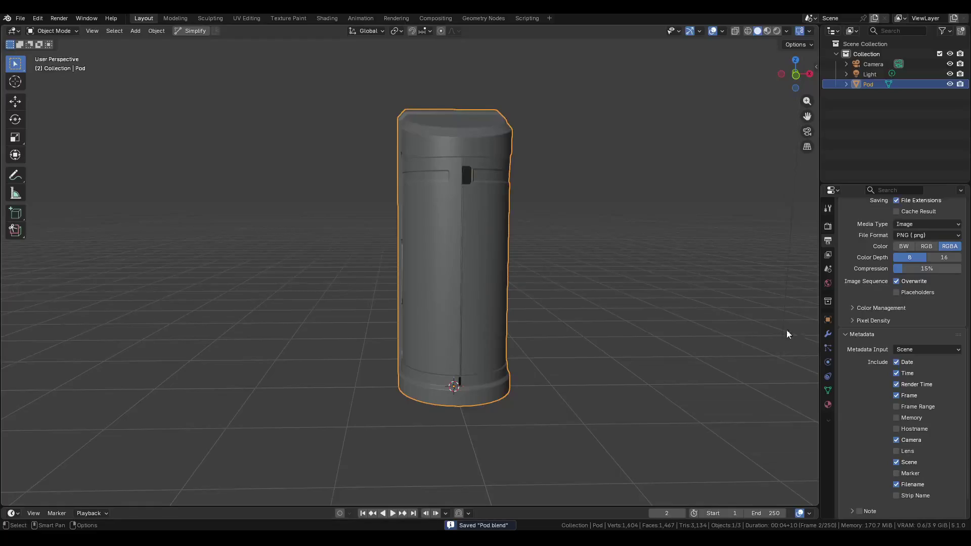
pyautogui.moveTo(480, 284)
pyautogui.mouseDown(button='middle')
pyautogui.moveTo(455, 254)
pyautogui.moveTo(392, 236)
pyautogui.moveTo(418, 223)
pyautogui.moveTo(381, 225)
pyautogui.mouseUp(button='middle')
# In face-select Edit Mode, select the pod's linked door, side handle and handle-strip faces.
pyautogui.hotkey('ctrl', 'Tab')
pyautogui.click(522, 229)
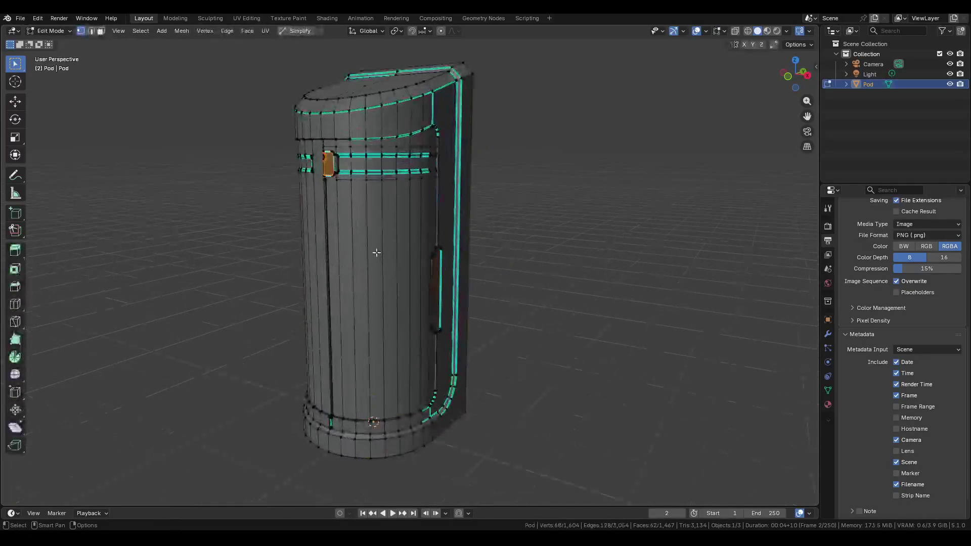
pyautogui.scroll(5, 376, 238)
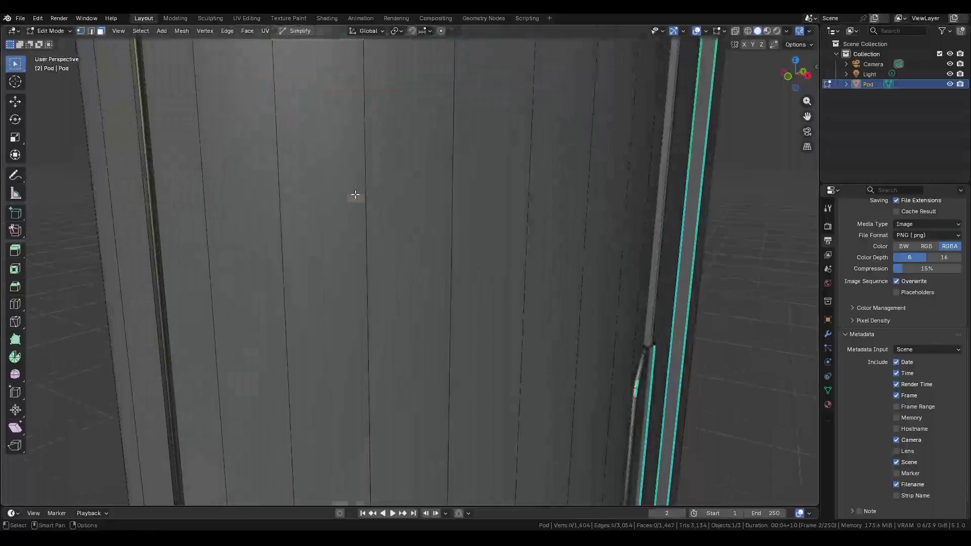
pyautogui.press('3')
pyautogui.press('l')
pyautogui.scroll(-2, 354, 196)
pyautogui.scroll(-4, 368, 253)
pyautogui.scroll(6, 374, 263)
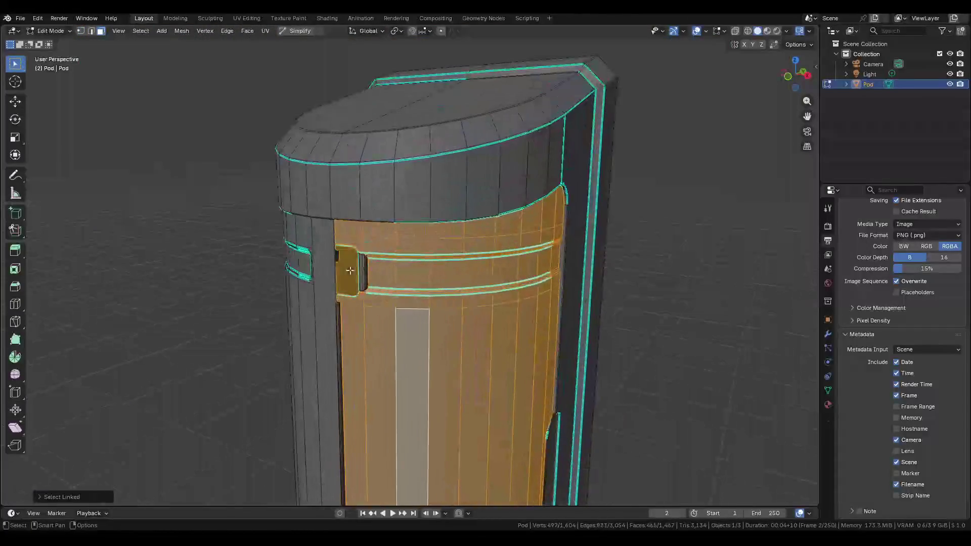
pyautogui.press('l')
pyautogui.press('l')
pyautogui.moveTo(376, 272)
pyautogui.mouseDown(button='middle')
pyautogui.moveTo(419, 283)
pyautogui.moveTo(332, 277)
pyautogui.moveTo(318, 238)
pyautogui.moveTo(364, 131)
pyautogui.mouseUp(button='middle')
pyautogui.press('l')
pyautogui.press('l')
# Separate the selected door faces into a new object, Pod.001.
pyautogui.moveTo(503, 190)
pyautogui.mouseDown(button='middle')
pyautogui.moveTo(568, 206)
pyautogui.moveTo(533, 194)
pyautogui.moveTo(390, 390)
pyautogui.mouseUp(button='middle')
pyautogui.scroll(6, 542, 372)
pyautogui.moveTo(522, 236)
pyautogui.mouseDown(button='middle')
pyautogui.moveTo(453, 285)
pyautogui.moveTo(449, 264)
pyautogui.moveTo(495, 256)
pyautogui.moveTo(461, 297)
pyautogui.moveTo(529, 348)
pyautogui.mouseUp(button='middle')
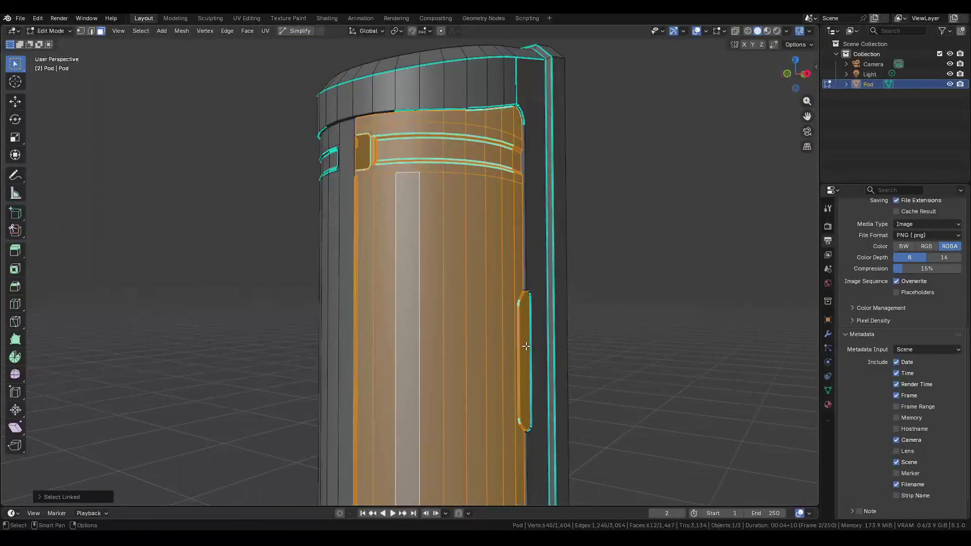
pyautogui.scroll(3, 518, 309)
pyautogui.scroll(-4, 518, 308)
pyautogui.moveTo(519, 308); pyautogui.dragTo(466, 268, button='middle')
pyautogui.press('p')
pyautogui.click(465, 265)
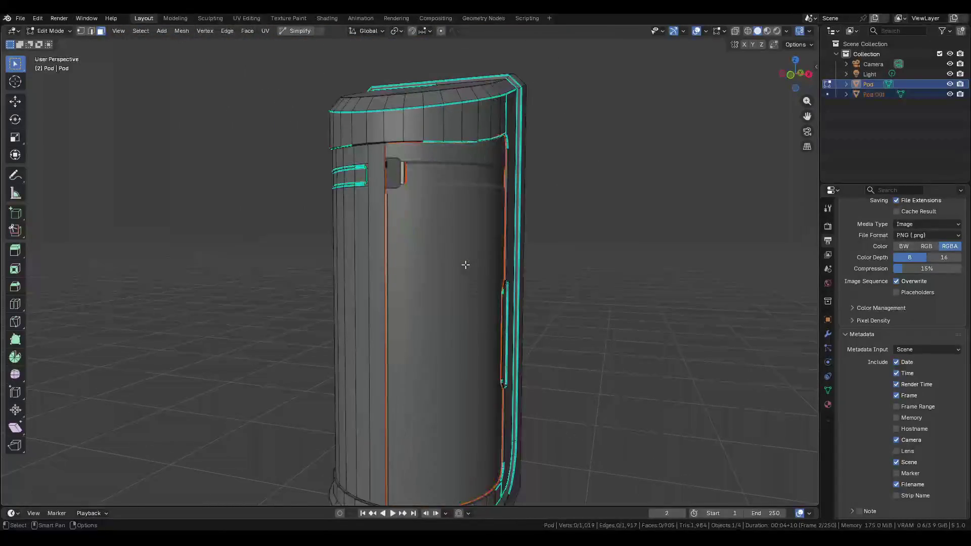
pyautogui.press('Tab')
# Select the new Pod.001 piece and hide it.
pyautogui.click(449, 264)
pyautogui.press('r')
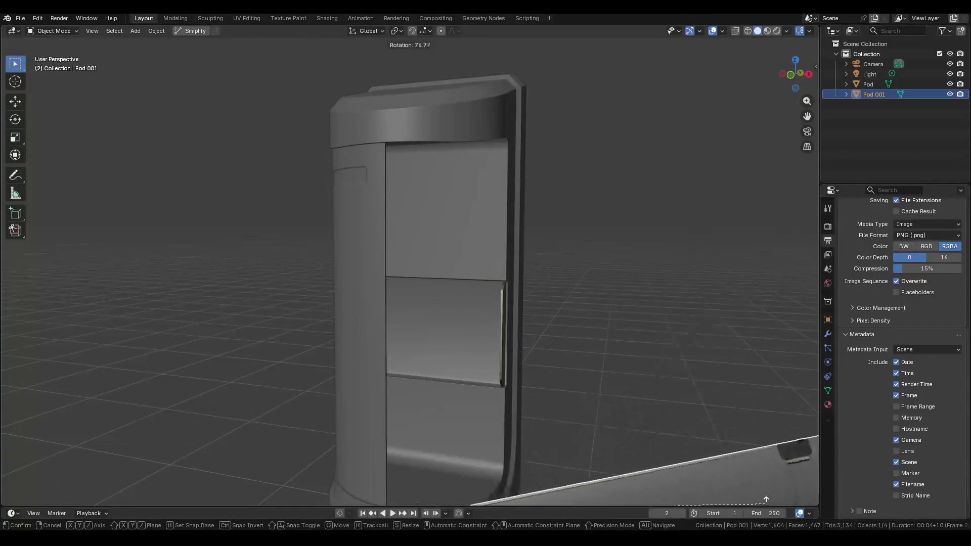
pyautogui.press('h')
pyautogui.click(452, 378)
pyautogui.moveTo(452, 378)
pyautogui.mouseDown(button='middle')
pyautogui.moveTo(482, 289)
pyautogui.moveTo(402, 269)
pyautogui.moveTo(460, 264)
pyautogui.mouseUp(button='middle')
pyautogui.scroll(2, 403, 269)
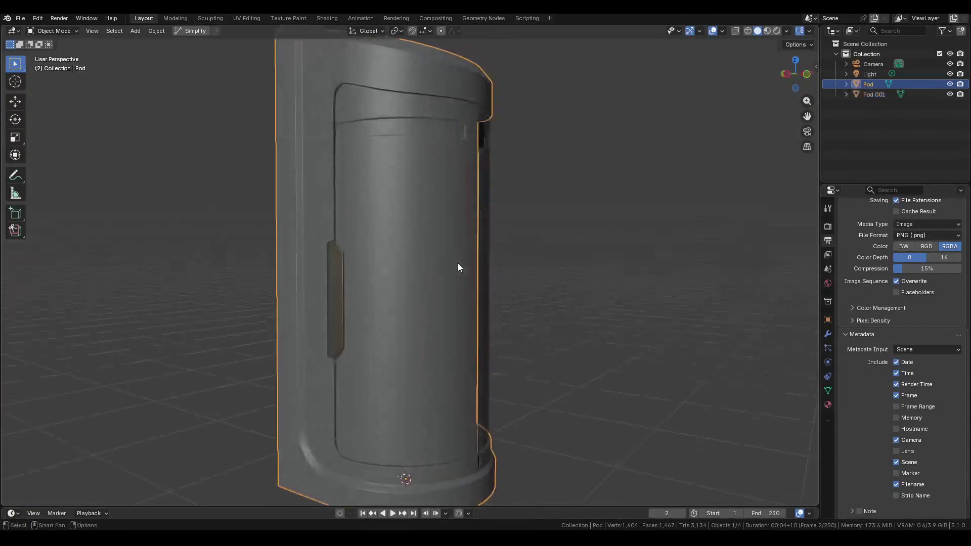
# Select the remaining linked door faces on the pod and separate them into Pod.002.
pyautogui.press('Tab')
pyautogui.click(393, 151)
pyautogui.press('l')
pyautogui.moveTo(394, 151)
pyautogui.mouseDown(button='middle')
pyautogui.moveTo(500, 162)
pyautogui.moveTo(405, 179)
pyautogui.mouseUp(button='middle')
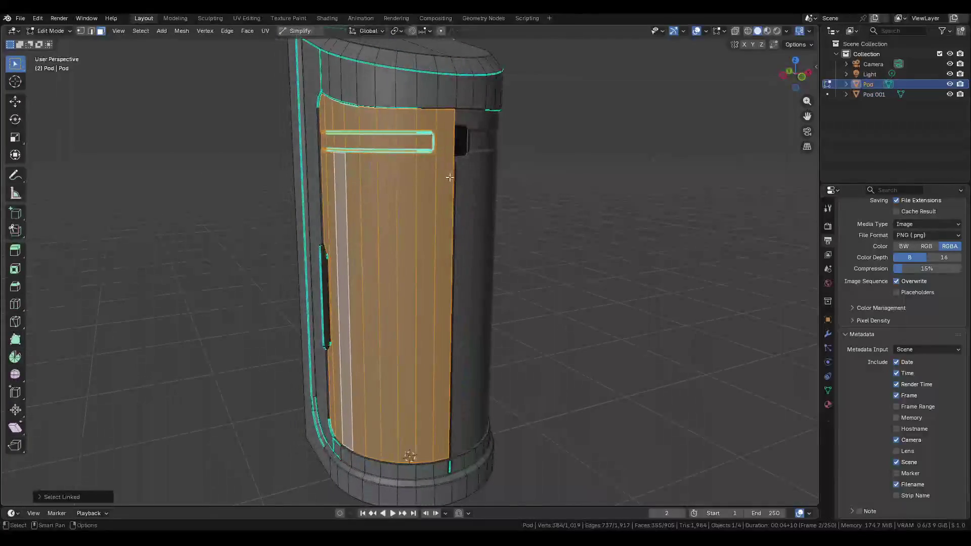
pyautogui.press('p')
pyautogui.click(400, 183)
pyautogui.press('Tab')
pyautogui.click(397, 186)
pyautogui.press('g')
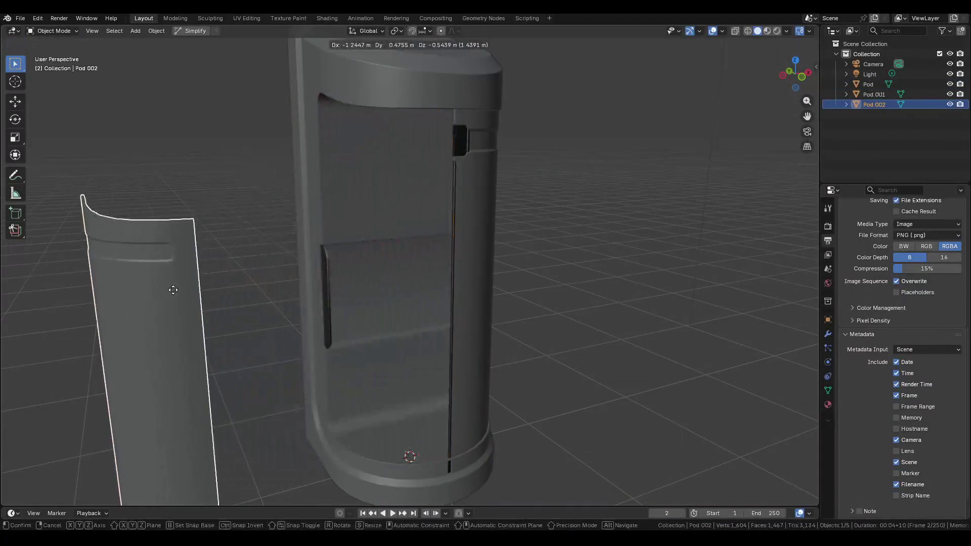
pyautogui.press('Escape')
# Hide the Pod.001 and Pod.002 door pieces and inspect the pod body's open doorway.
pyautogui.click(488, 218)
pyautogui.press('h')
pyautogui.click(420, 223)
pyautogui.press('h')
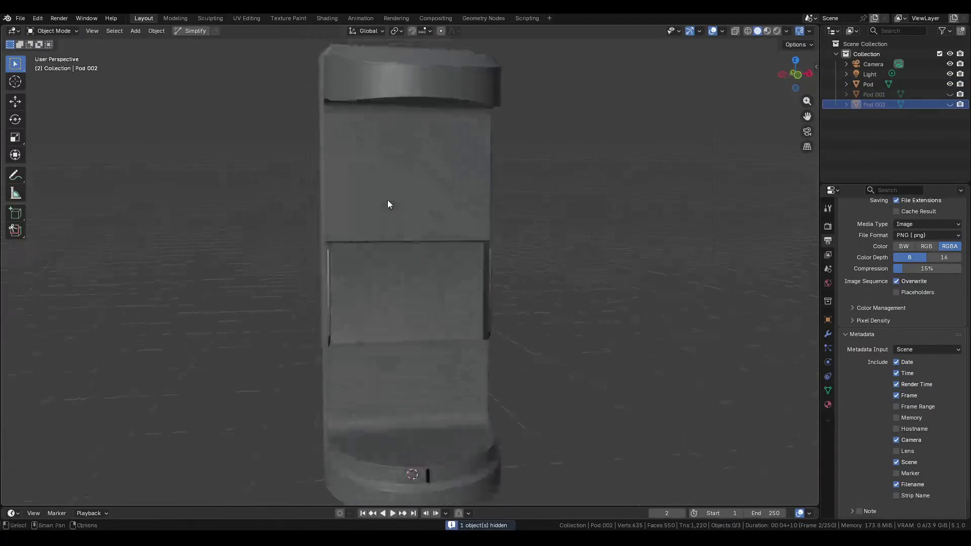
pyautogui.click(388, 204)
pyautogui.scroll(3, 389, 265)
pyautogui.press('Tab')
pyautogui.moveTo(390, 265)
pyautogui.mouseDown(button='middle')
pyautogui.moveTo(626, 332)
pyautogui.moveTo(451, 306)
pyautogui.moveTo(492, 241)
pyautogui.moveTo(399, 265)
pyautogui.mouseUp(button='middle')
pyautogui.scroll(-1, 483, 243)
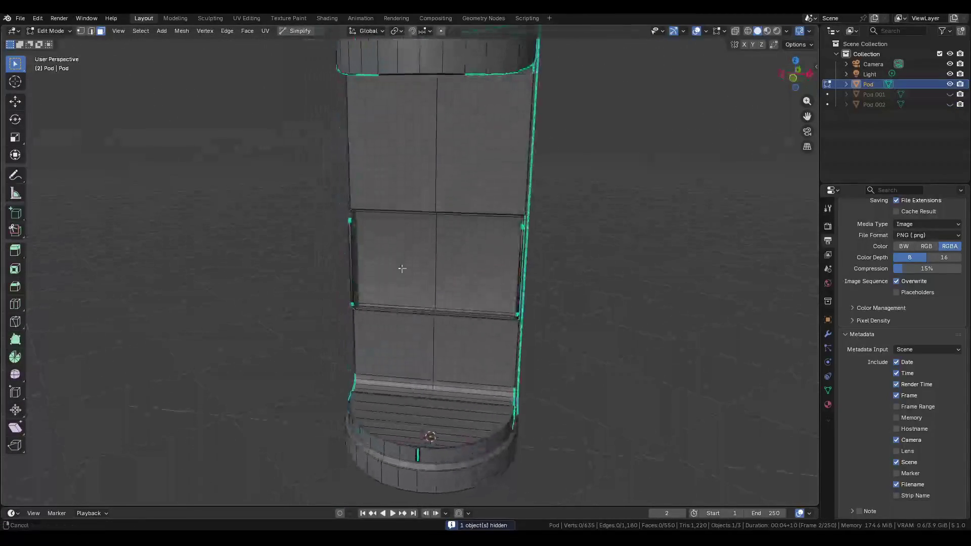
pyautogui.press('Tab')
pyautogui.click(20, 18)
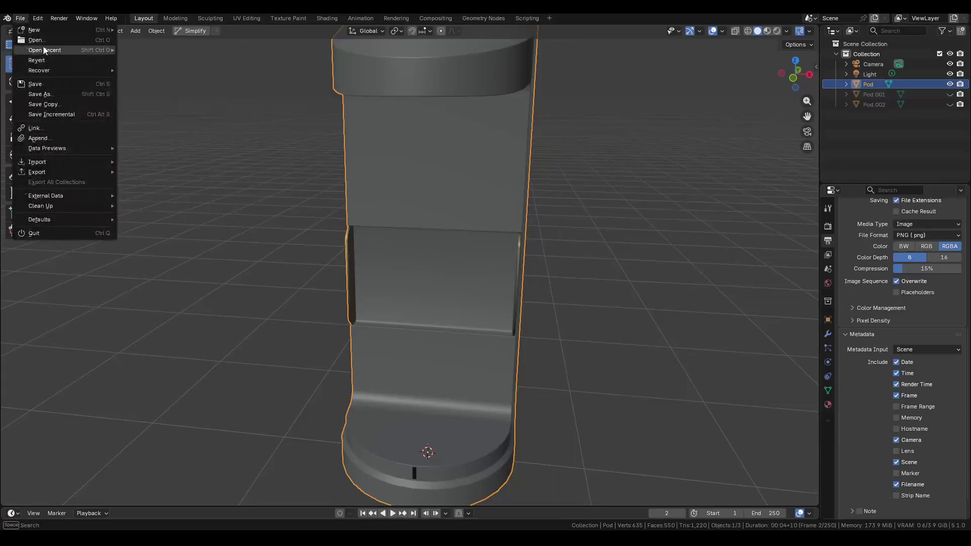
# Open the Arena scene from recent files and inspect the PodOpen body and door pieces.
pyautogui.moveTo(44, 50)
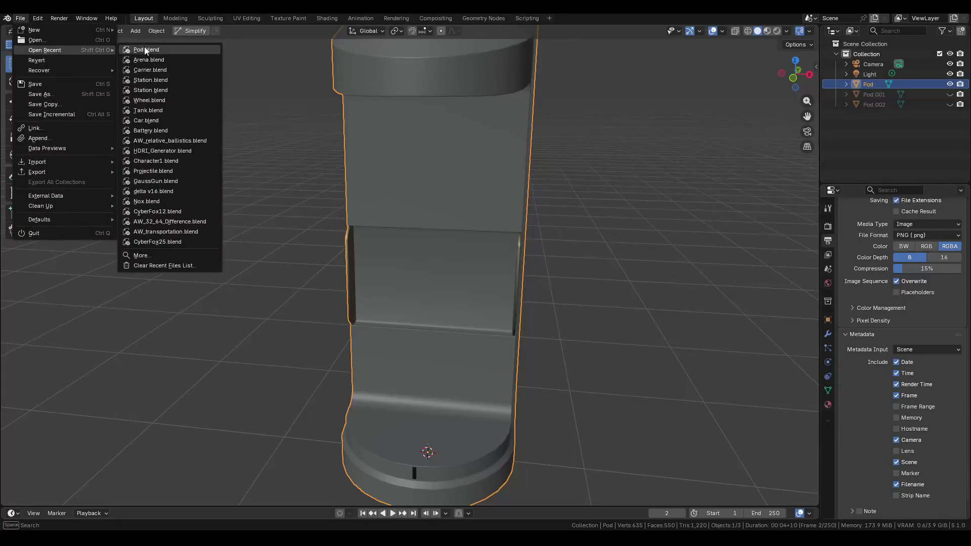
pyautogui.click(161, 59)
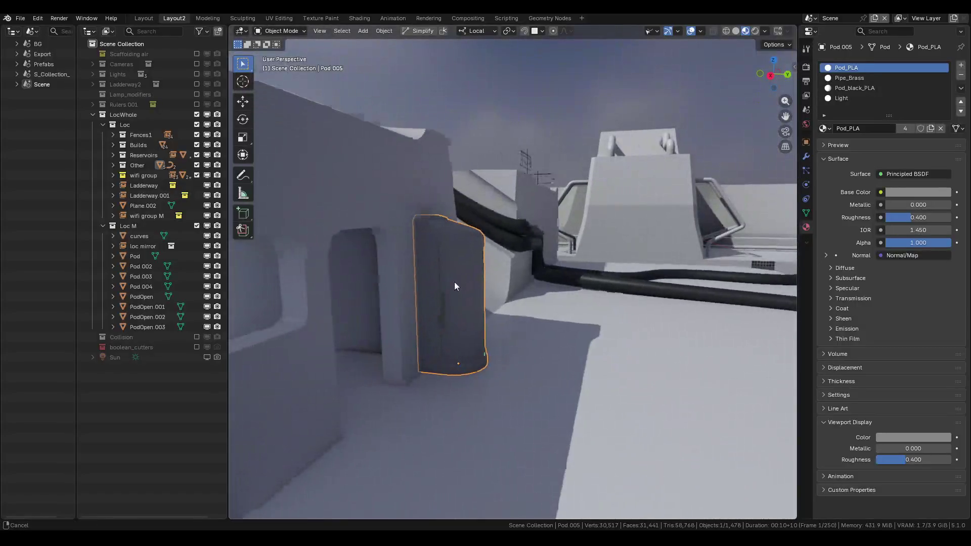
pyautogui.scroll(10, 454, 281)
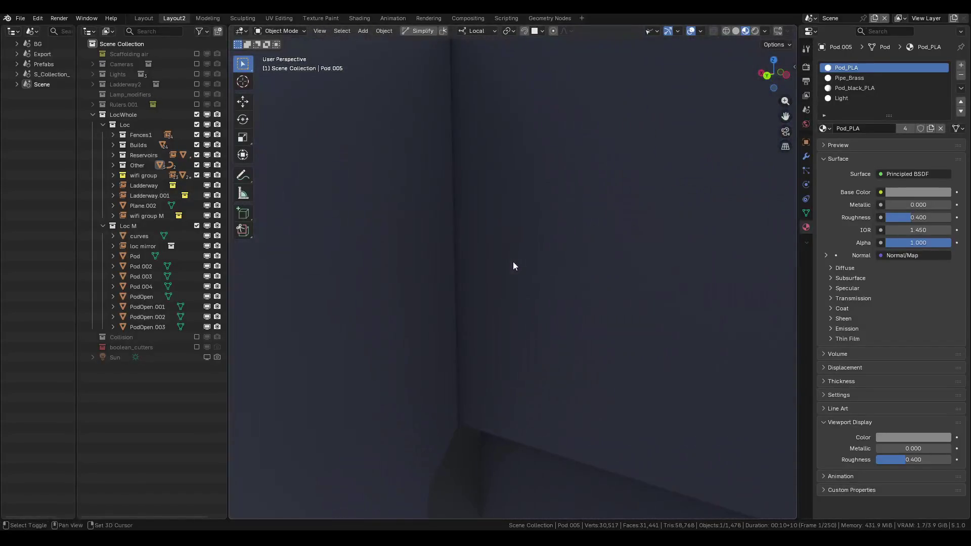
pyautogui.scroll(-8, 492, 242)
pyautogui.moveTo(403, 246)
pyautogui.mouseDown(button='middle')
pyautogui.moveTo(354, 214)
pyautogui.moveTo(367, 238)
pyautogui.moveTo(689, 239)
pyautogui.moveTo(618, 242)
pyautogui.moveTo(674, 242)
pyautogui.mouseUp(button='middle')
pyautogui.scroll(2, 642, 280)
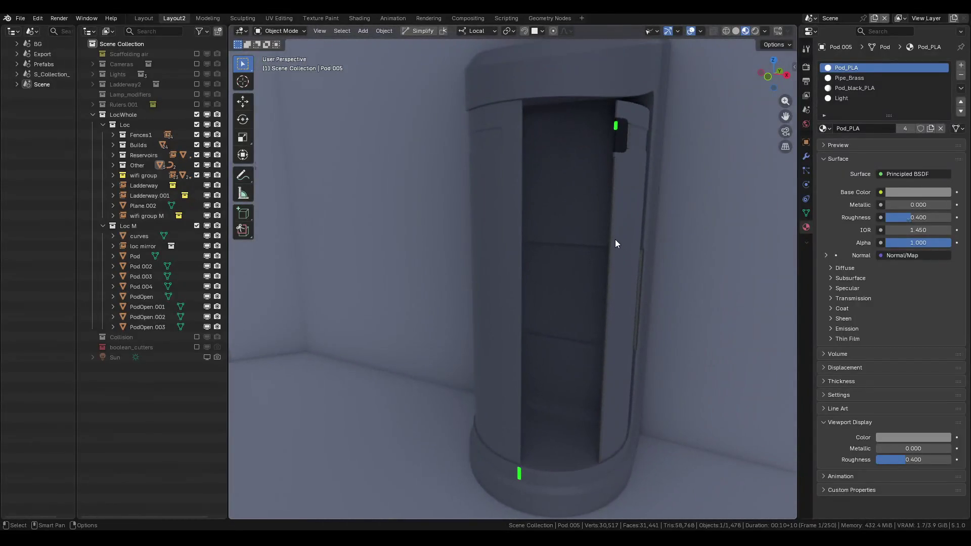
pyautogui.scroll(-10, 614, 239)
pyautogui.scroll(10, 590, 223)
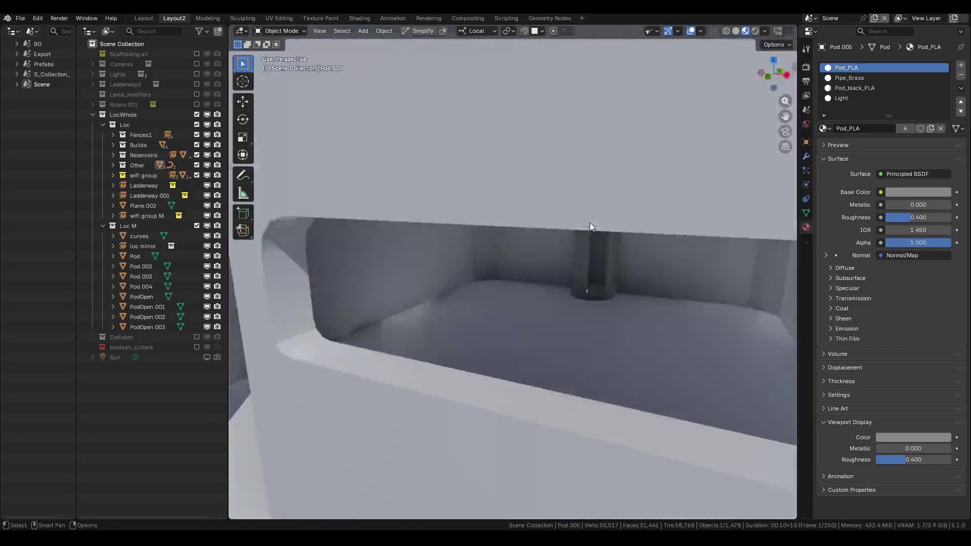
pyautogui.click(586, 187)
pyautogui.click(629, 264)
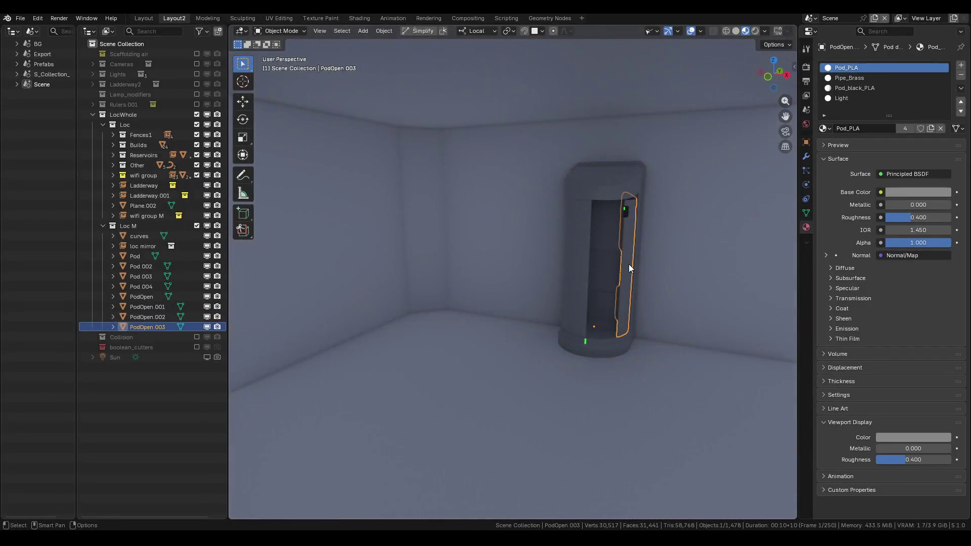
pyautogui.click(582, 281)
pyautogui.click(603, 328)
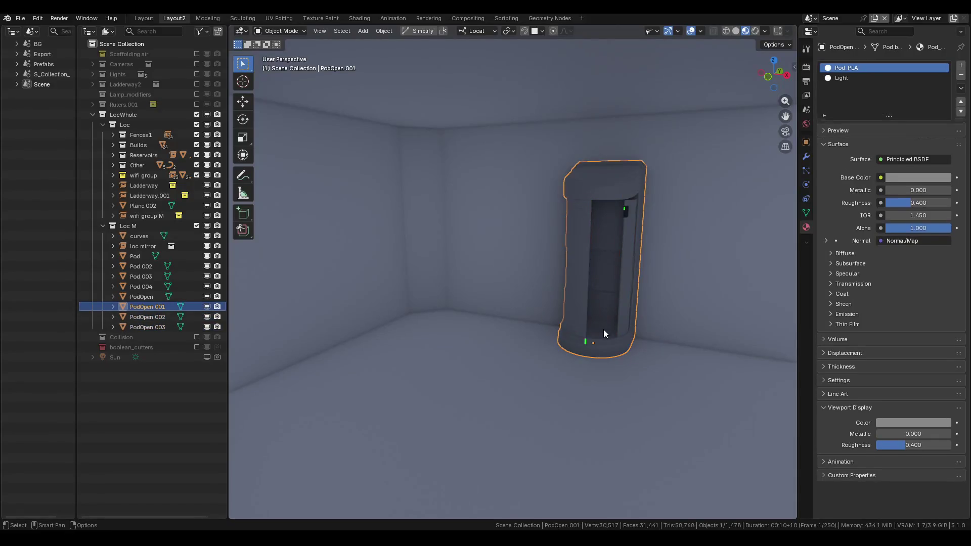
# Reopen Pod.blend from recent files without saving changes.
pyautogui.click(20, 18)
pyautogui.moveTo(54, 50)
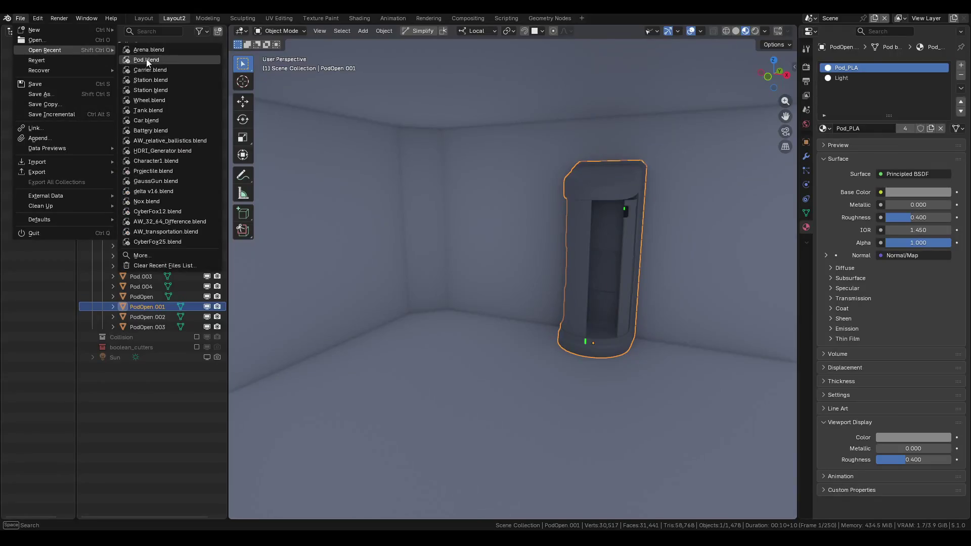
pyautogui.click(157, 63)
pyautogui.click(510, 285)
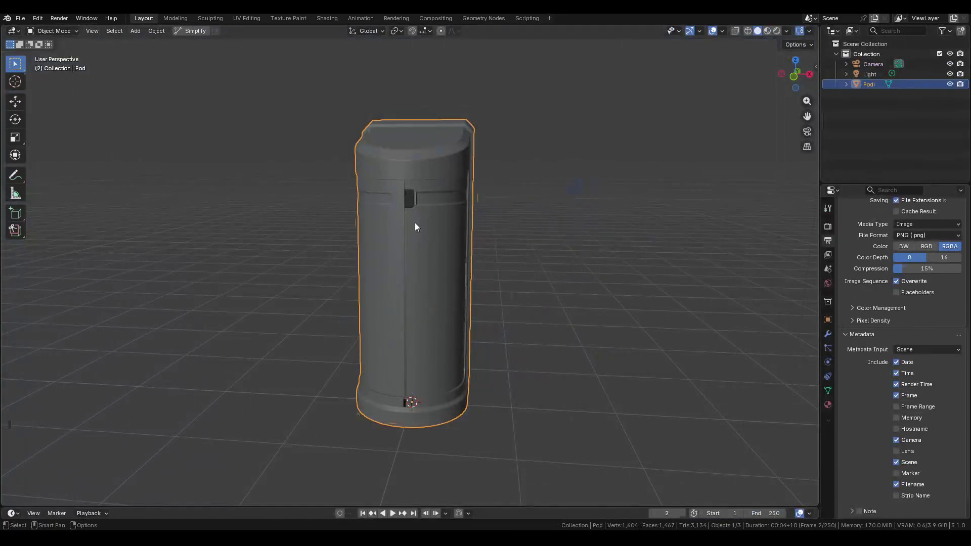
# Delete the pod, camera and light, then append PodOpen through PodOpen.003 from Arena.blend.
pyautogui.press('x')
pyautogui.click(456, 195)
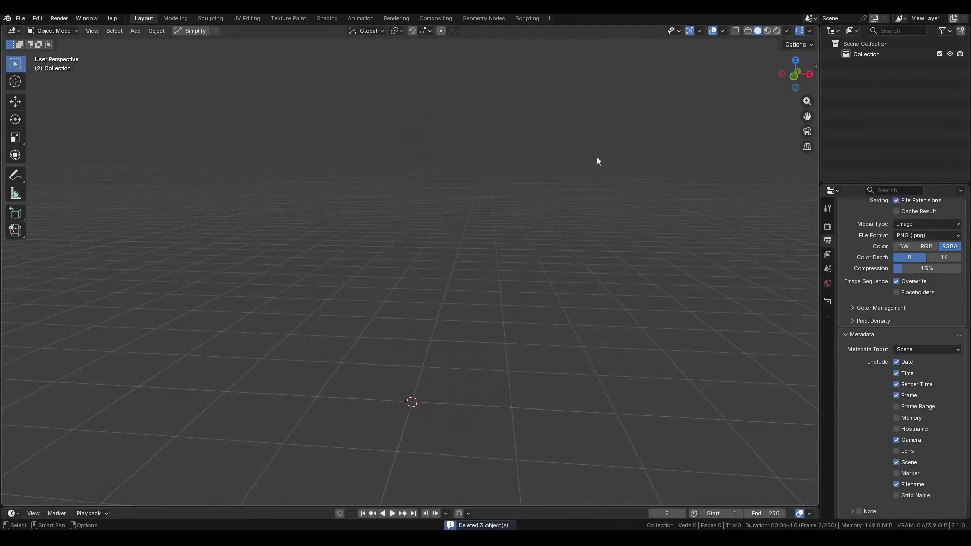
pyautogui.click(25, 17)
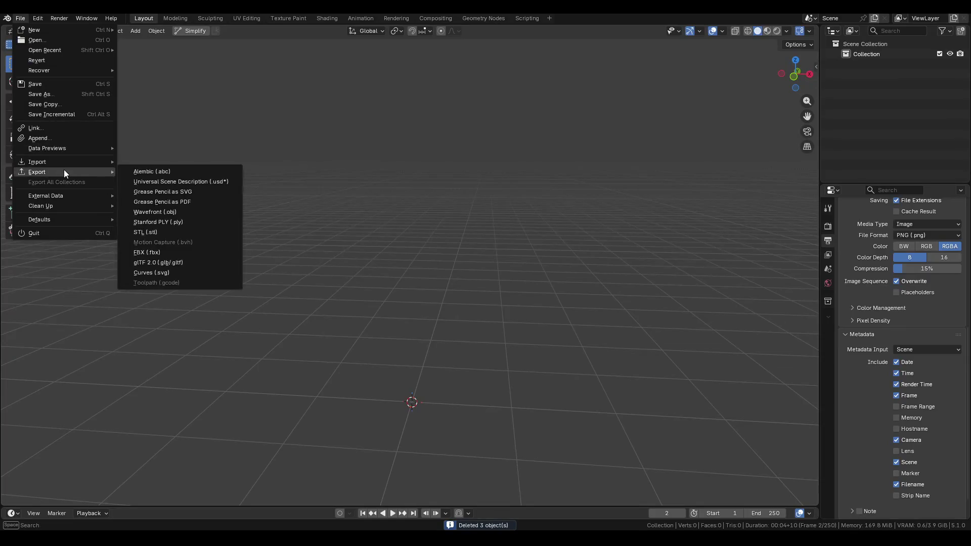
pyautogui.click(47, 136)
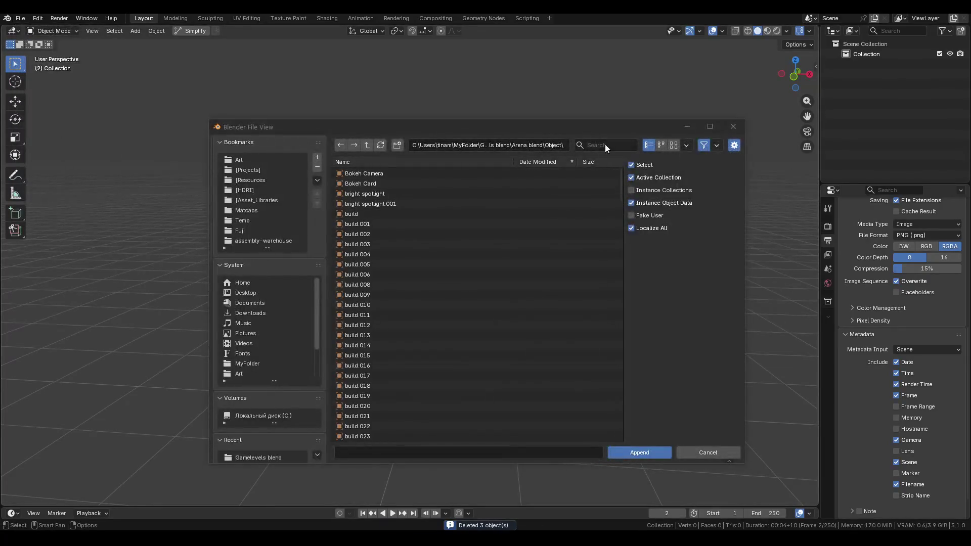
pyautogui.hotkey('ctrl', 'f')
pyautogui.write('pod')
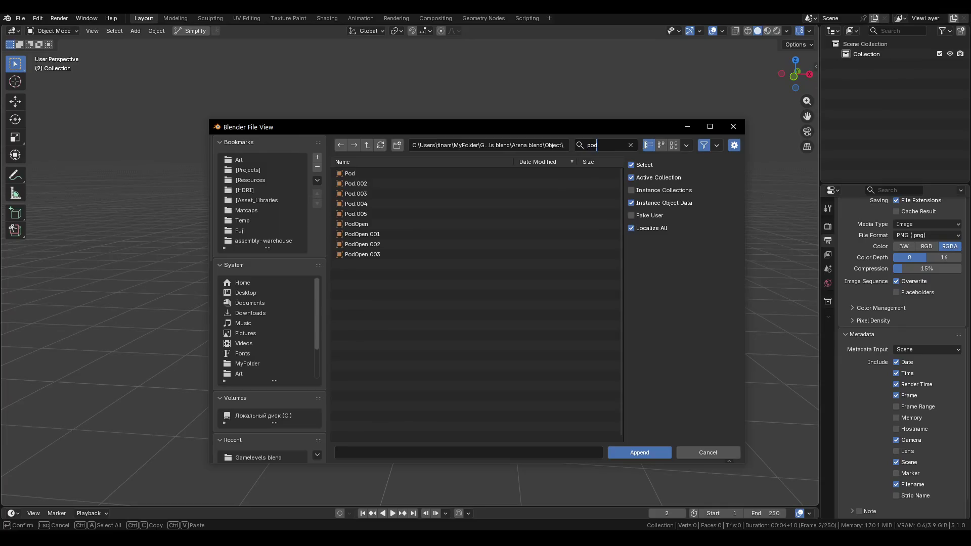
pyautogui.press('Return')
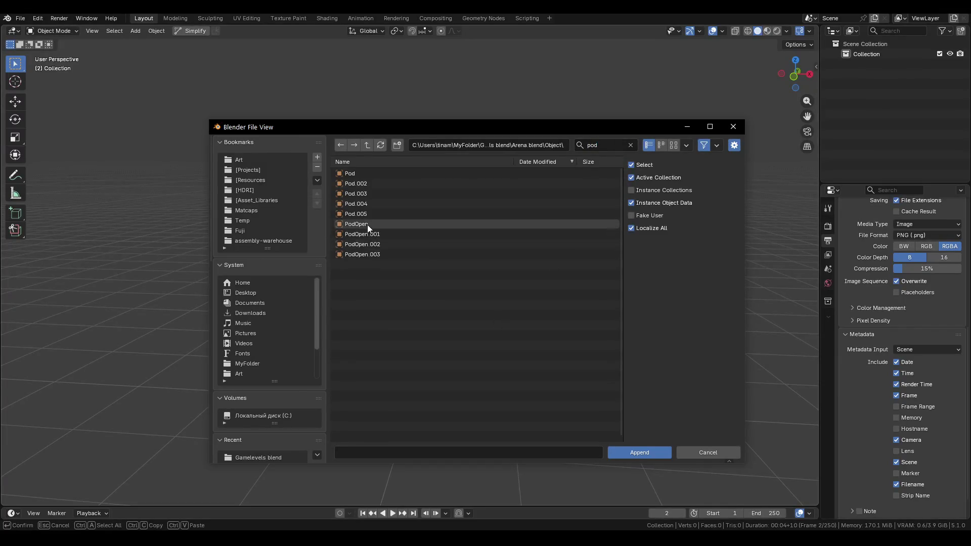
pyautogui.click(360, 254)
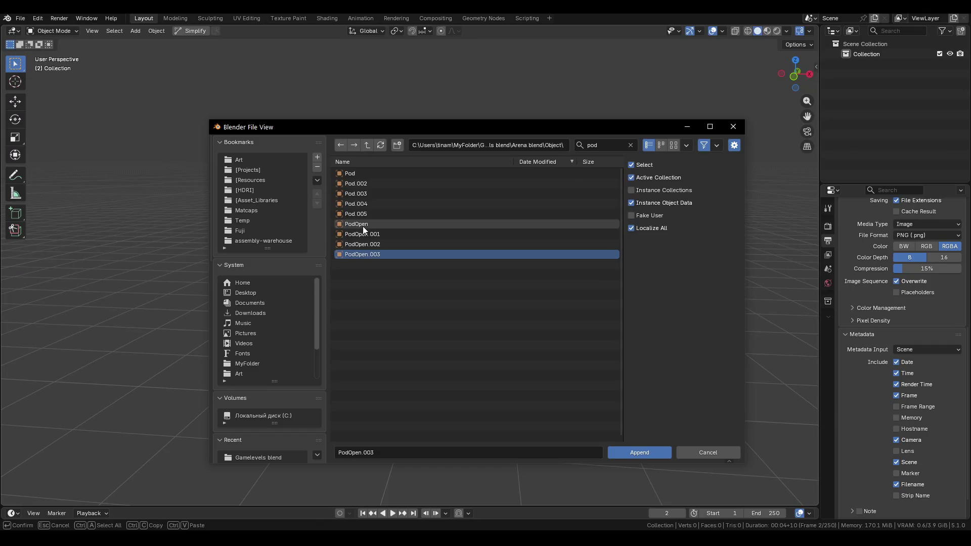
pyautogui.keyDown('shift'); pyautogui.click(362, 226); pyautogui.keyUp('shift')
pyautogui.click(651, 452)
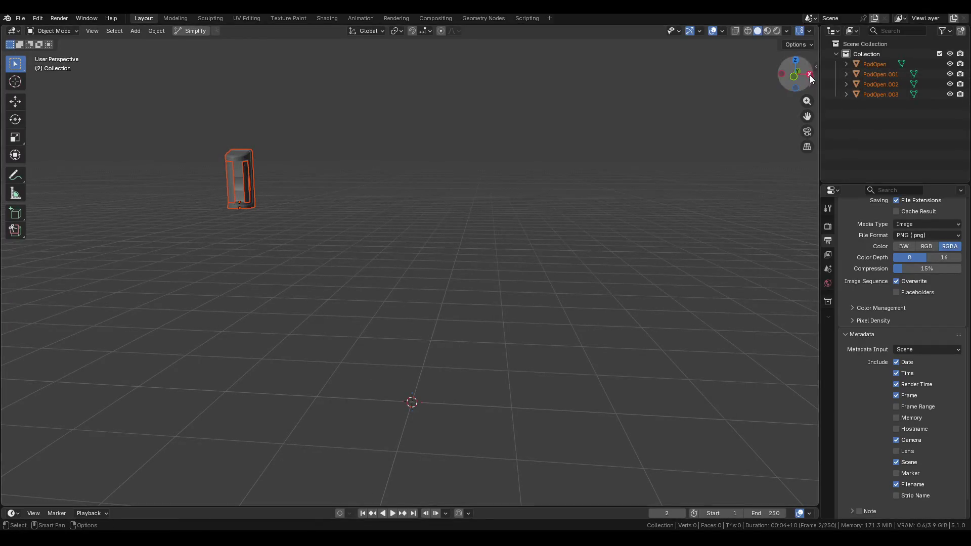
pyautogui.moveTo(349, 194); pyautogui.dragTo(425, 199, button='middle')
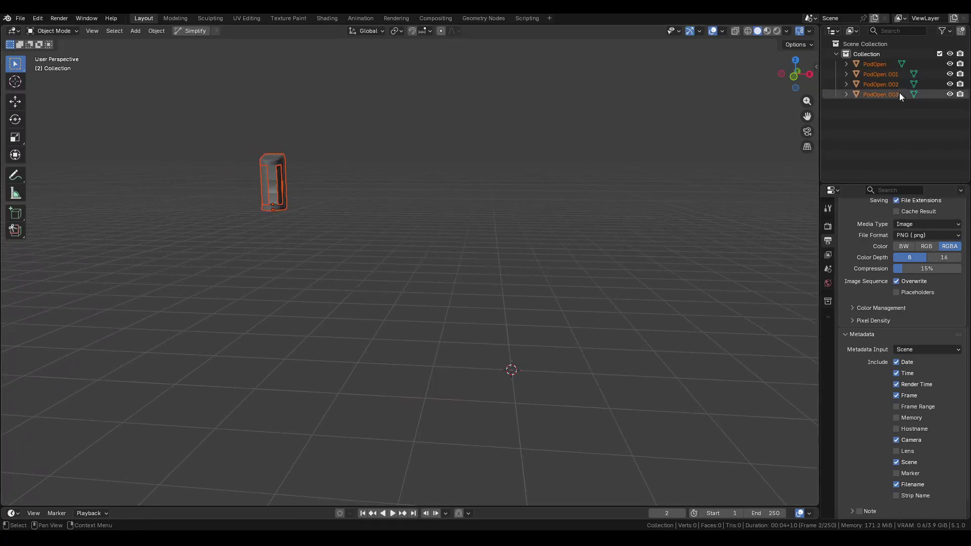
# Join the four PodOpen parts into one object, then undo the join.
pyautogui.click(889, 71)
pyautogui.keyDown('shift'); pyautogui.click(882, 93); pyautogui.keyUp('shift')
pyautogui.keyDown('ctrl'); pyautogui.click(882, 63); pyautogui.keyUp('ctrl')
pyautogui.hotkey('ctrl', 'j')
pyautogui.press('n')
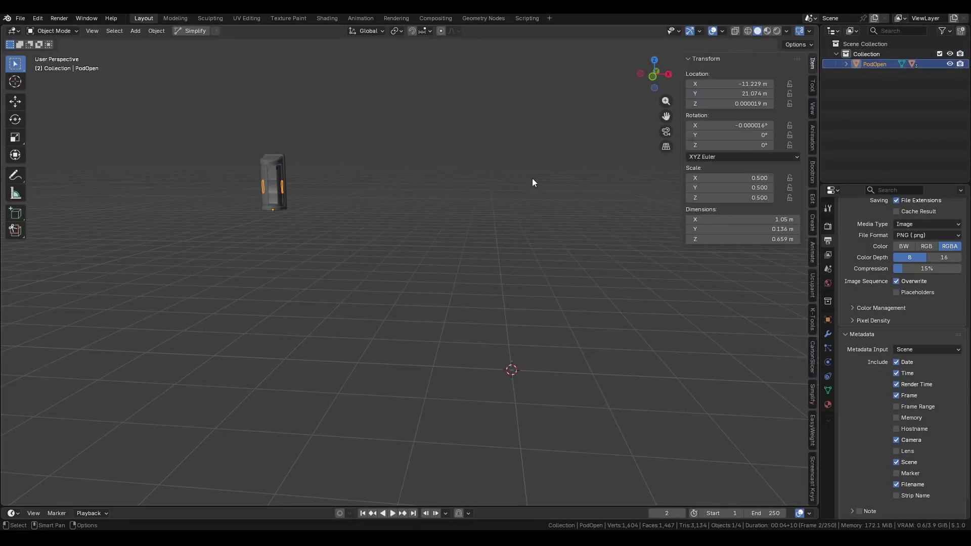
pyautogui.press('n')
pyautogui.hotkey('ctrl', 'z')
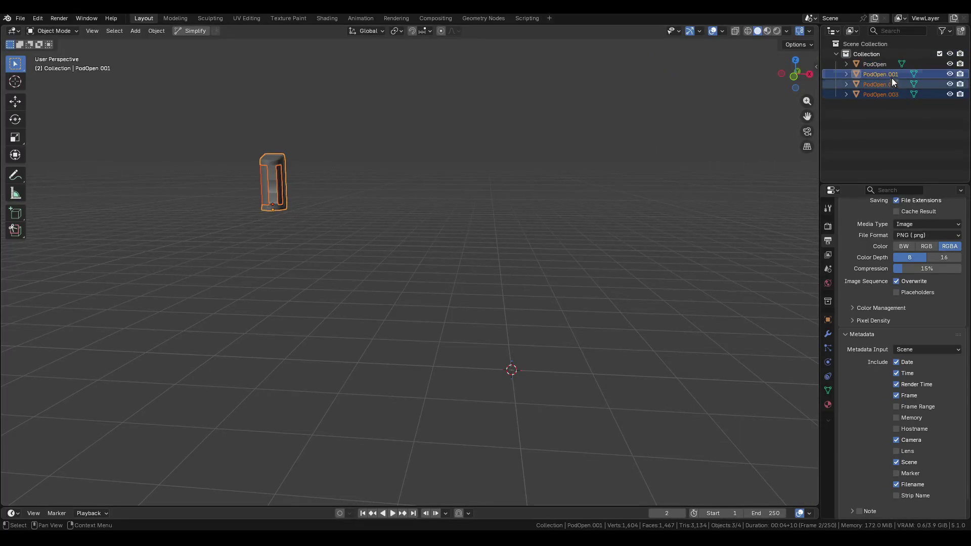
# Parent PodOpen, PodOpen.002 and PodOpen.003 under PodOpen.001 in the Outliner.
pyautogui.click(875, 64)
pyautogui.keyDown('ctrl'); pyautogui.click(875, 83); pyautogui.keyUp('ctrl')
pyautogui.keyDown('ctrl'); pyautogui.click(874, 94); pyautogui.keyUp('ctrl')
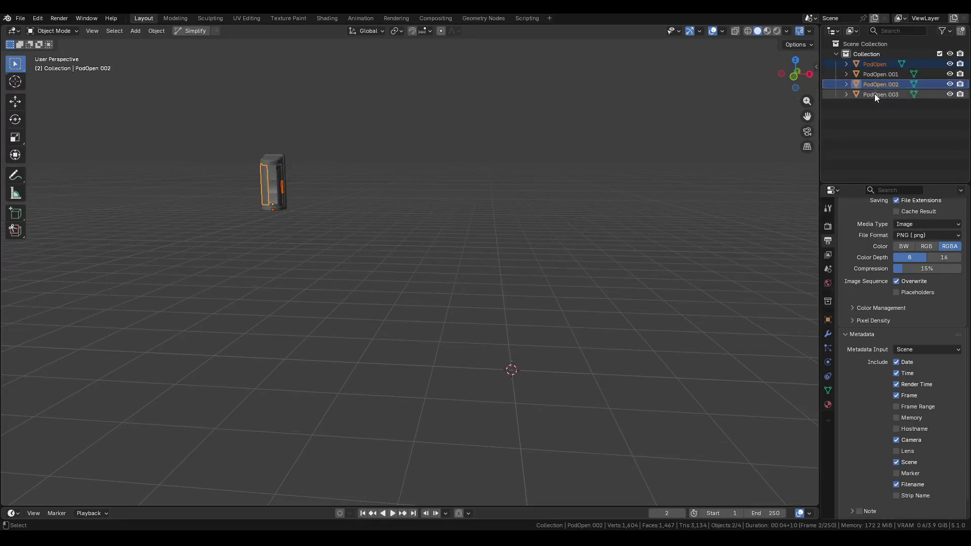
pyautogui.moveTo(875, 87); pyautogui.dragTo(875, 75)
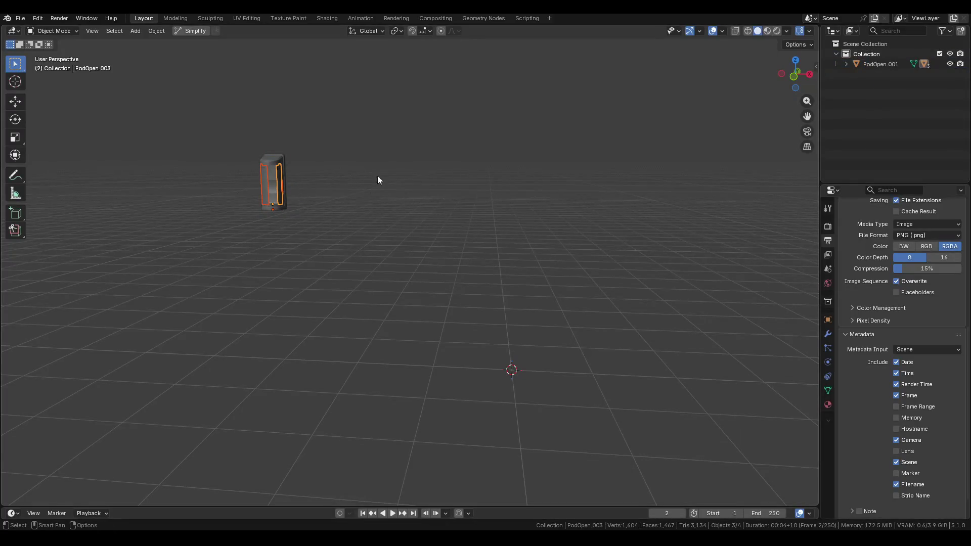
# Clear PodOpen.001's location to the world origin and save Pod.blend.
pyautogui.click(888, 67)
pyautogui.press('n')
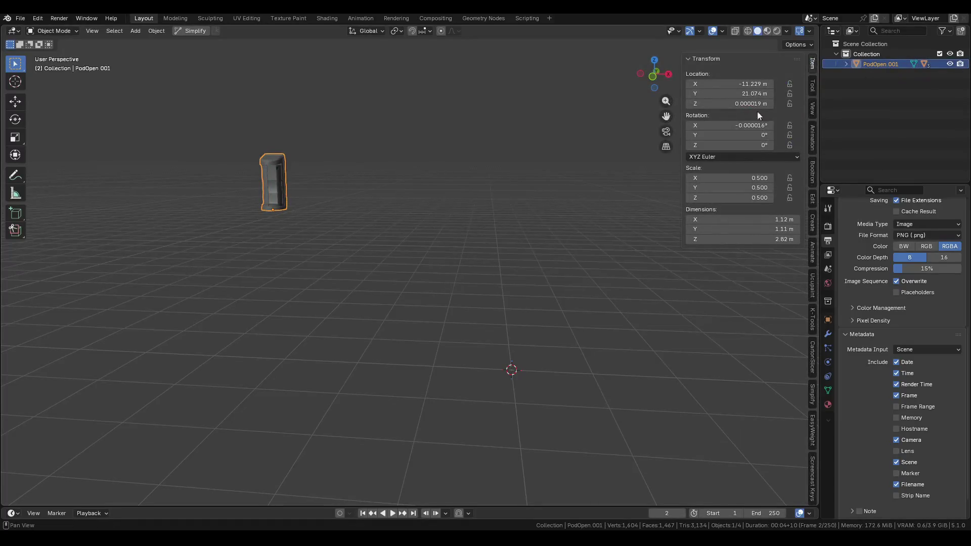
pyautogui.hotkey('alt', 'g')
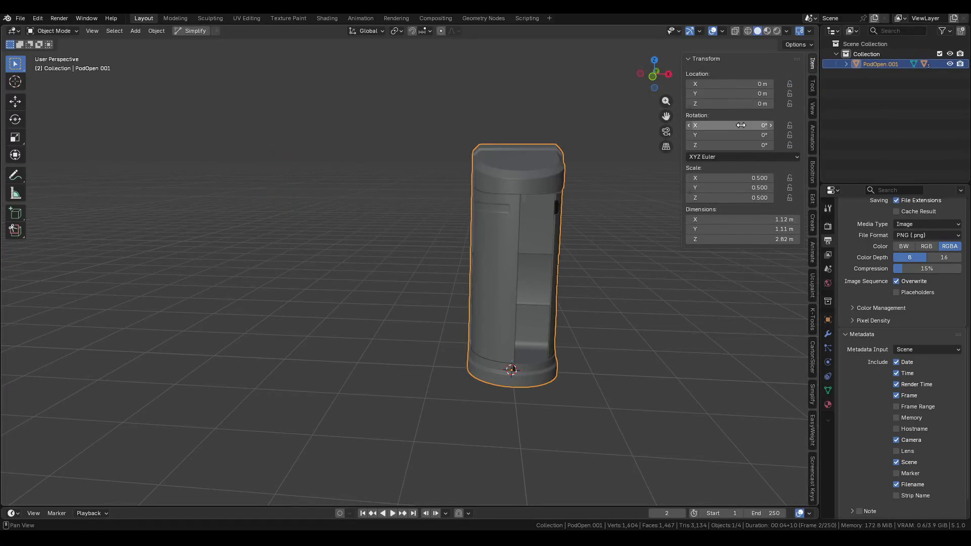
pyautogui.press('n')
pyautogui.hotkey('ctrl', 's')
# Select the right door PodOpen.003 and edit its Y rotation value in the sidebar.
pyautogui.scroll(5, 484, 274)
pyautogui.moveTo(484, 274)
pyautogui.mouseDown(button='middle')
pyautogui.moveTo(441, 254)
pyautogui.moveTo(374, 264)
pyautogui.moveTo(471, 271)
pyautogui.mouseUp(button='middle')
pyautogui.click(375, 261)
pyautogui.press('n')
pyautogui.click(750, 134)
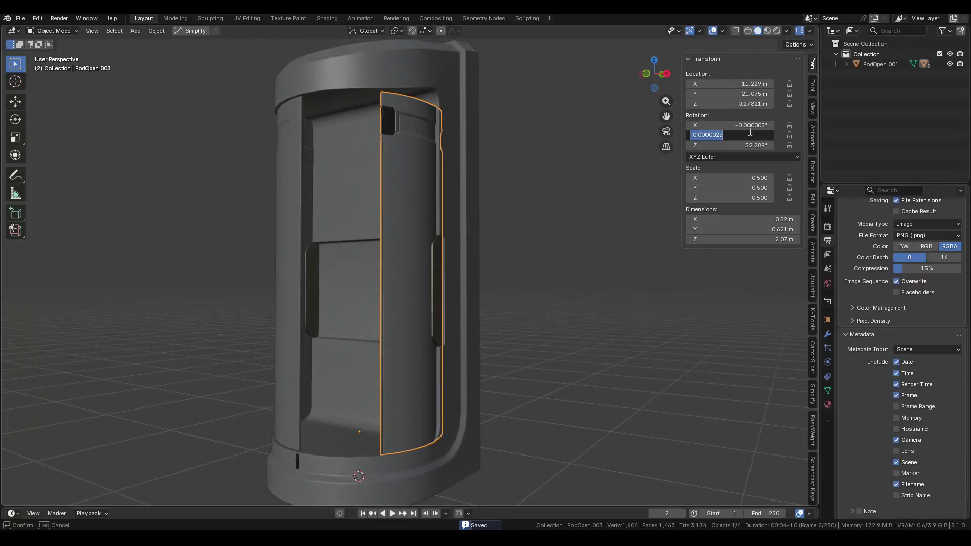
# Set the right door's Y rotation to 0.
pyautogui.write('0')
pyautogui.press('Return')
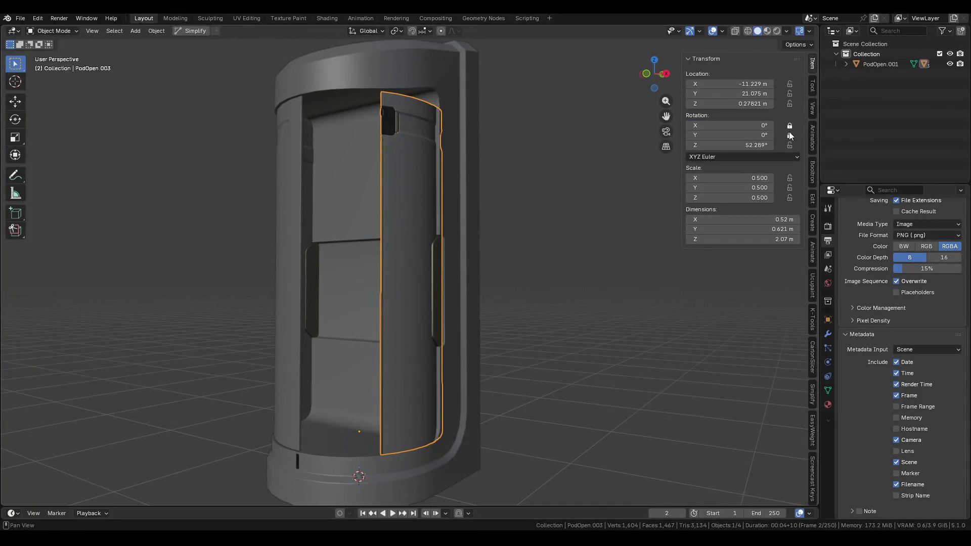
pyautogui.moveTo(477, 277)
pyautogui.mouseDown(button='middle')
pyautogui.moveTo(440, 357)
pyautogui.moveTo(485, 278)
pyautogui.mouseUp(button='middle')
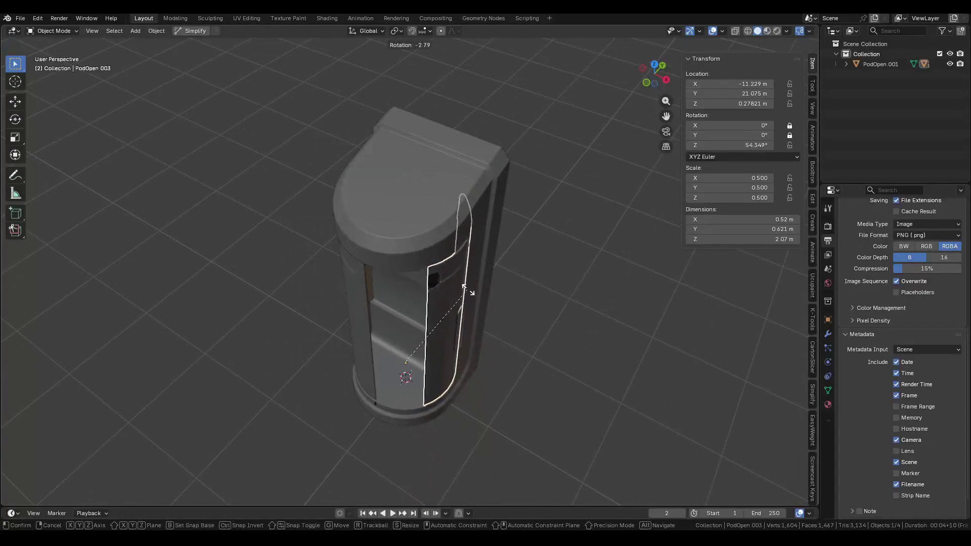
pyautogui.click(398, 244)
# Rotate the left door PodOpen.002 to swing it open.
pyautogui.click(344, 328)
pyautogui.press('r')
pyautogui.press('Escape')
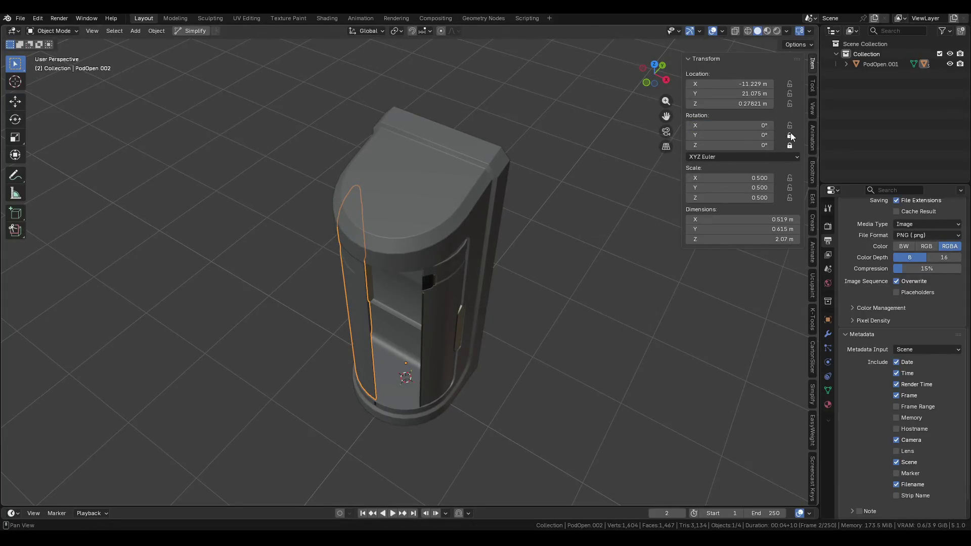
pyautogui.press('r')
pyautogui.press('Escape')
pyautogui.press('r')
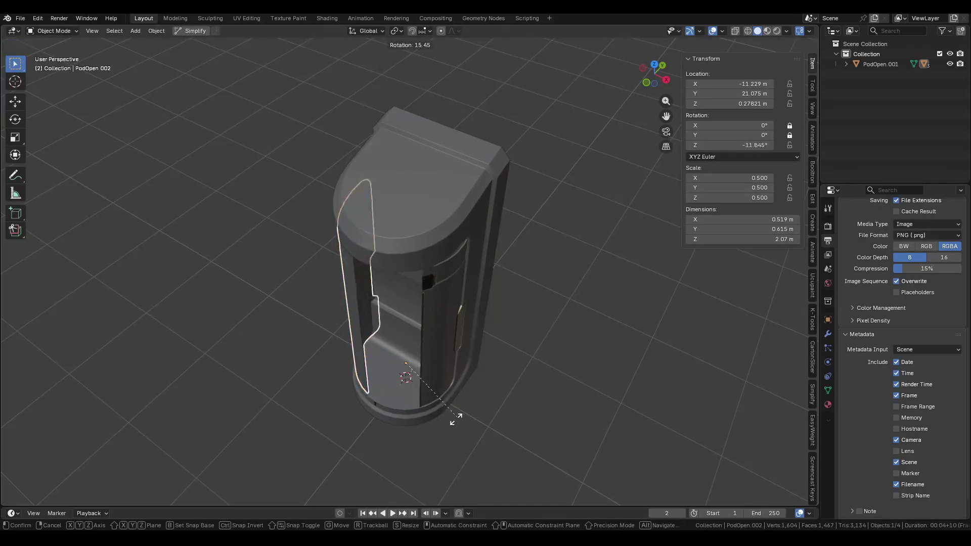
pyautogui.click(392, 440)
pyautogui.moveTo(392, 441)
pyautogui.mouseDown(button='middle')
pyautogui.moveTo(468, 299)
pyautogui.moveTo(464, 353)
pyautogui.moveTo(506, 349)
pyautogui.mouseUp(button='middle')
pyautogui.press('r')
pyautogui.press('Escape')
# Swing the right door PodOpen.003 open to 34.12° about Z.
pyautogui.click(511, 320)
pyautogui.press('r')
pyautogui.click(518, 357)
# Hide the right door and select the PodOpen.001 body, showing its modifier list.
pyautogui.press('h')
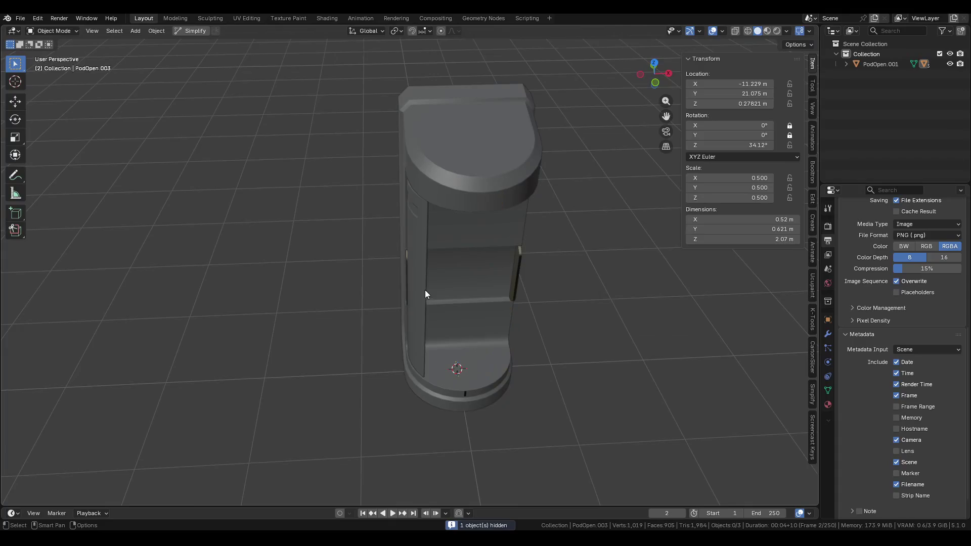
pyautogui.click(460, 227)
pyautogui.moveTo(460, 227); pyautogui.dragTo(409, 220, button='middle')
pyautogui.press('Tab')
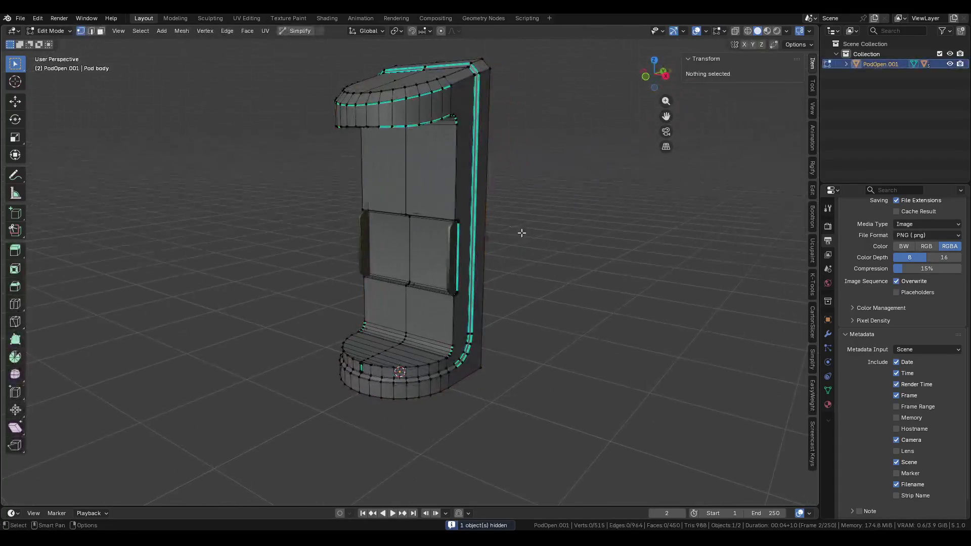
pyautogui.scroll(3, 465, 265)
pyautogui.moveTo(462, 266); pyautogui.dragTo(556, 283, button='middle')
pyautogui.click(828, 334)
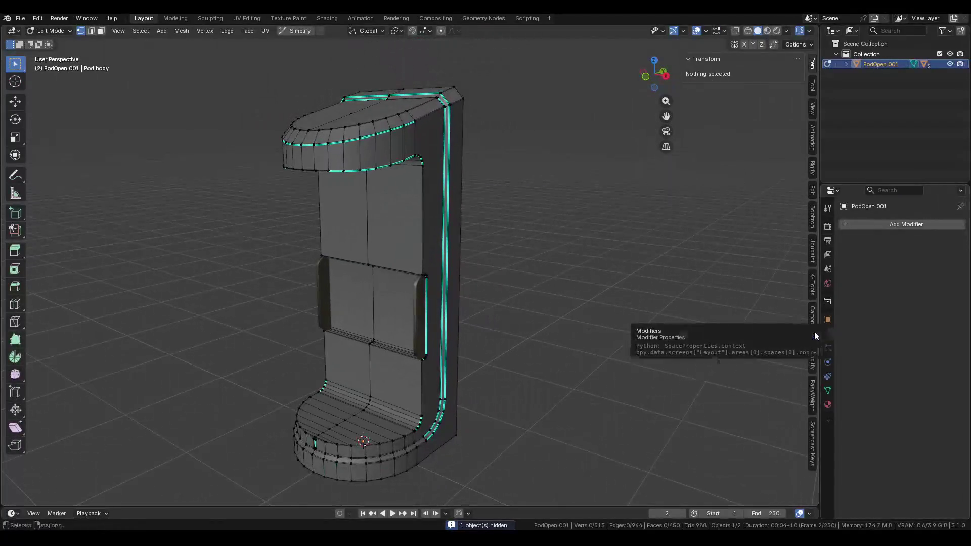
# Inspect the body's inner side and seat area from several angles.
pyautogui.scroll(3, 410, 279)
pyautogui.scroll(2, 410, 278)
pyautogui.moveTo(462, 227)
pyautogui.mouseDown(button='middle')
pyautogui.moveTo(496, 162)
pyautogui.moveTo(419, 349)
pyautogui.moveTo(461, 346)
pyautogui.mouseUp(button='middle')
pyautogui.scroll(4, 372, 263)
pyautogui.moveTo(373, 262)
pyautogui.mouseDown(button='middle')
pyautogui.moveTo(362, 267)
pyautogui.moveTo(361, 248)
pyautogui.moveTo(350, 344)
pyautogui.moveTo(413, 356)
pyautogui.moveTo(408, 377)
pyautogui.mouseUp(button='middle')
pyautogui.press('Tab')
pyautogui.press('Tab')
pyautogui.scroll(-5, 408, 377)
pyautogui.moveTo(453, 284)
pyautogui.mouseDown(button='middle')
pyautogui.moveTo(360, 338)
pyautogui.moveTo(396, 312)
pyautogui.moveTo(398, 360)
pyautogui.mouseUp(button='middle')
pyautogui.moveTo(393, 406); pyautogui.dragTo(431, 402, button='middle')
# Snap the 3D cursor to a seat vertex and add a cylinder there.
pyautogui.click(437, 402)
pyautogui.hotkey('shift', 's')
pyautogui.click(444, 467)
pyautogui.hotkey('shift', 'a')
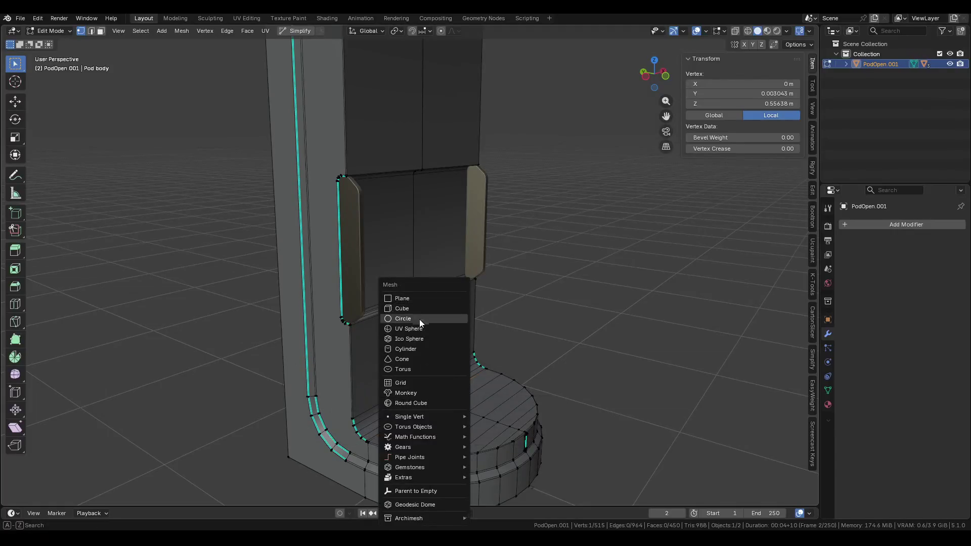
pyautogui.click(411, 349)
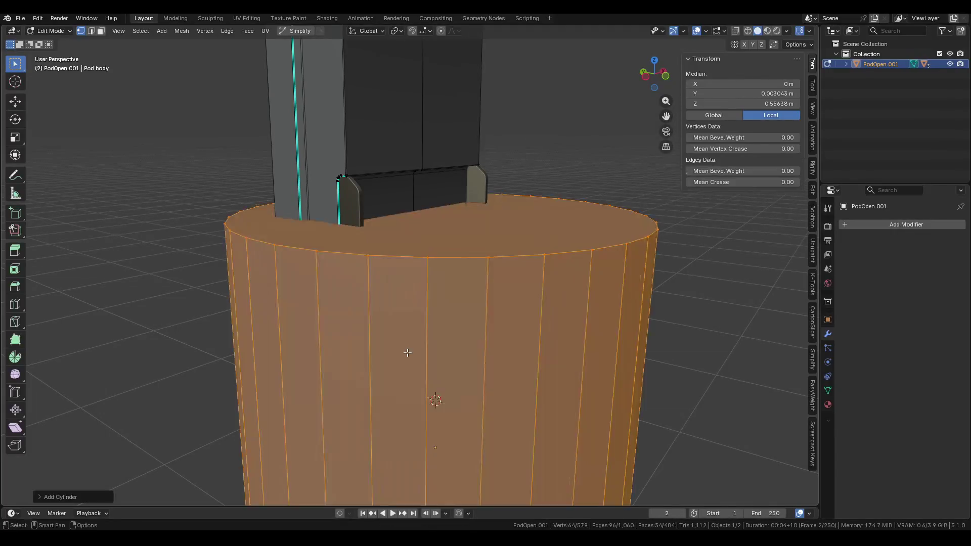
pyautogui.scroll(-2, 411, 349)
pyautogui.scroll(-2, 412, 348)
pyautogui.moveTo(411, 349); pyautogui.dragTo(581, 361, button='middle')
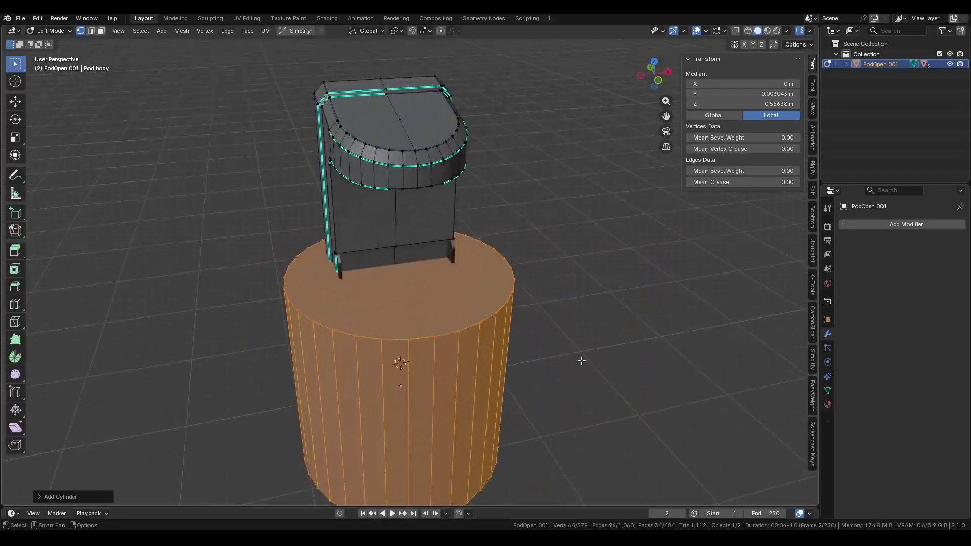
# Shrink the cylinder to fit the seat, then stretch it taller along Z.
pyautogui.press('s')
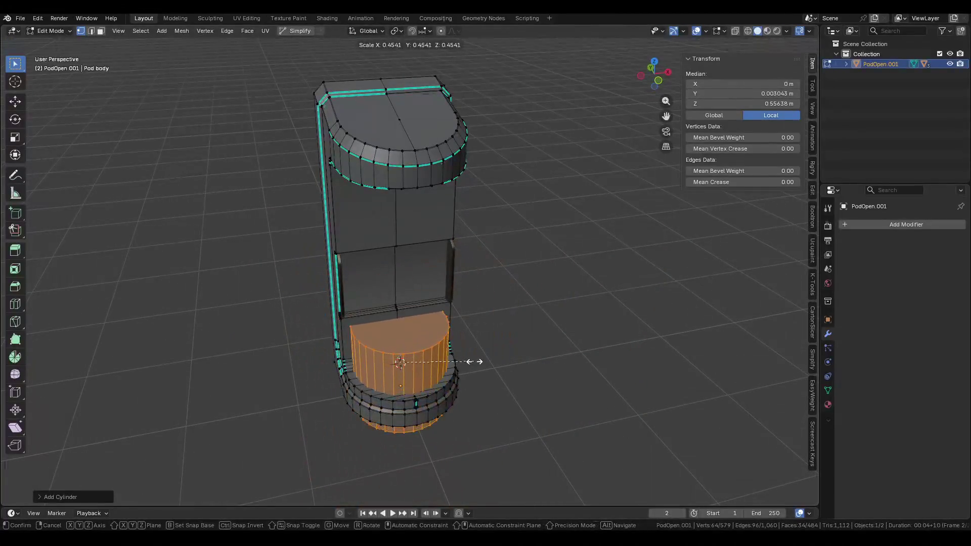
pyautogui.click(477, 360)
pyautogui.moveTo(477, 360)
pyautogui.mouseDown(button='middle')
pyautogui.moveTo(502, 329)
pyautogui.moveTo(404, 360)
pyautogui.mouseUp(button='middle')
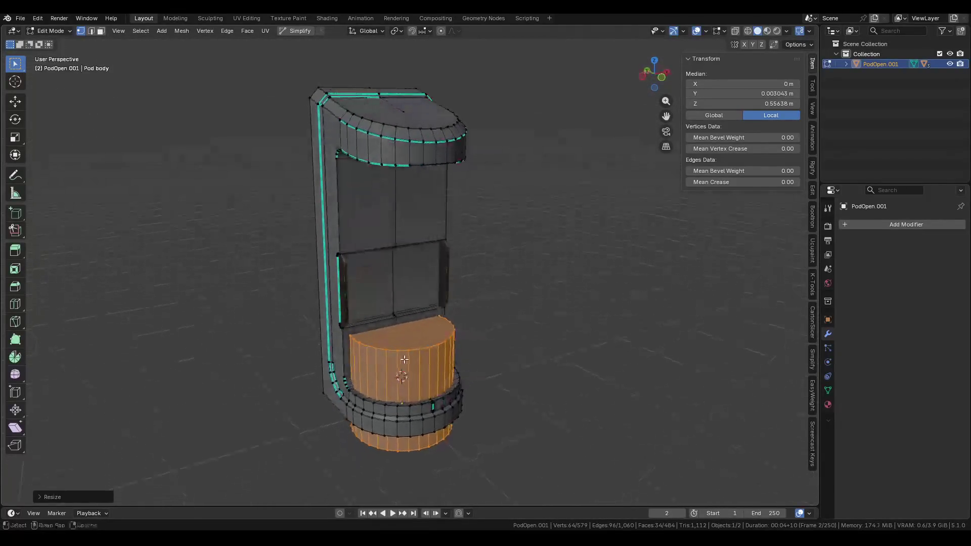
pyautogui.press('s')
pyautogui.press('z')
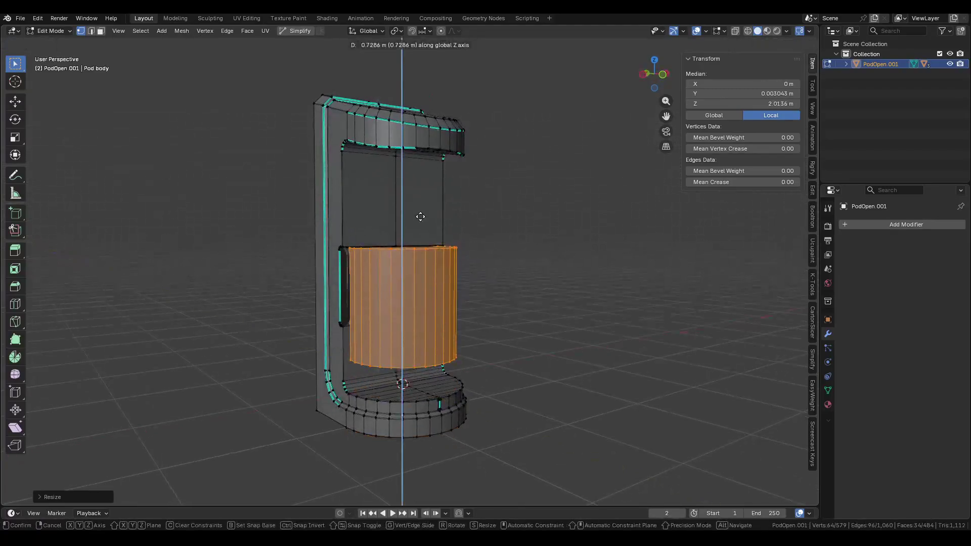
pyautogui.click(407, 71)
# Turn on X-ray shading and check the cylinder from a straight side view.
pyautogui.moveTo(407, 217); pyautogui.dragTo(467, 285, button='middle')
pyautogui.press('z')
pyautogui.click(389, 260)
pyautogui.moveTo(390, 260)
pyautogui.mouseDown(button='middle')
pyautogui.moveTo(405, 312)
pyautogui.moveTo(507, 232)
pyautogui.moveTo(425, 302)
pyautogui.moveTo(449, 227)
pyautogui.moveTo(618, 96)
pyautogui.mouseUp(button='middle')
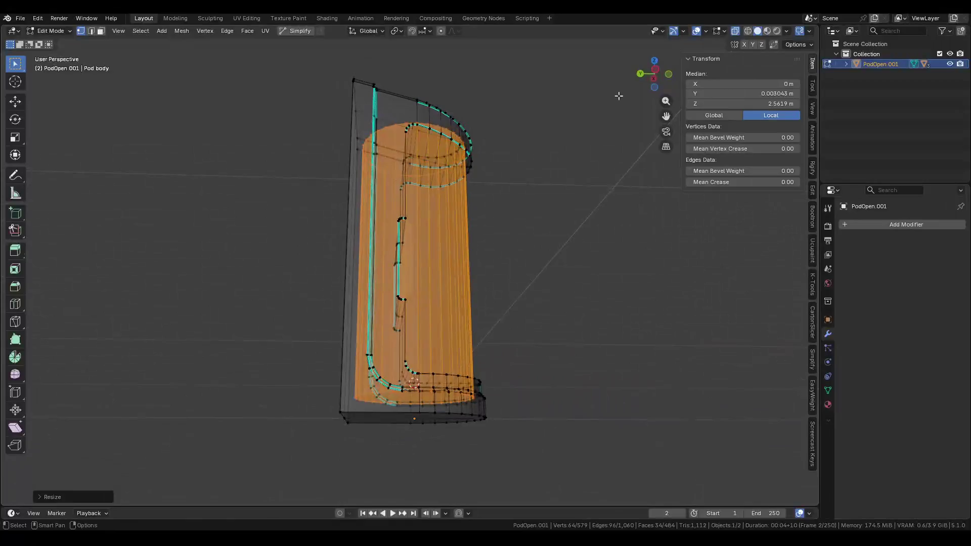
pyautogui.click(657, 70)
pyautogui.moveTo(451, 235)
pyautogui.mouseDown(button='middle')
pyautogui.moveTo(457, 212)
pyautogui.moveTo(450, 222)
pyautogui.moveTo(430, 209)
pyautogui.mouseUp(button='middle')
# Cut the body with the cylinder using Face > Intersect (Boolean).
pyautogui.hotkey('ctrl', 'f')
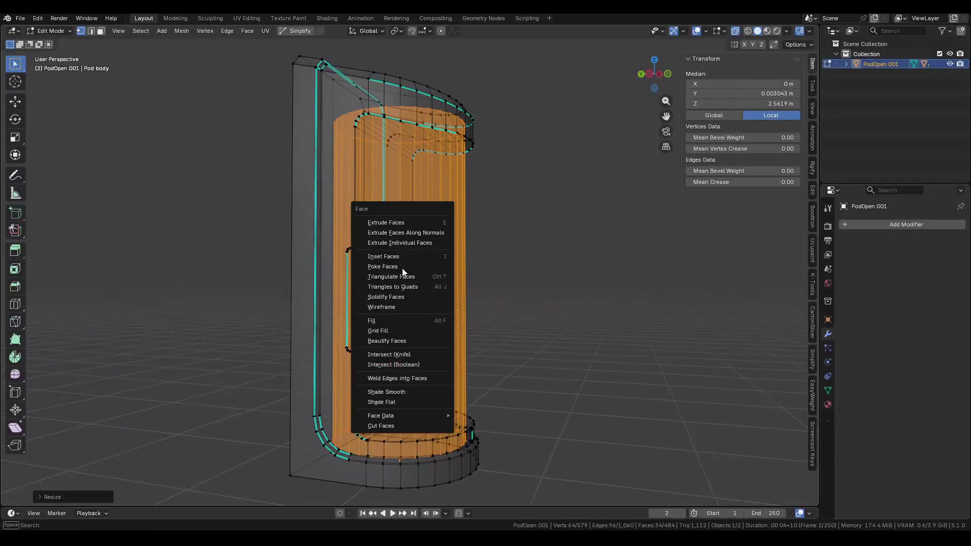
pyautogui.hotkey('ctrl', 'f')
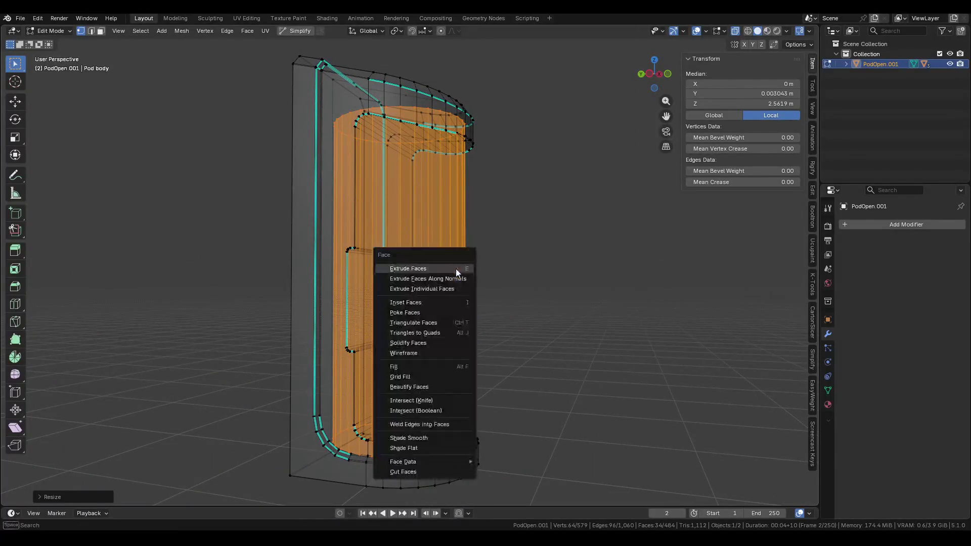
pyautogui.click(425, 410)
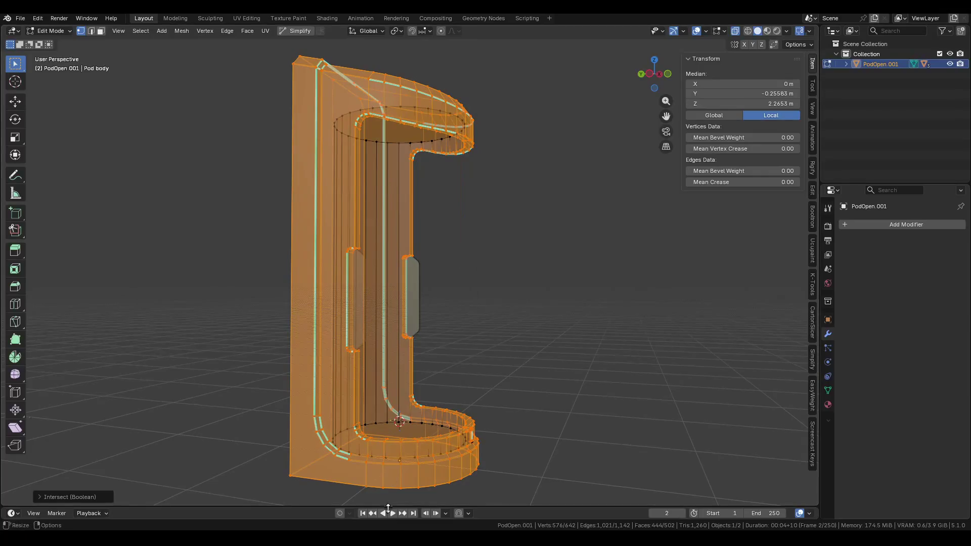
pyautogui.hotkey('ctrl', '2')
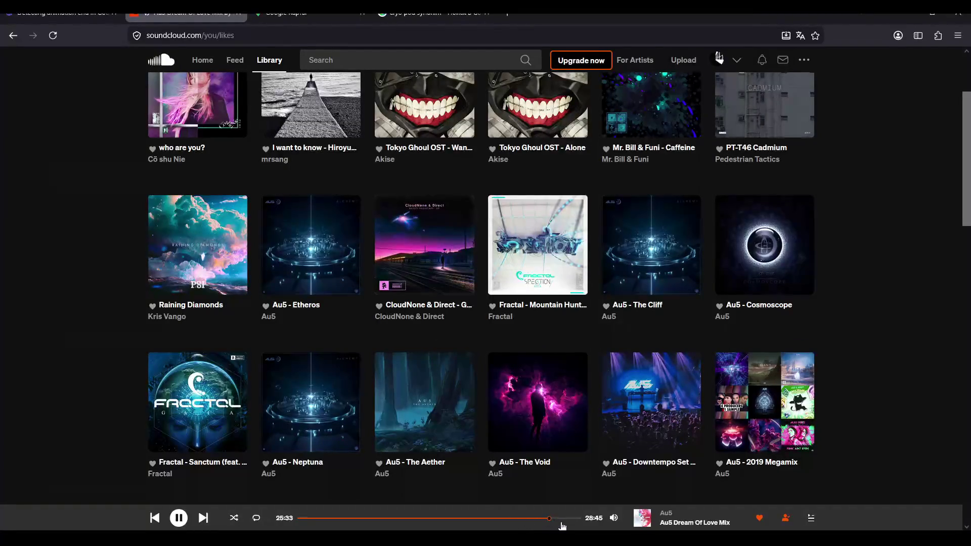
# Play the Tokyo Ghoul OST - Wanderers track from the SoundCloud Likes page.
pyautogui.scroll(-3, 561, 402)
pyautogui.scroll(5, 653, 281)
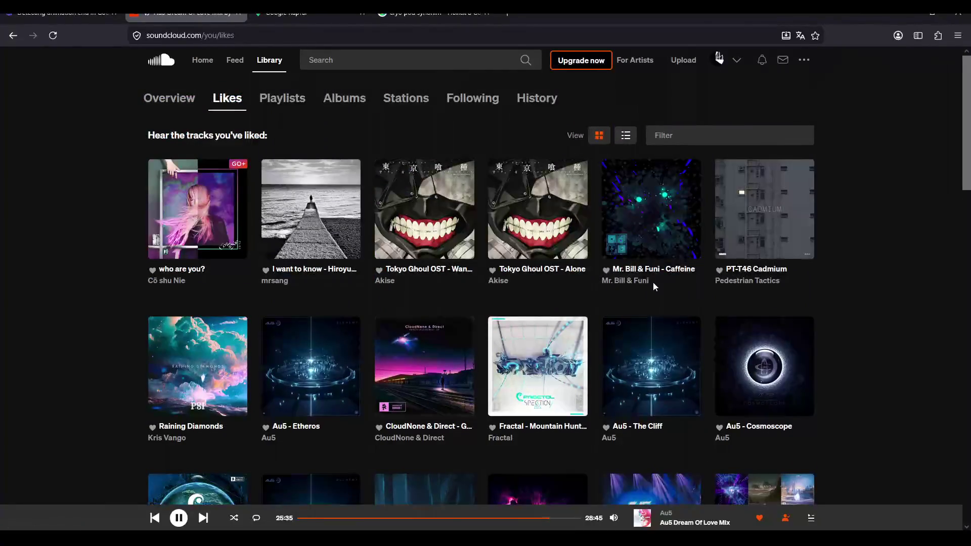
pyautogui.scroll(-15, 653, 281)
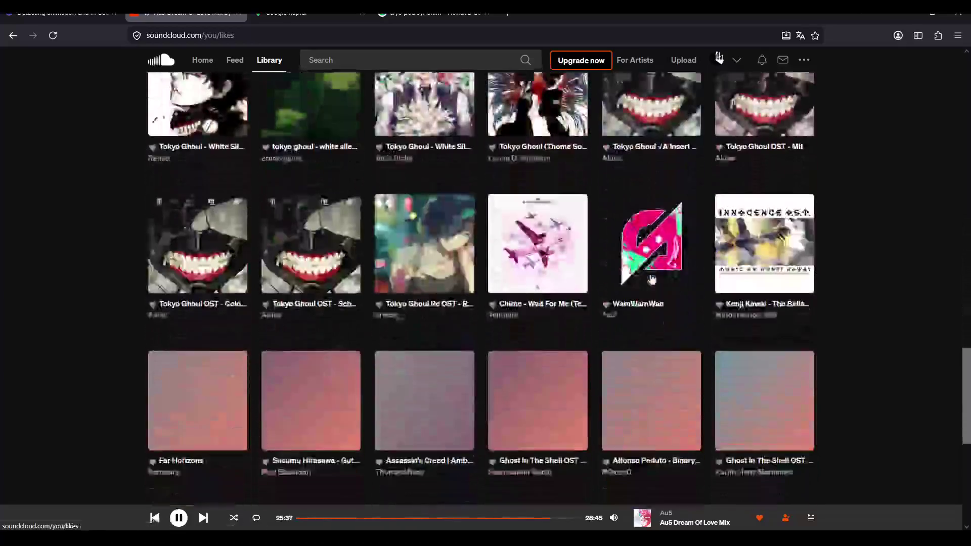
pyautogui.scroll(-8, 651, 279)
pyautogui.moveTo(957, 371); pyautogui.dragTo(967, 87)
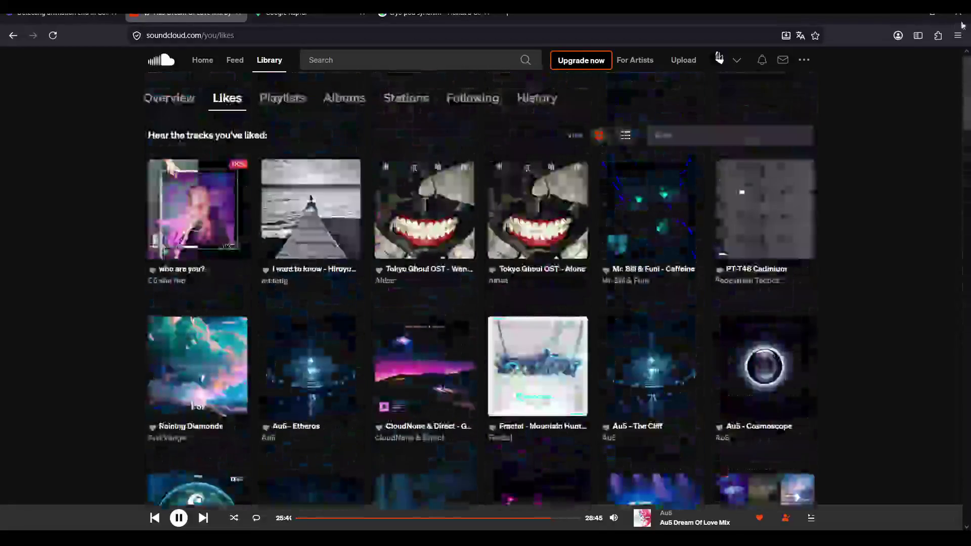
pyautogui.click(424, 209)
pyautogui.scroll(-7, 352, 301)
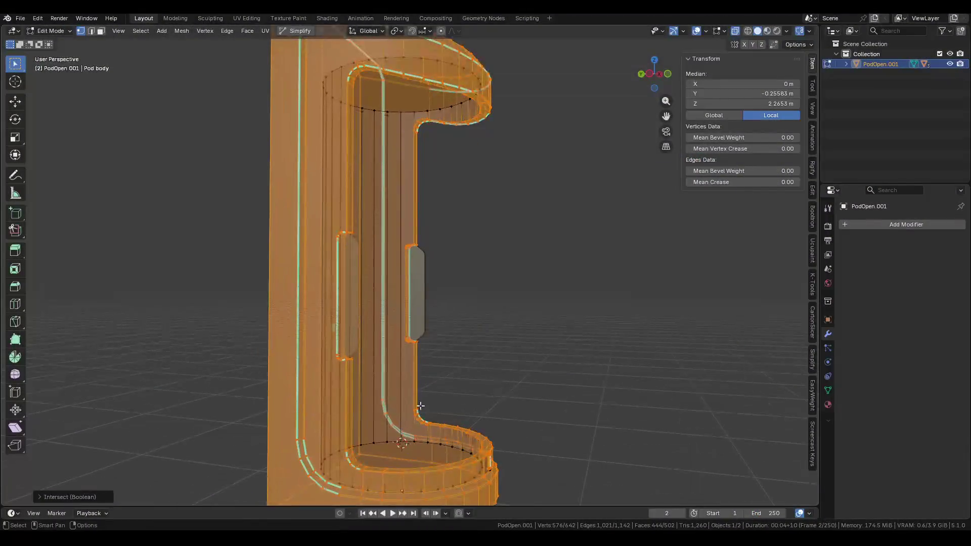
# Turn off X-ray and select an inner wall face in face-select mode.
pyautogui.moveTo(420, 412); pyautogui.dragTo(387, 413, button='middle')
pyautogui.hotkey('alt', 'z')
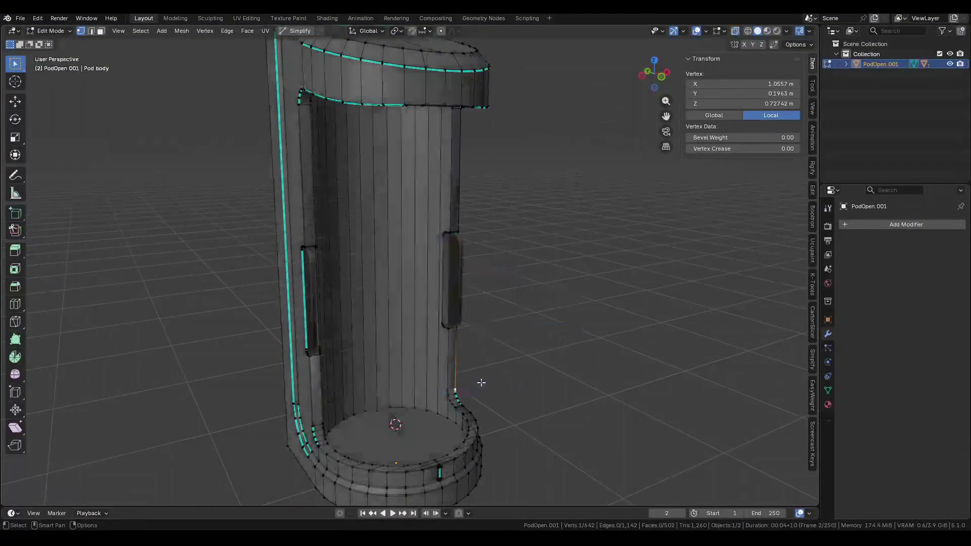
pyautogui.press('3')
pyautogui.click(438, 311)
pyautogui.moveTo(438, 311)
pyautogui.mouseDown(button='middle')
pyautogui.moveTo(451, 224)
pyautogui.moveTo(467, 285)
pyautogui.moveTo(435, 221)
pyautogui.mouseUp(button='middle')
pyautogui.scroll(3, 451, 223)
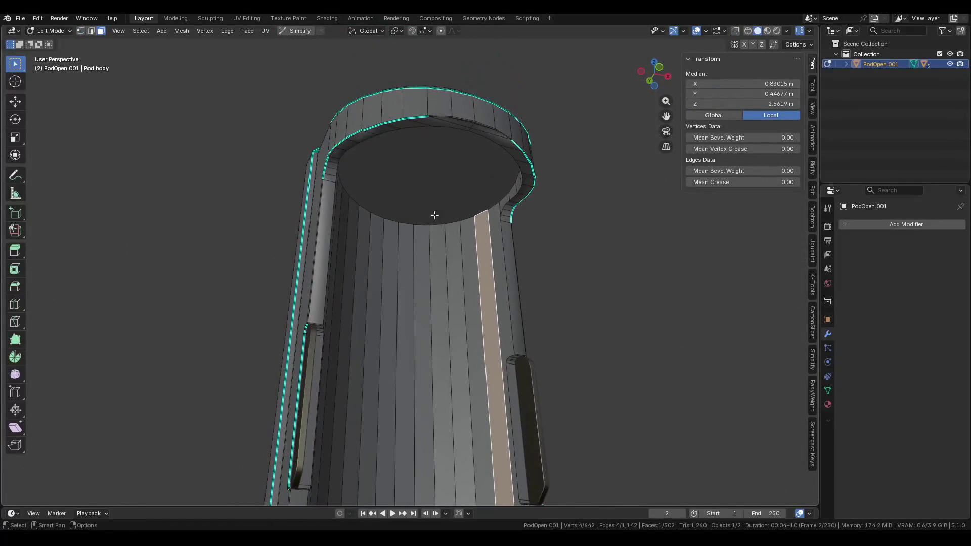
pyautogui.scroll(3, 433, 186)
pyautogui.moveTo(455, 98); pyautogui.dragTo(462, 184, button='middle')
# Return to Object Mode, hide the side panel, and view the pod from the front.
pyautogui.press('Tab')
pyautogui.scroll(-5, 360, 247)
pyautogui.moveTo(360, 247)
pyautogui.mouseDown(button='middle')
pyautogui.moveTo(381, 150)
pyautogui.moveTo(364, 241)
pyautogui.moveTo(397, 209)
pyautogui.moveTo(449, 196)
pyautogui.moveTo(451, 256)
pyautogui.moveTo(316, 247)
pyautogui.moveTo(467, 241)
pyautogui.moveTo(461, 332)
pyautogui.moveTo(444, 239)
pyautogui.moveTo(349, 252)
pyautogui.moveTo(507, 263)
pyautogui.mouseUp(button='middle')
pyautogui.press('n')
pyautogui.moveTo(509, 223)
pyautogui.mouseDown(button='middle')
pyautogui.moveTo(457, 263)
pyautogui.moveTo(368, 297)
pyautogui.mouseUp(button='middle')
# Rotate the door piece on its pivot, undoing and redoing the rotation.
pyautogui.click(367, 297)
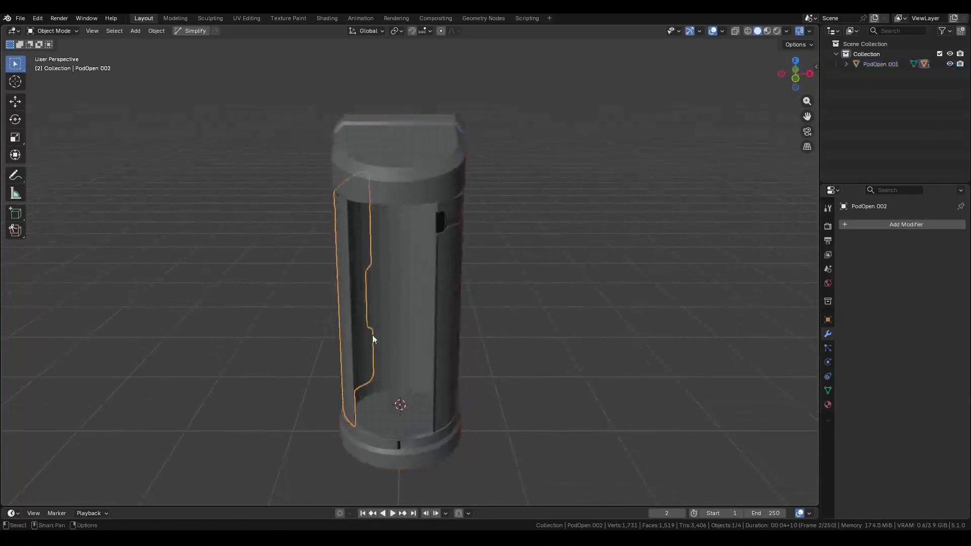
pyautogui.press('r')
pyautogui.click(452, 357)
pyautogui.press('r')
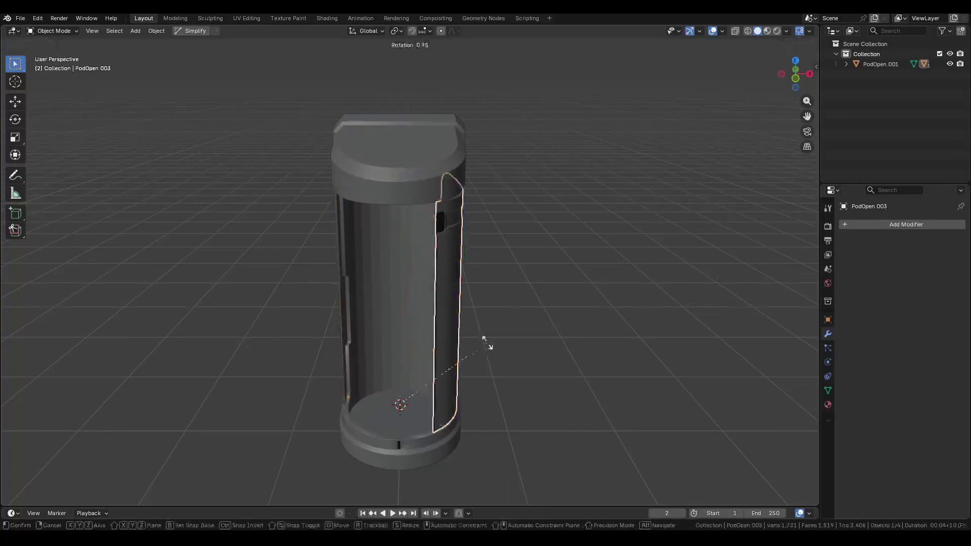
pyautogui.click(416, 278)
pyautogui.hotkey('ctrl', 'z')
pyautogui.hotkey('ctrl', 'shift', 'z')
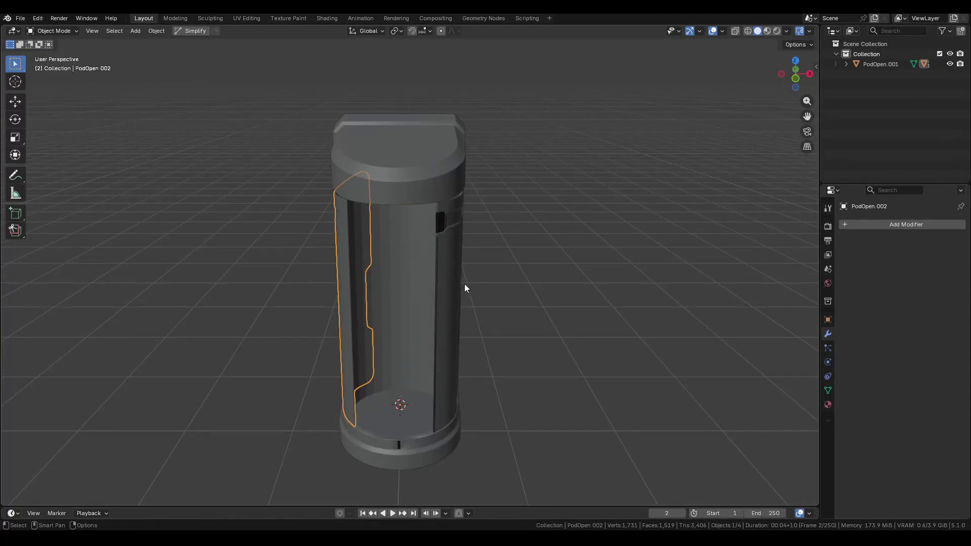
pyautogui.moveTo(475, 270)
pyautogui.mouseDown(button='middle')
pyautogui.moveTo(542, 227)
pyautogui.moveTo(565, 228)
pyautogui.moveTo(530, 263)
pyautogui.mouseUp(button='middle')
# Swing the door piece further open with another rotation.
pyautogui.click(414, 297)
pyautogui.press('r')
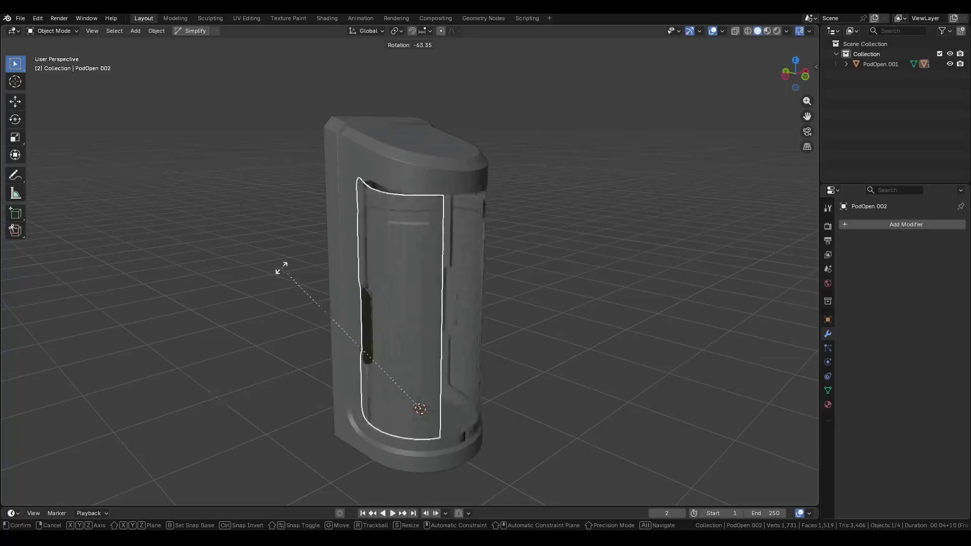
pyautogui.click(249, 350)
pyautogui.moveTo(453, 271)
pyautogui.mouseDown(button='middle')
pyautogui.moveTo(384, 253)
pyautogui.moveTo(303, 254)
pyautogui.moveTo(478, 254)
pyautogui.moveTo(480, 241)
pyautogui.moveTo(432, 218)
pyautogui.moveTo(340, 218)
pyautogui.moveTo(494, 139)
pyautogui.moveTo(522, 143)
pyautogui.moveTo(503, 173)
pyautogui.moveTo(467, 175)
pyautogui.moveTo(412, 288)
pyautogui.moveTo(344, 286)
pyautogui.moveTo(487, 274)
pyautogui.moveTo(501, 319)
pyautogui.moveTo(499, 299)
pyautogui.moveTo(329, 281)
pyautogui.moveTo(520, 246)
pyautogui.mouseUp(button='middle')
pyautogui.scroll(-7, 520, 245)
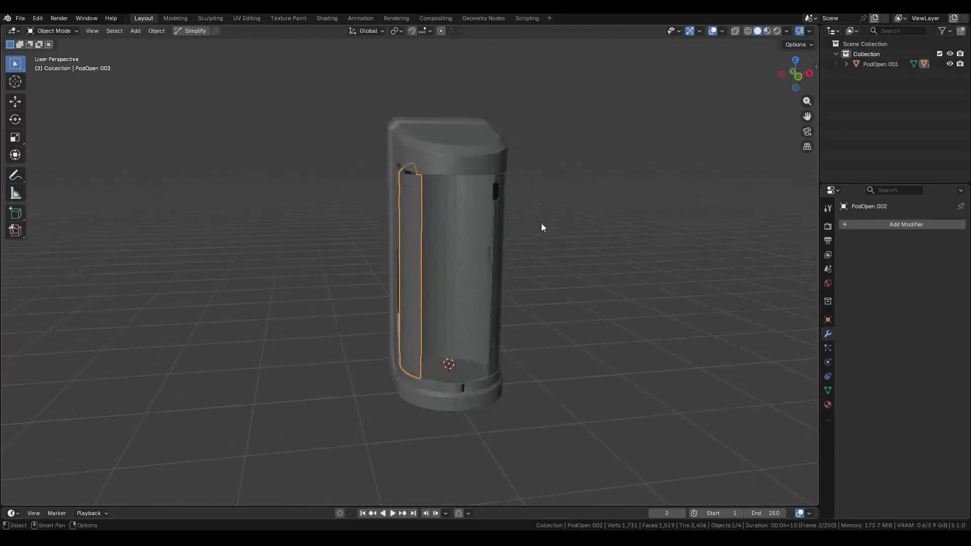
# Try Shade Auto Smooth on the pod body, then undo it and deselect everything.
pyautogui.click(484, 260)
pyautogui.rightClick(483, 260)
pyautogui.click(474, 266)
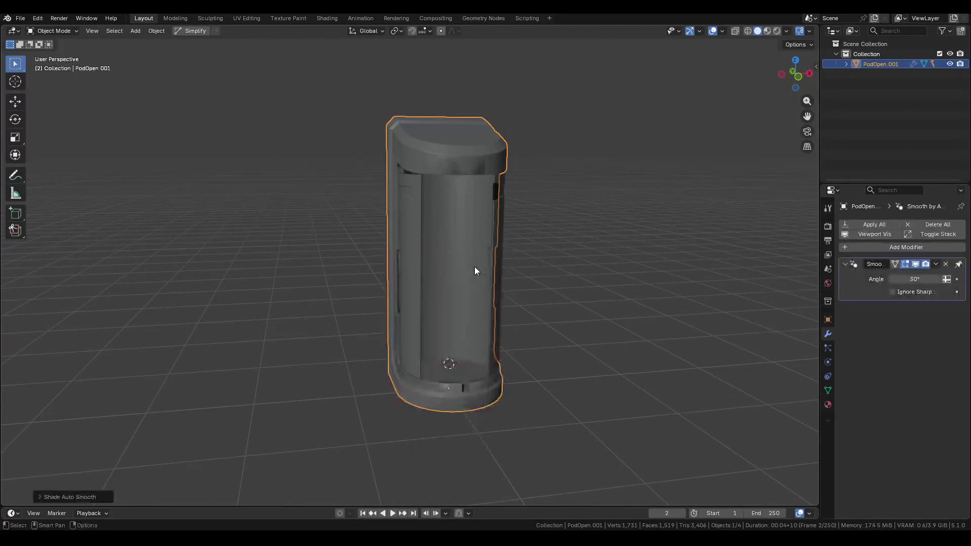
pyautogui.hotkey('ctrl', 'z')
pyautogui.click(544, 269)
pyautogui.moveTo(545, 268)
pyautogui.mouseDown(button='middle')
pyautogui.moveTo(532, 241)
pyautogui.moveTo(594, 242)
pyautogui.mouseUp(button='middle')
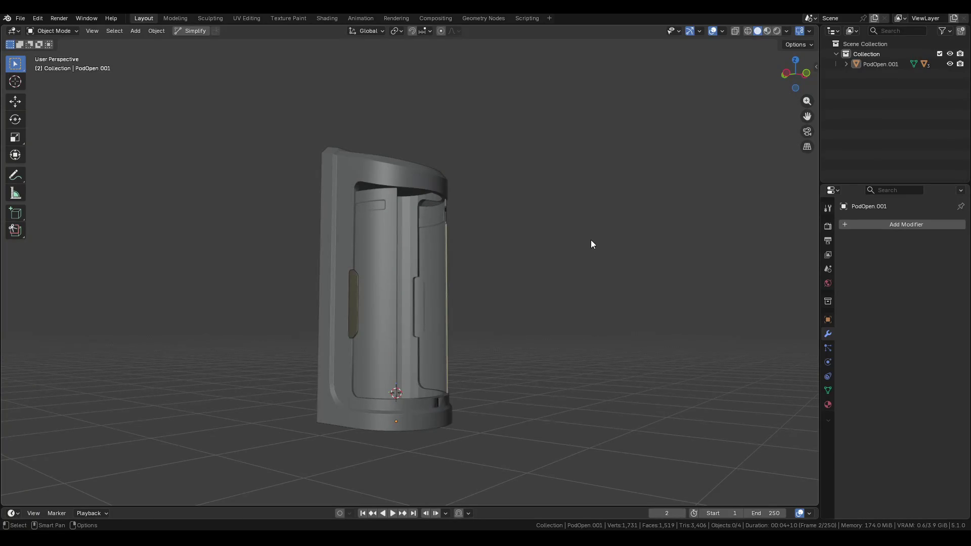
pyautogui.moveTo(591, 241)
pyautogui.mouseDown(button='middle')
pyautogui.moveTo(523, 286)
pyautogui.moveTo(521, 271)
pyautogui.mouseUp(button='middle')
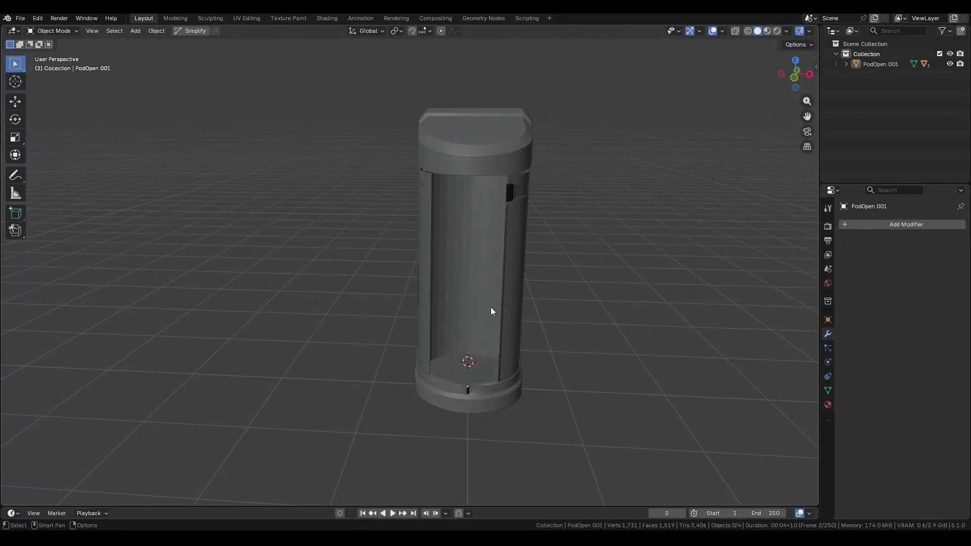
pyautogui.hotkey('shift', 'a')
pyautogui.moveTo(493, 325)
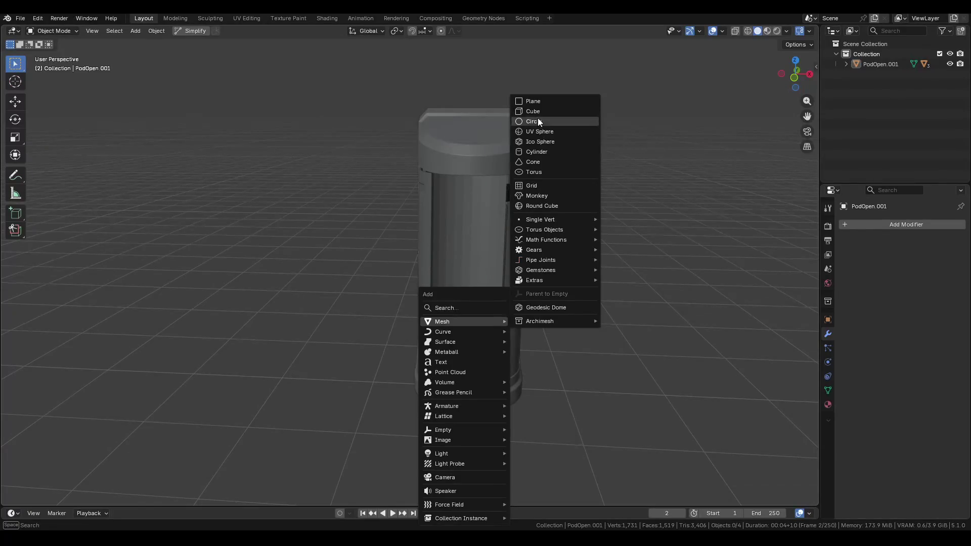
# Add a cylinder and set its radius to 0.5 m in the Add Cylinder panel.
pyautogui.click(536, 153)
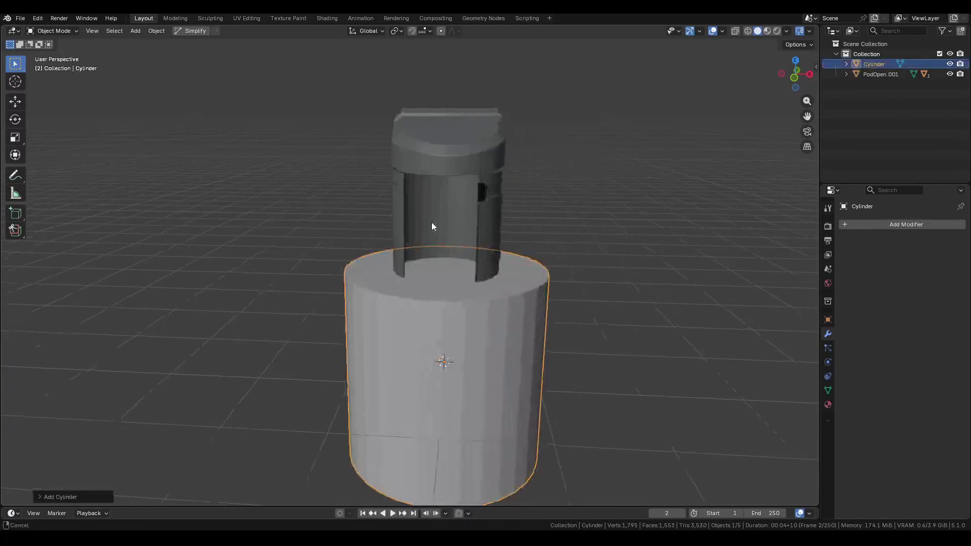
pyautogui.press('n')
pyautogui.press('n')
pyautogui.click(71, 498)
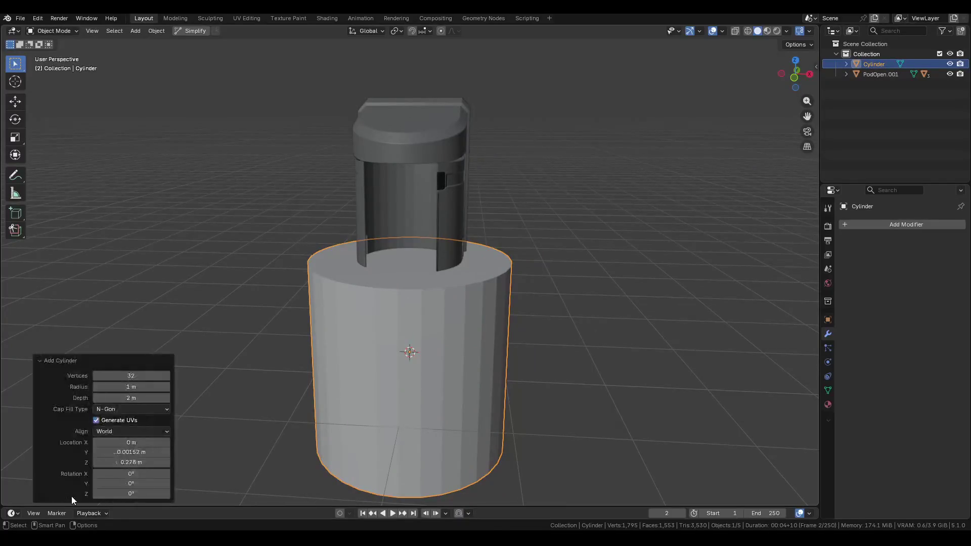
pyautogui.moveTo(131, 387); pyautogui.dragTo(63, 387)
pyautogui.click(131, 387)
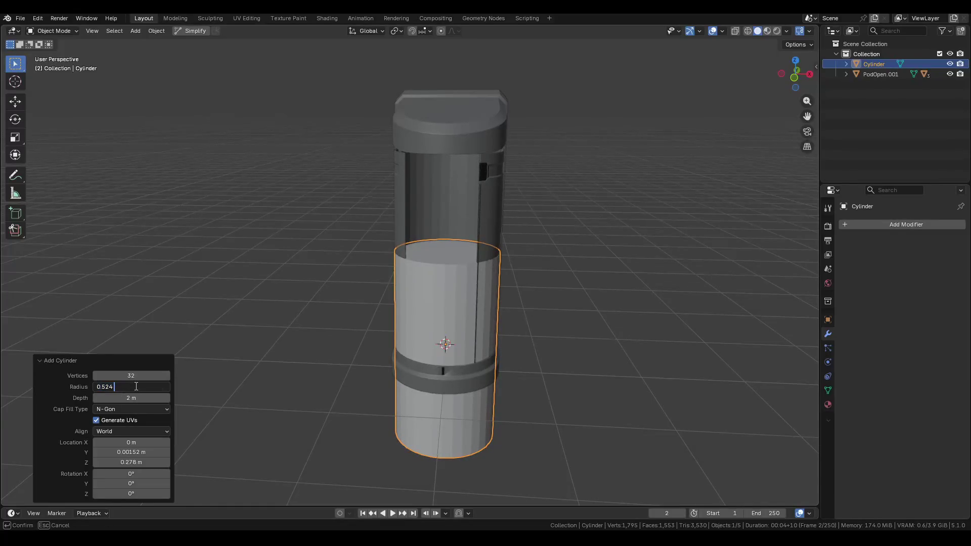
pyautogui.press('Return')
# Refine the cylinder radius to 0.55 m and check it inside the pod.
pyautogui.moveTo(374, 344)
pyautogui.mouseDown(button='middle')
pyautogui.moveTo(396, 321)
pyautogui.moveTo(391, 353)
pyautogui.moveTo(426, 366)
pyautogui.moveTo(330, 363)
pyautogui.mouseUp(button='middle')
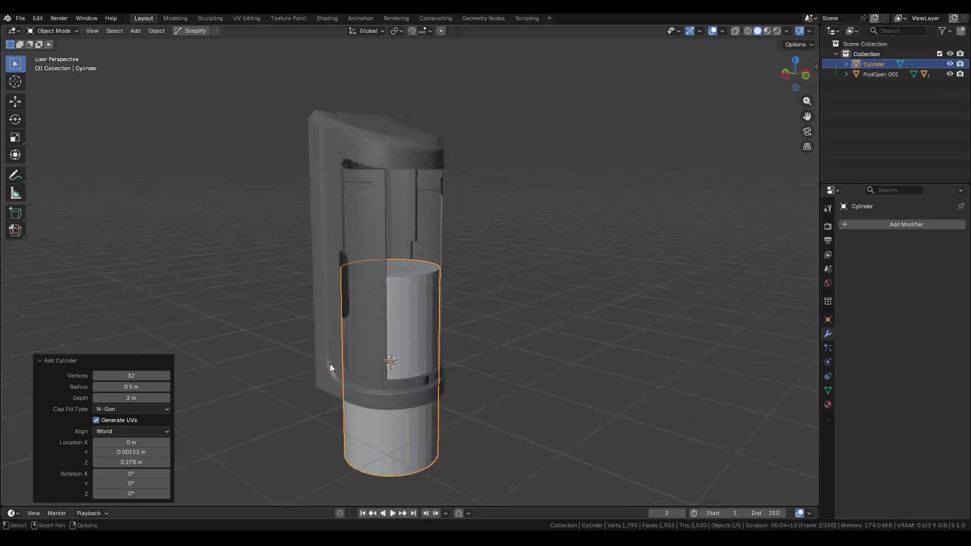
pyautogui.scroll(1, 329, 363)
pyautogui.moveTo(144, 387)
pyautogui.mouseDown()
pyautogui.moveTo(172, 387)
pyautogui.moveTo(134, 386)
pyautogui.mouseUp()
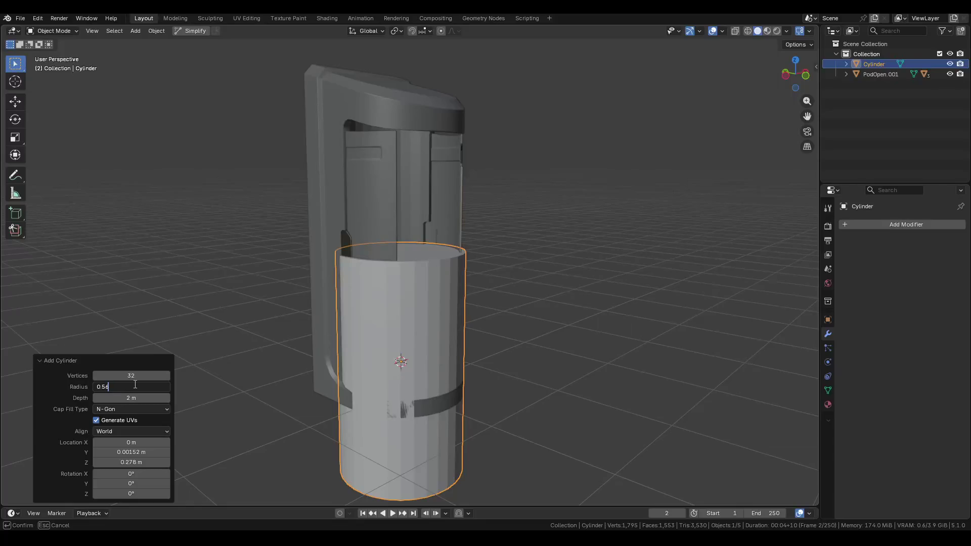
pyautogui.press('BackSpace')
pyautogui.write('5')
pyautogui.press('Return')
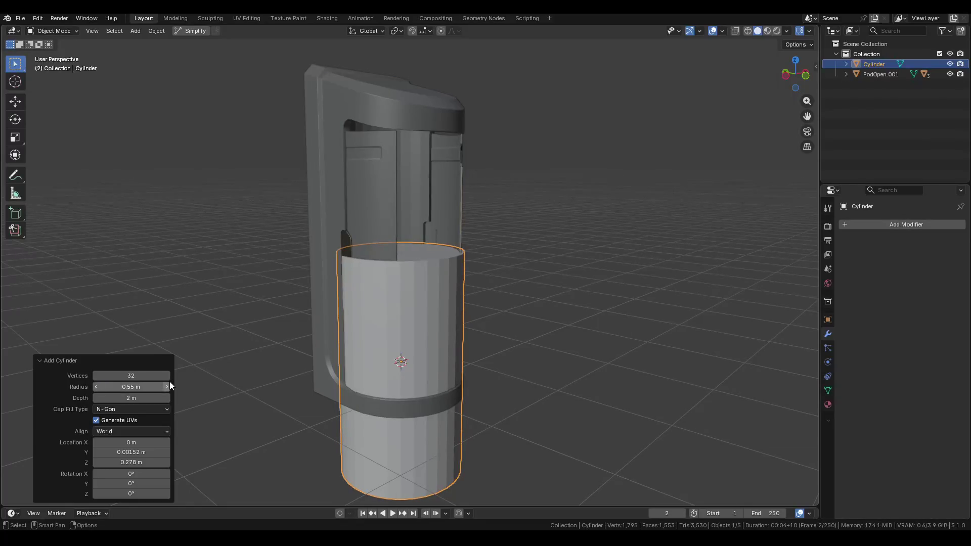
pyautogui.scroll(3, 364, 451)
pyautogui.moveTo(430, 399)
pyautogui.mouseDown(button='middle')
pyautogui.moveTo(462, 366)
pyautogui.moveTo(487, 383)
pyautogui.moveTo(453, 345)
pyautogui.mouseUp(button='middle')
pyautogui.scroll(2, 438, 238)
pyautogui.scroll(-2, 435, 240)
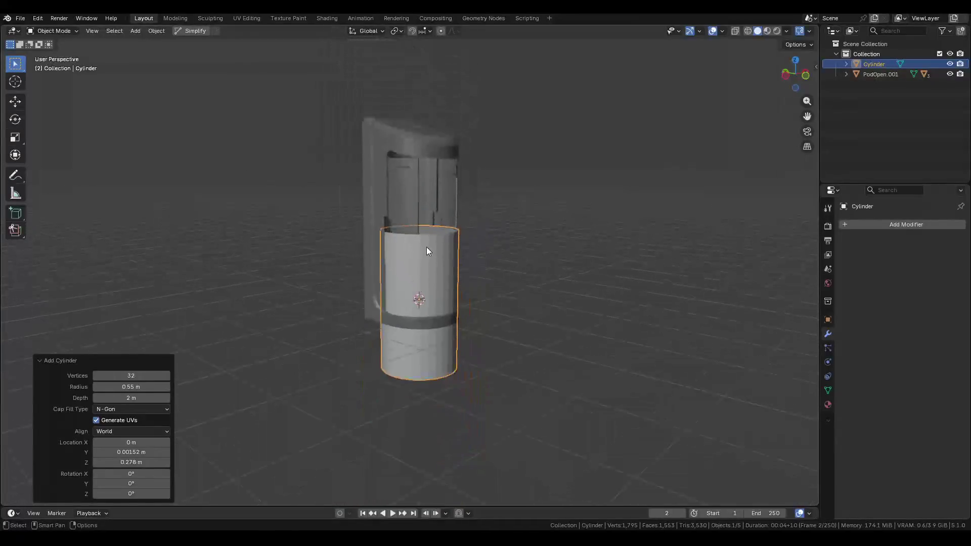
pyautogui.rightClick(426, 247)
# Apply Shade Auto Smooth to the cylinder and lower it along Z in front view.
pyautogui.click(427, 248)
pyautogui.press('s')
pyautogui.press('z')
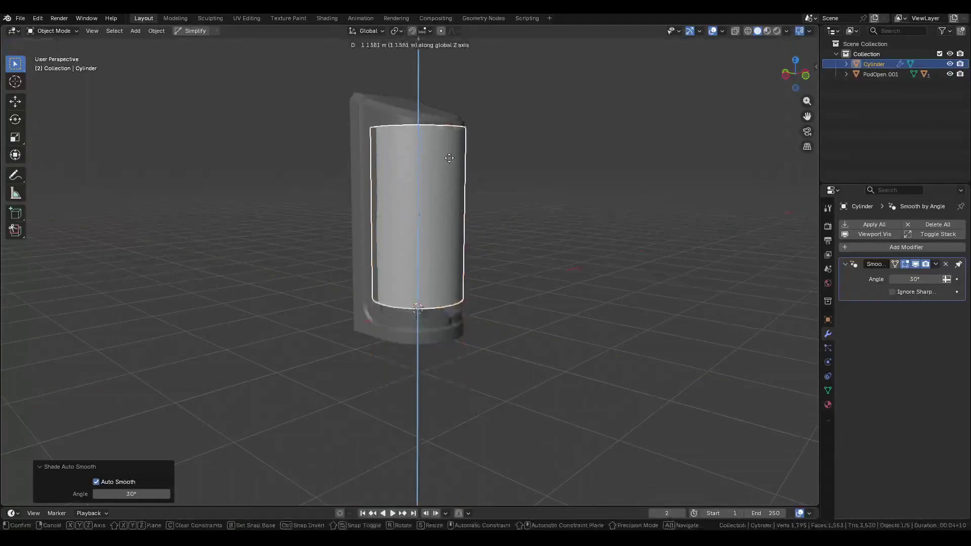
pyautogui.press('Escape')
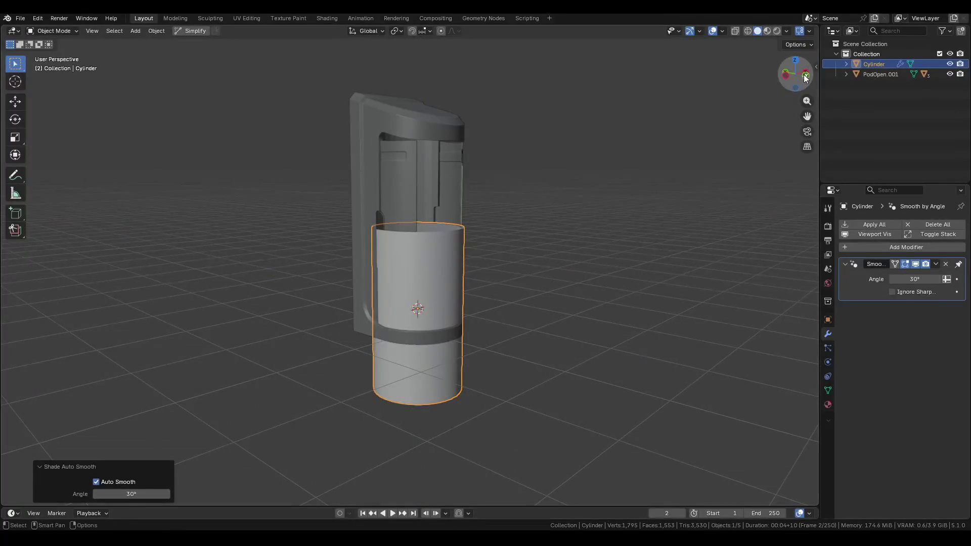
pyautogui.click(786, 72)
pyautogui.press('g')
pyautogui.press('z')
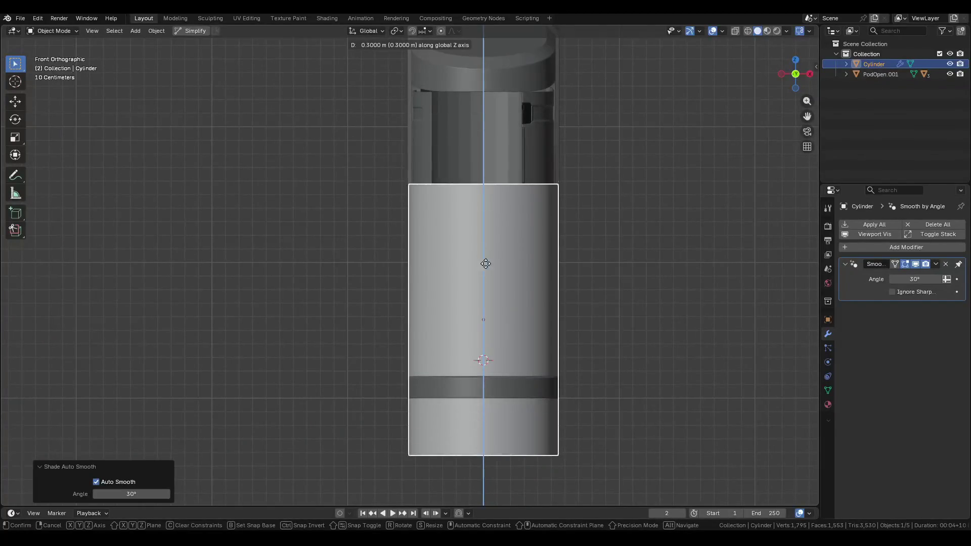
pyautogui.click(479, 295)
pyautogui.scroll(-1, 493, 313)
# Snap the cylinder to the 3D cursor and set its origin to the 3D cursor.
pyautogui.press('n')
pyautogui.press('n')
pyautogui.hotkey('shift', 's')
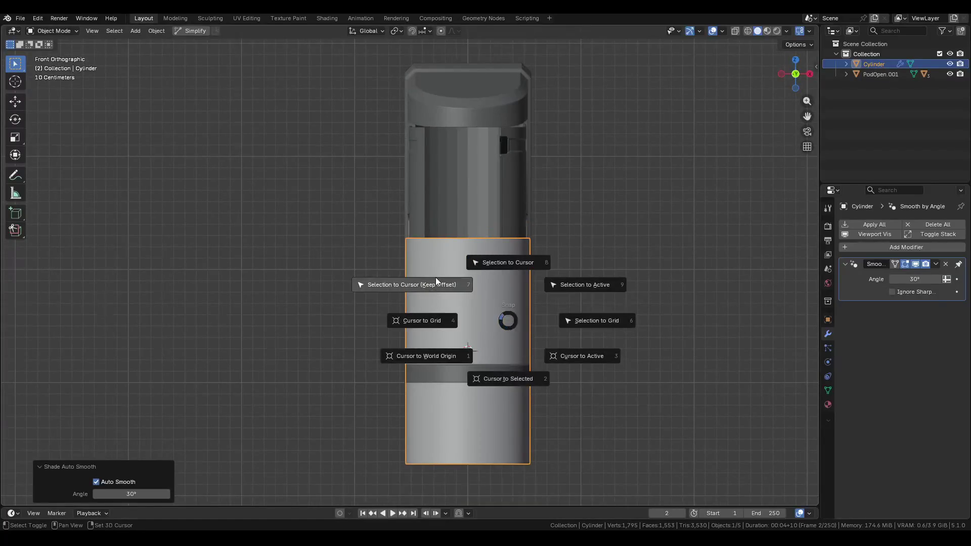
pyautogui.click(436, 279)
pyautogui.hotkey('shift', 's')
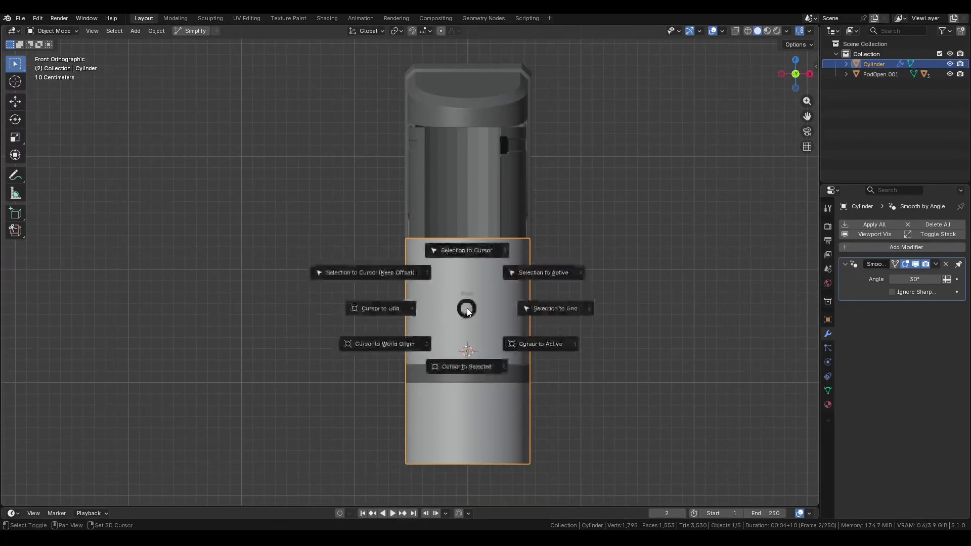
pyautogui.click(499, 354)
pyautogui.rightClick(499, 354)
pyautogui.moveTo(489, 377)
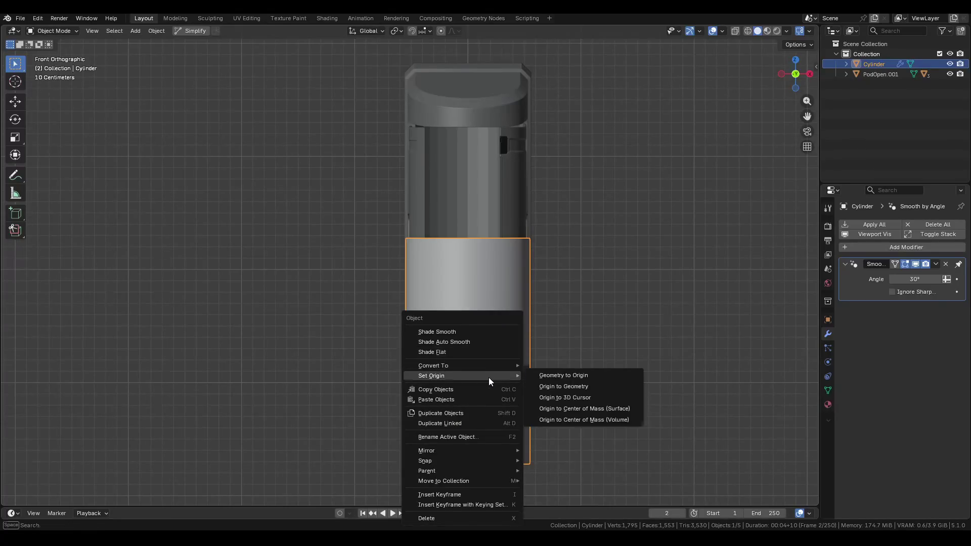
pyautogui.click(577, 398)
pyautogui.press('g')
pyautogui.press('z')
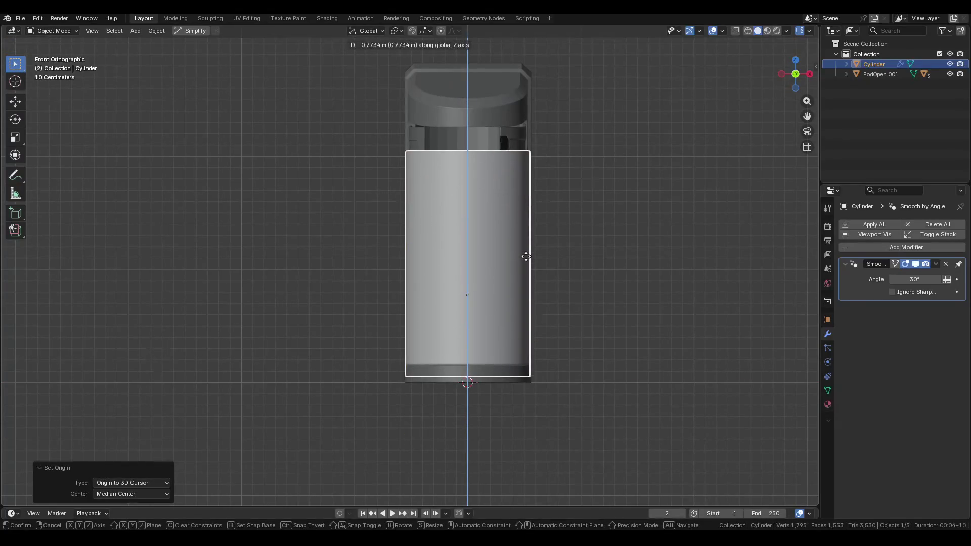
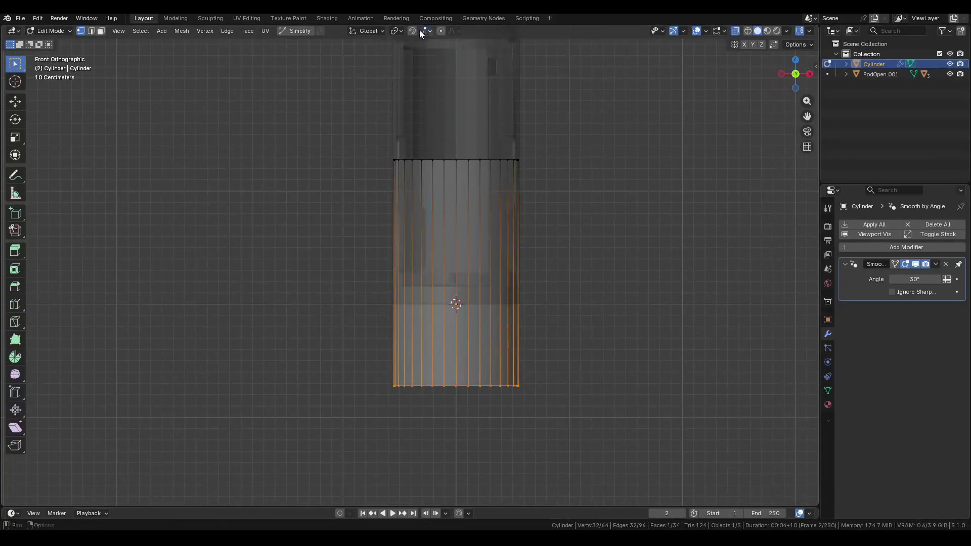
# Change the snap target and raise the cylinder's vertex ring 1.5218 m along Z to match the shell.
pyautogui.click(420, 33)
pyautogui.click(398, 104)
pyautogui.press('g')
pyautogui.press('z')
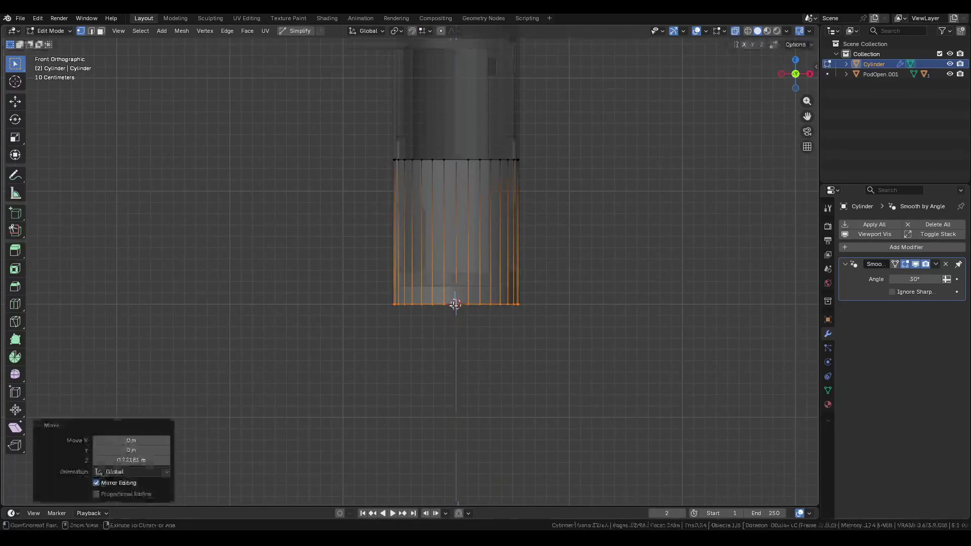
pyautogui.click(455, 304)
pyautogui.press('g')
pyautogui.press('z')
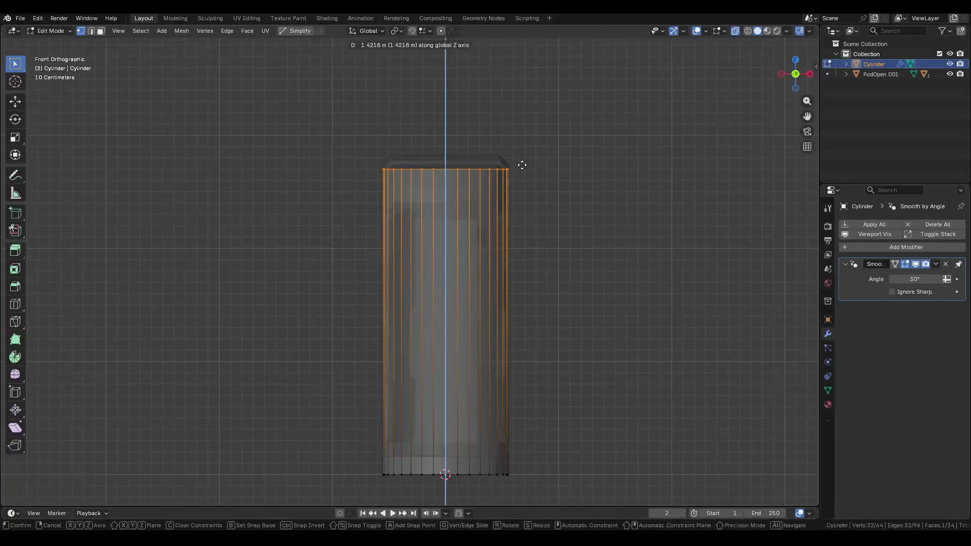
pyautogui.click(519, 155)
pyautogui.moveTo(461, 229)
pyautogui.mouseDown(button='middle')
pyautogui.moveTo(564, 239)
pyautogui.moveTo(584, 230)
pyautogui.moveTo(541, 248)
pyautogui.moveTo(578, 250)
pyautogui.moveTo(566, 268)
pyautogui.moveTo(598, 269)
pyautogui.moveTo(567, 280)
pyautogui.mouseUp(button='middle')
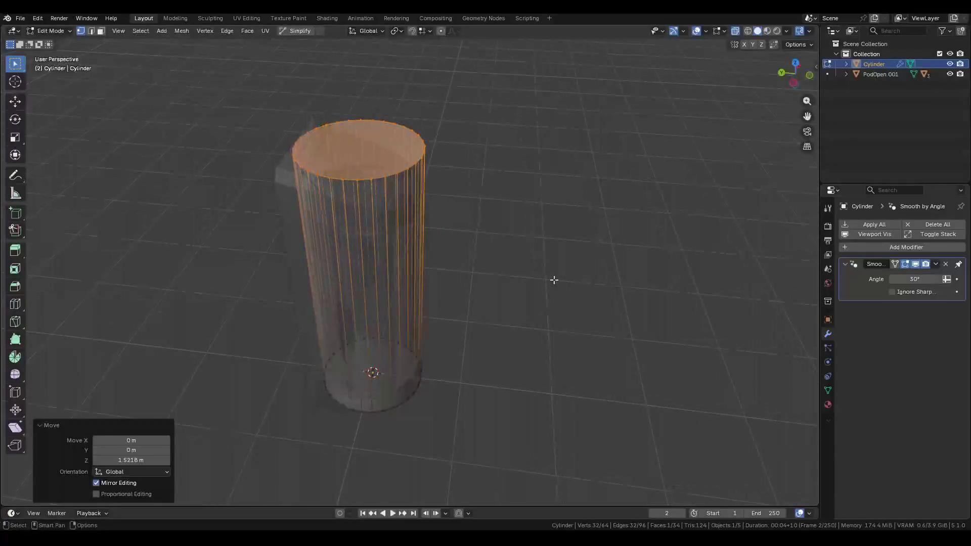
pyautogui.click(346, 179)
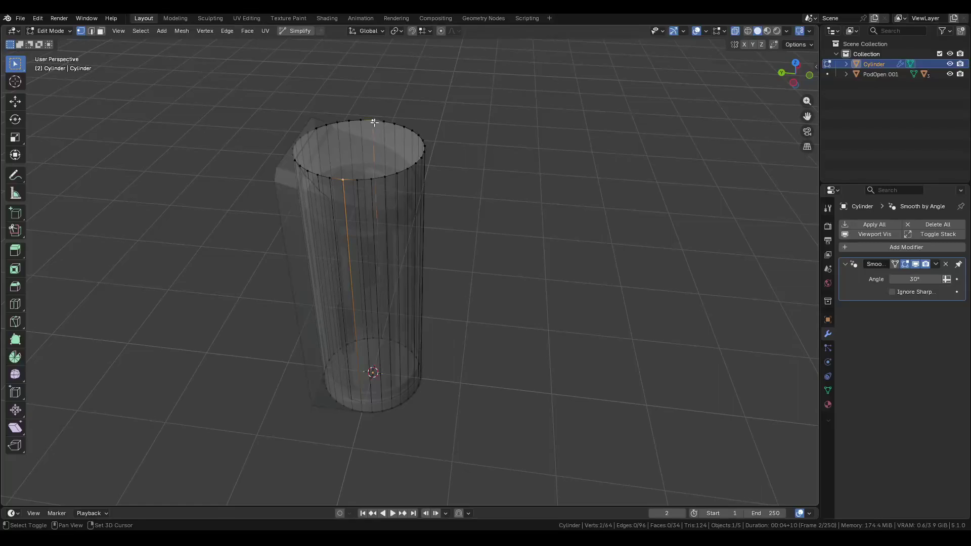
# Connect the two selected top-cap vertices with a new edge.
pyautogui.moveTo(391, 174)
pyautogui.mouseDown(button='middle')
pyautogui.moveTo(455, 289)
pyautogui.moveTo(349, 189)
pyautogui.mouseUp(button='middle')
pyautogui.press('j')
pyautogui.moveTo(419, 353)
pyautogui.mouseDown(button='middle')
pyautogui.moveTo(415, 217)
pyautogui.moveTo(481, 284)
pyautogui.moveTo(463, 342)
pyautogui.moveTo(521, 262)
pyautogui.moveTo(524, 234)
pyautogui.moveTo(425, 190)
pyautogui.moveTo(277, 162)
pyautogui.moveTo(239, 197)
pyautogui.moveTo(237, 250)
pyautogui.moveTo(238, 188)
pyautogui.moveTo(419, 179)
pyautogui.mouseUp(button='middle')
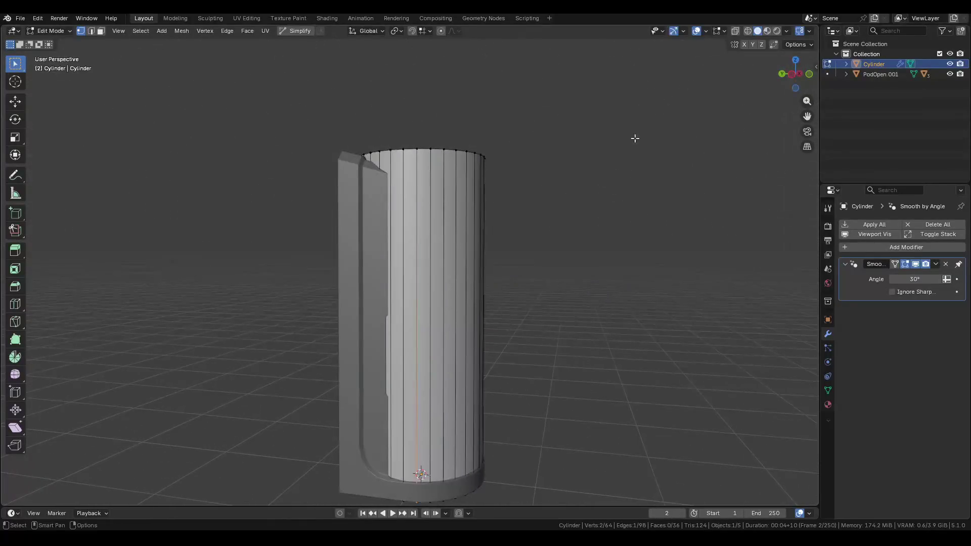
# Scale all of the cylinder's faces to 0.962 in X and Y, keeping its height.
pyautogui.click(795, 76)
pyautogui.moveTo(479, 294)
pyautogui.keyDown('shift'); pyautogui.mouseDown(button='middle')
pyautogui.moveTo(486, 240)
pyautogui.moveTo(423, 277)
pyautogui.moveTo(526, 250)
pyautogui.mouseUp(button='middle'); pyautogui.keyUp('shift')
pyautogui.press('3')
pyautogui.press('a')
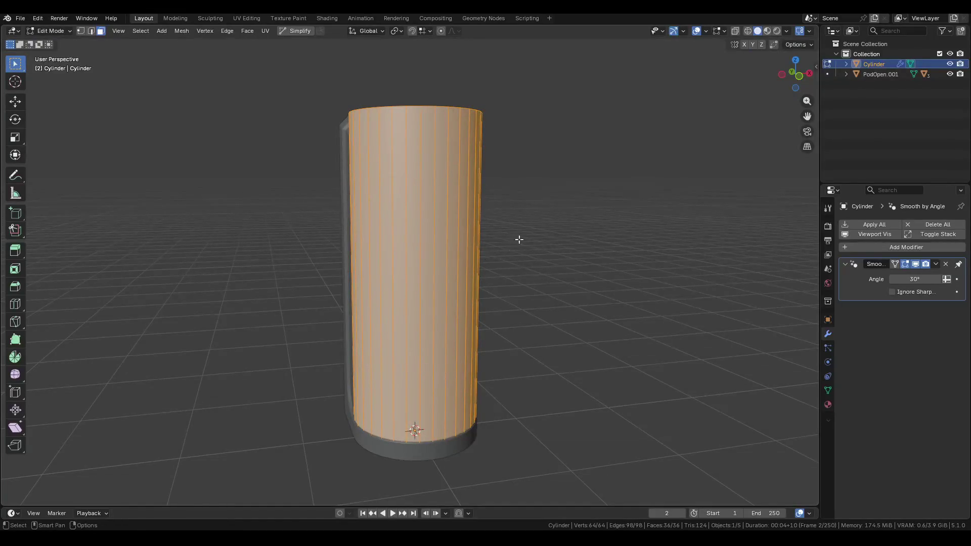
pyautogui.press('s')
pyautogui.press('x')
pyautogui.hotkey('shift', 'x')
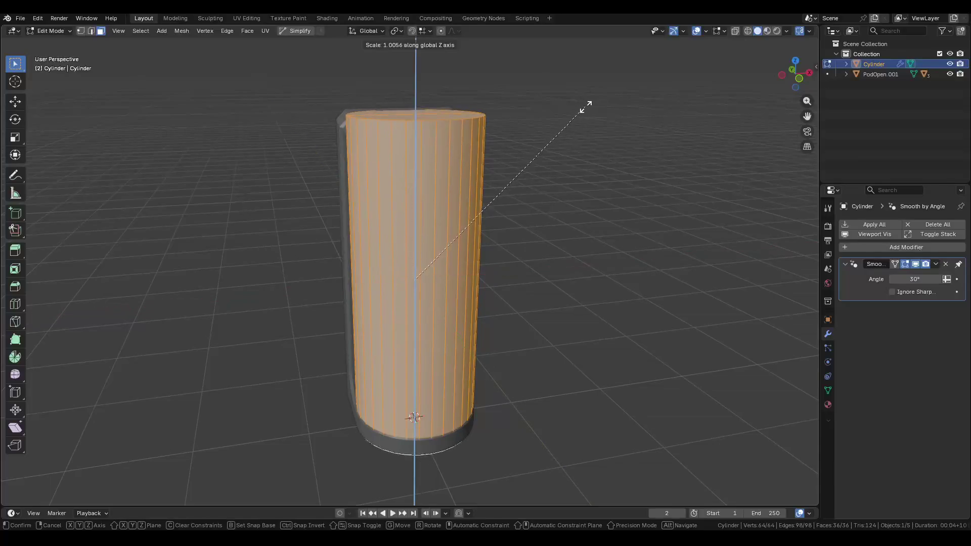
pyautogui.hotkey('shift', 'z')
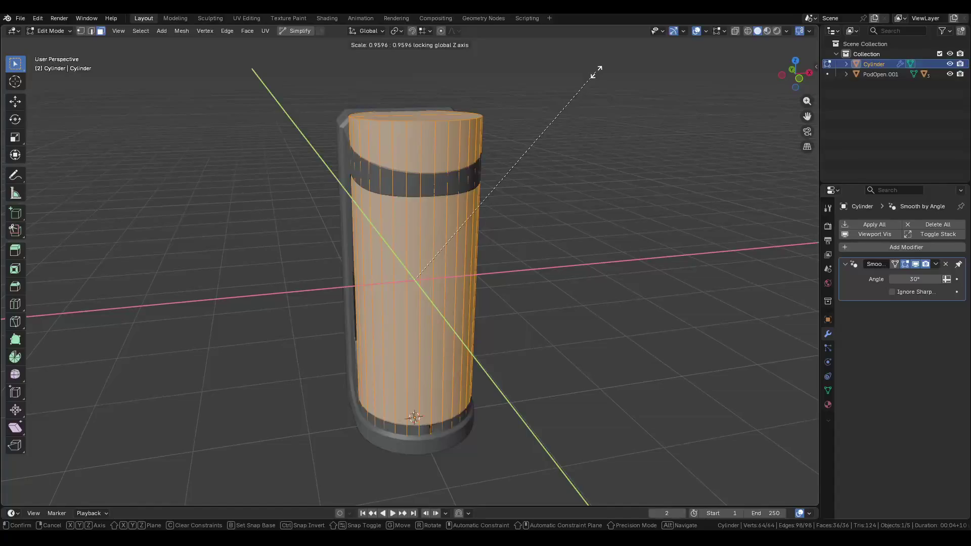
pyautogui.click(599, 66)
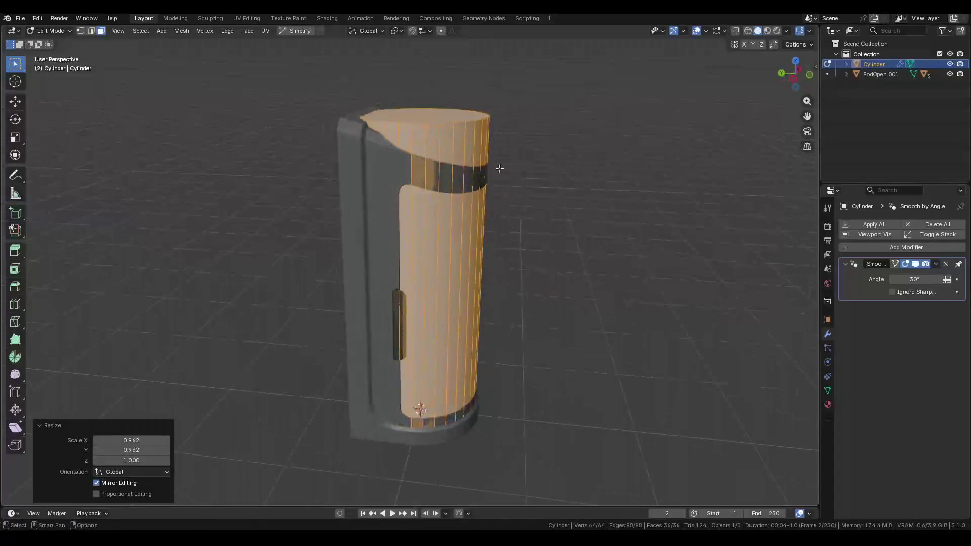
# Select a strip of the cylinder's side and top rim faces for removal.
pyautogui.click(450, 117)
pyautogui.moveTo(450, 118); pyautogui.dragTo(451, 159, button='middle')
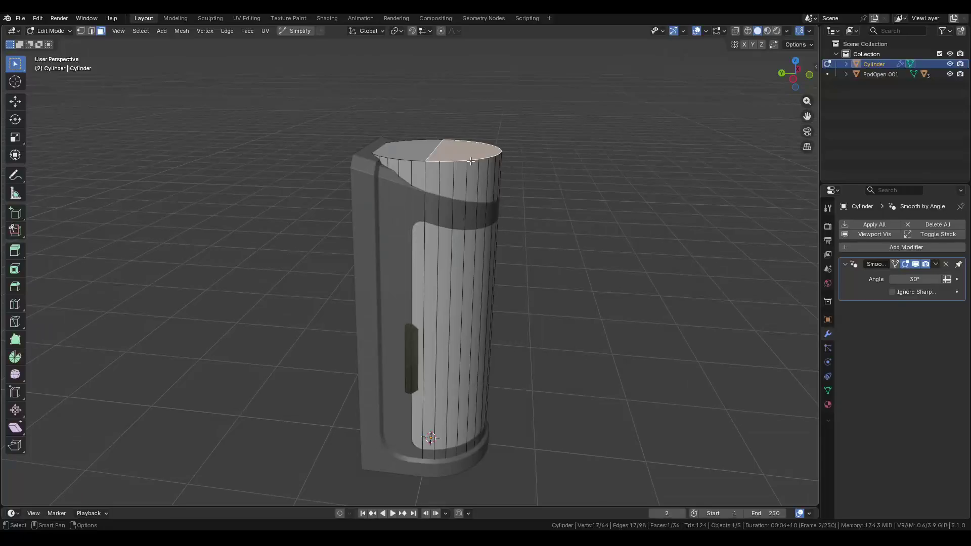
pyautogui.click(413, 181)
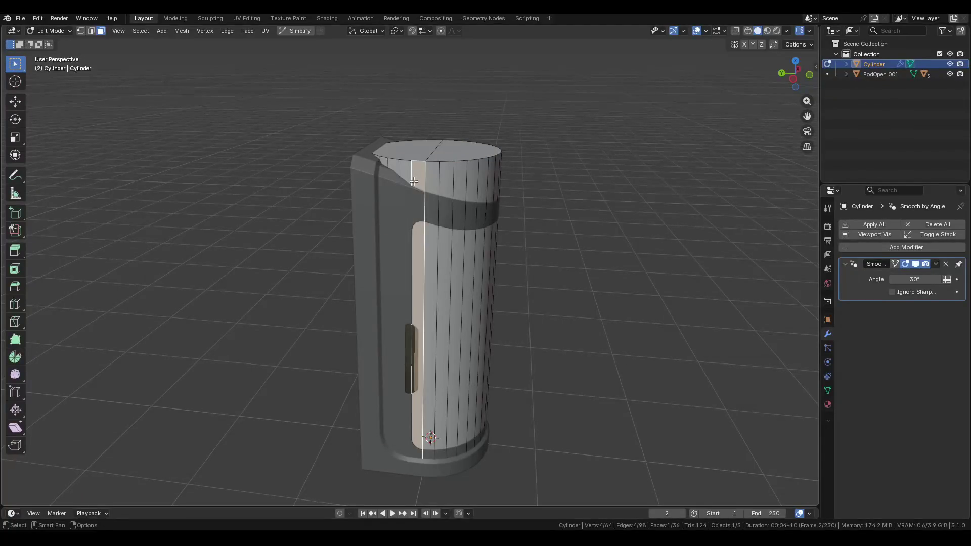
pyautogui.moveTo(399, 191)
pyautogui.mouseDown(button='middle')
pyautogui.moveTo(665, 195)
pyautogui.moveTo(399, 195)
pyautogui.mouseUp(button='middle')
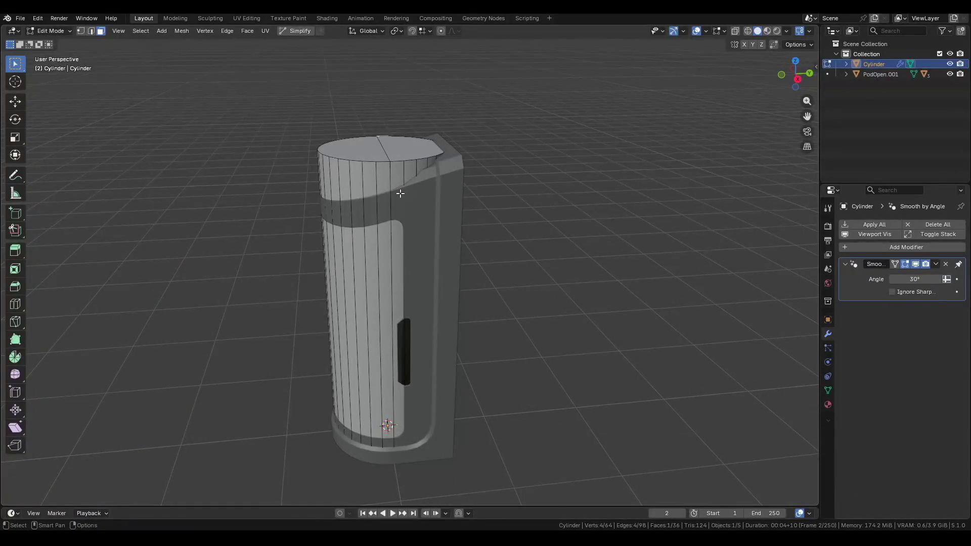
pyautogui.moveTo(400, 193)
pyautogui.mouseDown(button='middle')
pyautogui.moveTo(433, 156)
pyautogui.moveTo(403, 231)
pyautogui.mouseUp(button='middle')
pyautogui.keyDown('ctrl'); pyautogui.click(403, 231); pyautogui.keyUp('ctrl')
pyautogui.keyDown('ctrl'); pyautogui.click(397, 241); pyautogui.keyUp('ctrl')
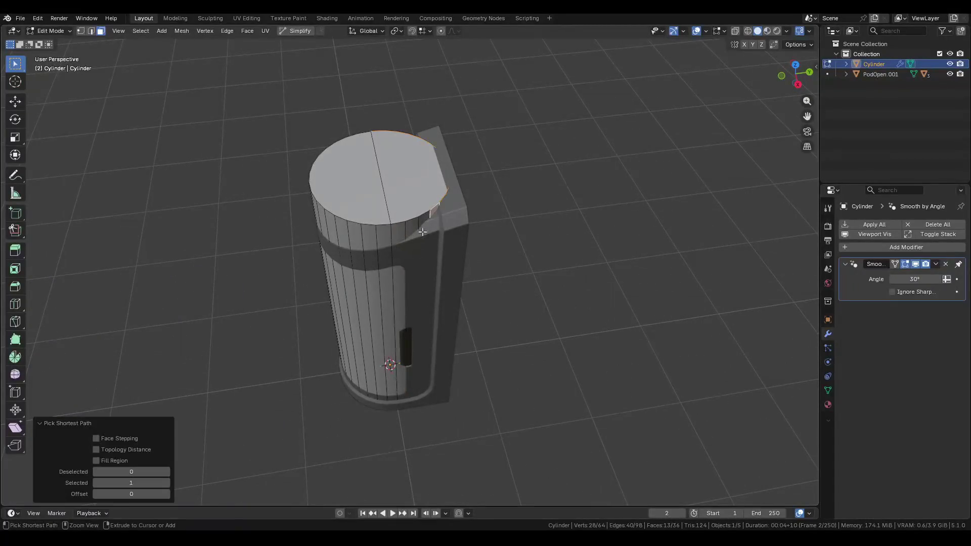
# Delete the selected wall and cap faces, then the bottom cap face.
pyautogui.press('x')
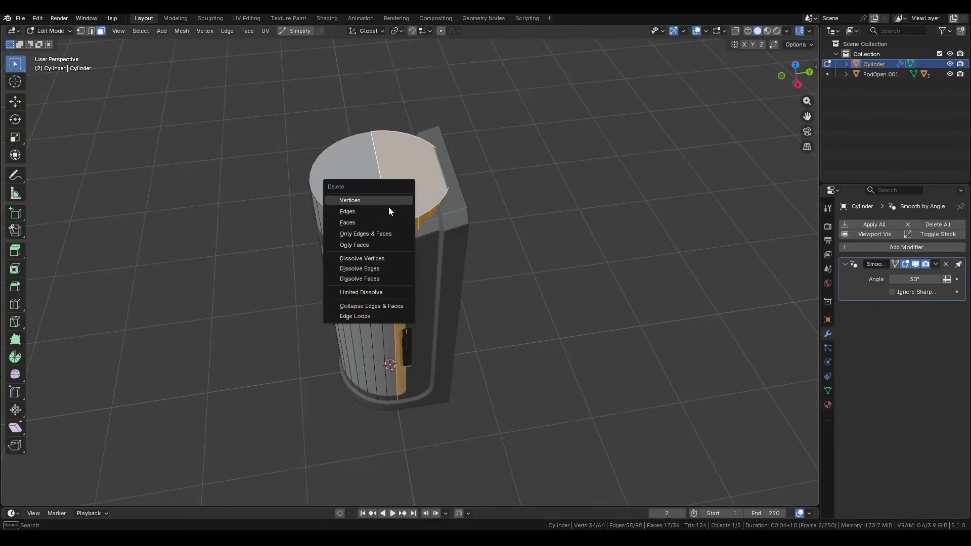
pyautogui.click(375, 223)
pyautogui.click(411, 386)
pyautogui.press('x')
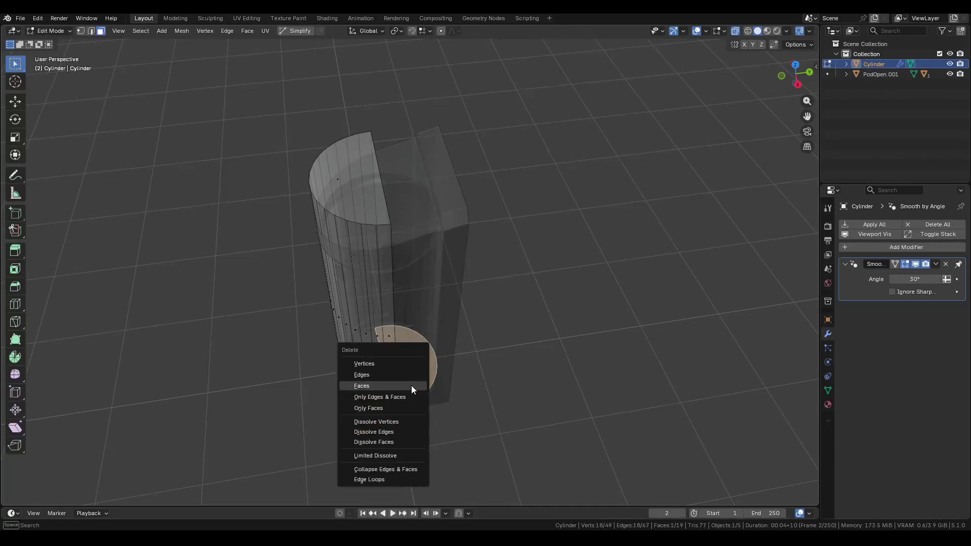
pyautogui.click(411, 386)
# Dissolve the stray thin edge and its face, then view the half-cylinder from the top.
pyautogui.moveTo(440, 301); pyautogui.dragTo(466, 403, button='middle')
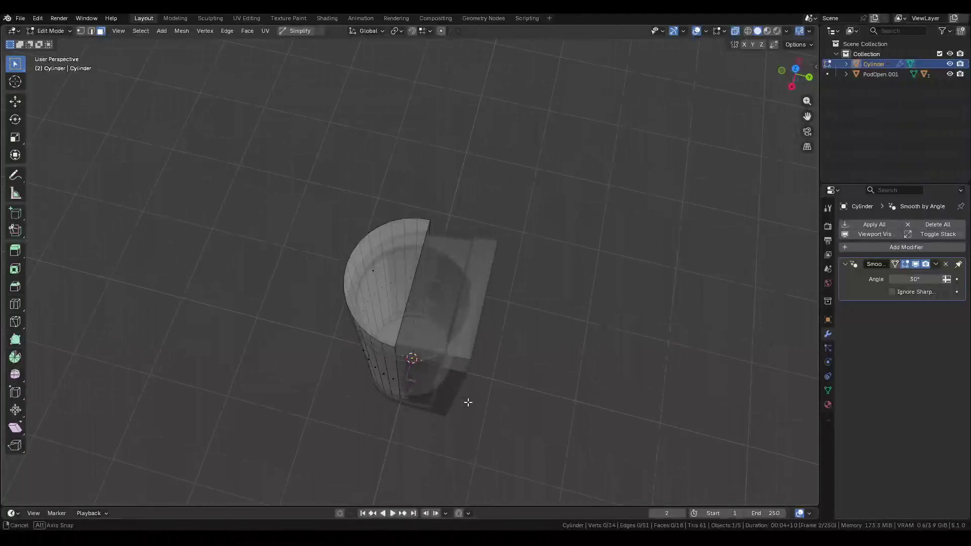
pyautogui.scroll(6, 462, 398)
pyautogui.press('2')
pyautogui.press('f')
pyautogui.click(396, 314)
pyautogui.press('x')
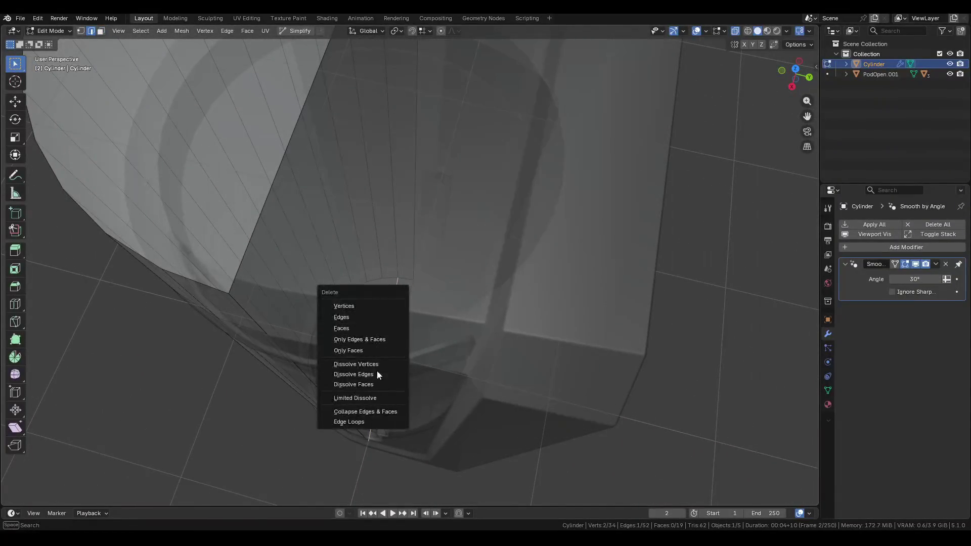
pyautogui.click(373, 375)
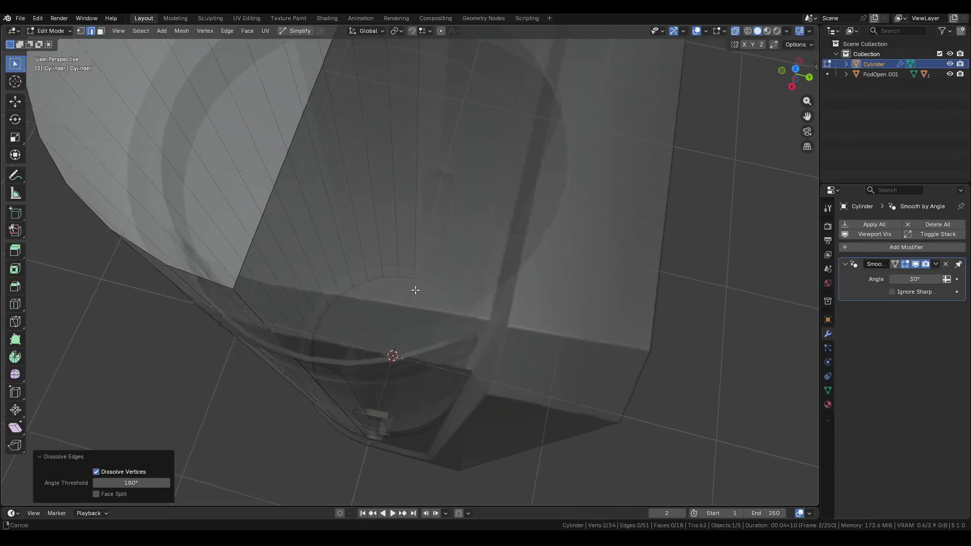
pyautogui.moveTo(415, 290); pyautogui.dragTo(434, 300, button='middle')
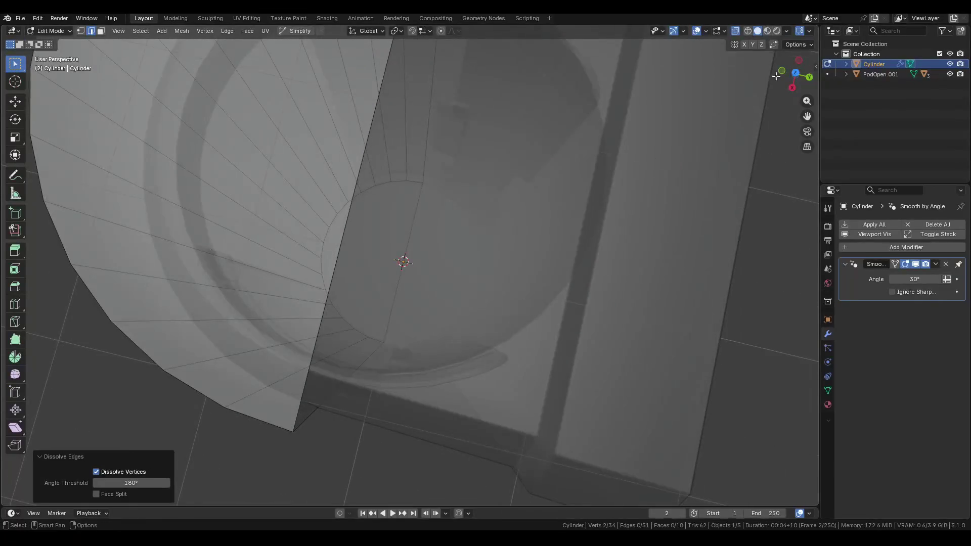
pyautogui.click(795, 73)
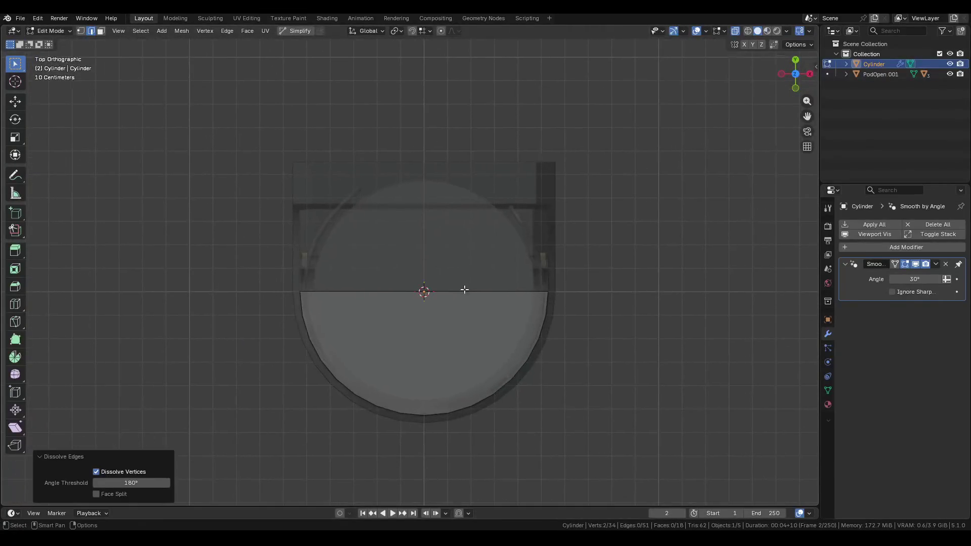
# Extrude the half-cylinder's open edge loop 0.49848 m along Y into a flat side wall.
pyautogui.keyDown('alt'); pyautogui.click(466, 299); pyautogui.keyUp('alt')
pyautogui.moveTo(465, 299)
pyautogui.mouseDown(button='middle')
pyautogui.moveTo(411, 217)
pyautogui.moveTo(375, 253)
pyautogui.moveTo(372, 285)
pyautogui.moveTo(386, 303)
pyautogui.moveTo(389, 285)
pyautogui.mouseUp(button='middle')
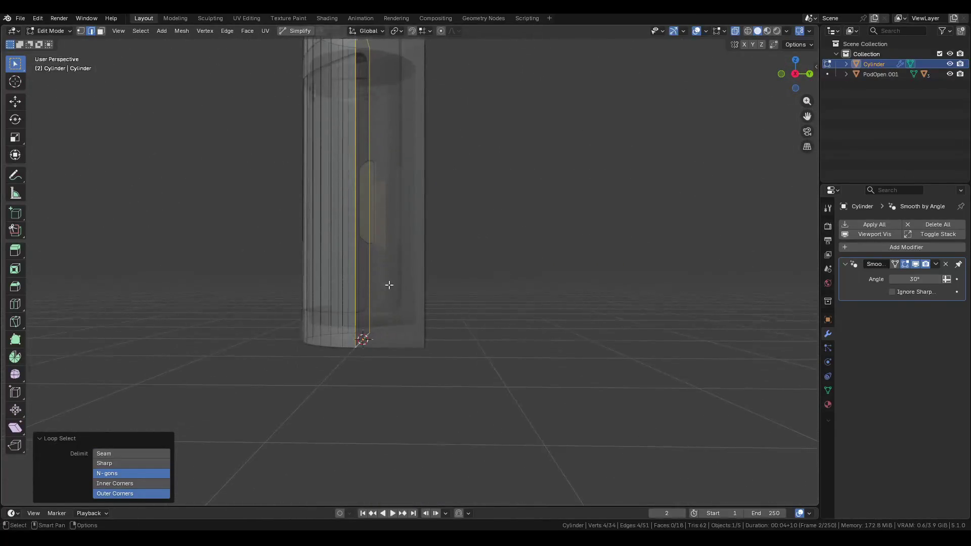
pyautogui.click(785, 71)
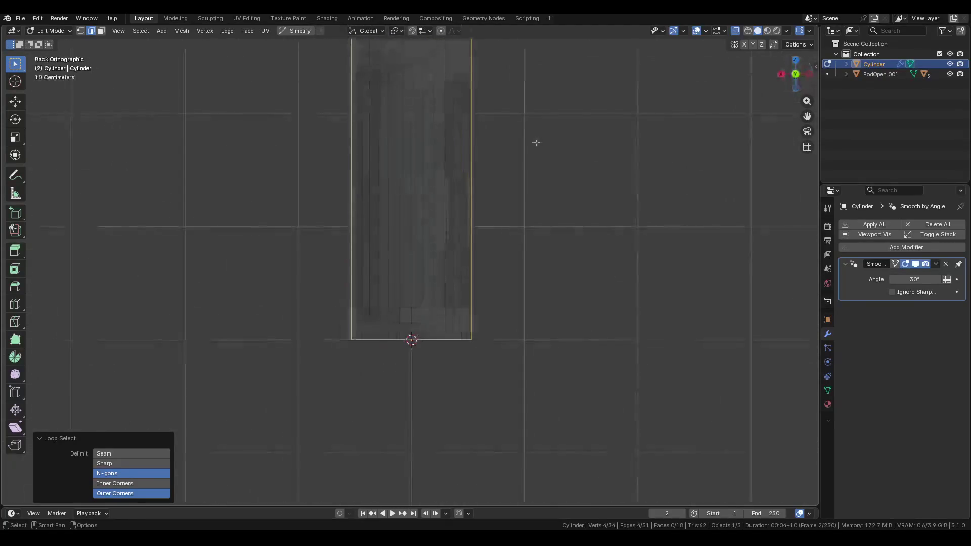
pyautogui.moveTo(792, 77)
pyautogui.keyDown('alt'); pyautogui.mouseDown(button='middle')
pyautogui.moveTo(681, 145)
pyautogui.moveTo(488, 230)
pyautogui.moveTo(442, 192)
pyautogui.mouseUp(button='middle'); pyautogui.keyUp('alt')
pyautogui.press('g')
pyautogui.press('y')
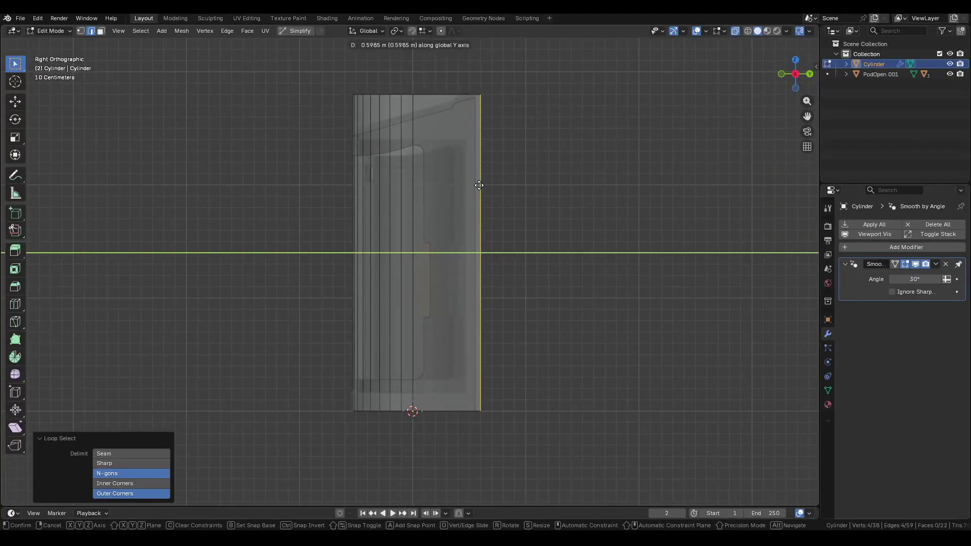
pyautogui.click(457, 189)
pyautogui.moveTo(421, 206)
pyautogui.mouseDown(button='middle')
pyautogui.moveTo(521, 217)
pyautogui.moveTo(490, 359)
pyautogui.moveTo(466, 339)
pyautogui.moveTo(423, 345)
pyautogui.mouseUp(button='middle')
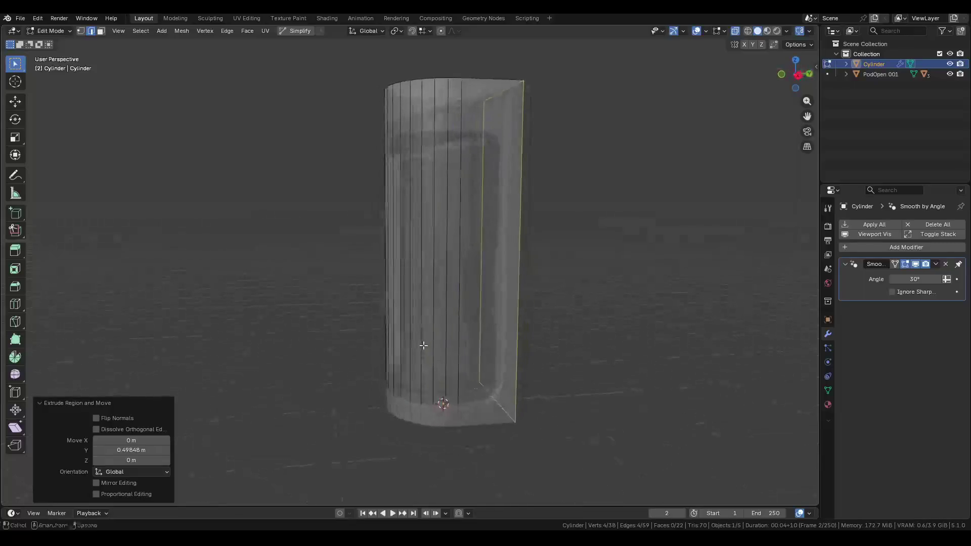
pyautogui.moveTo(445, 289)
pyautogui.mouseDown(button='middle')
pyautogui.moveTo(425, 357)
pyautogui.moveTo(451, 340)
pyautogui.moveTo(495, 337)
pyautogui.mouseUp(button='middle')
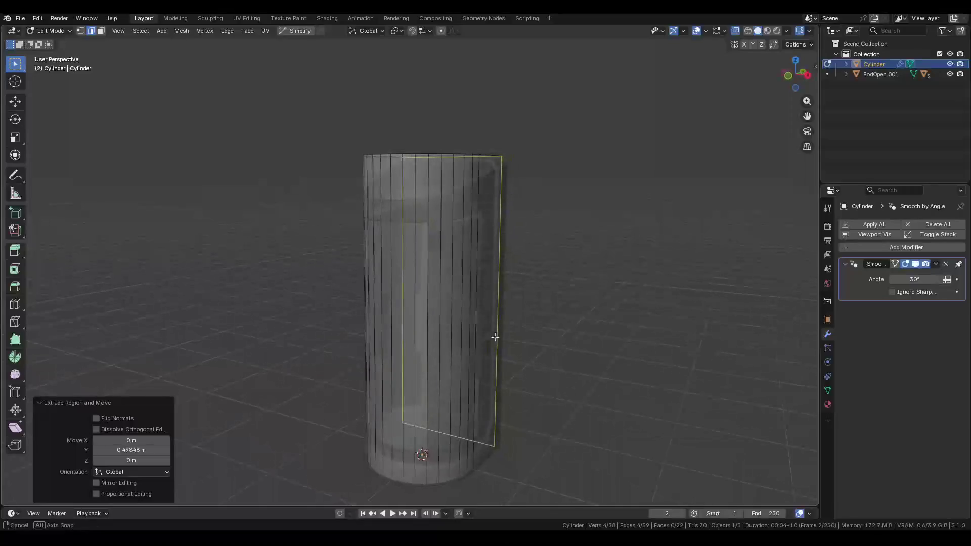
pyautogui.click(880, 75)
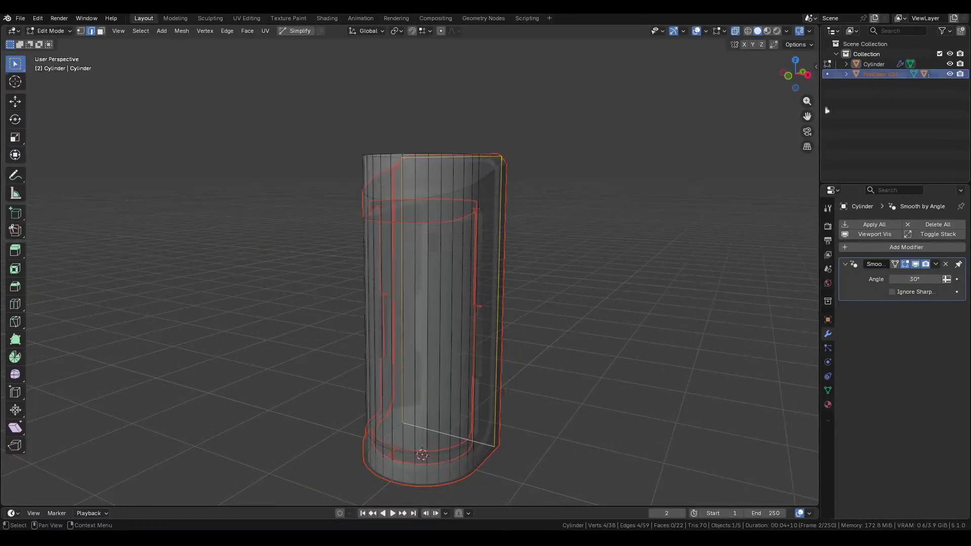
# Move the PodOpen parts into Collection 2, hide that collection, and save as Pod.blend.
pyautogui.click(876, 45)
pyautogui.moveTo(880, 74)
pyautogui.mouseDown()
pyautogui.moveTo(869, 81)
pyautogui.moveTo(873, 104)
pyautogui.mouseUp()
pyautogui.click(875, 74)
pyautogui.keyDown('shift'); pyautogui.click(880, 95); pyautogui.keyUp('shift')
pyautogui.click(940, 73)
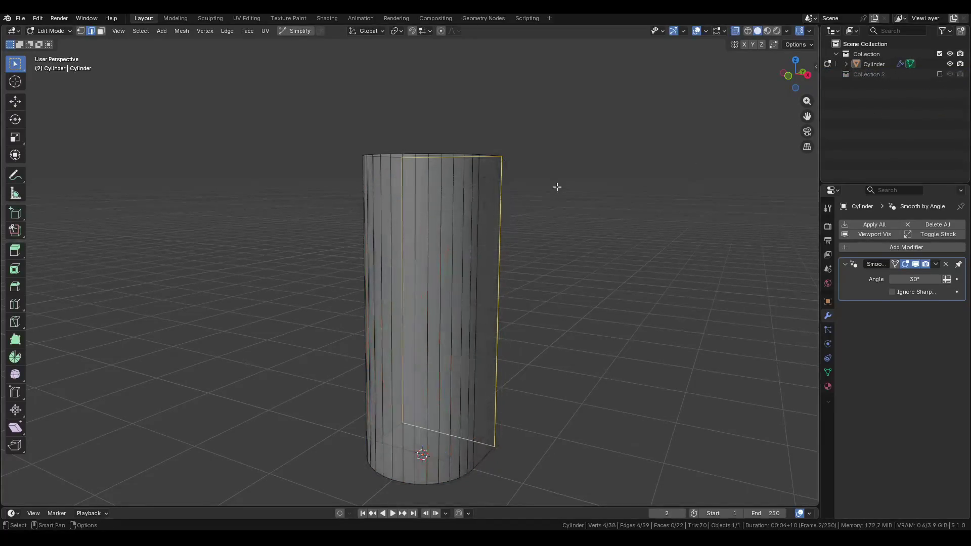
pyautogui.hotkey('ctrl', 's')
# Turn off see-through shading, return to Object Mode, and select the cylinder.
pyautogui.press('z')
pyautogui.click(587, 358)
pyautogui.press('Tab')
pyautogui.moveTo(486, 253)
pyautogui.mouseDown(button='middle')
pyautogui.moveTo(455, 275)
pyautogui.moveTo(637, 254)
pyautogui.moveTo(586, 253)
pyautogui.mouseUp(button='middle')
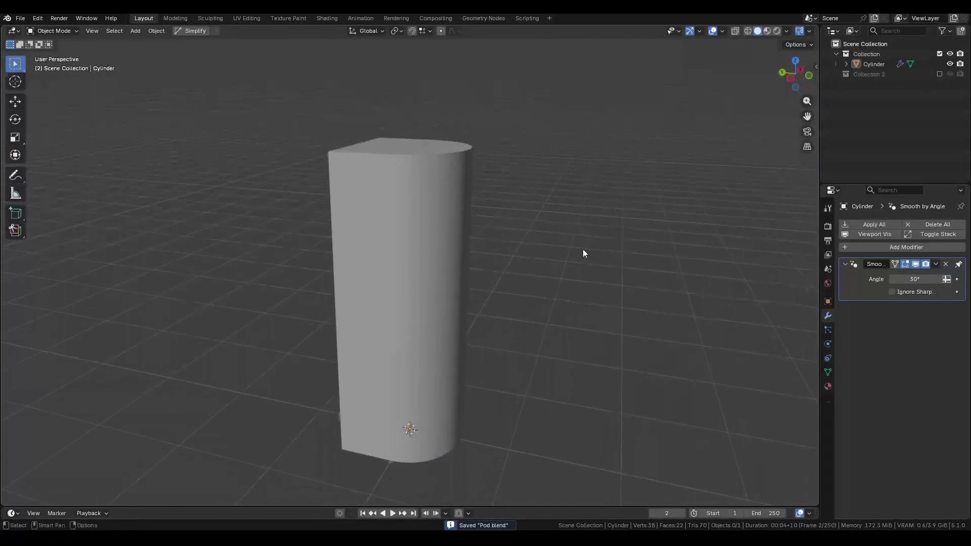
pyautogui.click(419, 259)
pyautogui.moveTo(420, 259); pyautogui.dragTo(486, 198, button='middle')
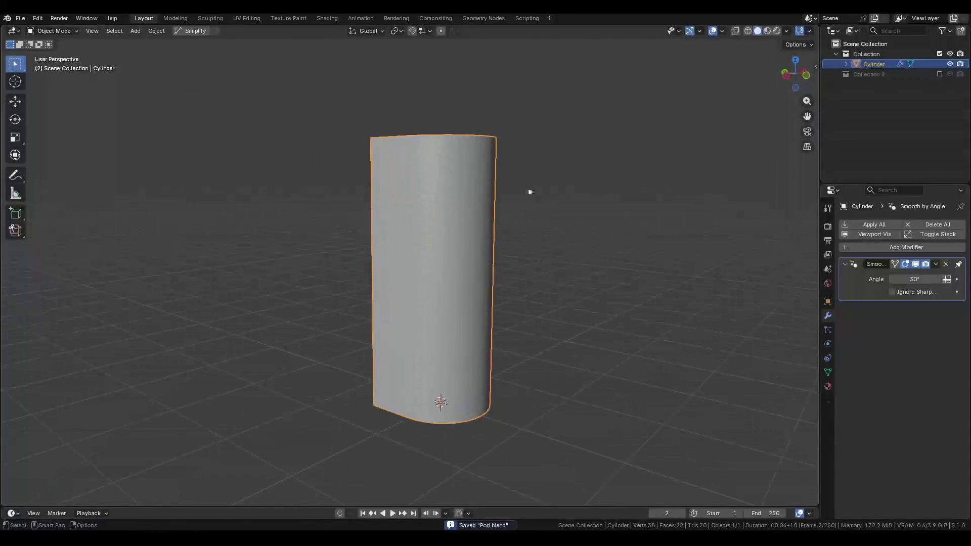
# Show Collection 2 again in left orthographic view and add a 2 m cube at the origin.
pyautogui.click(939, 74)
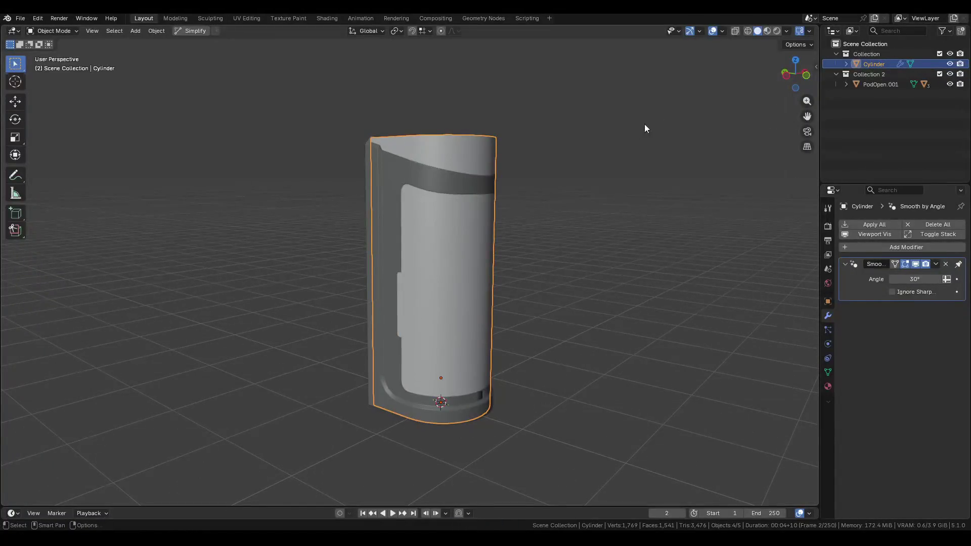
pyautogui.click(790, 76)
pyautogui.scroll(1, 425, 222)
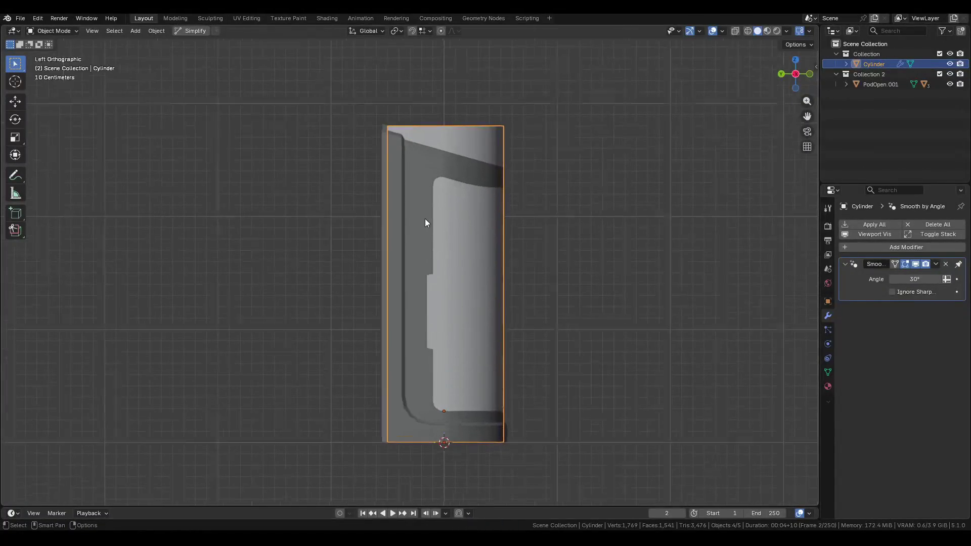
pyautogui.click(15, 176)
pyautogui.click(15, 194)
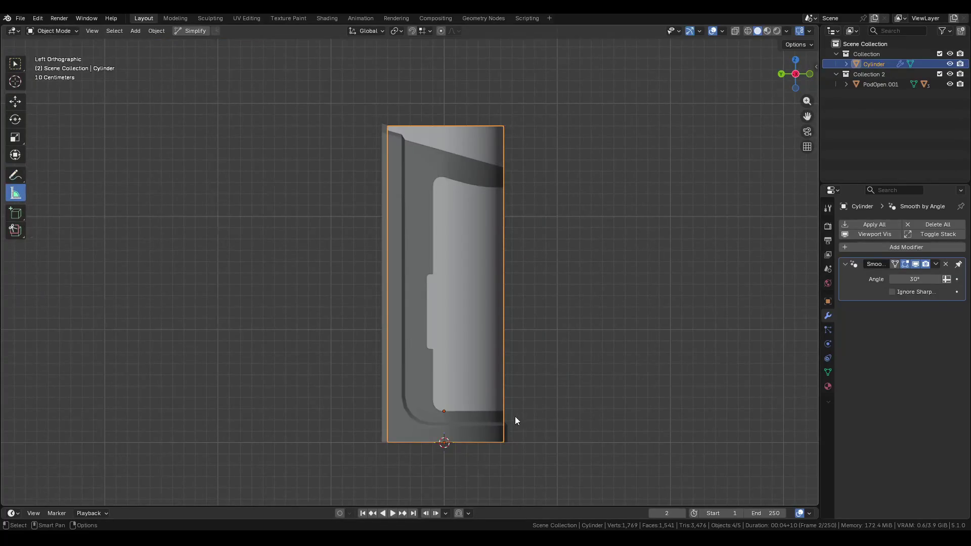
pyautogui.click(16, 63)
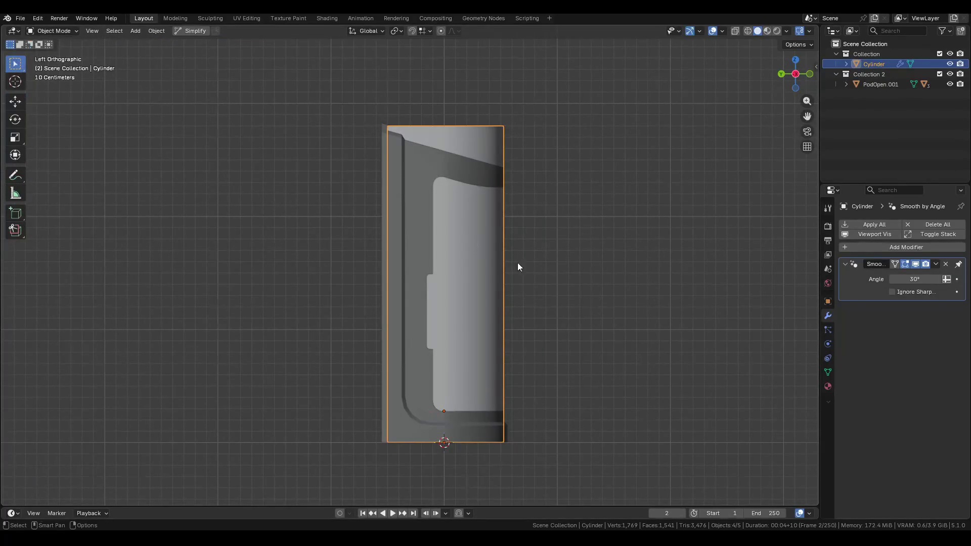
pyautogui.hotkey('shift', 'a')
pyautogui.click(582, 103)
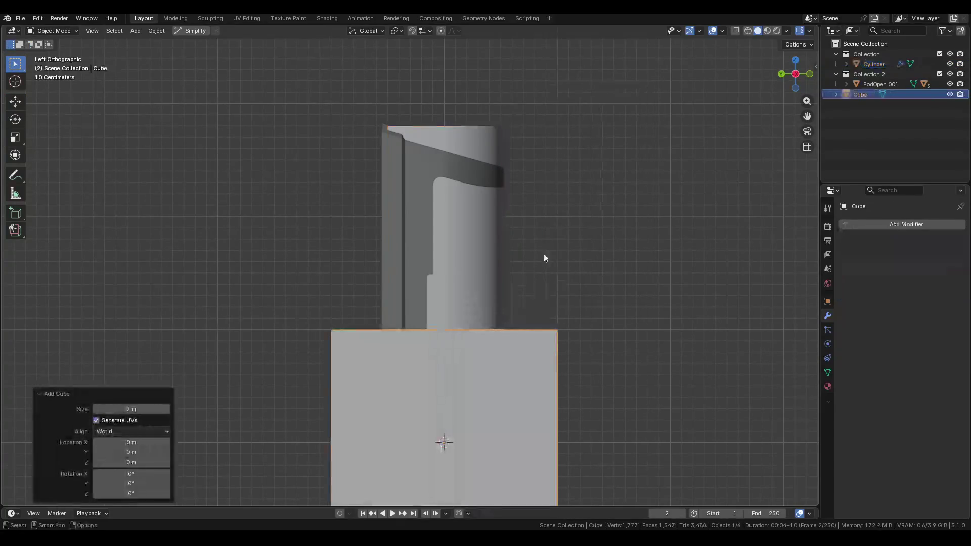
# Set the cube's dimensions to 1 m X, 1 m Y and 1.8 m Z.
pyautogui.press('n')
pyautogui.click(761, 222)
pyautogui.write('1')
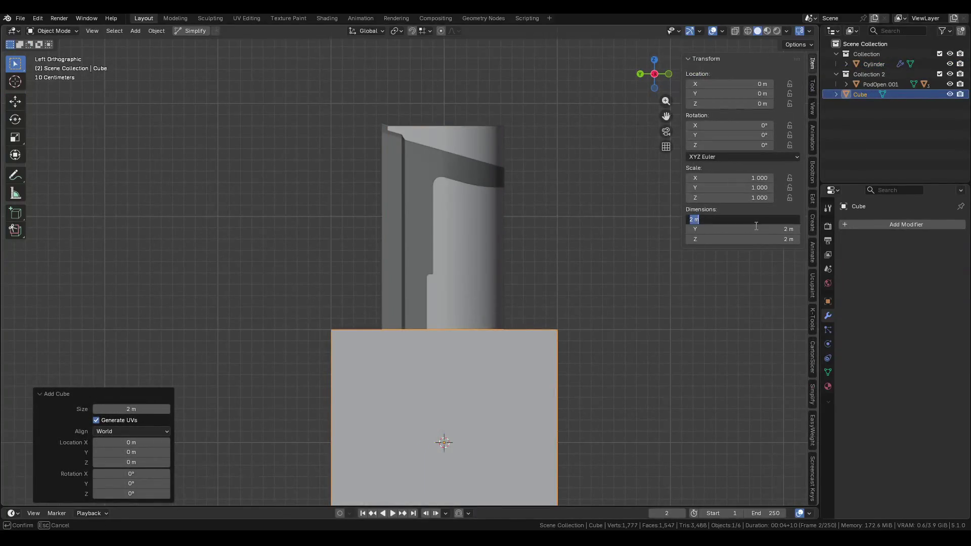
pyautogui.press('Return')
pyautogui.click(739, 230)
pyautogui.press('Return')
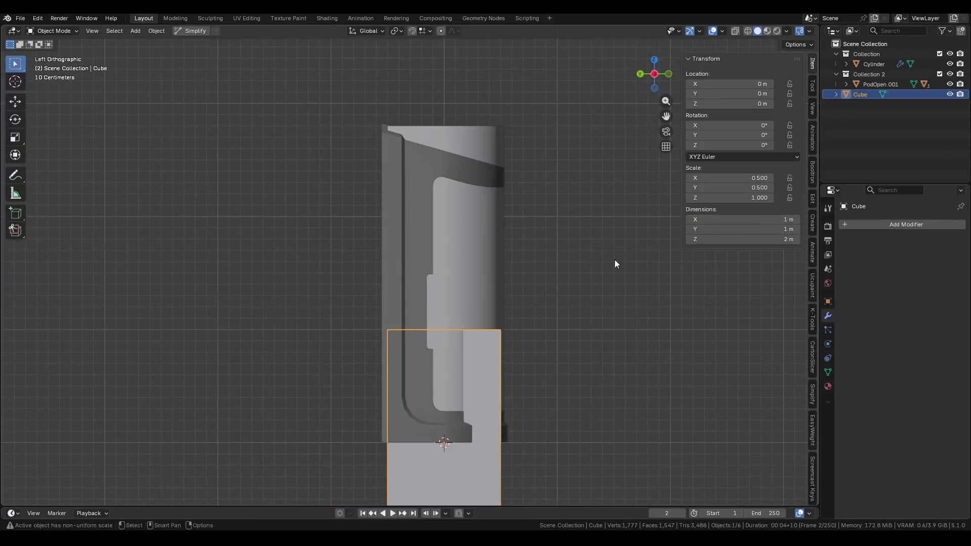
pyautogui.scroll(-5, 614, 260)
pyautogui.click(757, 240)
pyautogui.write('1')
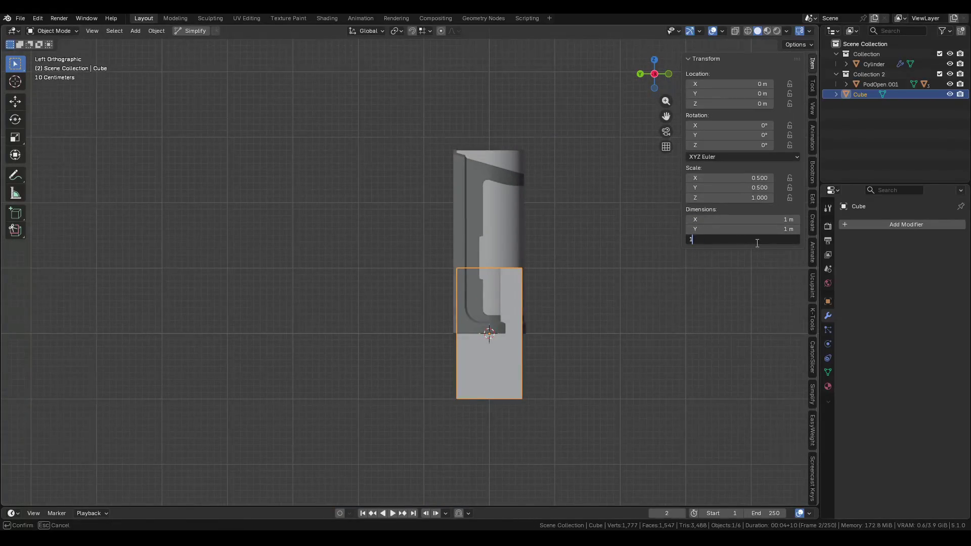
pyautogui.write('.8')
pyautogui.press('Return')
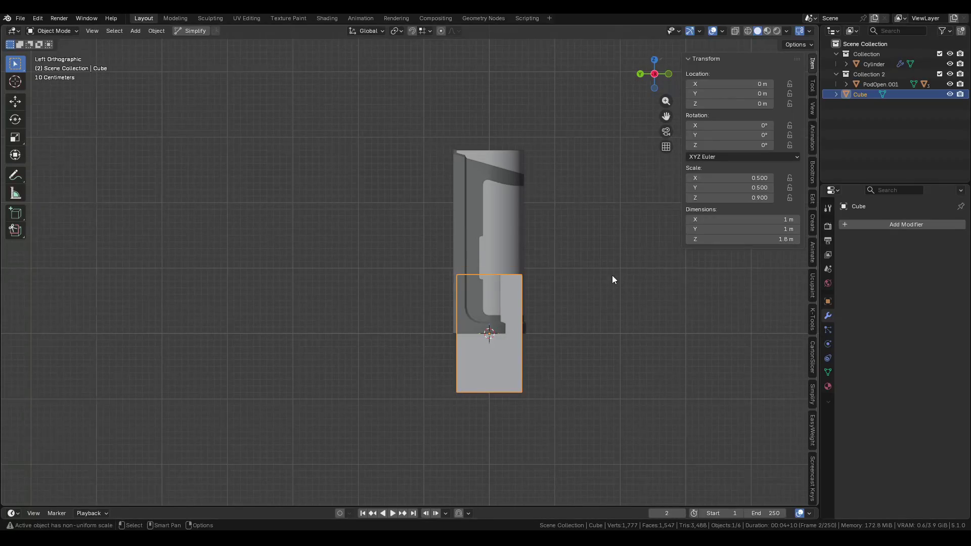
# Raise the cube along Z over the door opening and restore its height to 2 m.
pyautogui.press('g')
pyautogui.press('z')
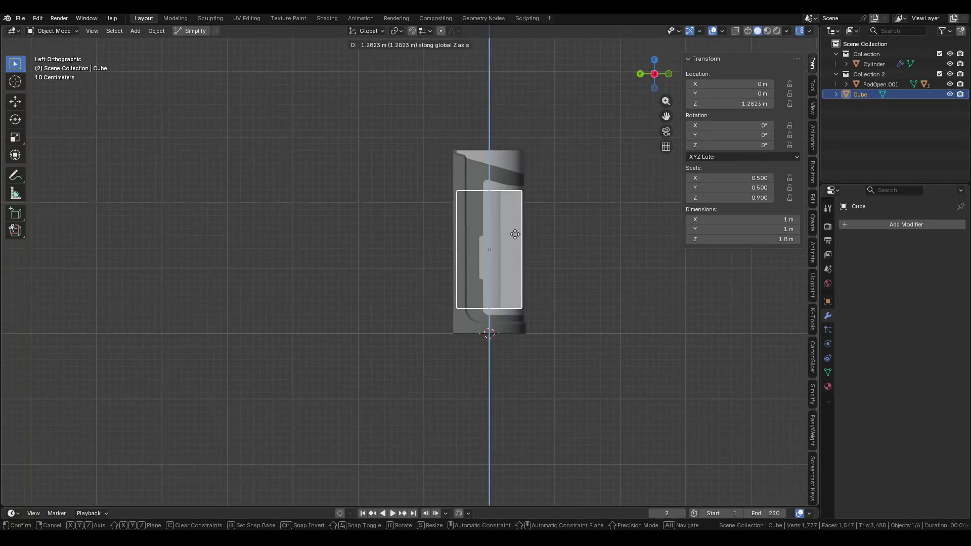
pyautogui.click(515, 235)
pyautogui.moveTo(744, 240); pyautogui.dragTo(794, 240)
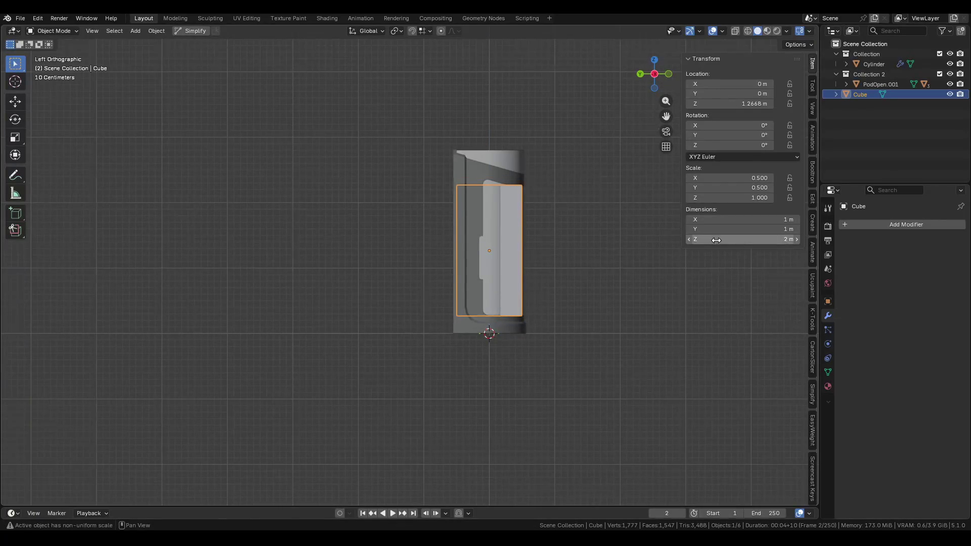
pyautogui.scroll(3, 555, 241)
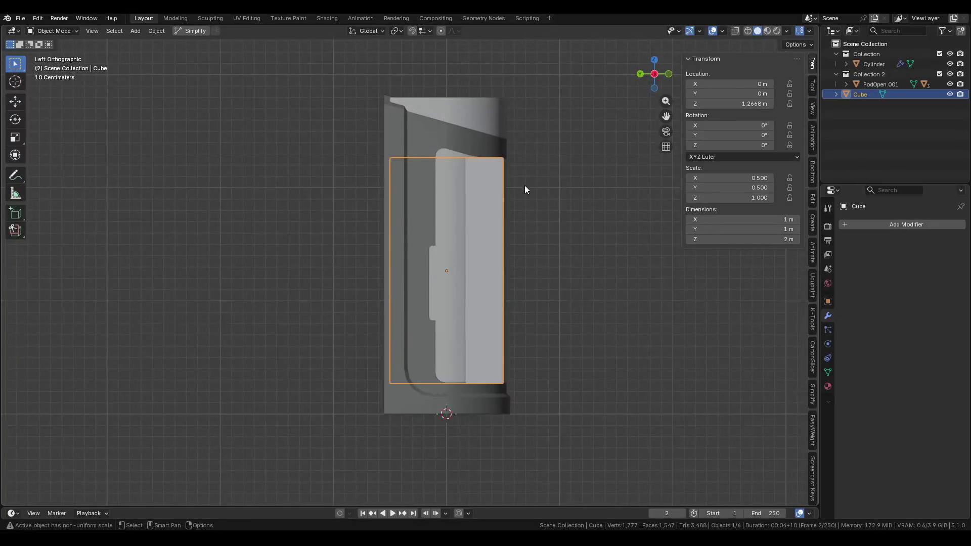
pyautogui.moveTo(521, 162); pyautogui.dragTo(407, 171, button='middle')
pyautogui.moveTo(500, 170)
pyautogui.mouseDown(button='middle')
pyautogui.moveTo(518, 166)
pyautogui.moveTo(456, 110)
pyautogui.moveTo(489, 170)
pyautogui.moveTo(536, 172)
pyautogui.moveTo(529, 228)
pyautogui.moveTo(390, 191)
pyautogui.moveTo(457, 197)
pyautogui.moveTo(526, 226)
pyautogui.moveTo(600, 219)
pyautogui.moveTo(451, 114)
pyautogui.moveTo(473, 182)
pyautogui.mouseUp(button='middle')
pyautogui.click(451, 117)
# Delete the cube and undo it, then edit the cylinder's mesh in front view.
pyautogui.click(449, 191)
pyautogui.press('Delete')
pyautogui.hotkey('ctrl', 'z')
pyautogui.click(405, 118)
pyautogui.press('Tab')
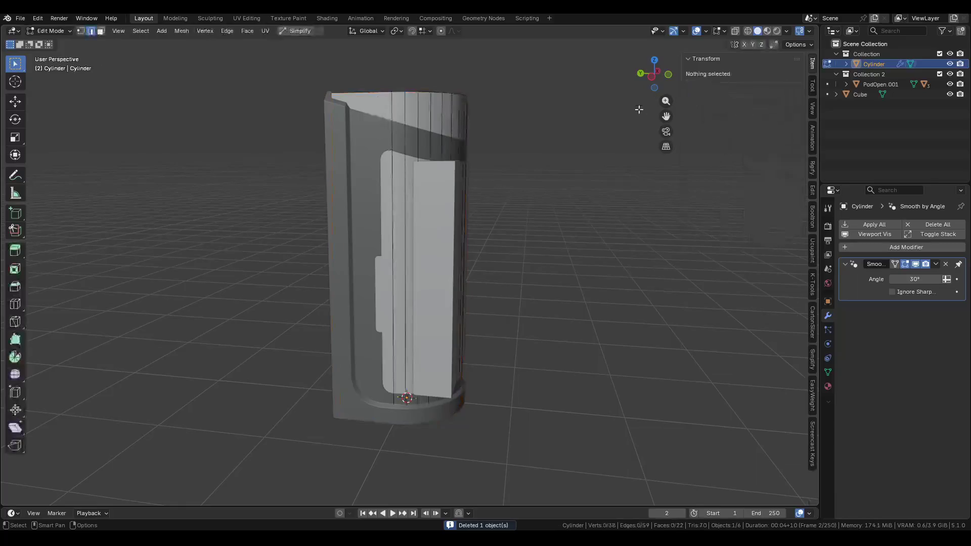
pyautogui.click(668, 74)
pyautogui.scroll(3, 395, 293)
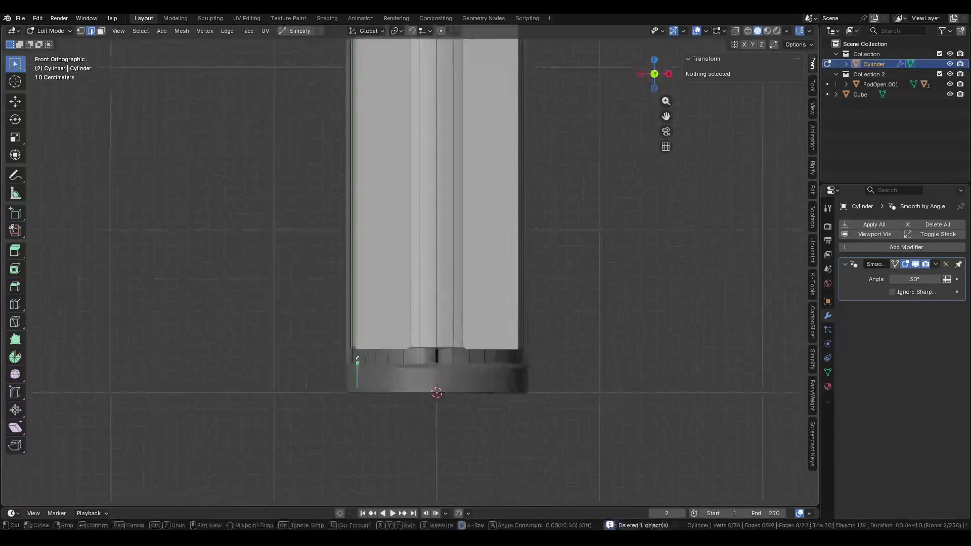
# Knife-cut a horizontal edge loop across the cylinder.
pyautogui.press('k')
pyautogui.click(324, 346)
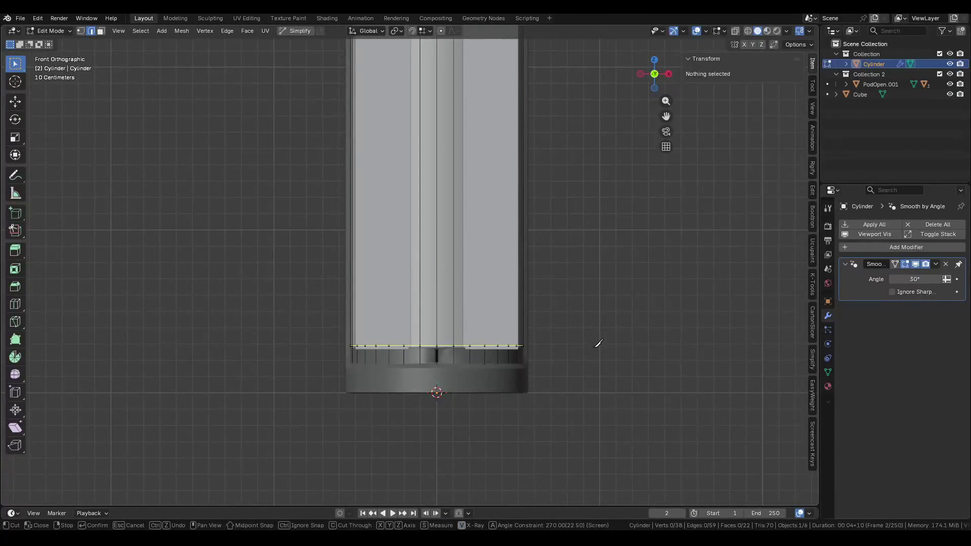
pyautogui.press('Escape')
pyautogui.press('k')
pyautogui.click(328, 337)
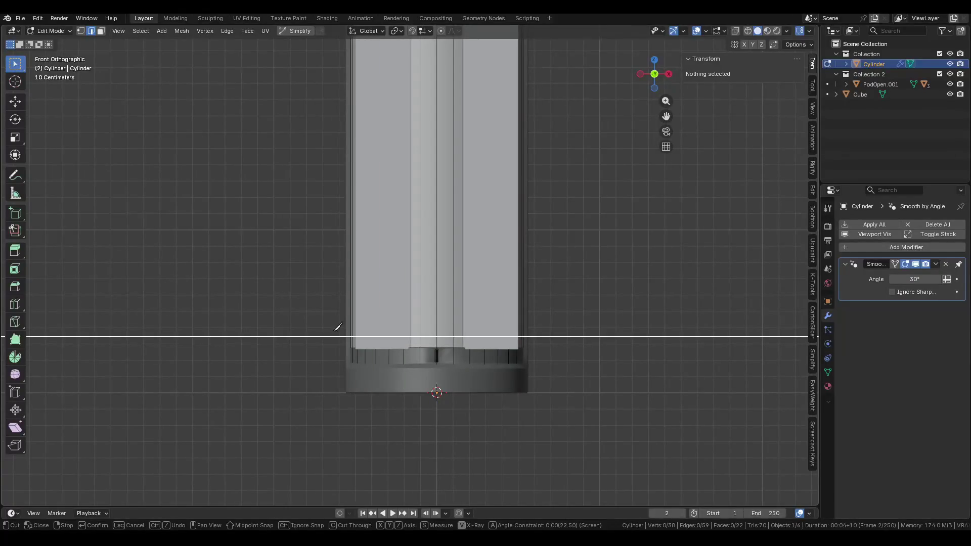
pyautogui.click(622, 336)
pyautogui.keyDown('shift'); pyautogui.moveTo(496, 234); pyautogui.dragTo(523, 391, button='middle'); pyautogui.keyUp('shift')
pyautogui.click(647, 195)
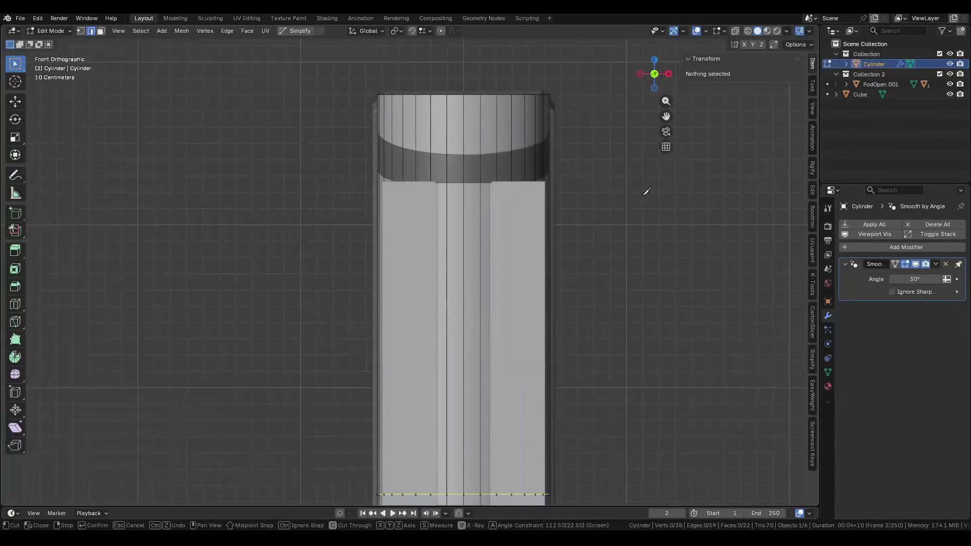
pyautogui.click(330, 206)
pyautogui.press('Return')
# Lower the new edge loop 0.069072 m along Z to sit just above the base rim.
pyautogui.moveTo(289, 217); pyautogui.dragTo(354, 228, button='middle')
pyautogui.scroll(-3, 435, 278)
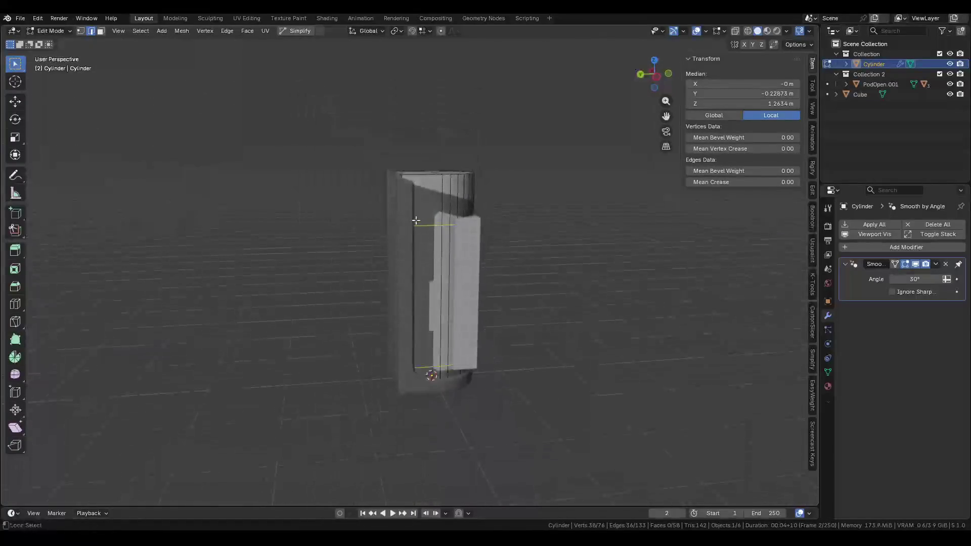
pyautogui.keyDown('alt'); pyautogui.click(435, 225); pyautogui.keyUp('alt')
pyautogui.click(668, 75)
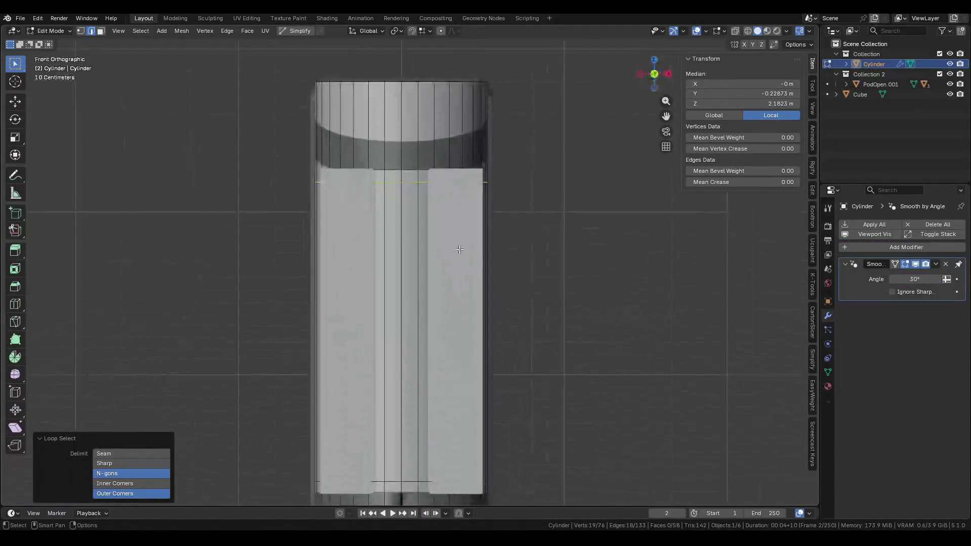
pyautogui.press('g')
pyautogui.press('z')
pyautogui.keyDown('alt'); pyautogui.scroll(-3, 451, 189); pyautogui.keyUp('alt')
pyautogui.keyDown('alt'); pyautogui.scroll(4, 439, 152); pyautogui.keyUp('alt')
pyautogui.click(440, 128)
pyautogui.press('z')
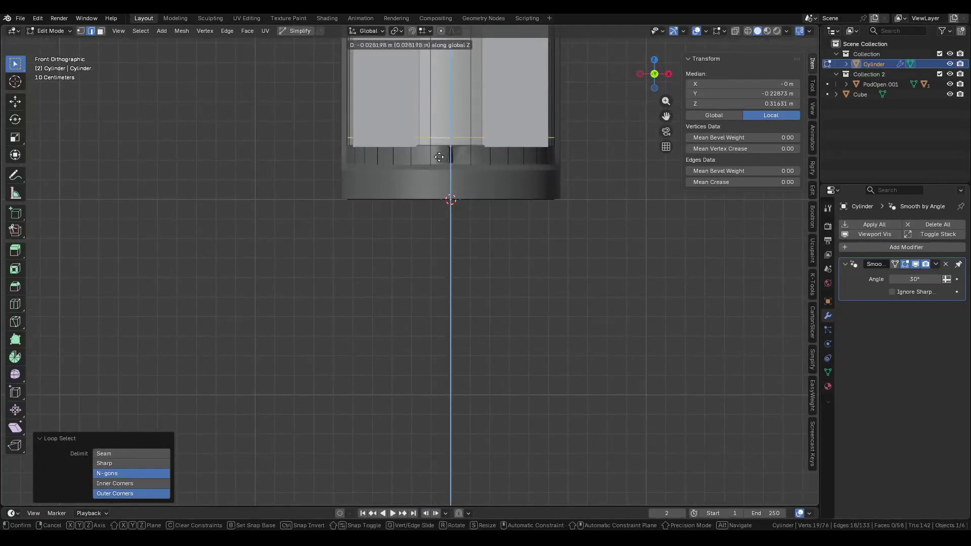
pyautogui.click(433, 227)
pyautogui.moveTo(433, 227)
pyautogui.keyDown('shift'); pyautogui.mouseDown(button='middle')
pyautogui.moveTo(433, 275)
pyautogui.moveTo(458, 233)
pyautogui.mouseUp(button='middle'); pyautogui.keyUp('shift')
pyautogui.scroll(2, 433, 275)
# Delete the temporary cube and select the cylinder.
pyautogui.press('Tab')
pyautogui.press('x')
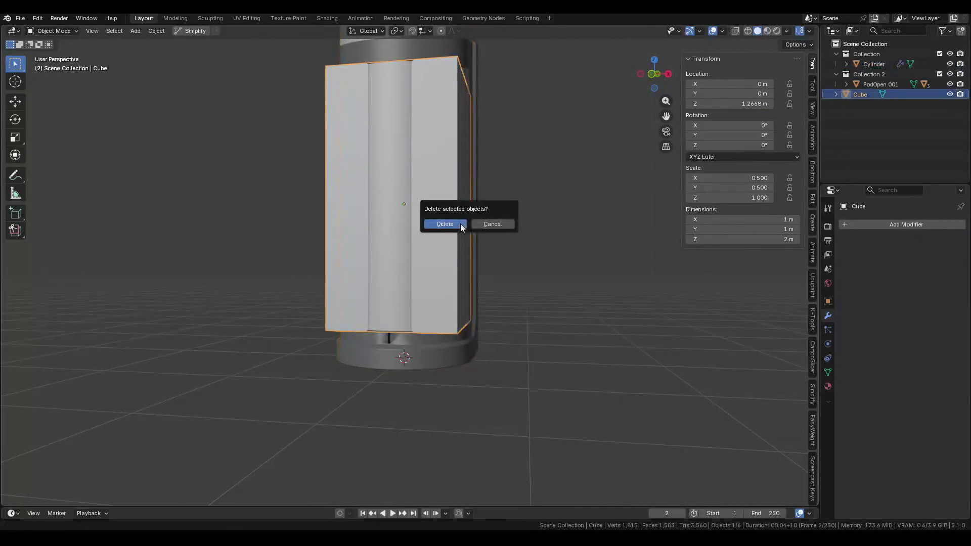
pyautogui.click(460, 223)
pyautogui.click(440, 289)
pyautogui.moveTo(439, 290); pyautogui.dragTo(592, 289, button='middle')
# Inspect the cylinder's mesh in Edit Mode from a few angles.
pyautogui.press('Tab')
pyautogui.moveTo(378, 214)
pyautogui.mouseDown(button='middle')
pyautogui.moveTo(453, 246)
pyautogui.moveTo(642, 249)
pyautogui.mouseUp(button='middle')
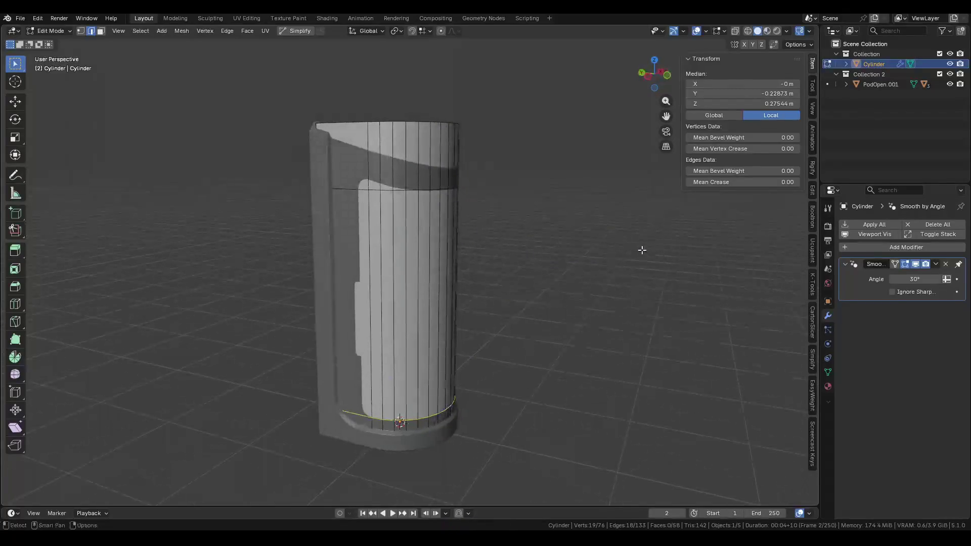
pyautogui.press('Tab')
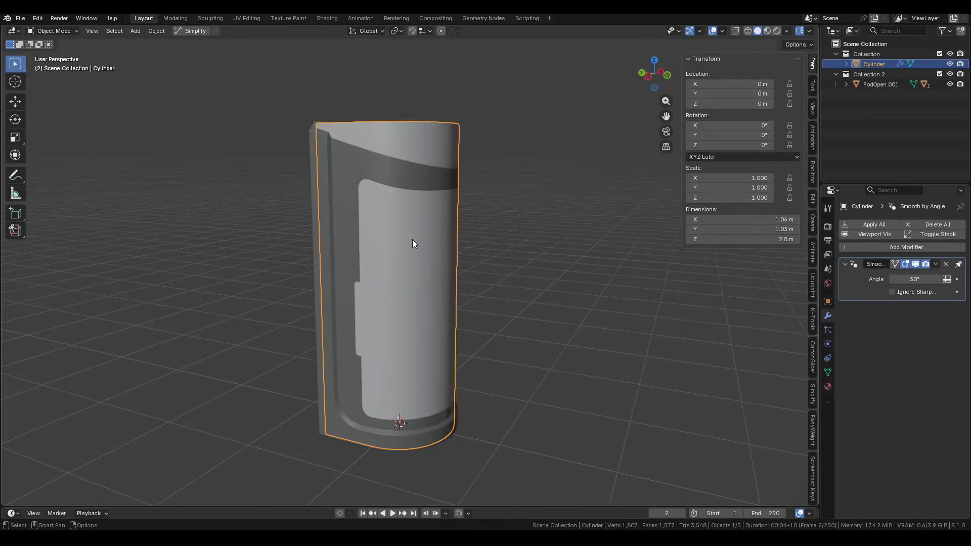
pyautogui.moveTo(412, 240)
pyautogui.mouseDown(button='middle')
pyautogui.moveTo(490, 236)
pyautogui.moveTo(435, 244)
pyautogui.mouseUp(button='middle')
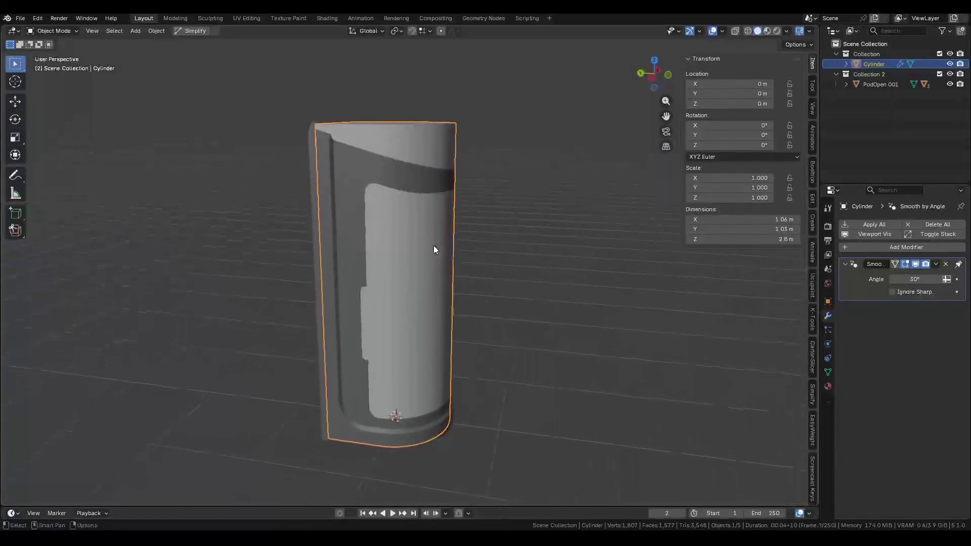
# Hide the PodOpen.001 shell and check the cylinder's mesh from the front.
pyautogui.click(334, 261)
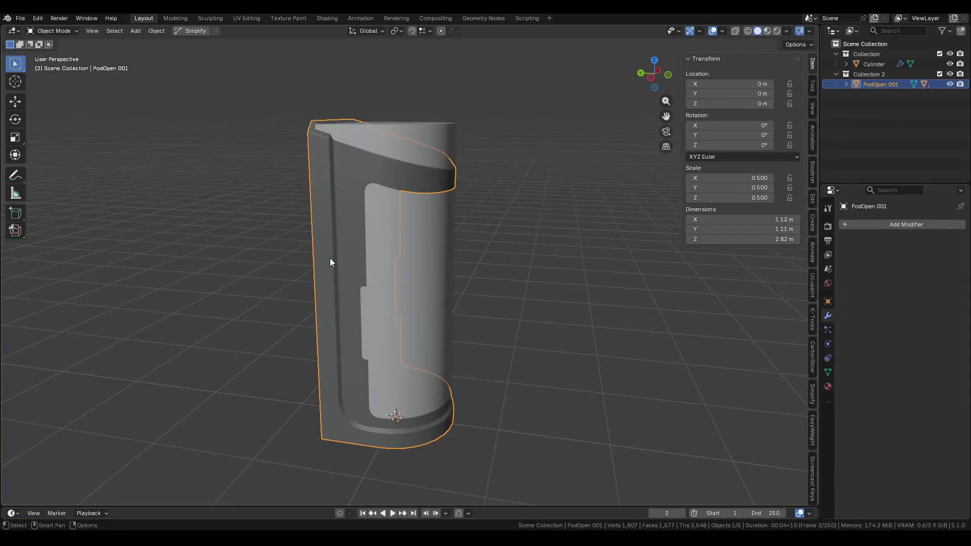
pyautogui.press('h')
pyautogui.click(350, 261)
pyautogui.press('Tab')
pyautogui.moveTo(382, 266); pyautogui.dragTo(299, 239, button='middle')
pyautogui.press('Tab')
# Unhide and re-hide PodOpen.001, then reopen the cylinder's mesh for editing.
pyautogui.hotkey('alt', 'h')
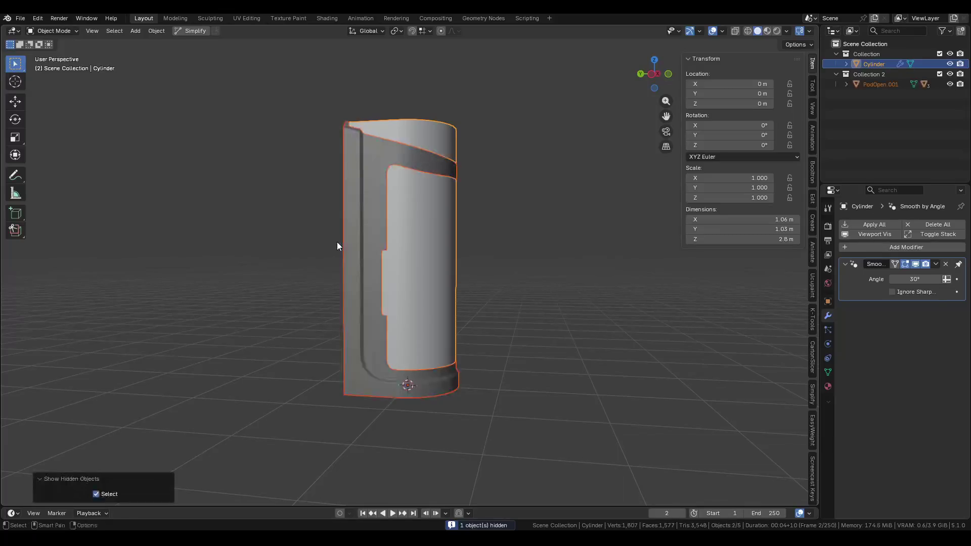
pyautogui.click(360, 238)
pyautogui.press('h')
pyautogui.click(400, 212)
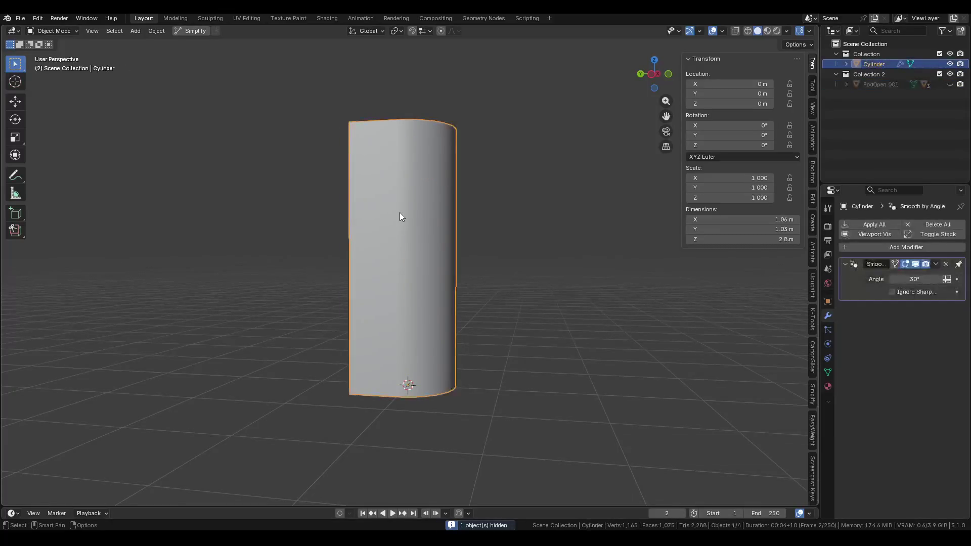
pyautogui.hotkey('ctrl', 'Tab')
pyautogui.moveTo(455, 284)
pyautogui.mouseDown(button='middle')
pyautogui.moveTo(442, 314)
pyautogui.moveTo(417, 202)
pyautogui.mouseUp(button='middle')
# In face mode, select the cylinder's top face and start a face region down the front.
pyautogui.press('3')
pyautogui.click(417, 202)
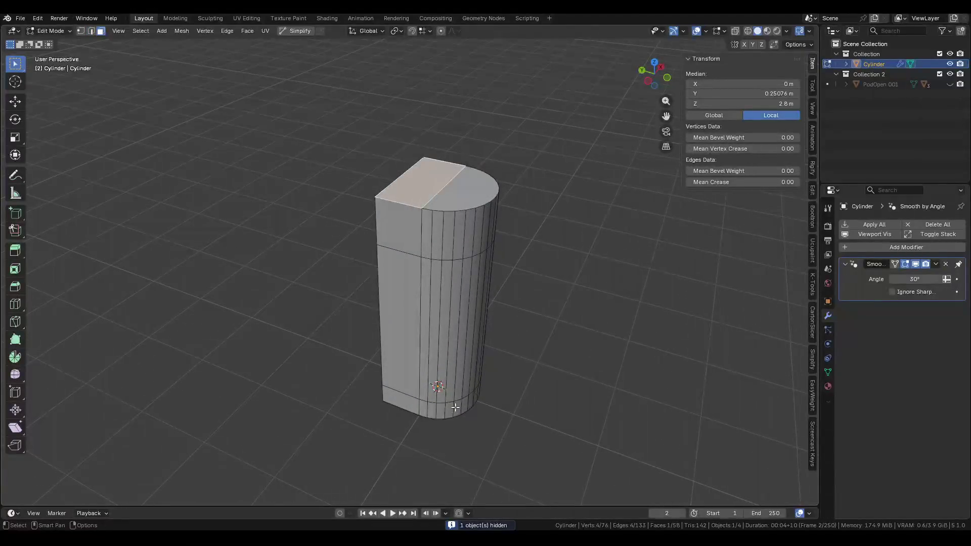
pyautogui.keyDown('ctrl'); pyautogui.keyDown('shift'); pyautogui.click(432, 409); pyautogui.keyUp('shift'); pyautogui.keyUp('ctrl')
pyautogui.hotkey('ctrl', 'z')
pyautogui.keyDown('ctrl'); pyautogui.keyDown('shift'); pyautogui.click(431, 409); pyautogui.keyUp('shift'); pyautogui.keyUp('ctrl')
pyautogui.moveTo(491, 377)
pyautogui.mouseDown(button='middle')
pyautogui.moveTo(317, 305)
pyautogui.moveTo(418, 198)
pyautogui.mouseUp(button='middle')
pyautogui.click(417, 197)
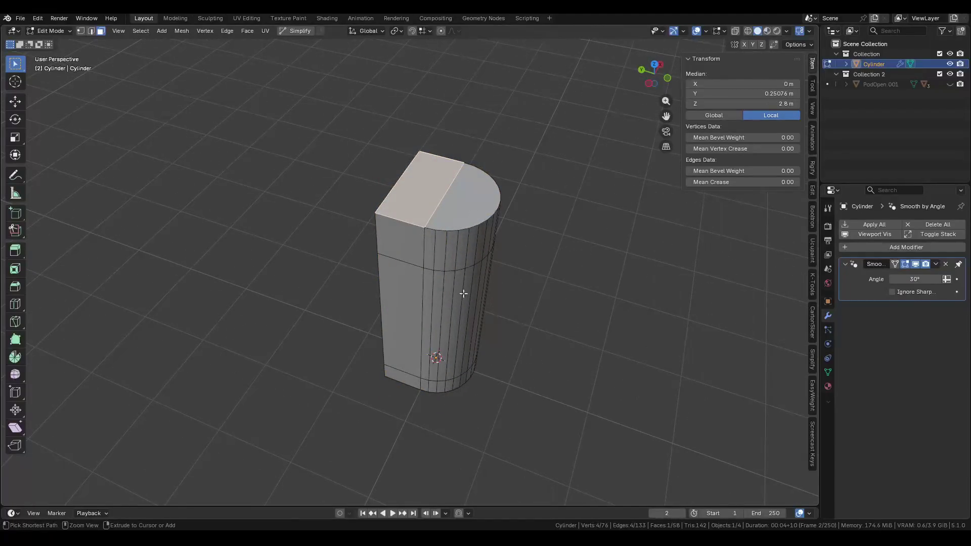
pyautogui.keyDown('ctrl'); pyautogui.keyDown('shift'); pyautogui.click(456, 327); pyautogui.keyUp('shift'); pyautogui.keyUp('ctrl')
pyautogui.hotkey('ctrl', 'z')
pyautogui.keyDown('shift'); pyautogui.click(399, 240); pyautogui.keyUp('shift')
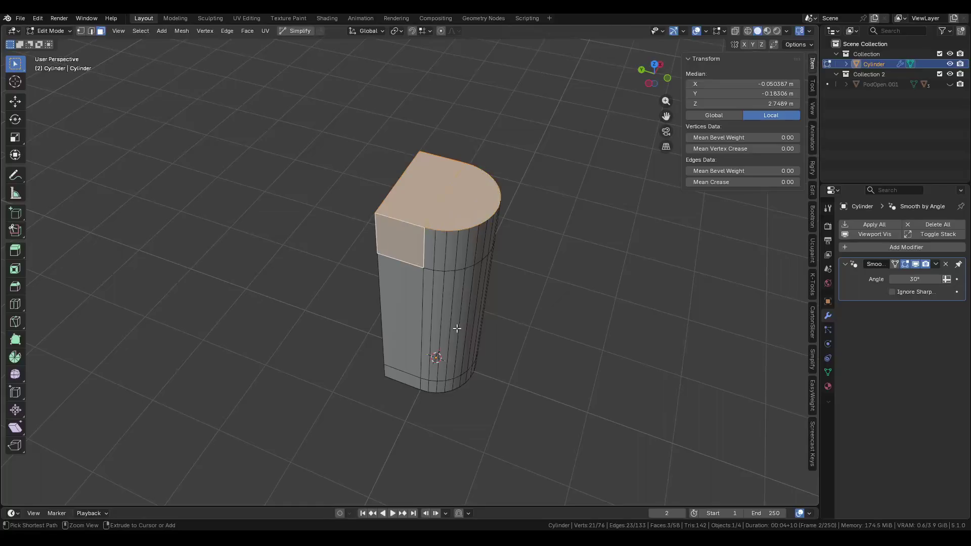
pyautogui.keyDown('ctrl'); pyautogui.click(456, 327); pyautogui.keyUp('ctrl')
pyautogui.hotkey('ctrl', 'z')
pyautogui.keyDown('ctrl'); pyautogui.keyDown('shift'); pyautogui.click(456, 327); pyautogui.keyUp('shift'); pyautogui.keyUp('ctrl')
# Extend the face selection across the cylinder's side faces, from top to bottom.
pyautogui.moveTo(456, 328); pyautogui.dragTo(355, 317, button='middle')
pyautogui.keyDown('ctrl'); pyautogui.click(417, 218); pyautogui.keyUp('ctrl')
pyautogui.moveTo(418, 218); pyautogui.dragTo(467, 238, button='middle')
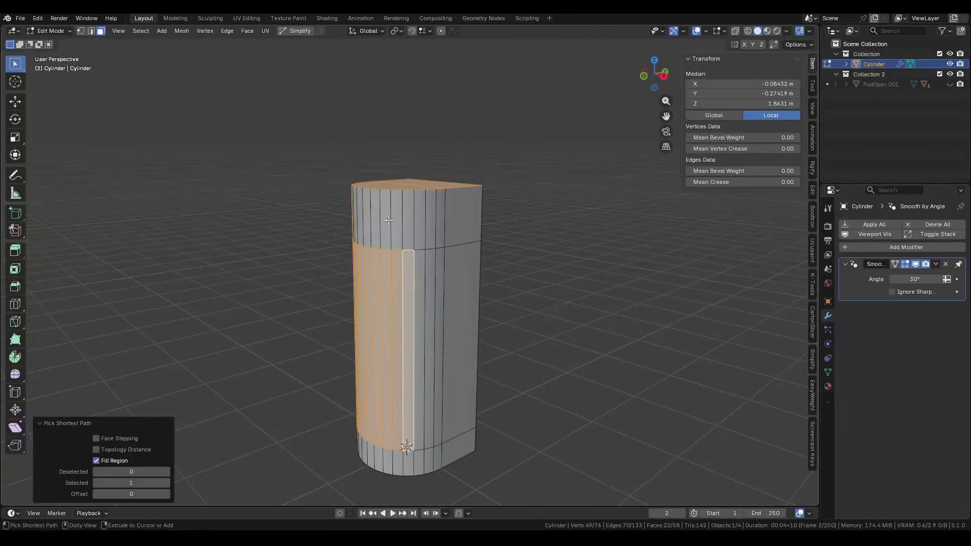
pyautogui.keyDown('ctrl'); pyautogui.keyDown('shift'); pyautogui.click(474, 219); pyautogui.keyUp('shift'); pyautogui.keyUp('ctrl')
pyautogui.keyDown('ctrl'); pyautogui.keyDown('shift'); pyautogui.click(356, 211); pyautogui.keyUp('shift'); pyautogui.keyUp('ctrl')
pyautogui.moveTo(355, 212); pyautogui.dragTo(496, 184, button='middle')
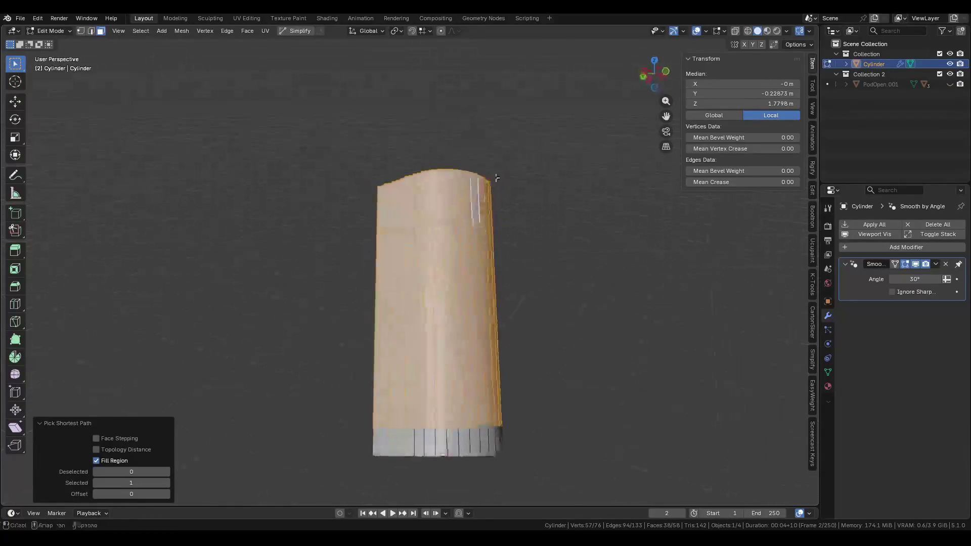
pyautogui.keyDown('ctrl'); pyautogui.keyDown('shift'); pyautogui.click(392, 439); pyautogui.keyUp('shift'); pyautogui.keyUp('ctrl')
pyautogui.moveTo(517, 372)
pyautogui.mouseDown(button='middle')
pyautogui.moveTo(455, 407)
pyautogui.moveTo(471, 289)
pyautogui.moveTo(488, 311)
pyautogui.moveTo(566, 219)
pyautogui.mouseUp(button='middle')
pyautogui.keyDown('ctrl'); pyautogui.keyDown('shift'); pyautogui.click(453, 410); pyautogui.keyUp('shift'); pyautogui.keyUp('ctrl')
# Finish the selection along the bottom ring and inset the faces by 0.165 m.
pyautogui.keyDown('shift'); pyautogui.click(438, 404); pyautogui.keyUp('shift')
pyautogui.keyDown('ctrl'); pyautogui.click(440, 405); pyautogui.keyUp('ctrl')
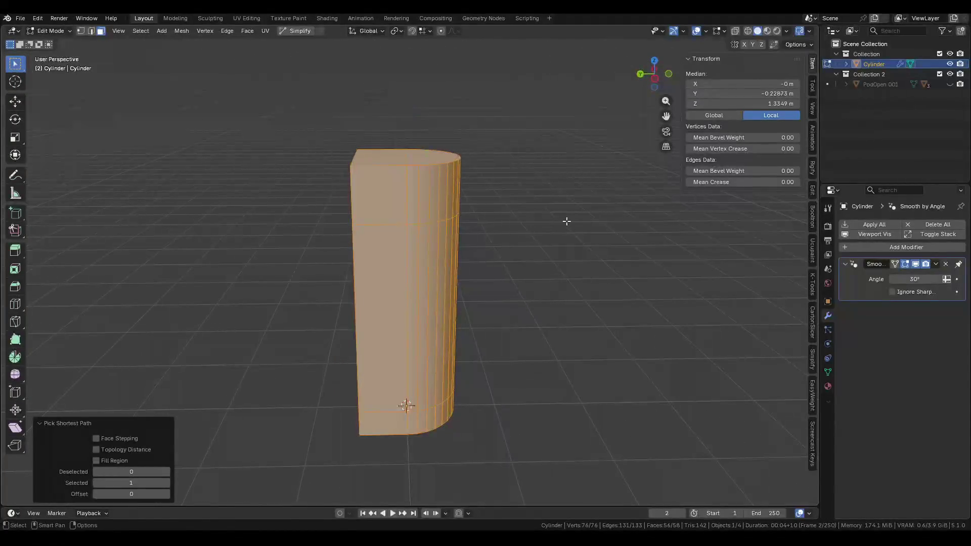
pyautogui.press('i')
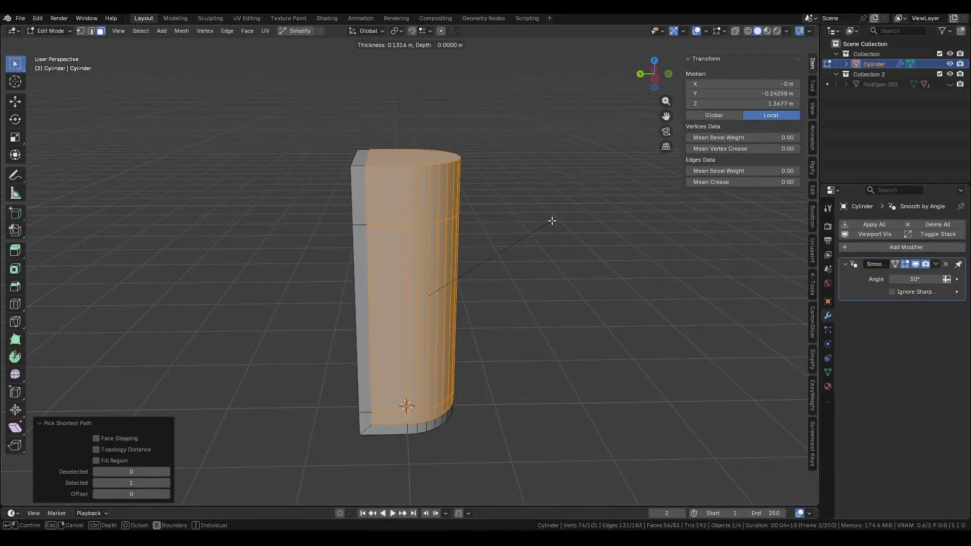
pyautogui.click(547, 221)
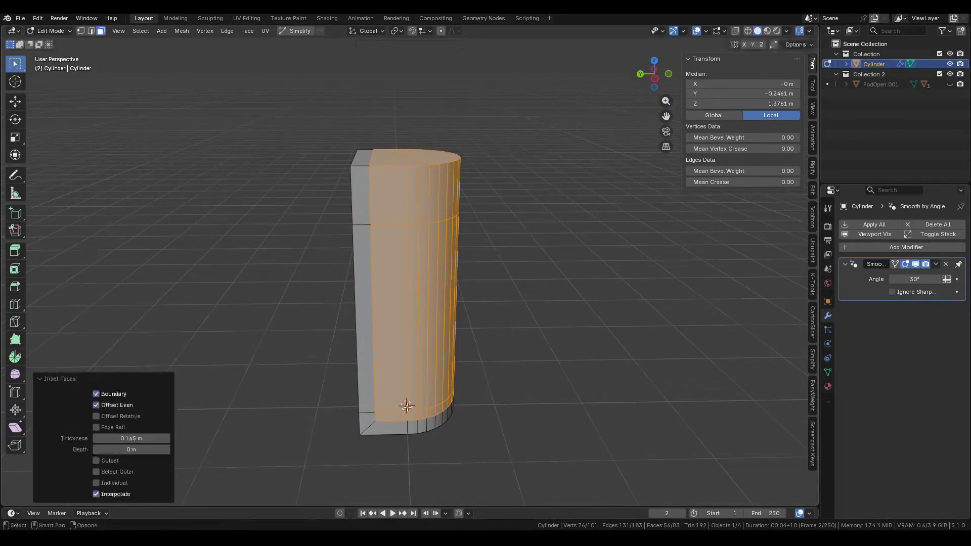
# Switch to edge selection and pick an edge on the cylinder.
pyautogui.press('2')
pyautogui.scroll(3, 546, 220)
pyautogui.click(560, 391)
pyautogui.moveTo(546, 220)
pyautogui.mouseDown(button='middle')
pyautogui.moveTo(561, 391)
pyautogui.moveTo(515, 431)
pyautogui.mouseUp(button='middle')
pyautogui.press('x')
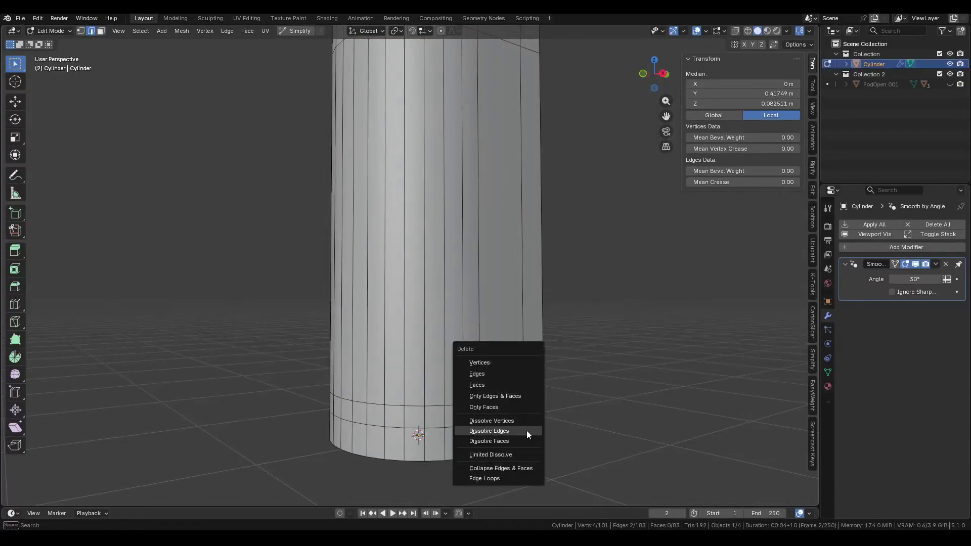
pyautogui.click(527, 431)
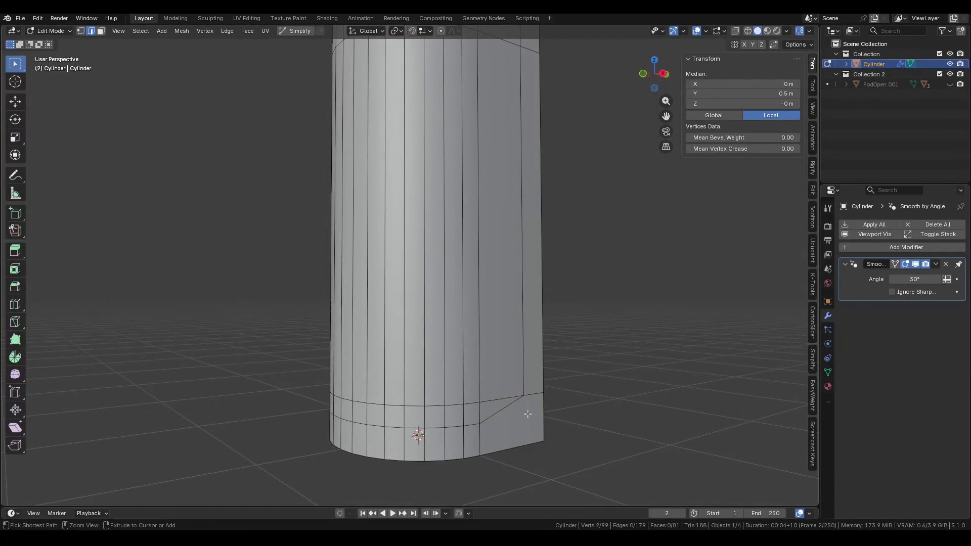
pyautogui.press('j')
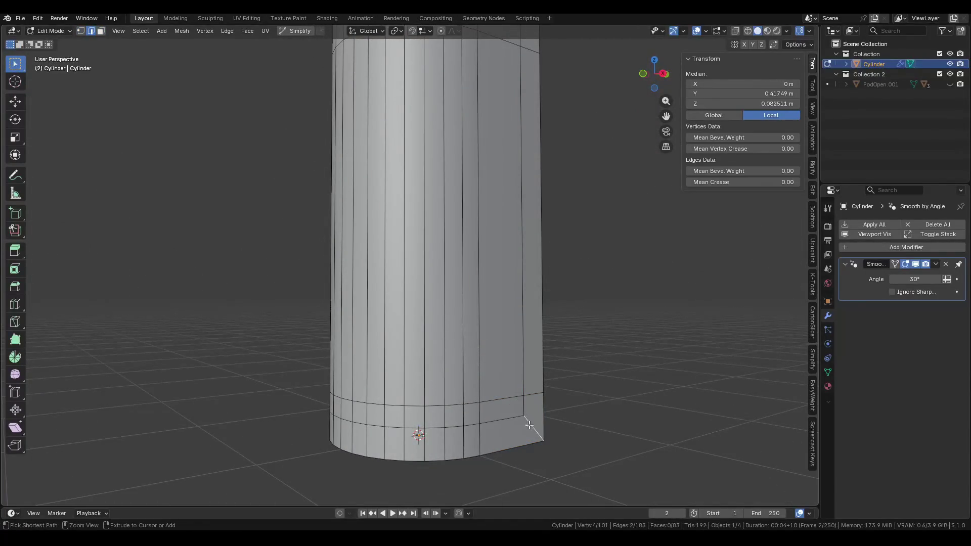
pyautogui.press('3')
pyautogui.moveTo(527, 414)
pyautogui.mouseDown(button='middle')
pyautogui.moveTo(444, 392)
pyautogui.moveTo(654, 403)
pyautogui.moveTo(321, 438)
pyautogui.mouseUp(button='middle')
pyautogui.keyDown('shift'); pyautogui.click(320, 441); pyautogui.keyUp('shift')
pyautogui.keyDown('shift'); pyautogui.click(312, 412); pyautogui.keyUp('shift')
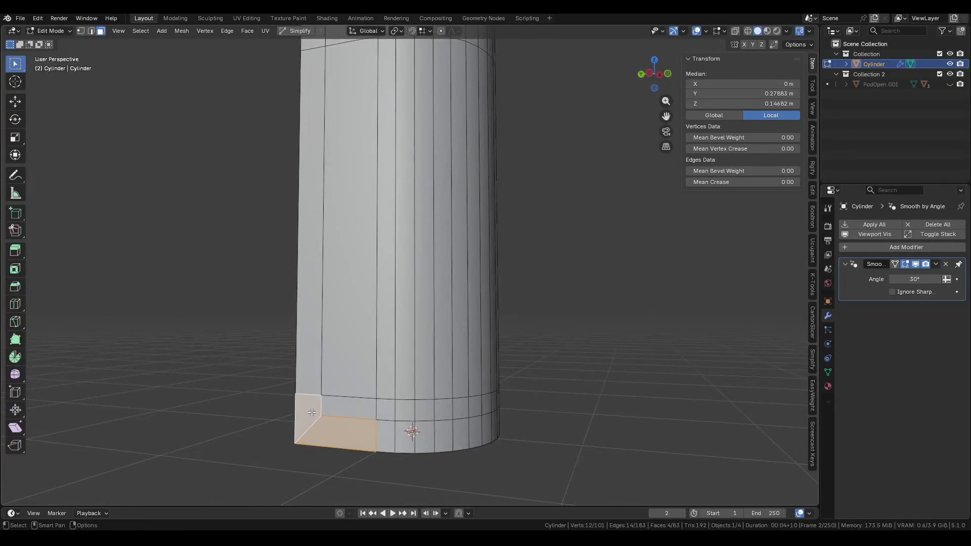
pyautogui.press('x')
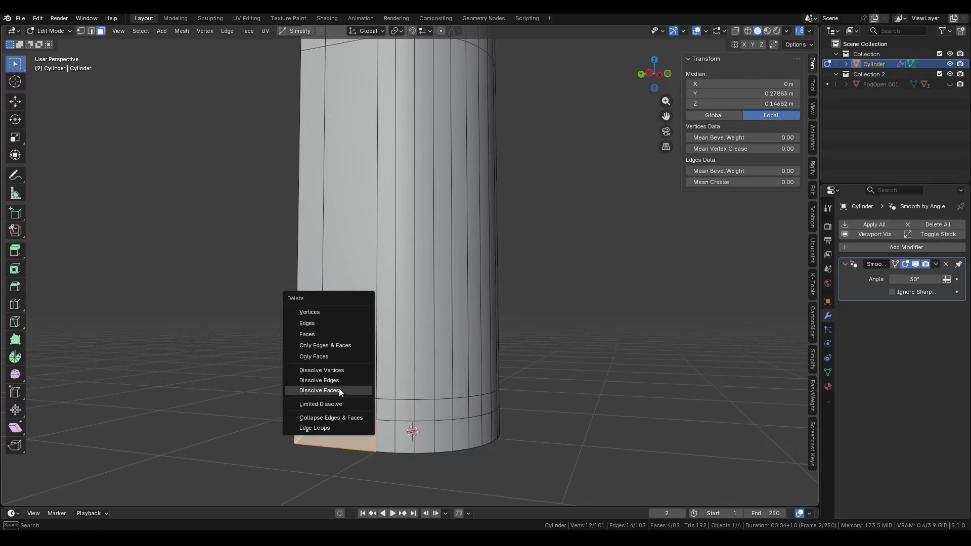
pyautogui.click(339, 393)
pyautogui.press('1')
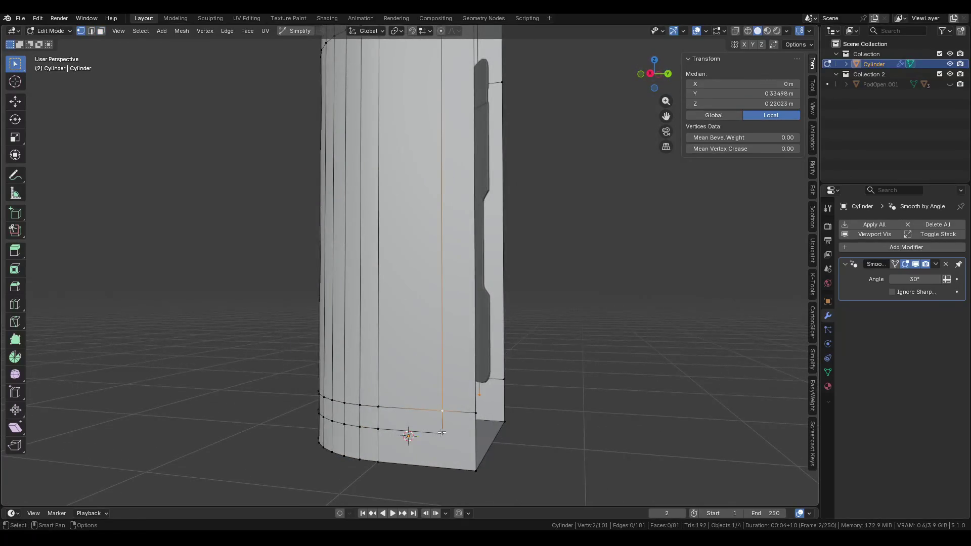
pyautogui.hotkey('ctrl', 'shift', 'b')
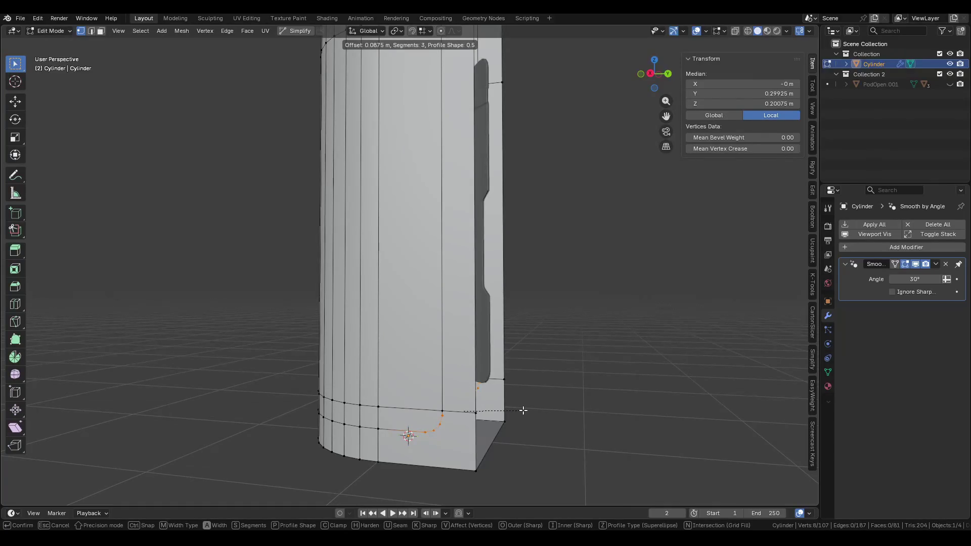
pyautogui.click(523, 410)
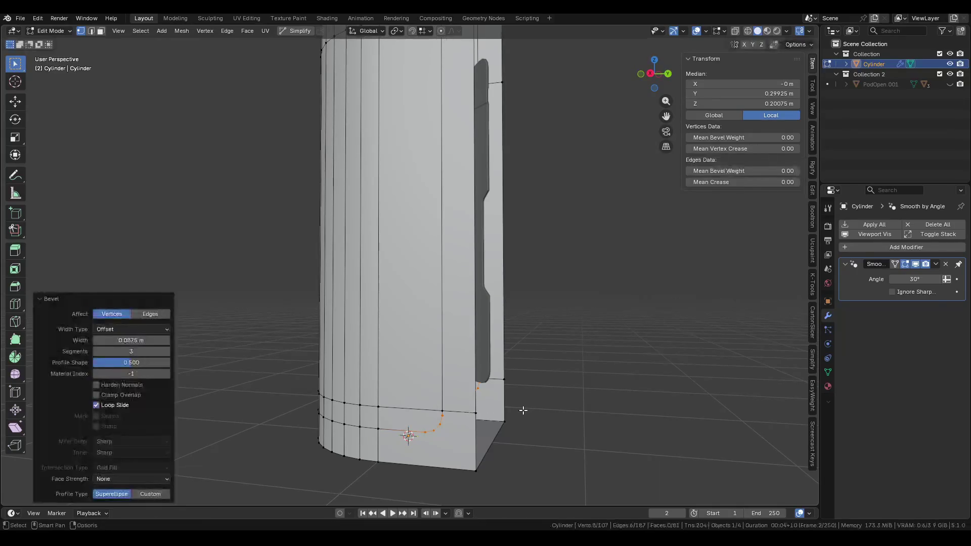
pyautogui.scroll(-5, 523, 407)
pyautogui.moveTo(516, 405)
pyautogui.mouseDown(button='middle')
pyautogui.moveTo(346, 353)
pyautogui.moveTo(355, 357)
pyautogui.mouseUp(button='middle')
pyautogui.press('3')
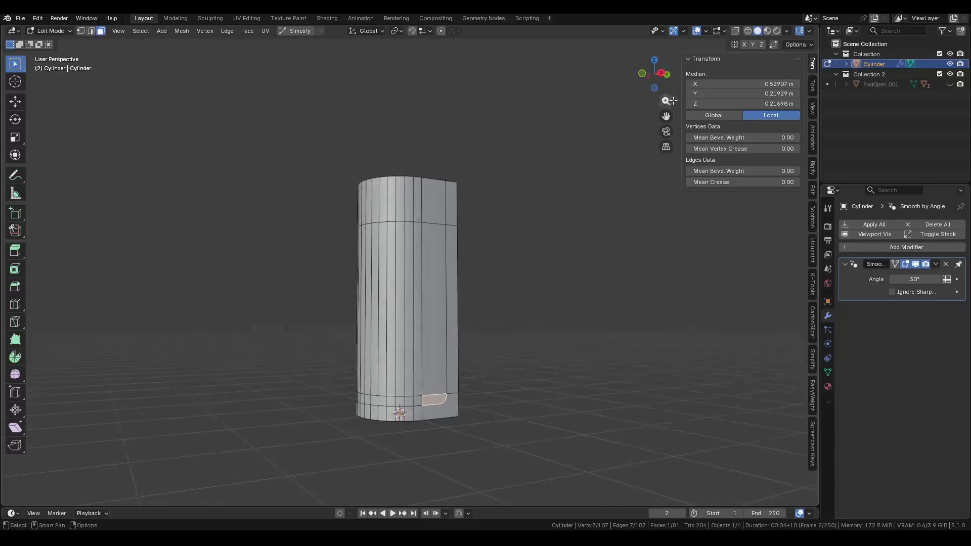
pyautogui.click(660, 75)
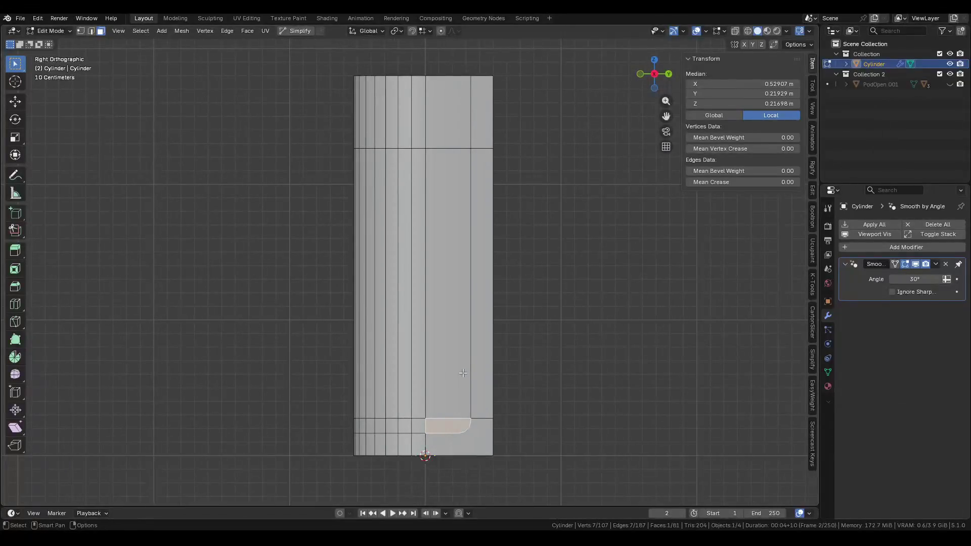
pyautogui.keyDown('shift'); pyautogui.scroll(2, 461, 394); pyautogui.keyUp('shift')
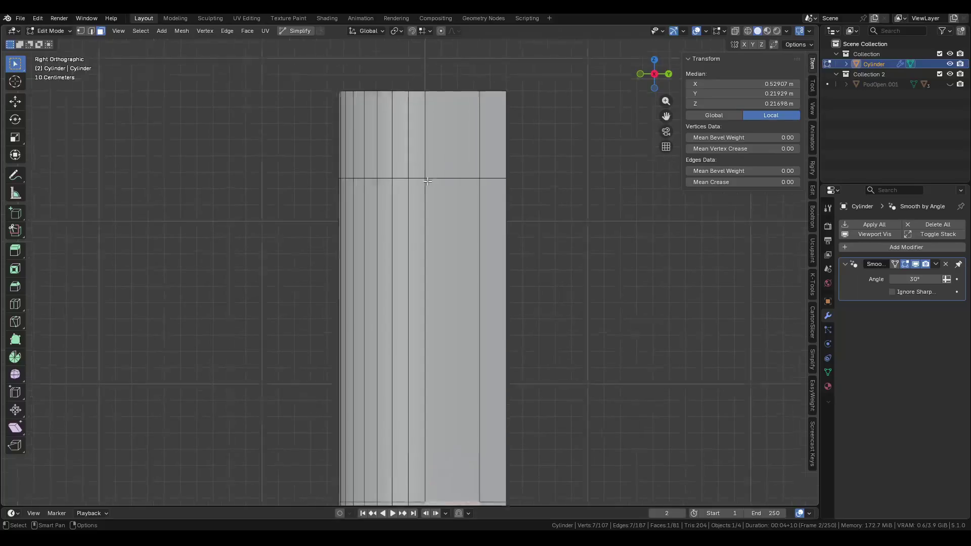
pyautogui.hotkey('ctrl', 'r')
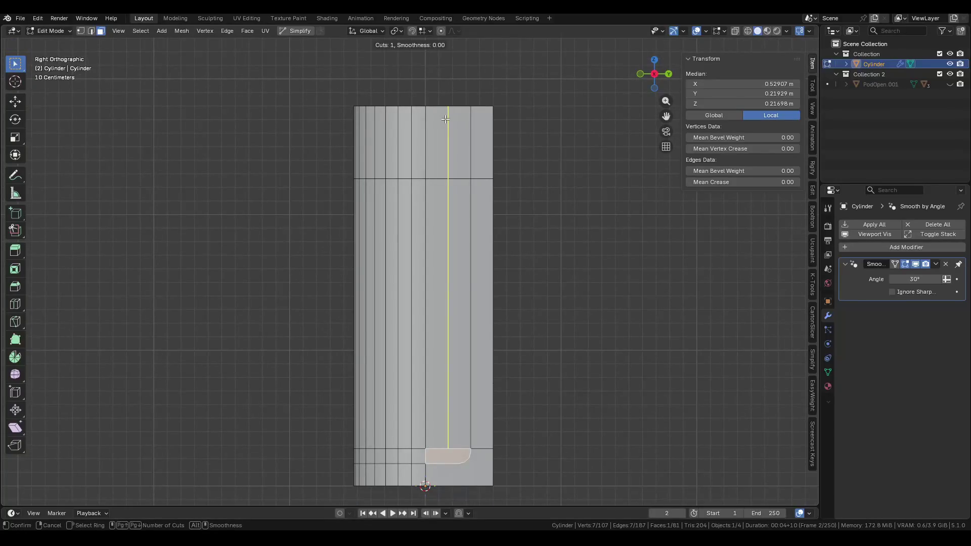
pyautogui.click(455, 304)
pyautogui.rightClick(455, 304)
pyautogui.moveTo(455, 303)
pyautogui.mouseDown(button='middle')
pyautogui.moveTo(480, 438)
pyautogui.moveTo(626, 201)
pyautogui.moveTo(653, 110)
pyautogui.mouseUp(button='middle')
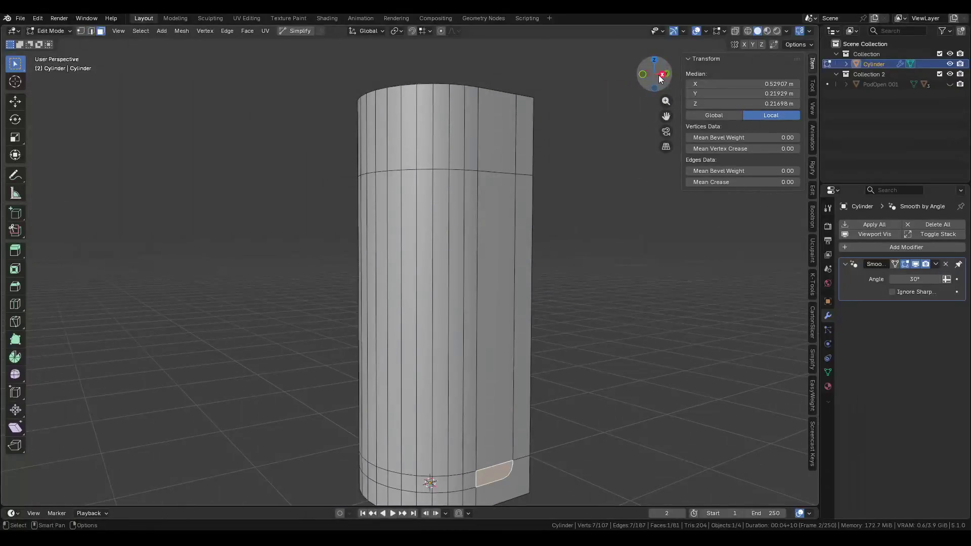
pyautogui.click(661, 76)
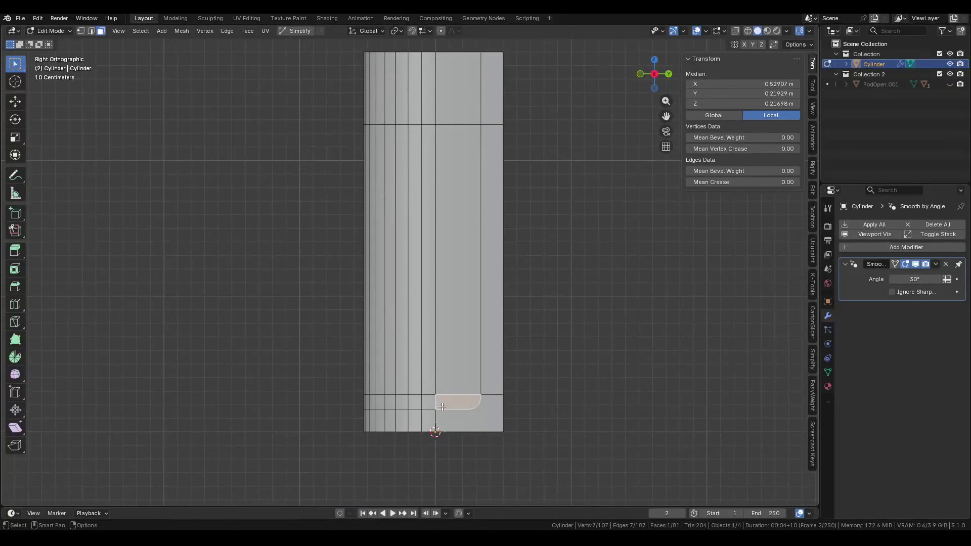
pyautogui.scroll(-1, 449, 379)
pyautogui.press('k')
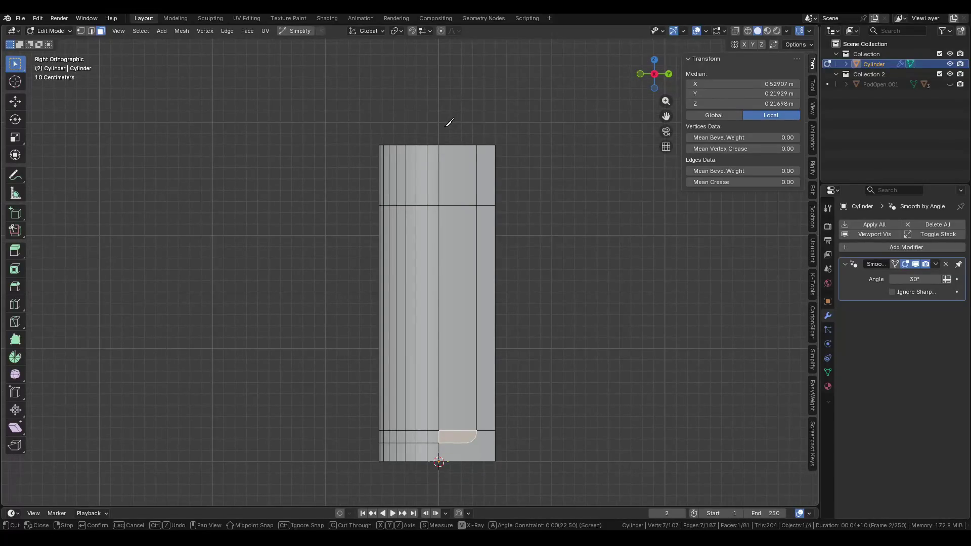
pyautogui.press('Escape')
pyautogui.press('2')
pyautogui.keyDown('alt'); pyautogui.click(444, 337); pyautogui.keyUp('alt')
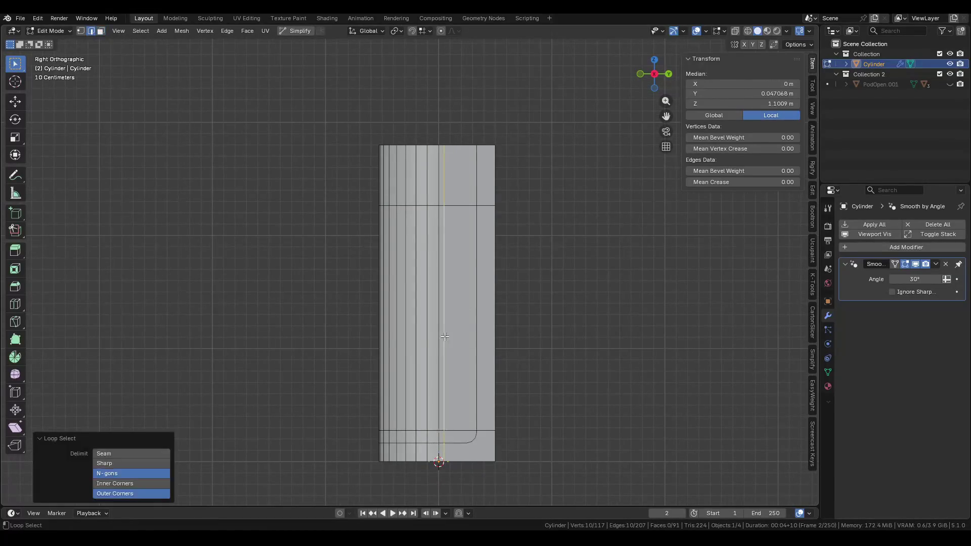
pyautogui.press('g')
pyautogui.press('y')
pyautogui.click(442, 314)
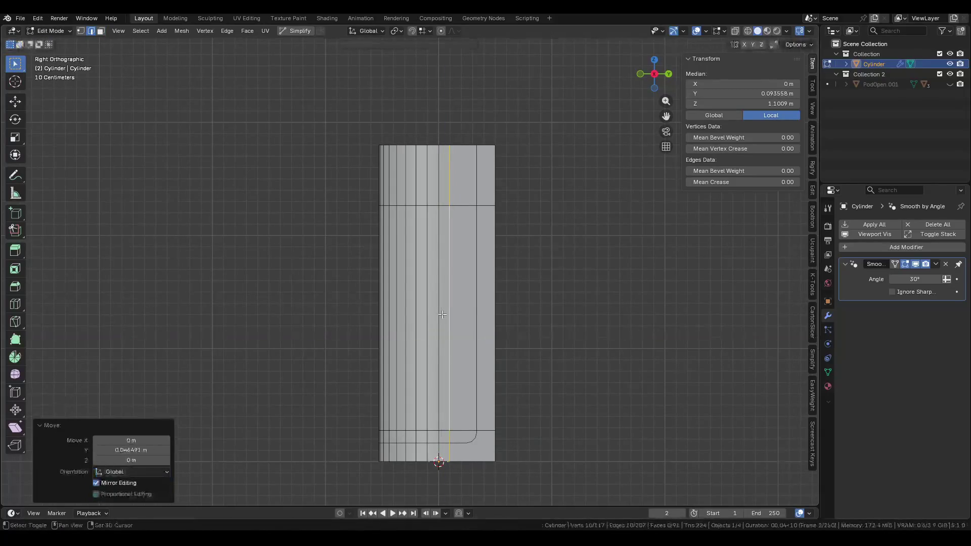
pyautogui.keyDown('shift'); pyautogui.moveTo(443, 302); pyautogui.dragTo(448, 284, button='middle'); pyautogui.keyUp('shift')
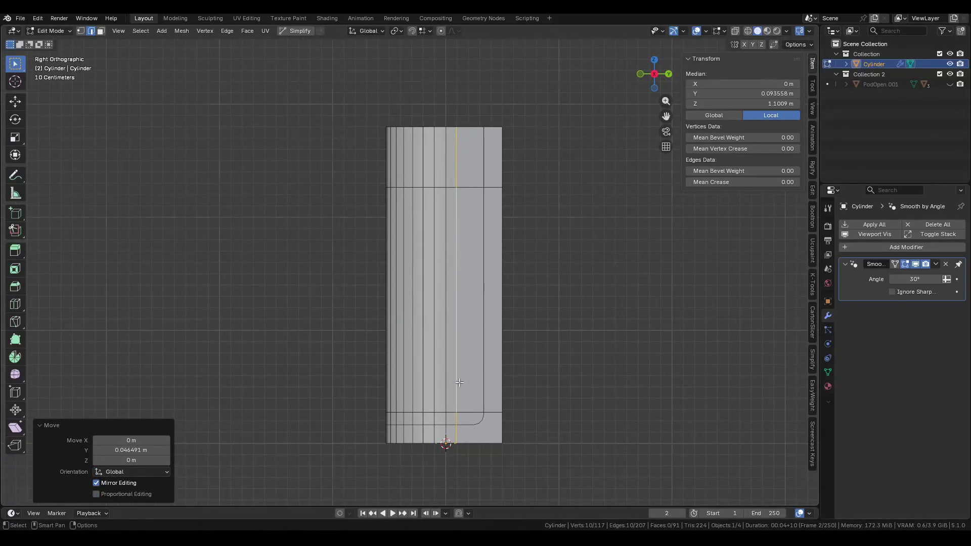
pyautogui.moveTo(457, 380); pyautogui.dragTo(493, 388, button='middle')
pyautogui.scroll(3, 485, 405)
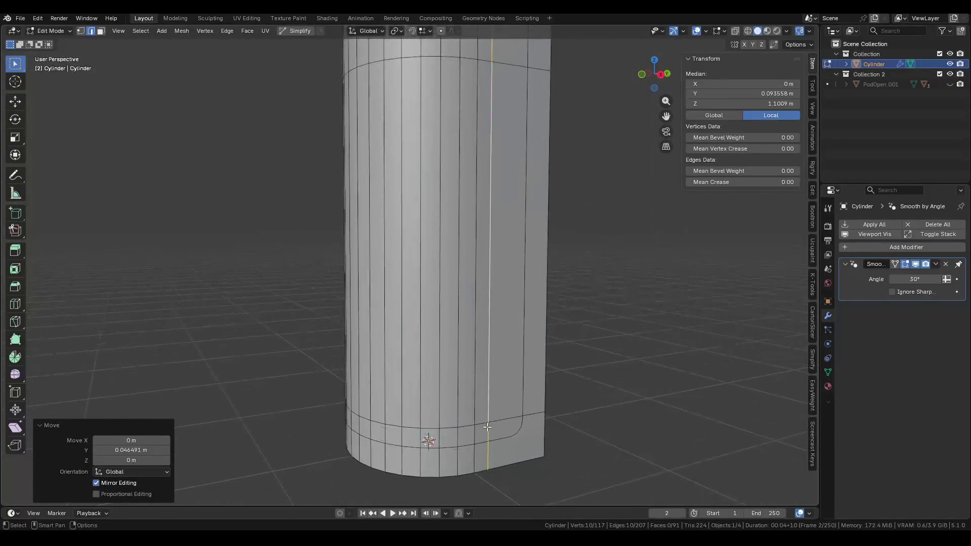
pyautogui.press('KP_3')
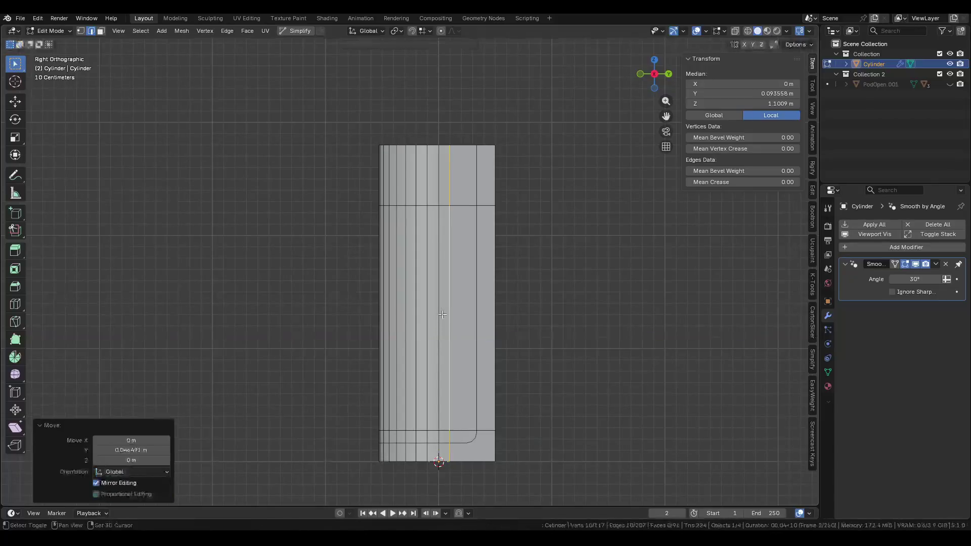
pyautogui.keyDown('shift'); pyautogui.moveTo(443, 302); pyautogui.dragTo(447, 283, button='middle'); pyautogui.keyUp('shift')
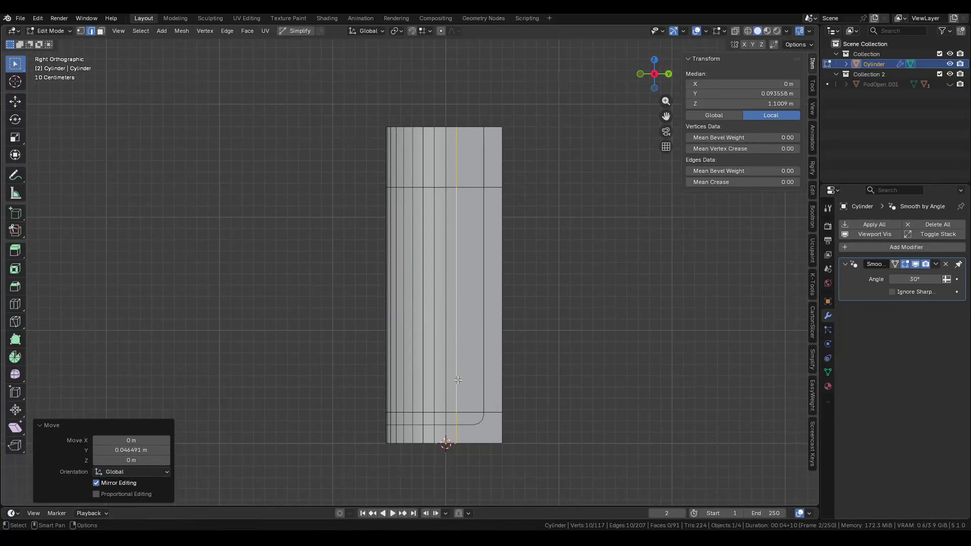
pyautogui.moveTo(457, 380); pyautogui.dragTo(493, 388, button='middle')
pyautogui.scroll(3, 485, 399)
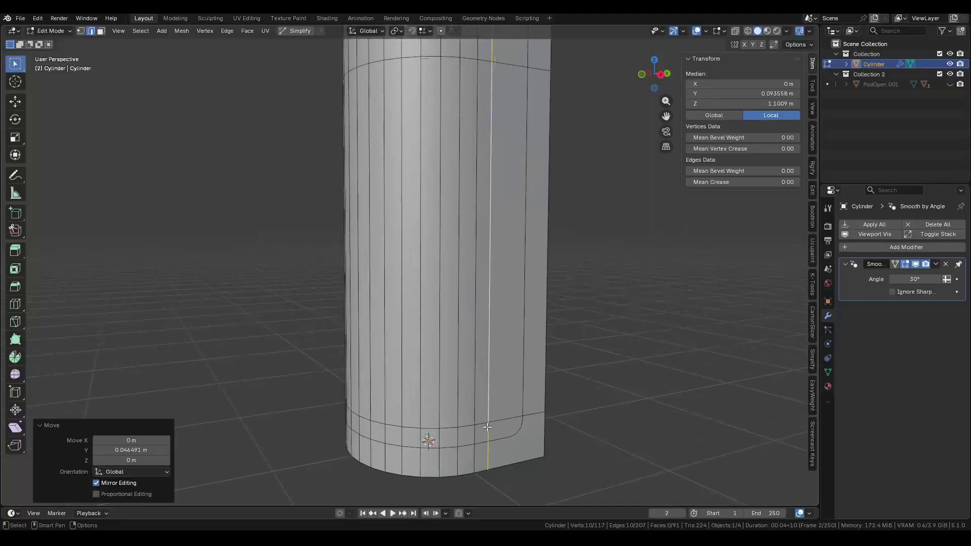
pyautogui.press('KP_3')
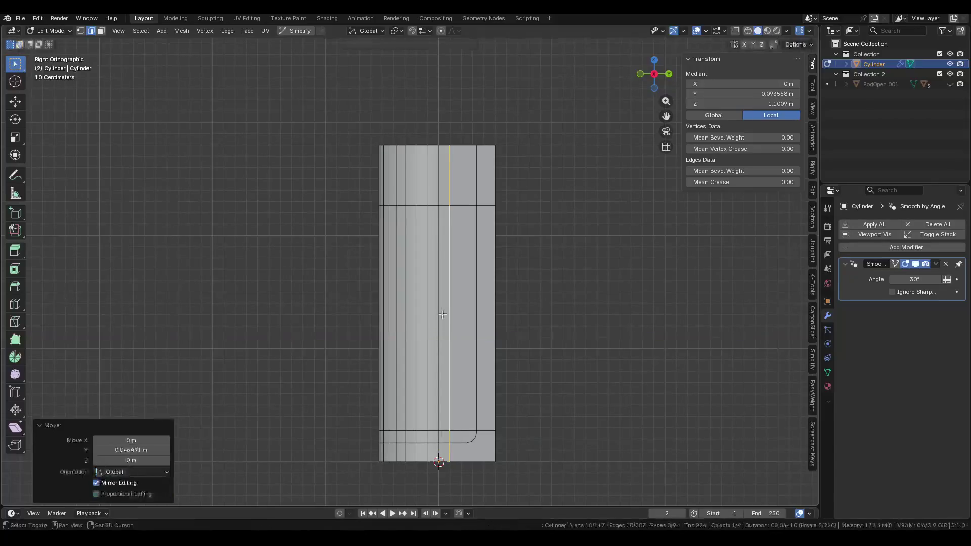
pyautogui.keyDown('shift'); pyautogui.moveTo(443, 302); pyautogui.dragTo(448, 284, button='middle'); pyautogui.keyUp('shift')
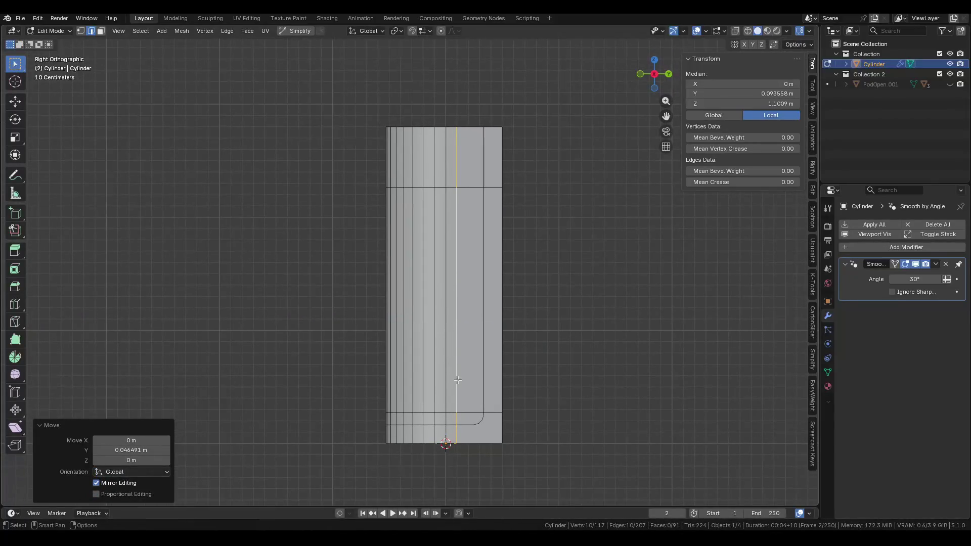
pyautogui.moveTo(458, 380); pyautogui.dragTo(493, 388, button='middle')
pyautogui.scroll(3, 485, 394)
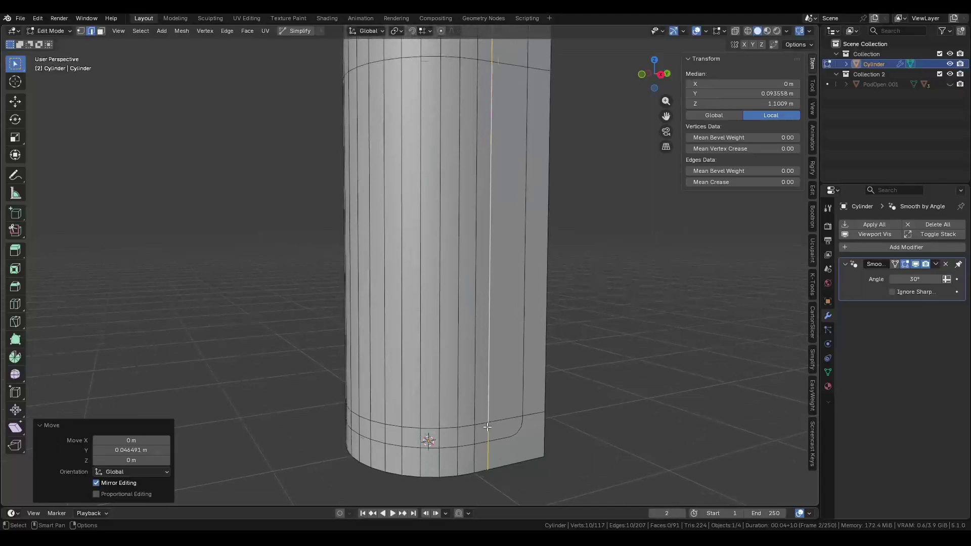
pyautogui.scroll(-4, 484, 406)
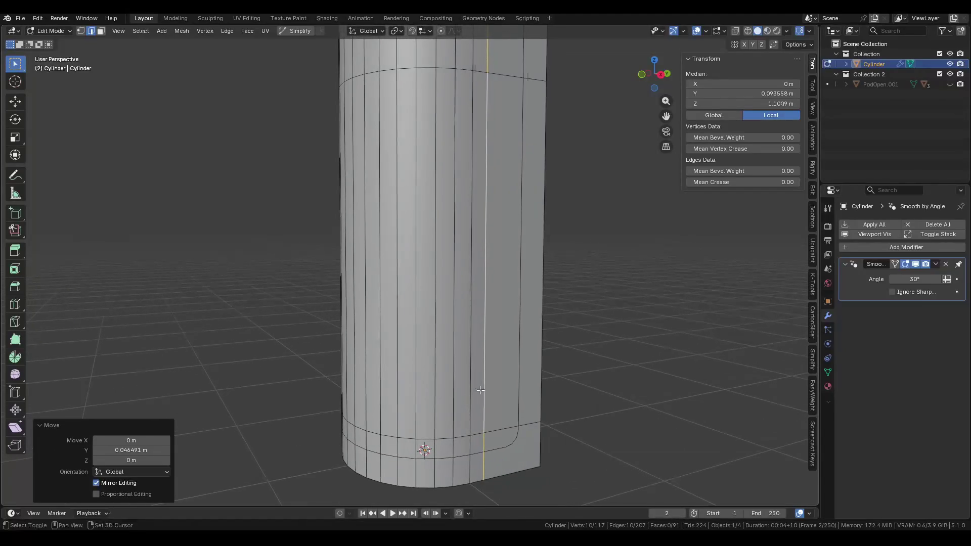
pyautogui.click(482, 431)
pyautogui.moveTo(483, 431)
pyautogui.mouseDown(button='middle')
pyautogui.moveTo(508, 385)
pyautogui.moveTo(508, 437)
pyautogui.moveTo(602, 458)
pyautogui.moveTo(324, 433)
pyautogui.moveTo(368, 218)
pyautogui.mouseUp(button='middle')
pyautogui.keyDown('ctrl'); pyautogui.click(483, 460); pyautogui.keyUp('ctrl')
pyautogui.press('x')
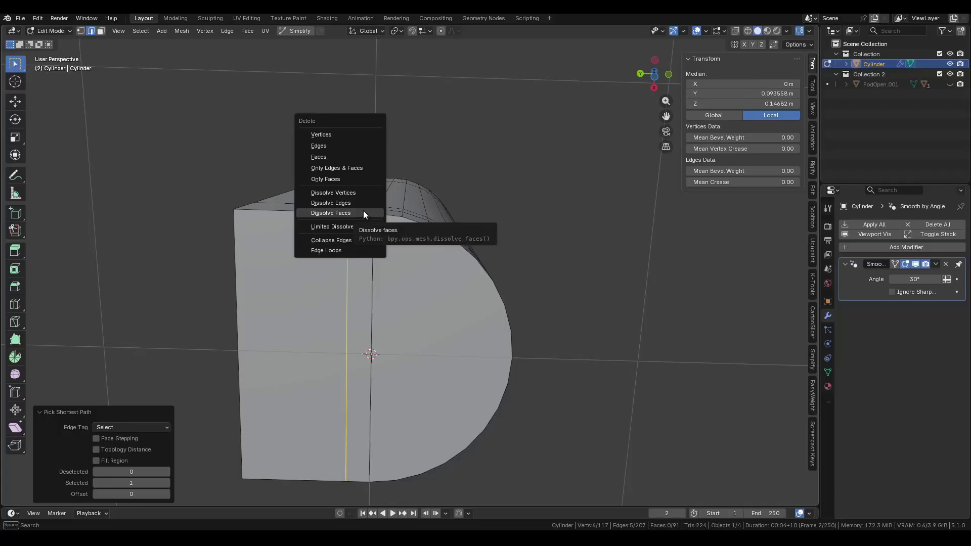
pyautogui.click(357, 205)
pyautogui.moveTo(356, 204)
pyautogui.mouseDown(button='middle')
pyautogui.moveTo(408, 210)
pyautogui.moveTo(380, 238)
pyautogui.moveTo(453, 177)
pyautogui.moveTo(436, 176)
pyautogui.mouseUp(button='middle')
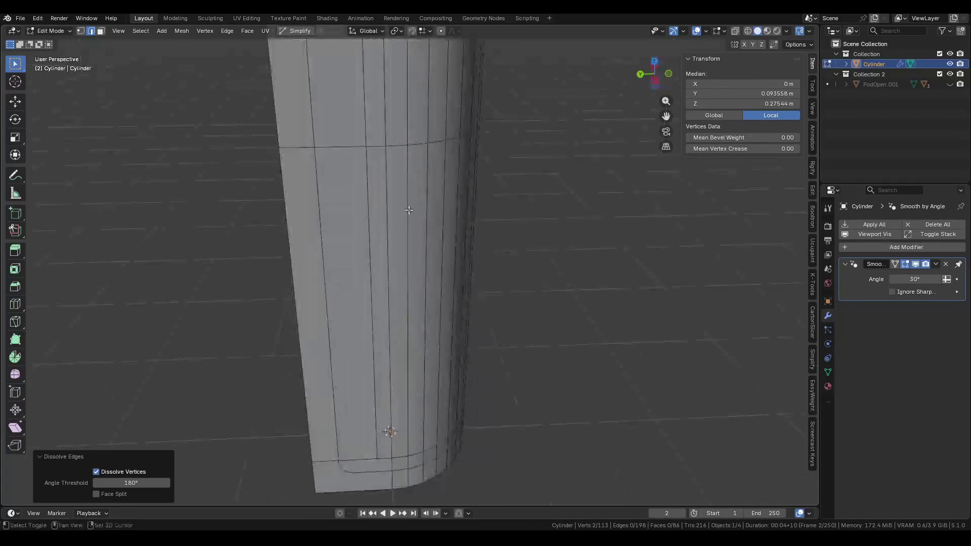
pyautogui.click(354, 228)
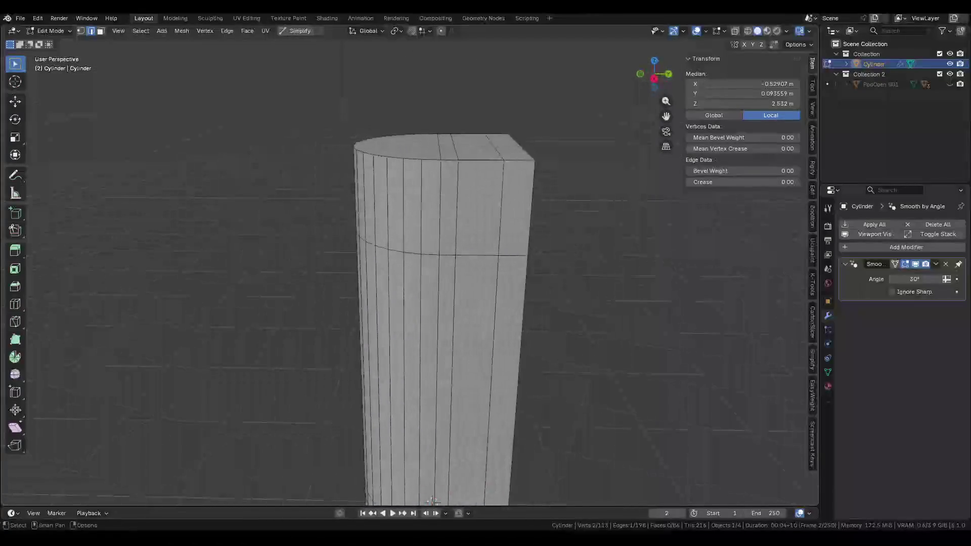
pyautogui.keyDown('ctrl'); pyautogui.click(457, 155); pyautogui.keyUp('ctrl')
pyautogui.press('x')
pyautogui.click(458, 198)
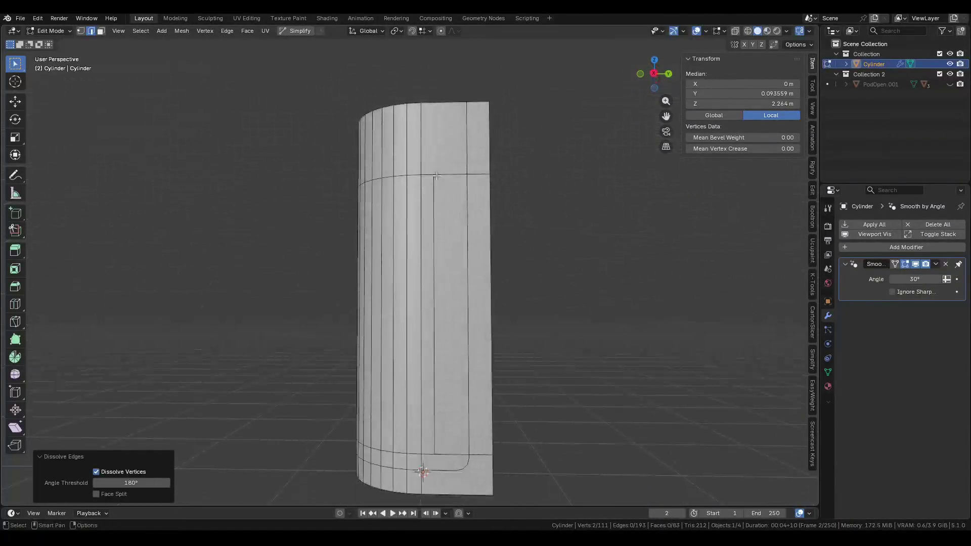
pyautogui.press('KP_3')
pyautogui.press('k')
pyautogui.click(354, 231)
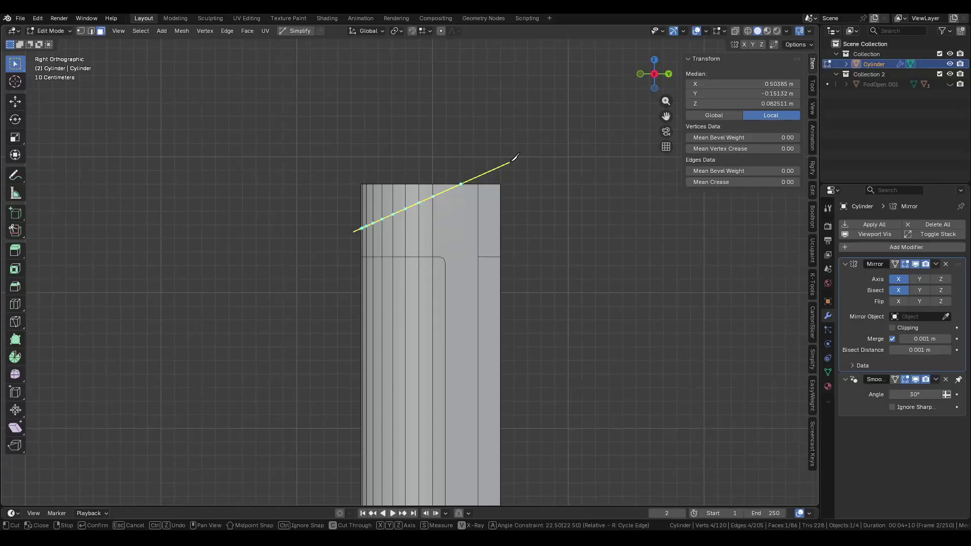
pyautogui.press('Return')
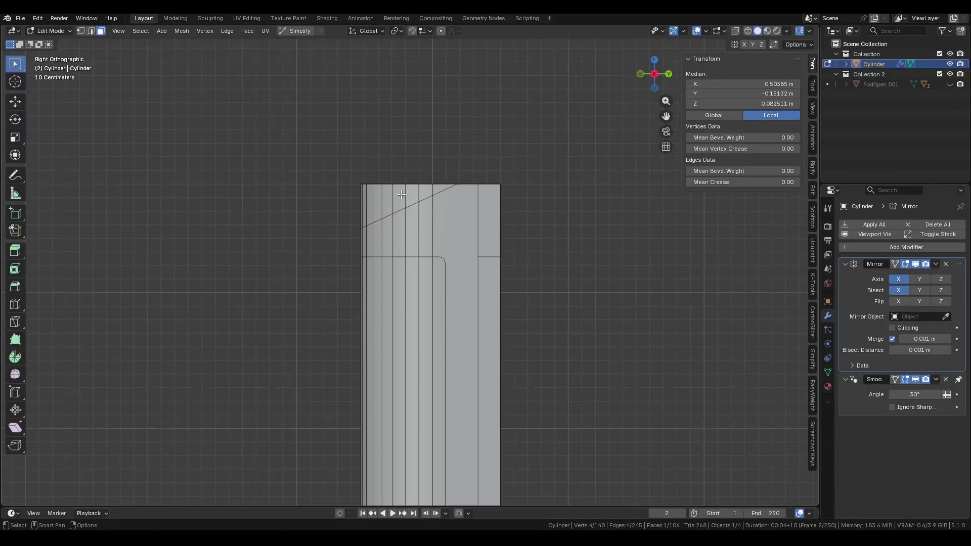
pyautogui.moveTo(518, 160); pyautogui.dragTo(536, 147, button='middle')
pyautogui.click(405, 160)
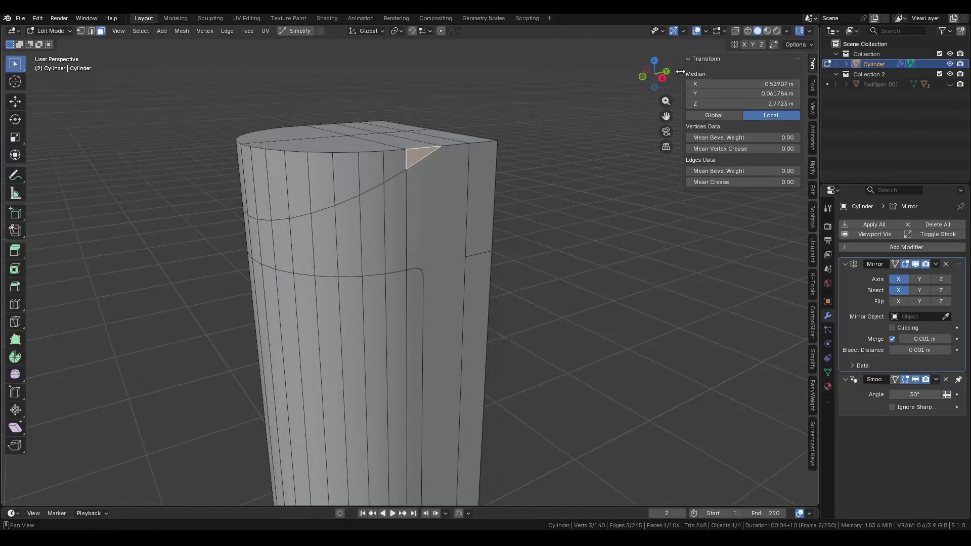
pyautogui.press('KP_3')
pyautogui.hotkey('alt', 'z')
pyautogui.press('1')
pyautogui.moveTo(269, 152)
pyautogui.mouseDown()
pyautogui.moveTo(369, 196)
pyautogui.moveTo(445, 190)
pyautogui.mouseUp()
pyautogui.press('x')
pyautogui.click(411, 113)
pyautogui.moveTo(412, 113); pyautogui.dragTo(440, 107, button='middle')
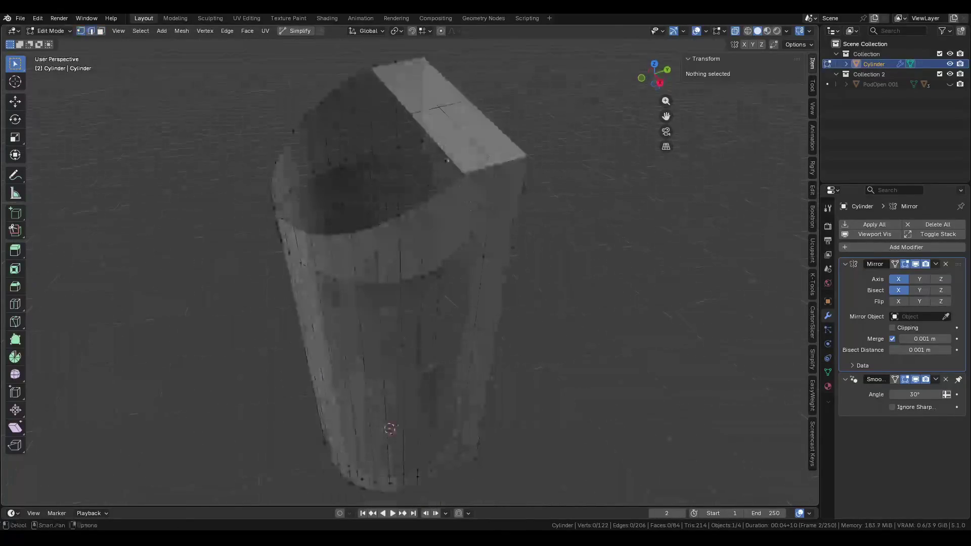
pyautogui.press('2')
pyautogui.click(401, 96)
pyautogui.click(434, 149)
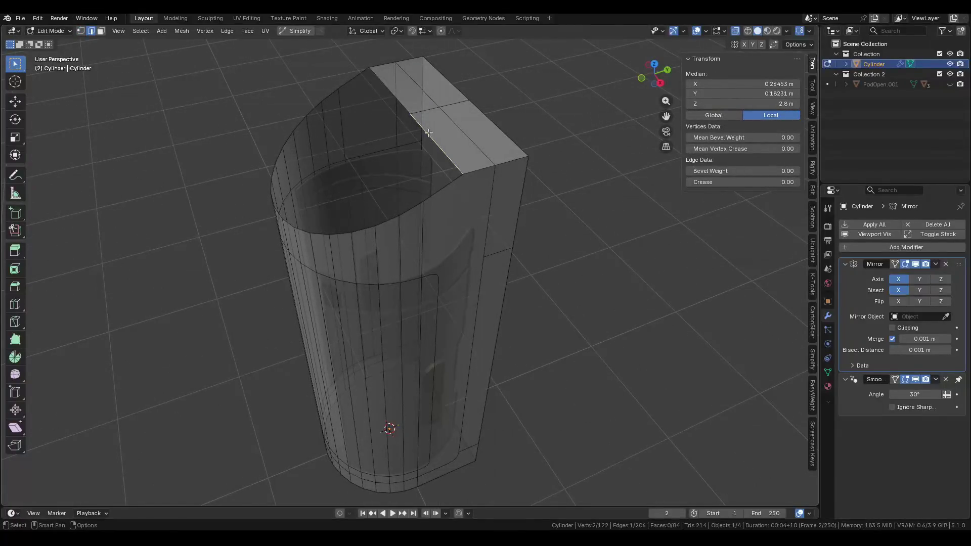
# In edge mode, select the cylinder's top rim loop and a diagonal edge path across it.
pyautogui.click(413, 117)
pyautogui.moveTo(271, 227)
pyautogui.mouseDown(button='middle')
pyautogui.moveTo(379, 225)
pyautogui.moveTo(455, 288)
pyautogui.mouseUp(button='middle')
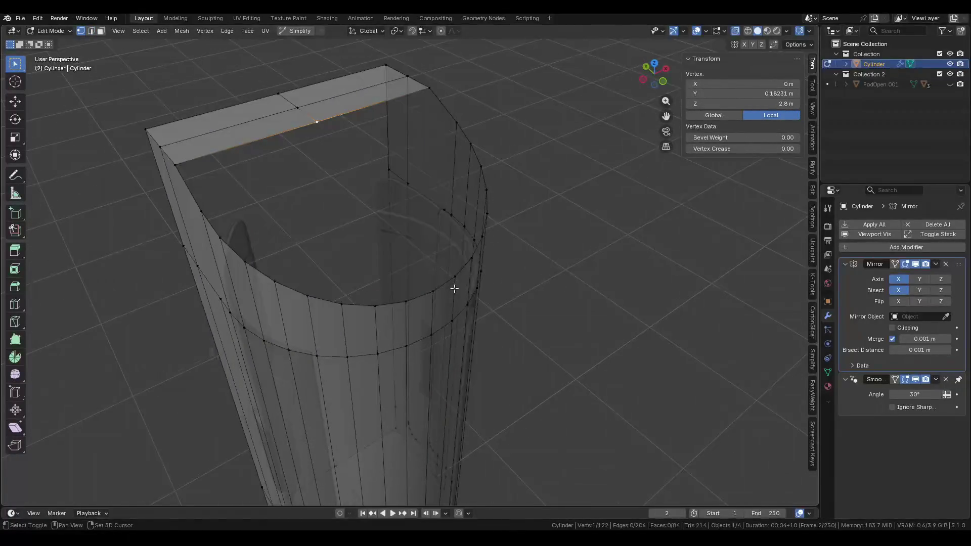
pyautogui.keyDown('shift'); pyautogui.click(434, 294); pyautogui.keyUp('shift')
pyautogui.press('2')
pyautogui.keyDown('alt'); pyautogui.click(396, 94); pyautogui.keyUp('alt')
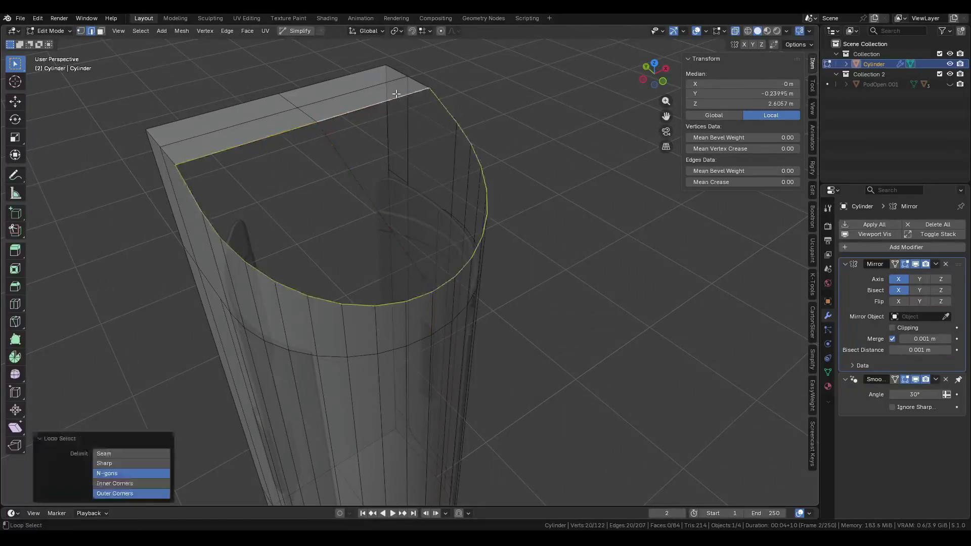
pyautogui.click(348, 167)
pyautogui.keyDown('ctrl'); pyautogui.click(449, 258); pyautogui.keyUp('ctrl')
pyautogui.keyDown('ctrl'); pyautogui.click(448, 280); pyautogui.keyUp('ctrl')
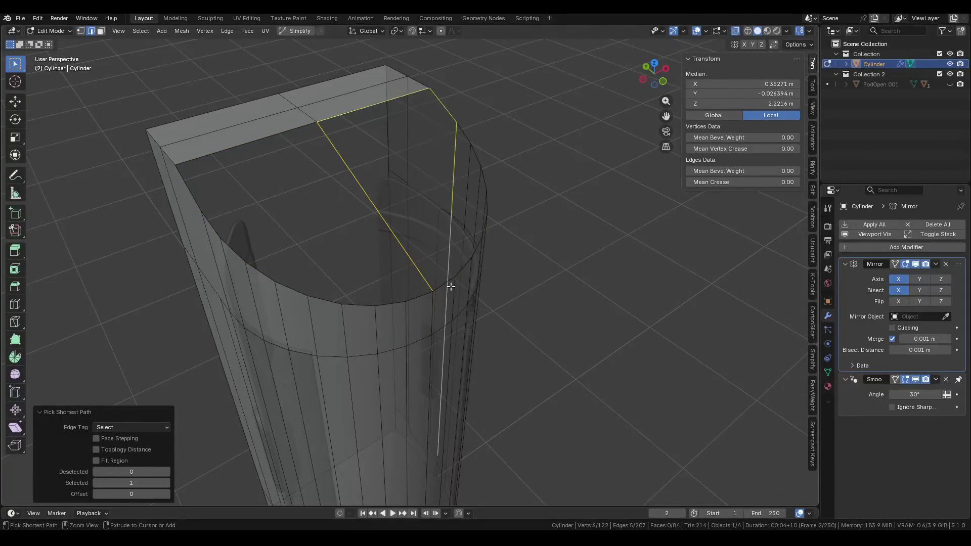
# Refine the edge path around the open top border, undoing stray picks, in solid view.
pyautogui.hotkey('ctrl', 'z')
pyautogui.keyDown('ctrl'); pyautogui.click(457, 267); pyautogui.keyUp('ctrl')
pyautogui.hotkey('ctrl', 'z')
pyautogui.keyDown('ctrl'); pyautogui.click(466, 271); pyautogui.keyUp('ctrl')
pyautogui.hotkey('ctrl', 'z')
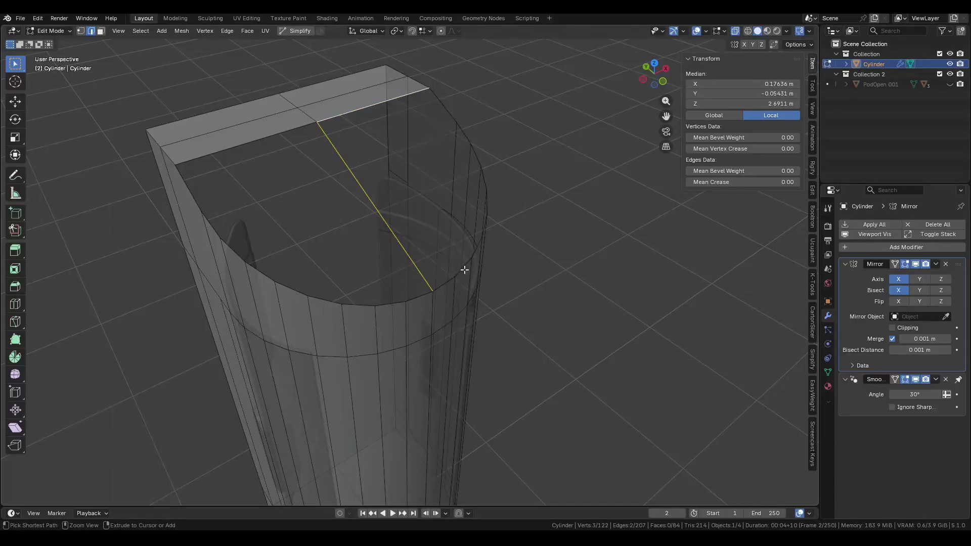
pyautogui.hotkey('ctrl', 'shift', 'z')
pyautogui.hotkey('ctrl', 'z')
pyautogui.hotkey('alt', 'z')
pyautogui.keyDown('ctrl'); pyautogui.click(463, 260); pyautogui.keyUp('ctrl')
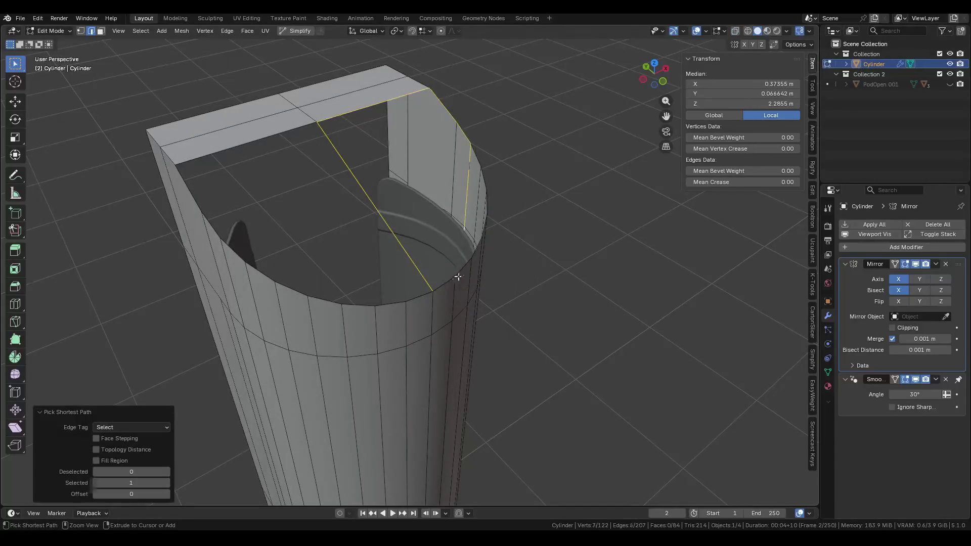
pyautogui.hotkey('ctrl', 'z')
pyautogui.keyDown('ctrl'); pyautogui.click(493, 203); pyautogui.keyUp('ctrl')
# Fill the open top with a new cap face and select a single top edge.
pyautogui.press('f')
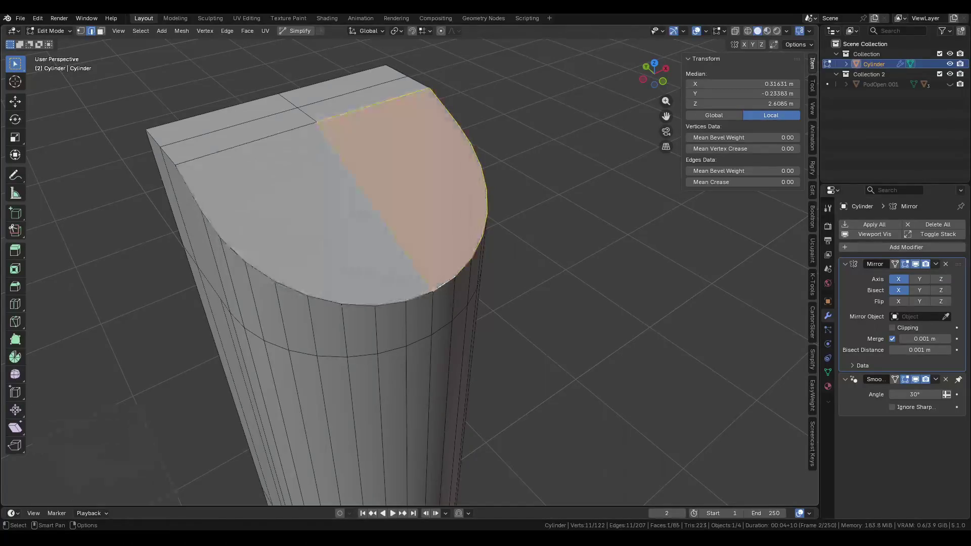
pyautogui.moveTo(445, 295); pyautogui.dragTo(275, 243, button='middle')
pyautogui.click(457, 186)
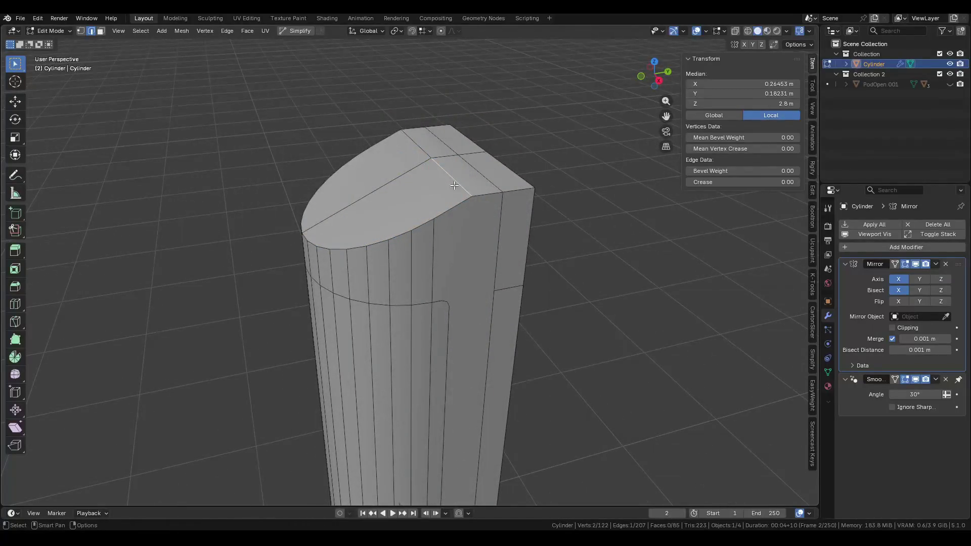
pyautogui.click(879, 250)
# Add a Bevel modifier limited by Weight, give the top edge bevel weight 1.00, and exit Edit Mode.
pyautogui.write('иуцу')
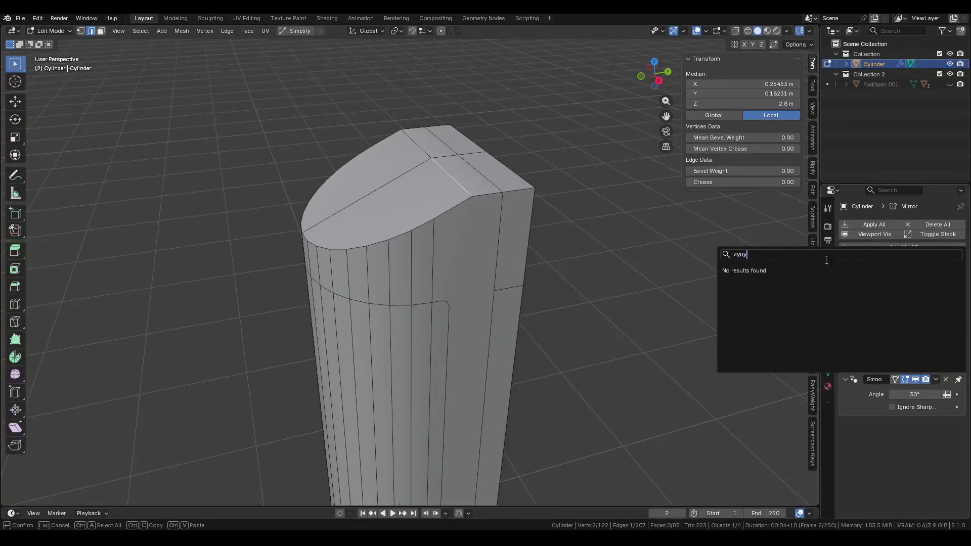
pyautogui.write('bev')
pyautogui.click(782, 273)
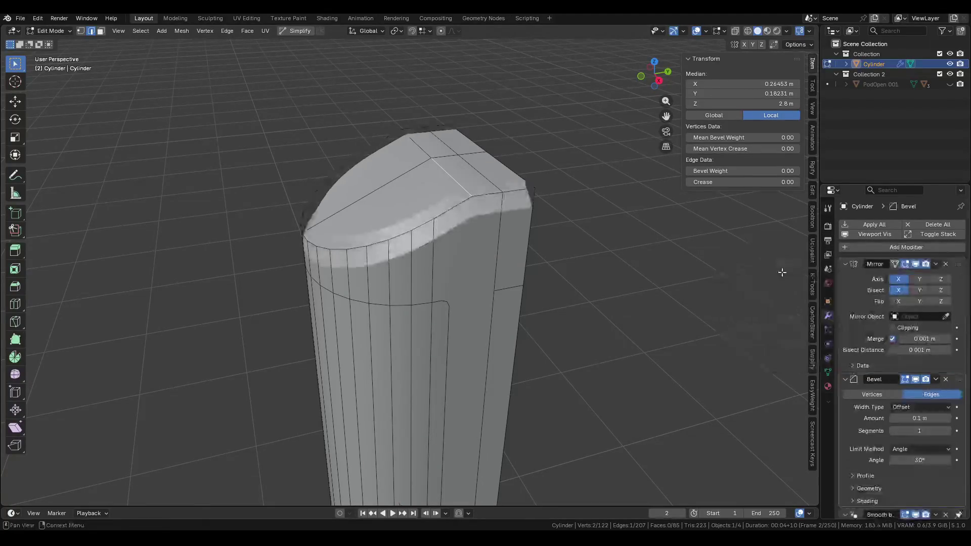
pyautogui.click(843, 264)
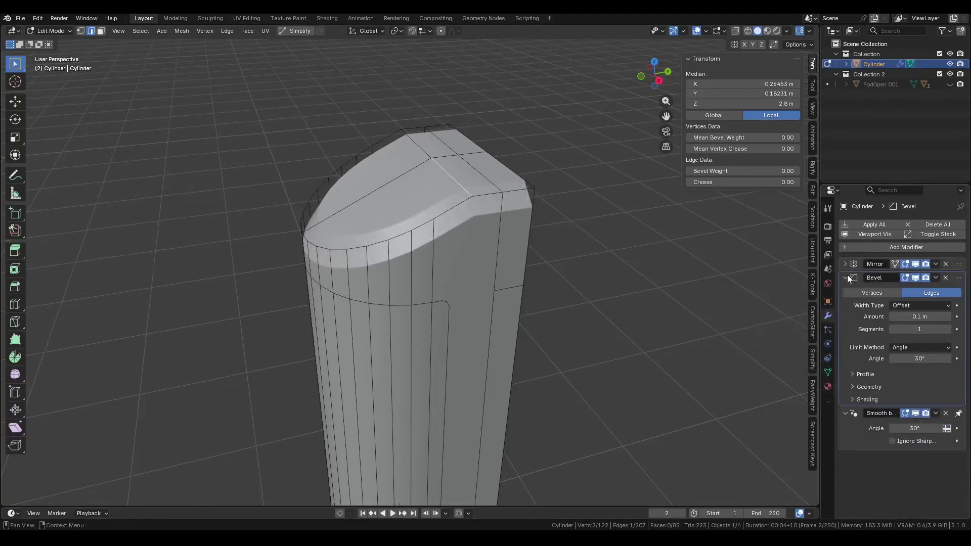
pyautogui.click(906, 347)
pyautogui.click(903, 382)
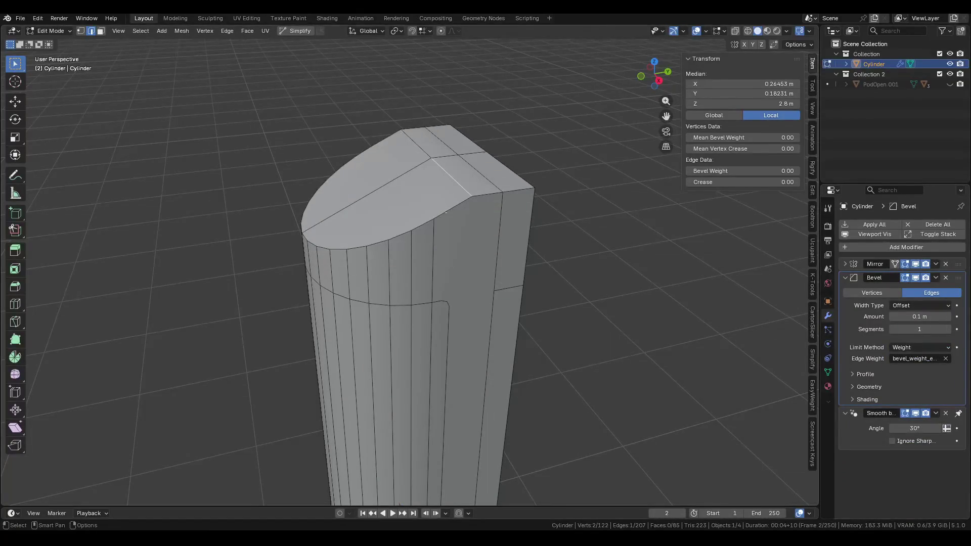
pyautogui.moveTo(718, 137); pyautogui.dragTo(738, 137)
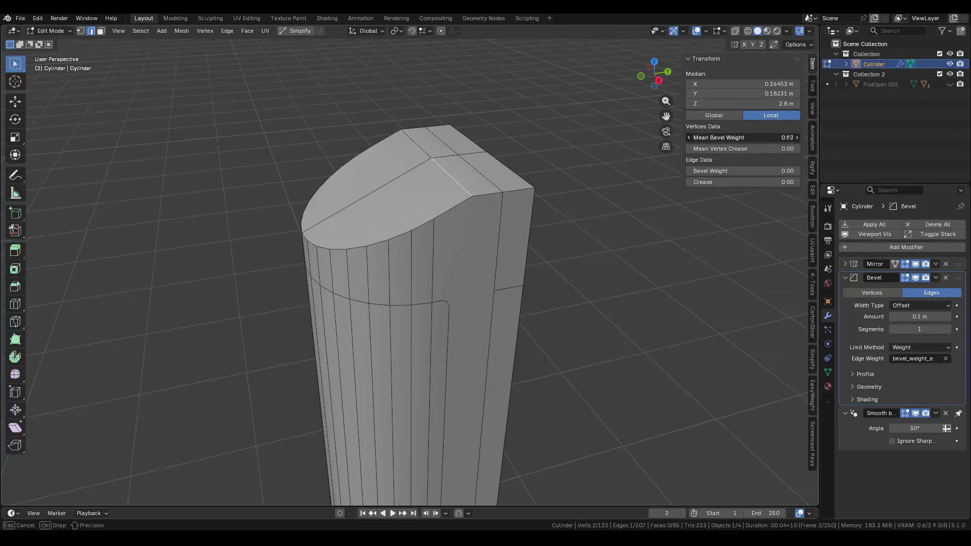
pyautogui.moveTo(718, 171)
pyautogui.mouseDown()
pyautogui.moveTo(734, 171)
pyautogui.moveTo(681, 198)
pyautogui.mouseUp()
pyautogui.press('Tab')
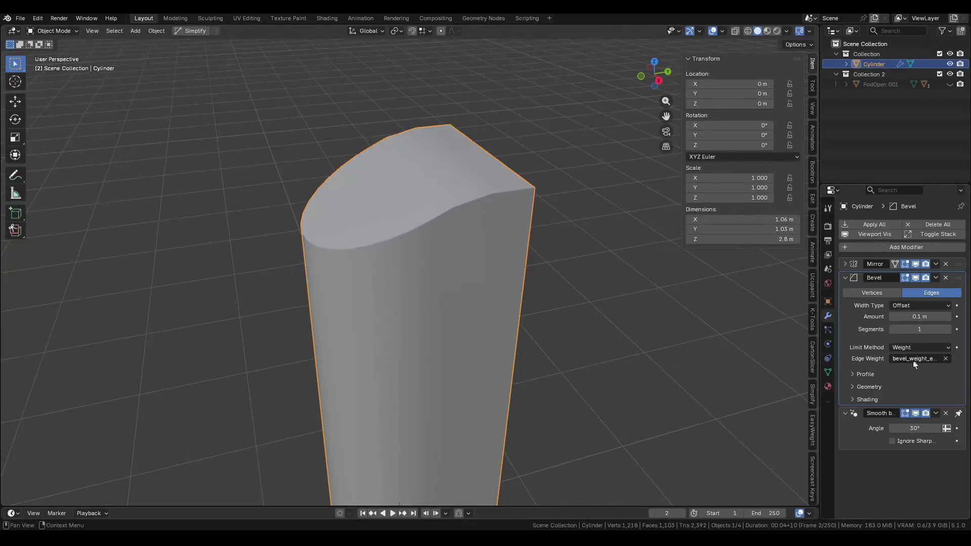
# Review the modifier settings and bevel result, then reselect the Cylinder and enter Edit Mode.
pyautogui.click(828, 302)
pyautogui.hotkey('ctrl', 'Tab')
pyautogui.scroll(-5, 480, 189)
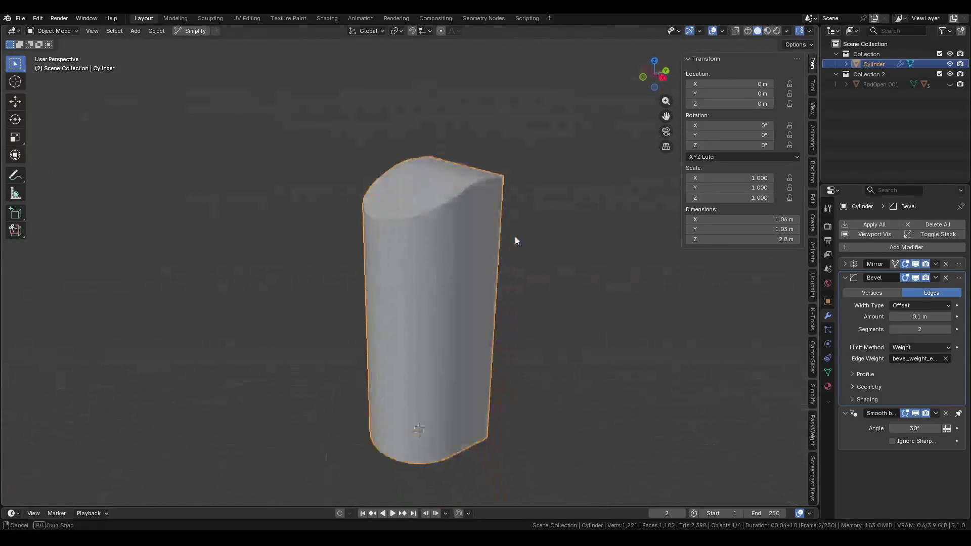
pyautogui.click(531, 234)
pyautogui.moveTo(531, 234)
pyautogui.mouseDown(button='middle')
pyautogui.moveTo(462, 210)
pyautogui.moveTo(410, 239)
pyautogui.moveTo(447, 271)
pyautogui.mouseUp(button='middle')
pyautogui.click(411, 238)
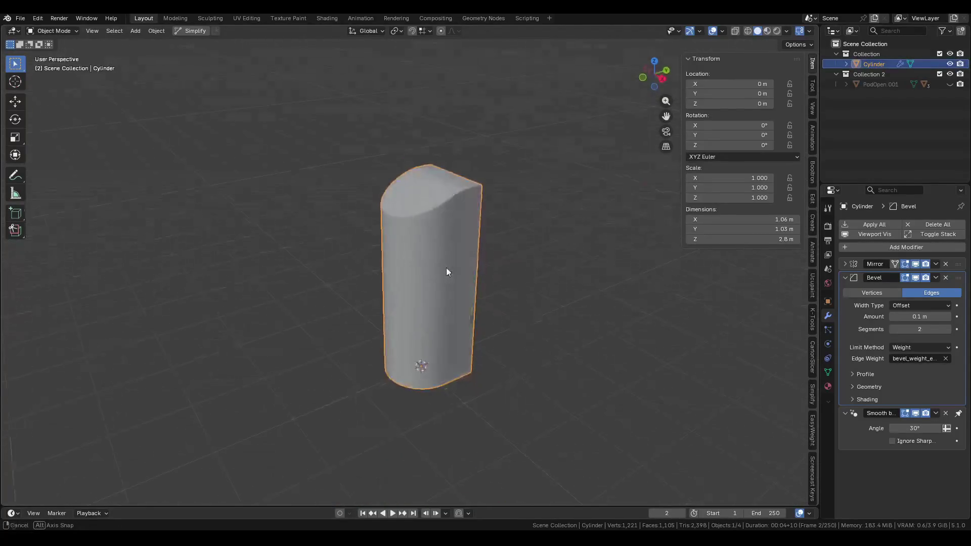
pyautogui.press('Tab')
# Return to Object Mode, orbit around the pod and hide the side panel.
pyautogui.hotkey('ctrl', 'Tab')
pyautogui.click(353, 262)
pyautogui.moveTo(353, 262)
pyautogui.mouseDown(button='middle')
pyautogui.moveTo(372, 245)
pyautogui.moveTo(357, 266)
pyautogui.moveTo(370, 245)
pyautogui.moveTo(556, 243)
pyautogui.moveTo(441, 237)
pyautogui.moveTo(453, 234)
pyautogui.moveTo(696, 238)
pyautogui.moveTo(509, 234)
pyautogui.mouseUp(button='middle')
pyautogui.press('n')
# Inspect the pod once more in Object Mode, then put the Cylinder into Edit Mode.
pyautogui.press('Tab')
pyautogui.hotkey('ctrl', 'Tab')
pyautogui.click(292, 241)
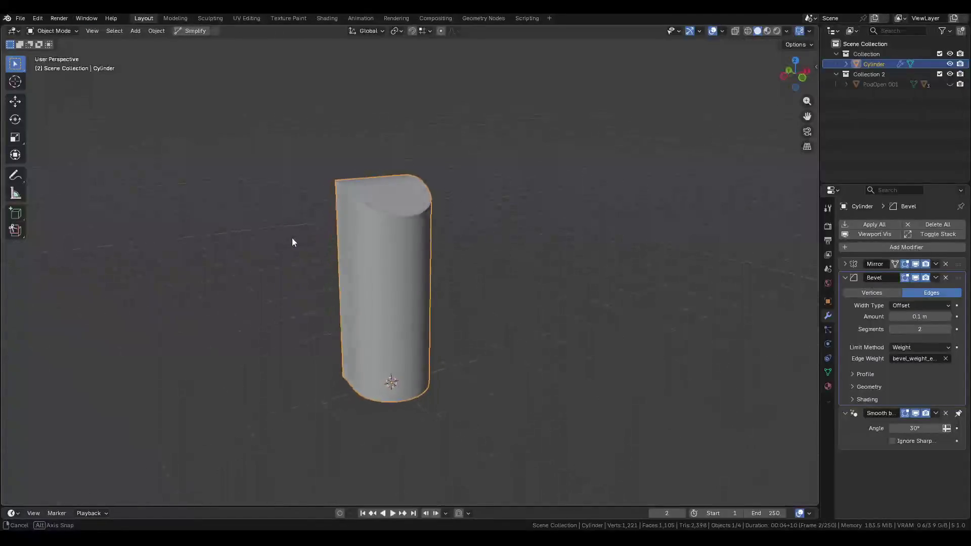
pyautogui.moveTo(292, 241)
pyautogui.mouseDown(button='middle')
pyautogui.moveTo(424, 253)
pyautogui.moveTo(442, 203)
pyautogui.moveTo(421, 269)
pyautogui.moveTo(455, 274)
pyautogui.mouseUp(button='middle')
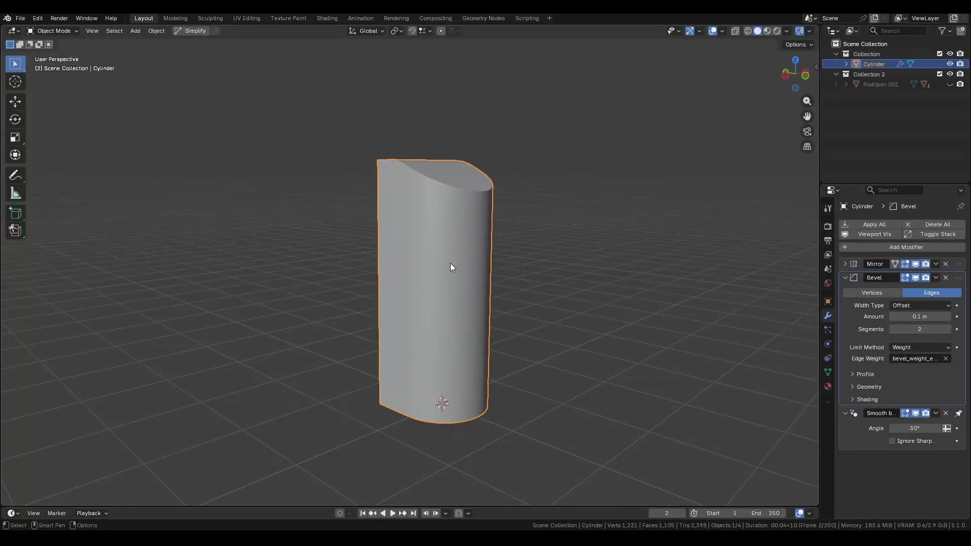
pyautogui.hotkey('ctrl', 'Tab')
pyautogui.click(514, 255)
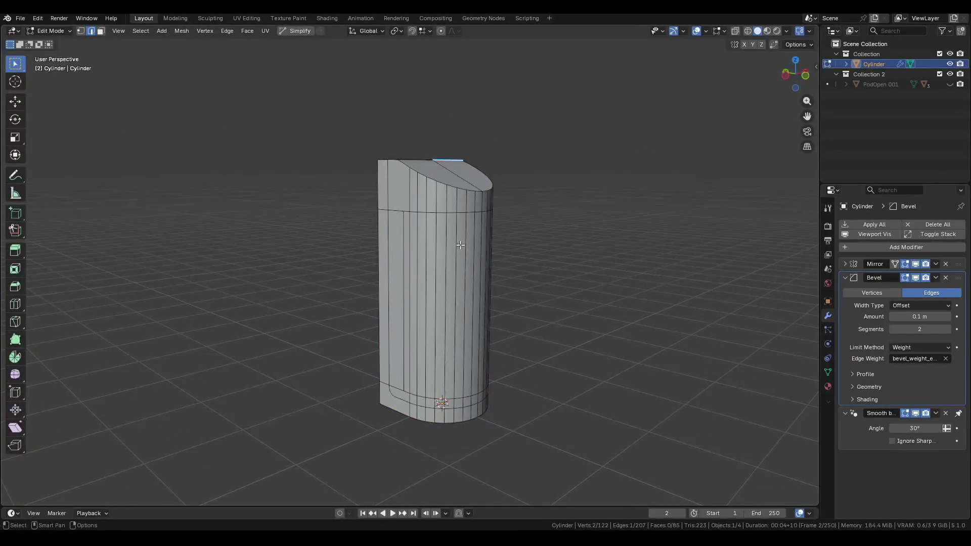
# Select a strip of unwanted faces on the Cylinder and delete them.
pyautogui.moveTo(408, 221)
pyautogui.mouseDown(button='middle')
pyautogui.moveTo(470, 222)
pyautogui.moveTo(445, 202)
pyautogui.mouseUp(button='middle')
pyautogui.press('3')
pyautogui.click(445, 226)
pyautogui.click(446, 227)
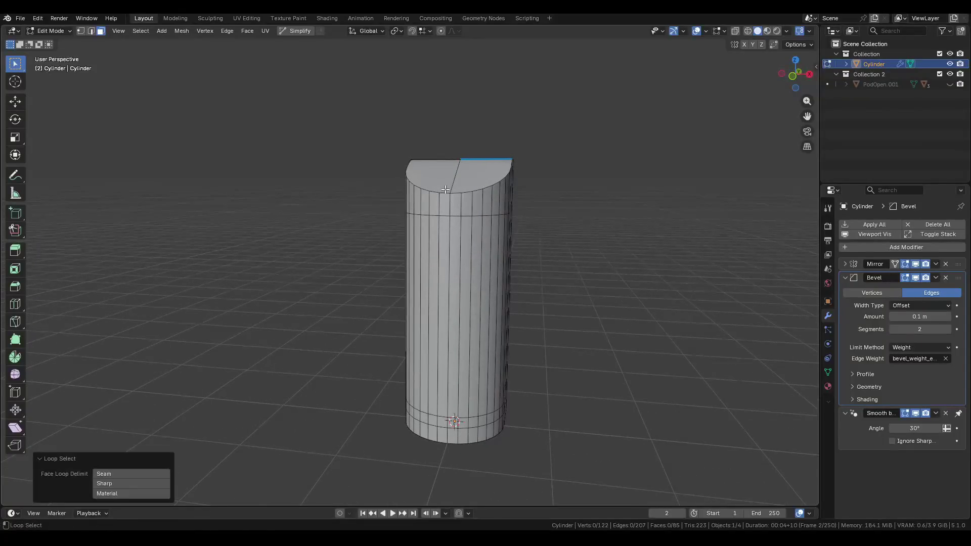
pyautogui.hotkey('alt', 'a')
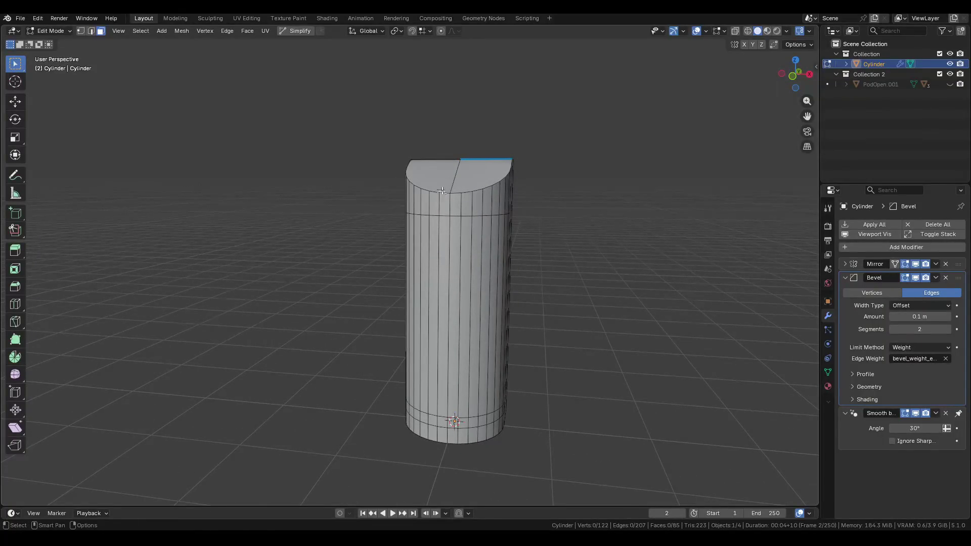
pyautogui.moveTo(440, 189)
pyautogui.mouseDown(button='middle')
pyautogui.moveTo(453, 374)
pyautogui.moveTo(443, 245)
pyautogui.moveTo(423, 311)
pyautogui.mouseUp(button='middle')
pyautogui.keyDown('shift'); pyautogui.click(450, 175); pyautogui.keyUp('shift')
pyautogui.keyDown('ctrl'); pyautogui.click(453, 374); pyautogui.keyUp('ctrl')
pyautogui.press('x')
pyautogui.click(443, 268)
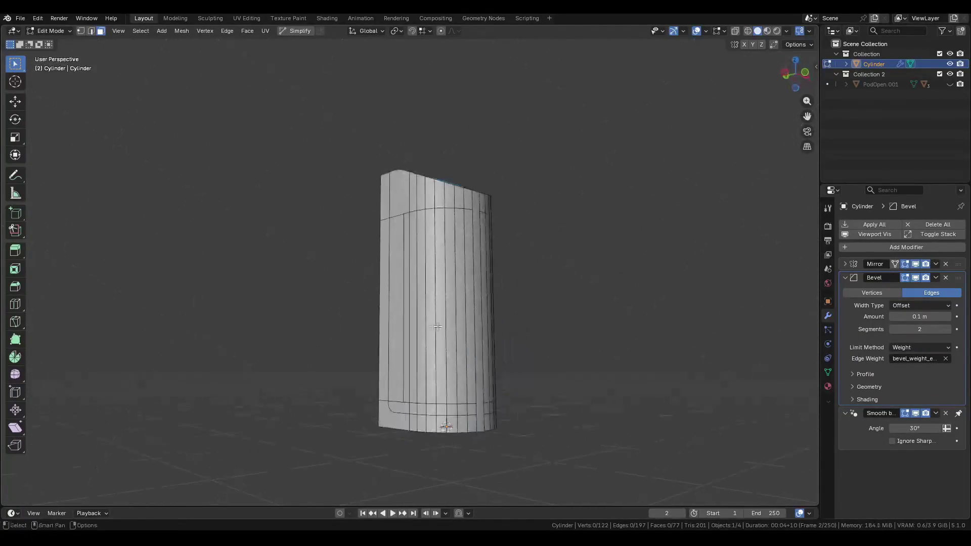
# Delete another linked set of unwanted faces from the Cylinder.
pyautogui.click(423, 311)
pyautogui.press('l')
pyautogui.press('x')
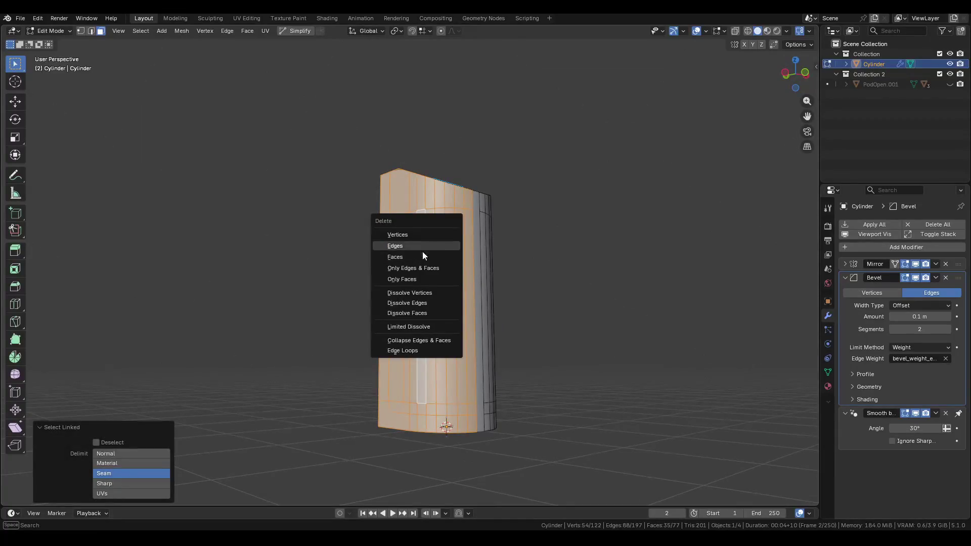
pyautogui.click(423, 251)
# Separate the front panel faces into a new Cylinder.001 object and return to Object Mode.
pyautogui.moveTo(501, 232)
pyautogui.mouseDown(button='middle')
pyautogui.moveTo(471, 265)
pyautogui.moveTo(410, 252)
pyautogui.moveTo(442, 265)
pyautogui.mouseUp(button='middle')
pyautogui.click(409, 251)
pyautogui.keyDown('ctrl'); pyautogui.click(442, 265); pyautogui.keyUp('ctrl')
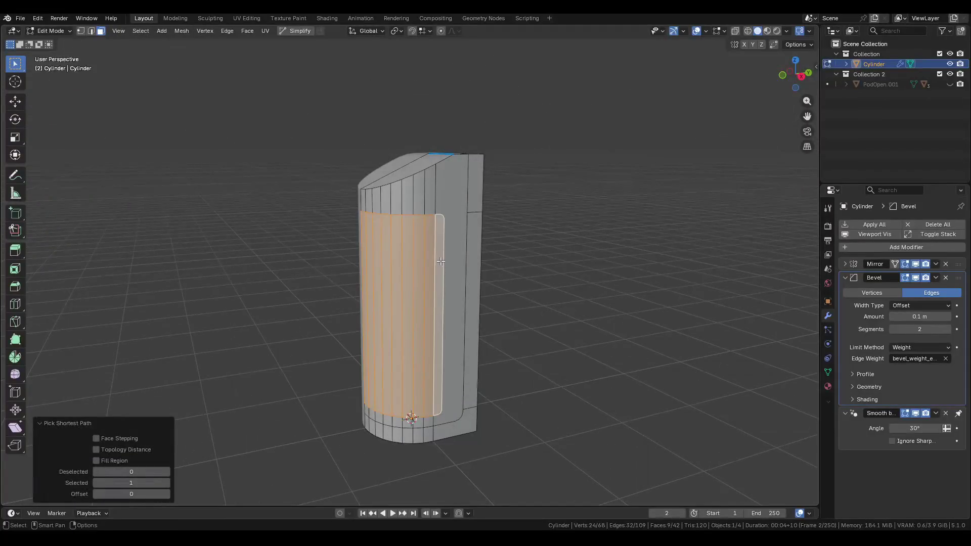
pyautogui.click(449, 256)
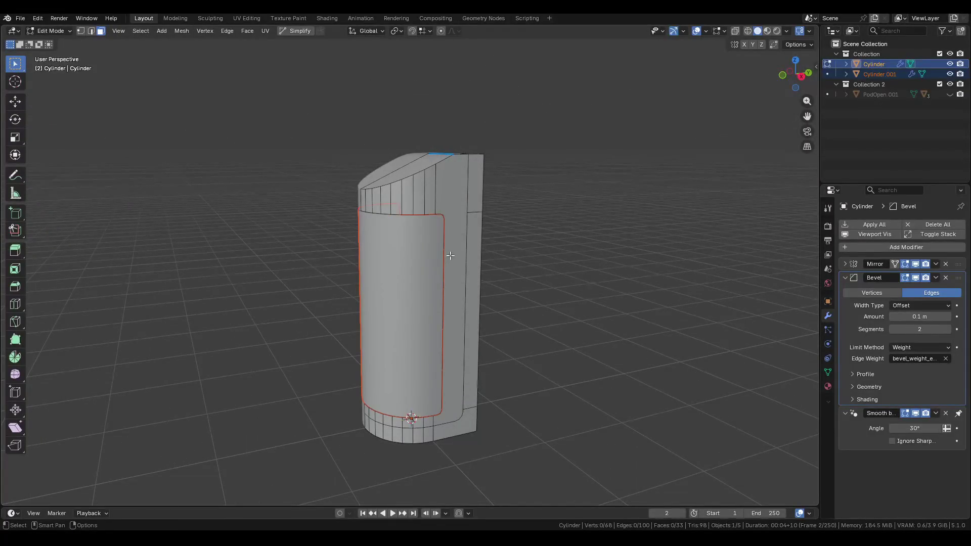
pyautogui.press('Tab')
pyautogui.click(394, 268)
pyautogui.moveTo(393, 268)
pyautogui.mouseDown(button='middle')
pyautogui.moveTo(494, 303)
pyautogui.moveTo(481, 291)
pyautogui.mouseUp(button='middle')
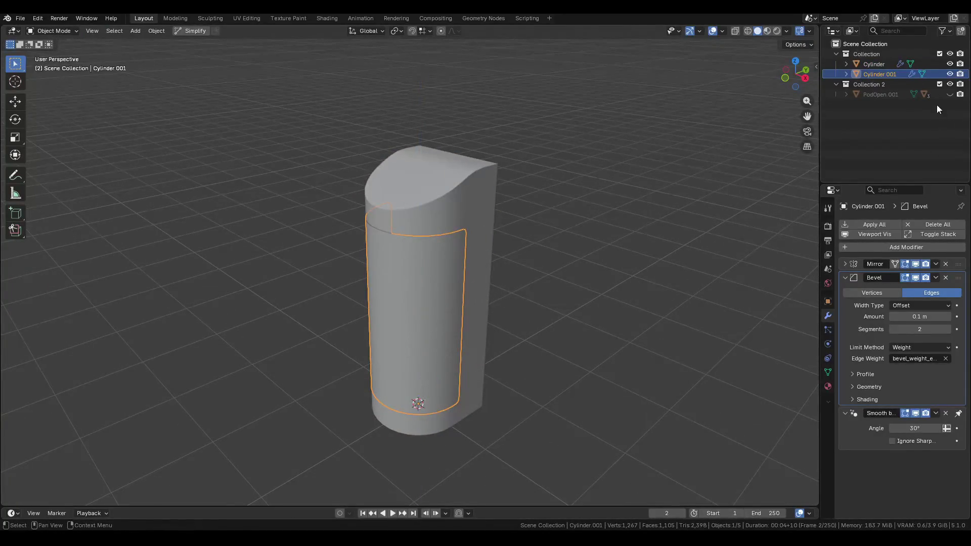
# Exclude Collection 2 and rotate the front panel around Z to face front.
pyautogui.press('g')
pyautogui.press('Escape')
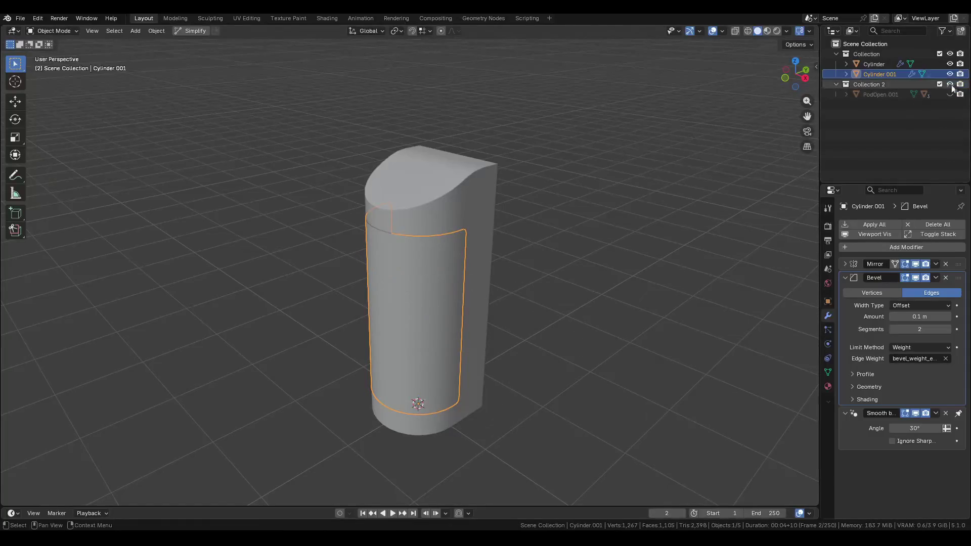
pyautogui.click(939, 84)
pyautogui.press('r')
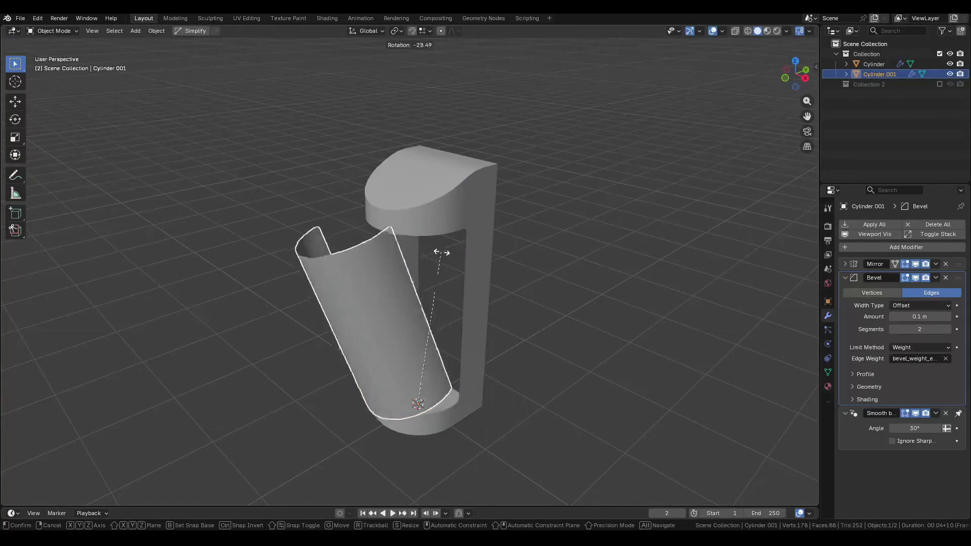
pyautogui.press('Escape')
pyautogui.press('r')
pyautogui.press('x')
pyautogui.press('z')
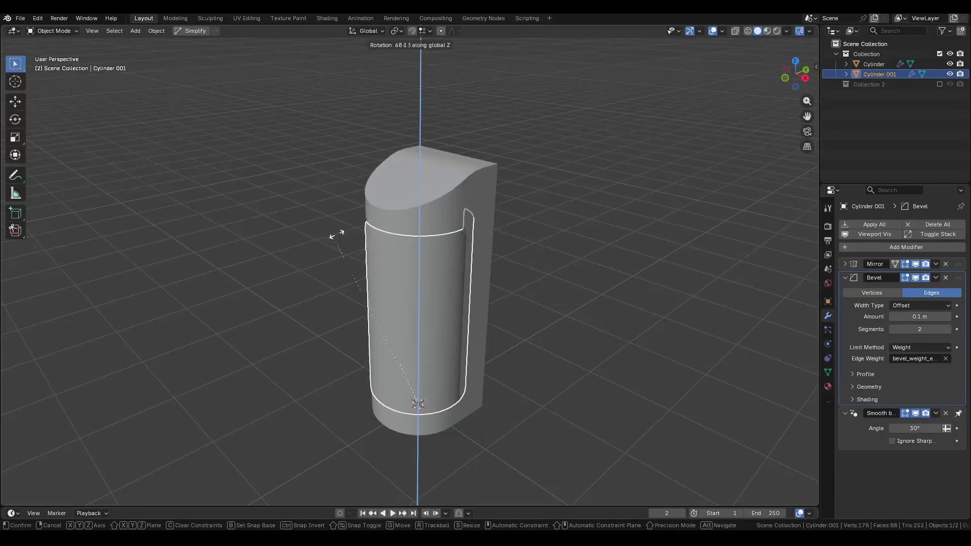
pyautogui.click(429, 272)
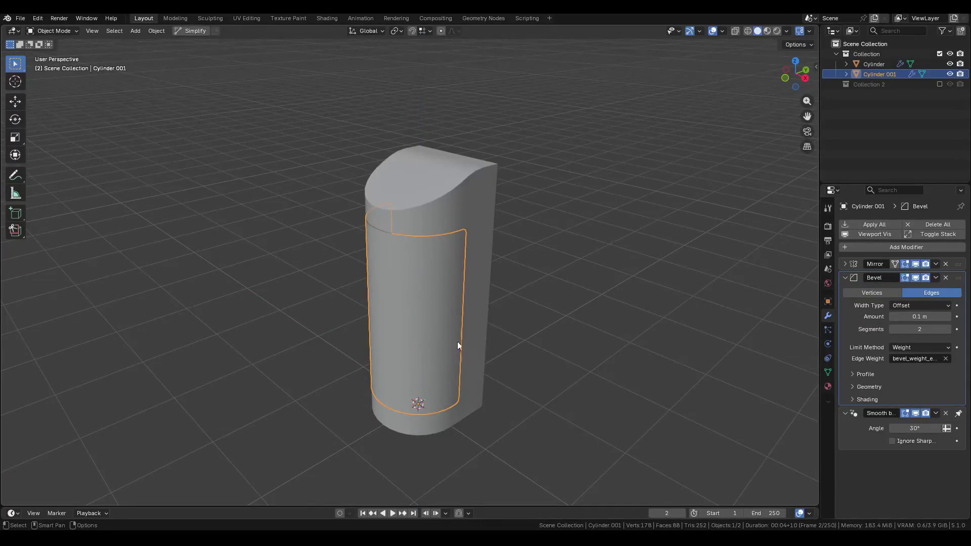
# Remove the panel's Mirror modifier and rotate it back near its original angle.
pyautogui.click(944, 264)
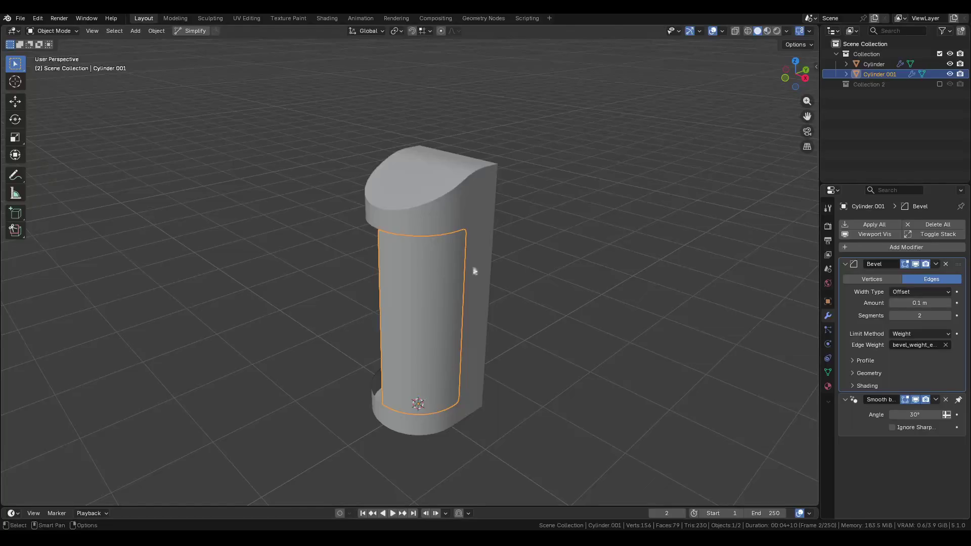
pyautogui.press('KP_1')
pyautogui.press('r')
pyautogui.press('z')
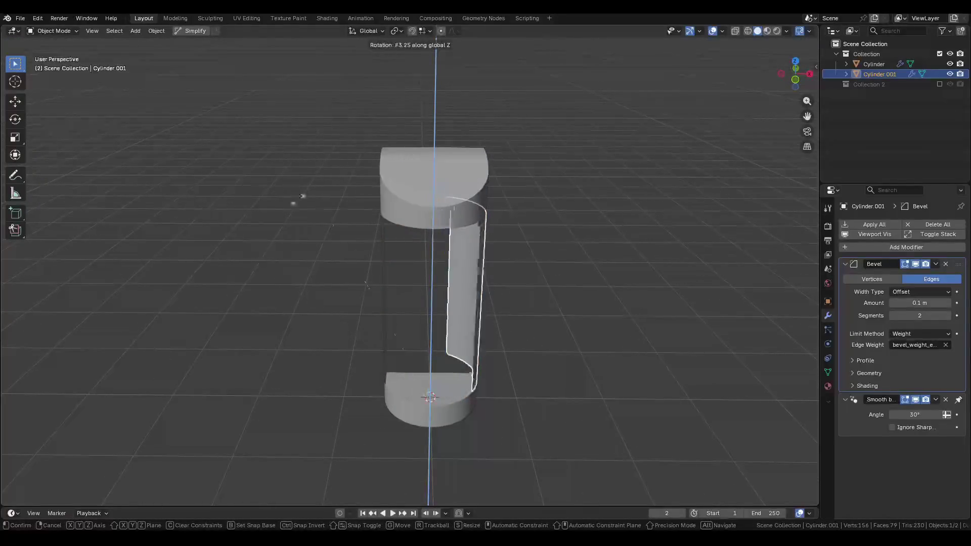
pyautogui.click(475, 240)
pyautogui.moveTo(474, 240)
pyautogui.mouseDown(button='middle')
pyautogui.moveTo(410, 203)
pyautogui.moveTo(408, 187)
pyautogui.moveTo(429, 161)
pyautogui.mouseUp(button='middle')
# Hide the inner liner Cylinder.001 and put the Cylinder shell into Edit Mode.
pyautogui.click(481, 210)
pyautogui.click(529, 235)
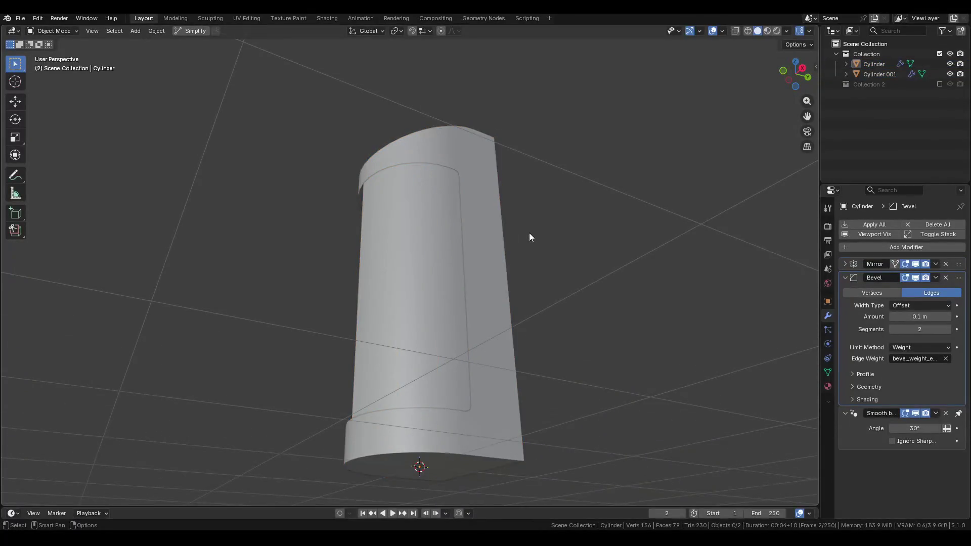
pyautogui.moveTo(529, 235)
pyautogui.mouseDown(button='middle')
pyautogui.moveTo(538, 277)
pyautogui.moveTo(530, 315)
pyautogui.mouseUp(button='middle')
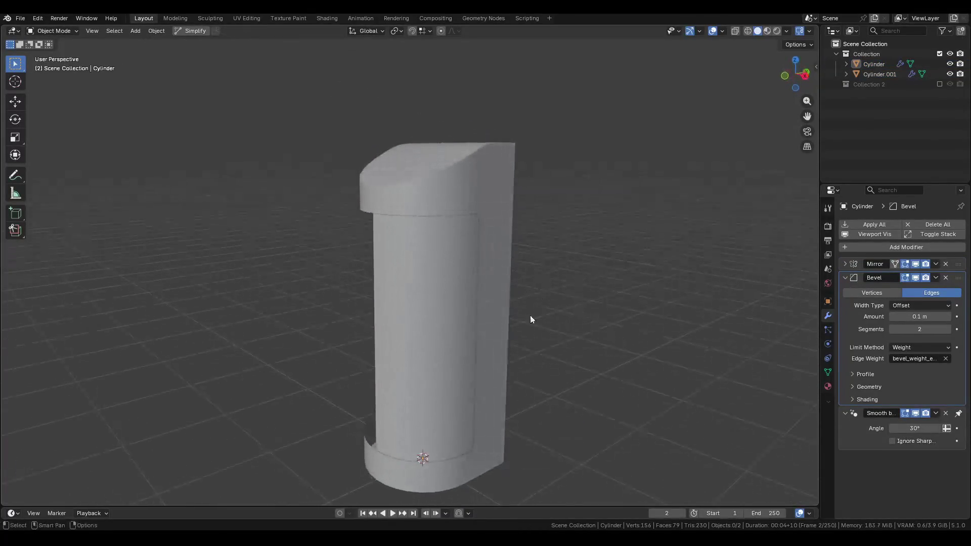
pyautogui.click(463, 412)
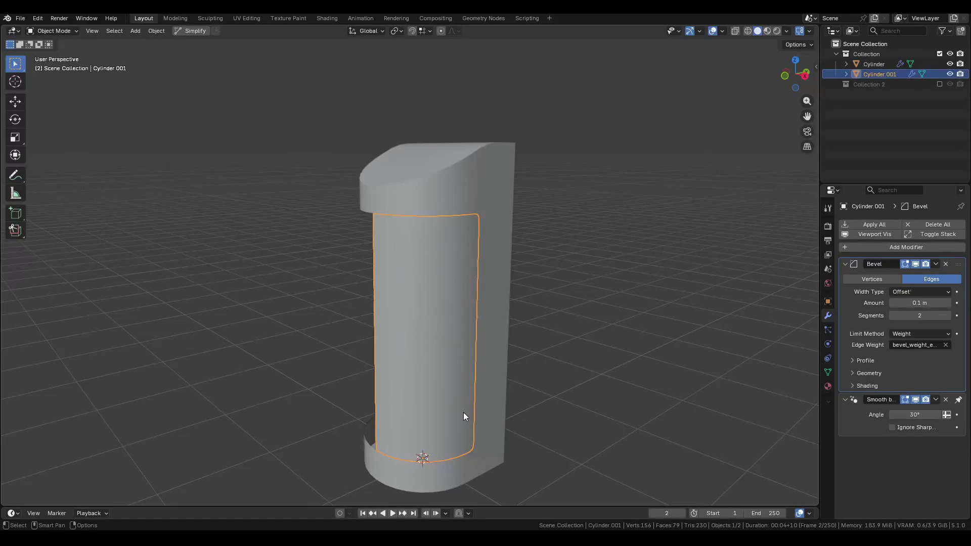
pyautogui.press('h')
pyautogui.click(451, 469)
pyautogui.press('Tab')
pyautogui.scroll(4, 393, 403)
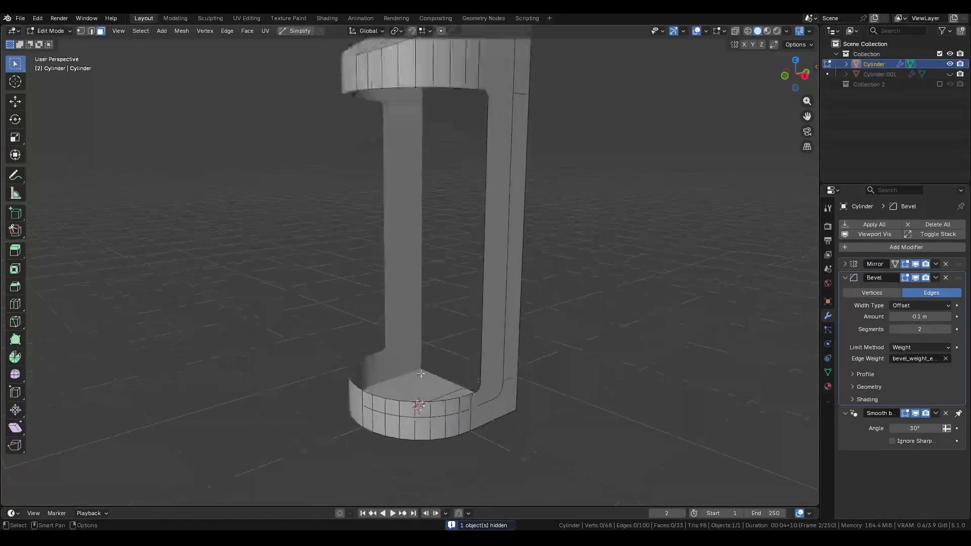
# Add a new mesh cylinder inside the shell with a 0.48 m radius.
pyautogui.moveTo(405, 354); pyautogui.dragTo(429, 375, button='middle')
pyautogui.hotkey('shift', 'a')
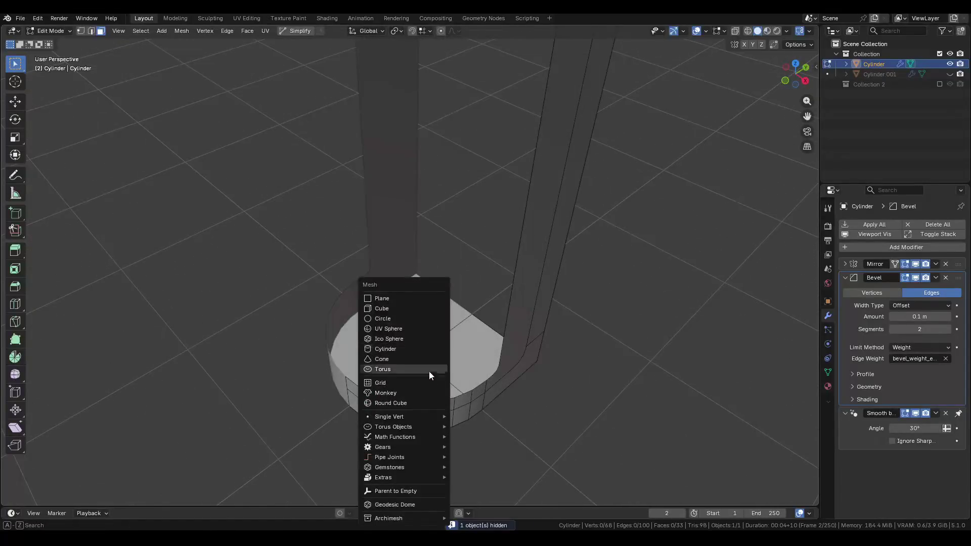
pyautogui.click(391, 348)
pyautogui.scroll(-3, 390, 348)
pyautogui.moveTo(391, 348); pyautogui.dragTo(425, 299, button='middle')
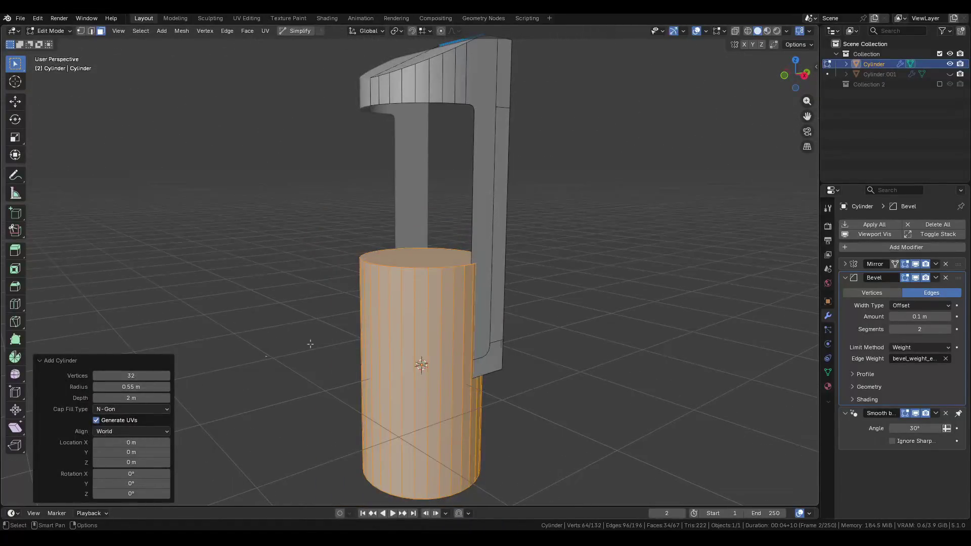
pyautogui.moveTo(131, 386); pyautogui.dragTo(124, 387)
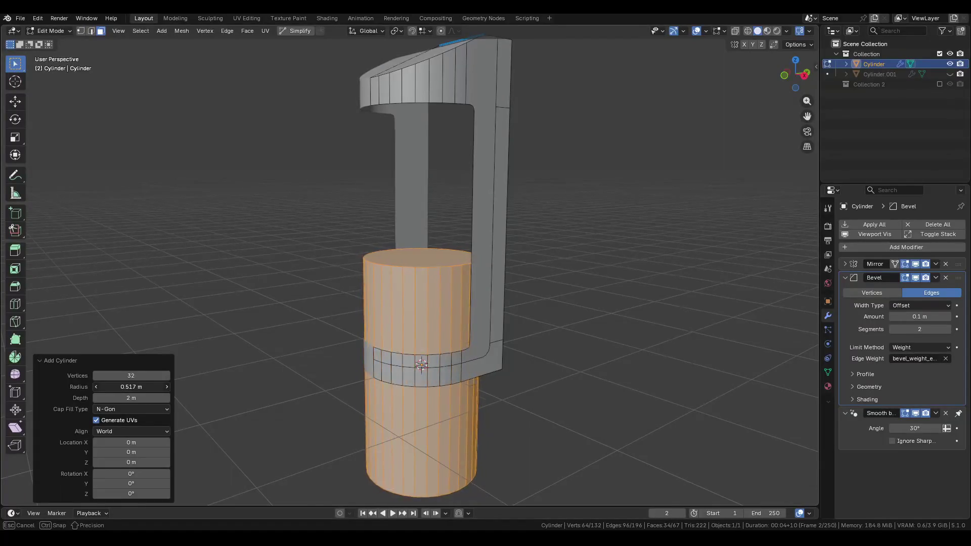
pyautogui.scroll(3, 253, 386)
pyautogui.moveTo(253, 386); pyautogui.dragTo(277, 386, button='middle')
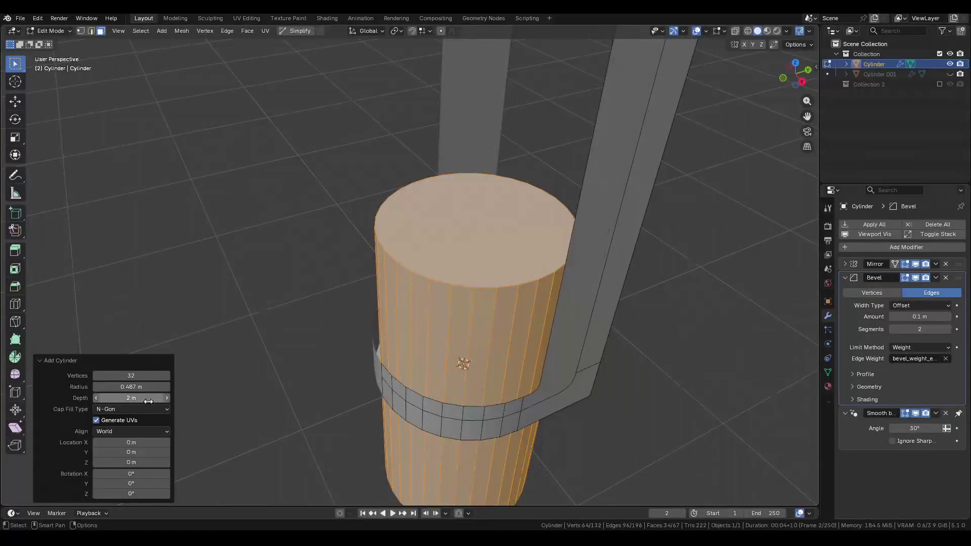
pyautogui.press('BackSpace')
pyautogui.press('Return')
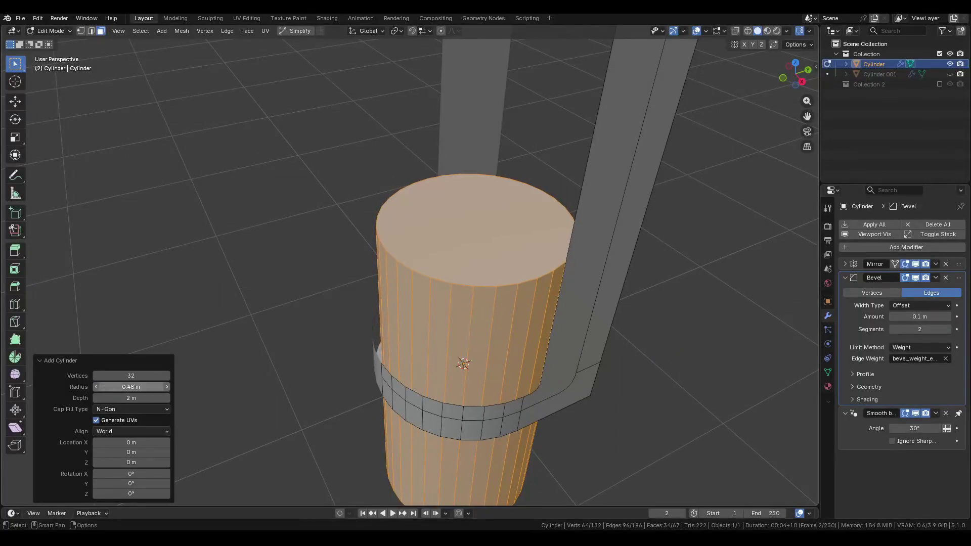
pyautogui.moveTo(459, 362)
pyautogui.mouseDown(button='middle')
pyautogui.moveTo(450, 319)
pyautogui.moveTo(472, 298)
pyautogui.mouseUp(button='middle')
pyautogui.scroll(-3, 451, 319)
# Raise the new cylinder straight up along the Z axis.
pyautogui.press('g')
pyautogui.press('z')
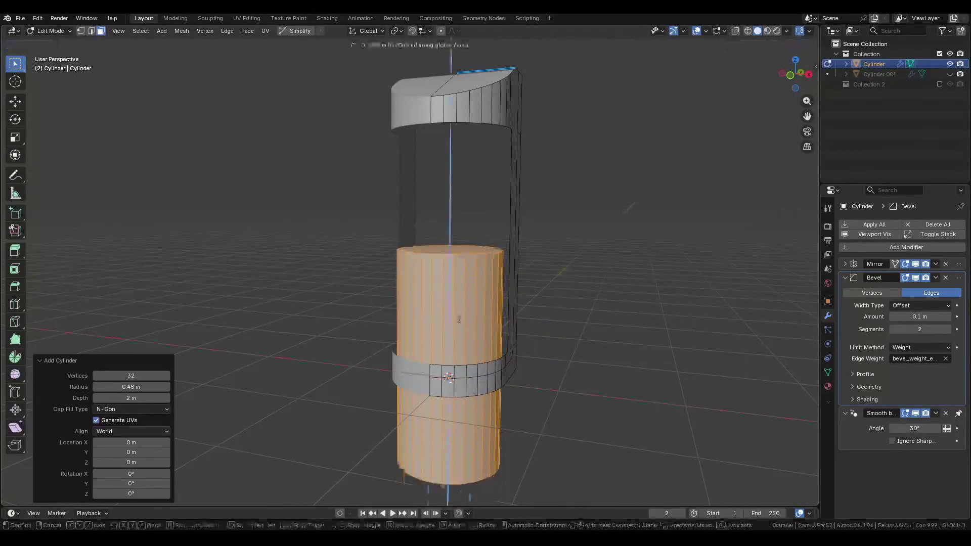
pyautogui.click(461, 220)
pyautogui.scroll(3, 461, 294)
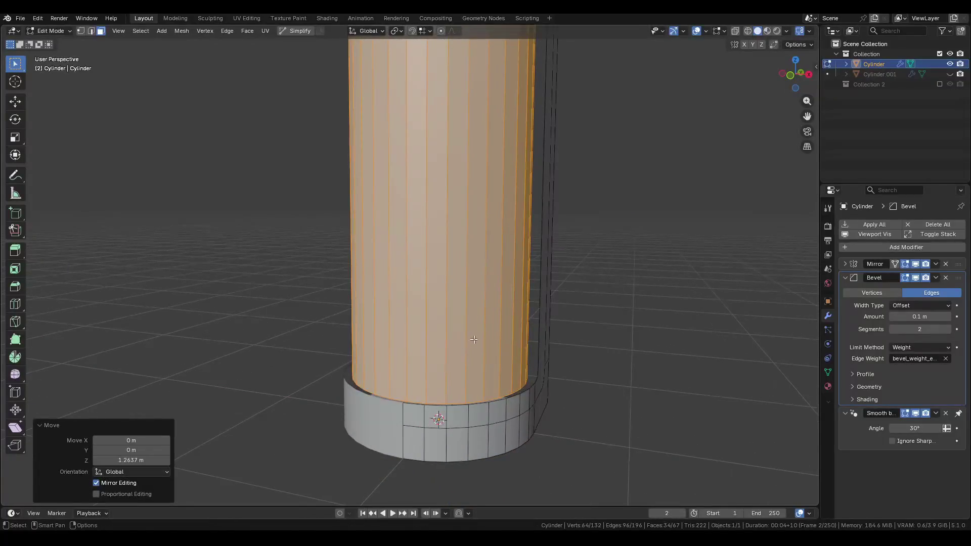
pyautogui.press('g')
pyautogui.press('z')
pyautogui.press('Escape')
# Turn on snapping and snap the cylinder vertically onto the pod's floor.
pyautogui.click(416, 31)
pyautogui.click(426, 31)
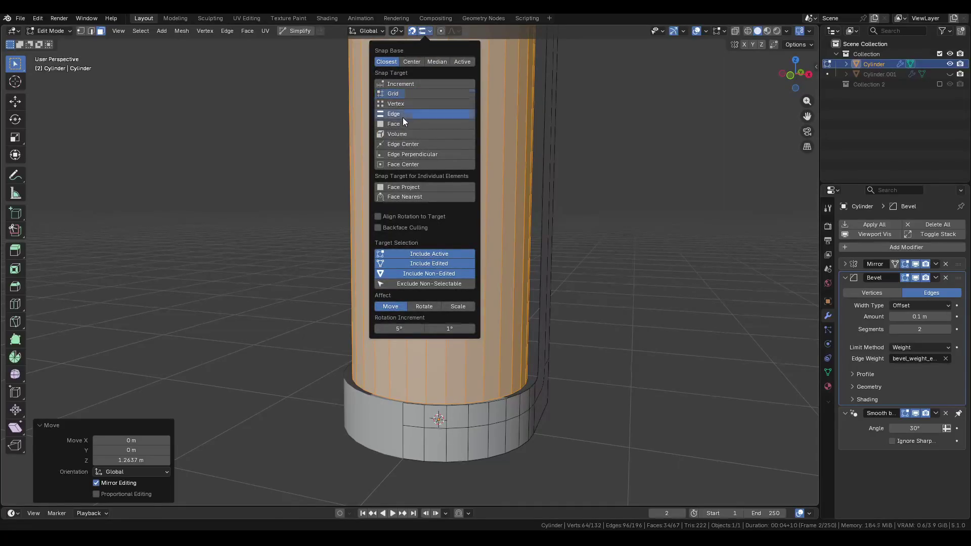
pyautogui.press('g')
pyautogui.press('z')
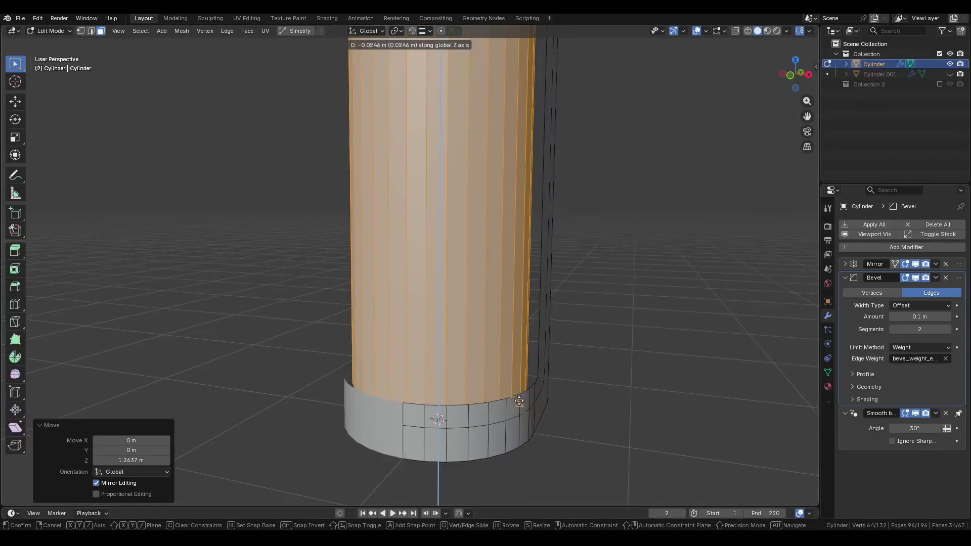
pyautogui.moveTo(457, 351)
pyautogui.mouseDown(button='middle')
pyautogui.moveTo(354, 198)
pyautogui.moveTo(439, 173)
pyautogui.mouseUp(button='middle')
pyautogui.click(354, 198)
pyautogui.press('Tab')
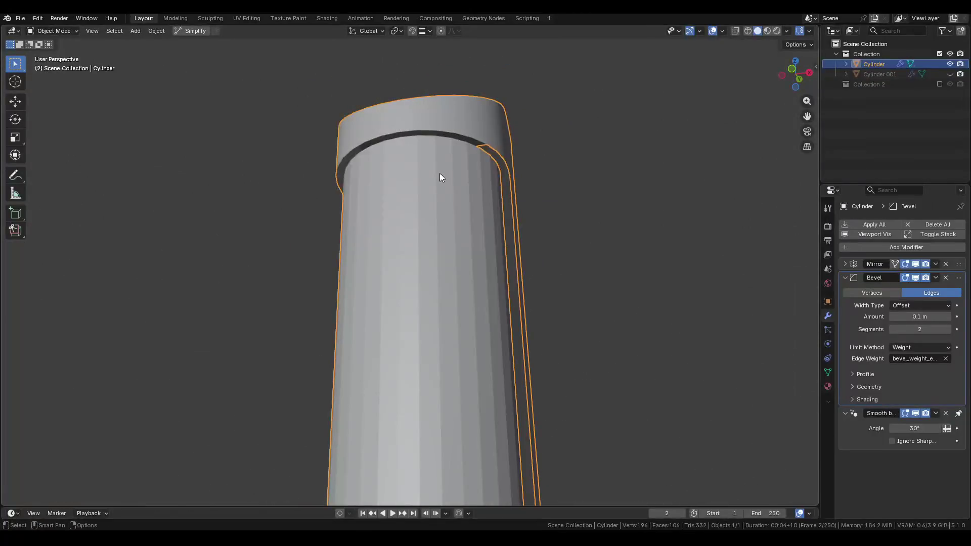
# Apply Shade Auto Smooth to the shell at a 30° angle.
pyautogui.rightClick(438, 173)
pyautogui.click(404, 141)
pyautogui.moveTo(405, 142)
pyautogui.mouseDown(button='middle')
pyautogui.moveTo(472, 202)
pyautogui.moveTo(447, 167)
pyautogui.moveTo(425, 184)
pyautogui.moveTo(453, 185)
pyautogui.mouseUp(button='middle')
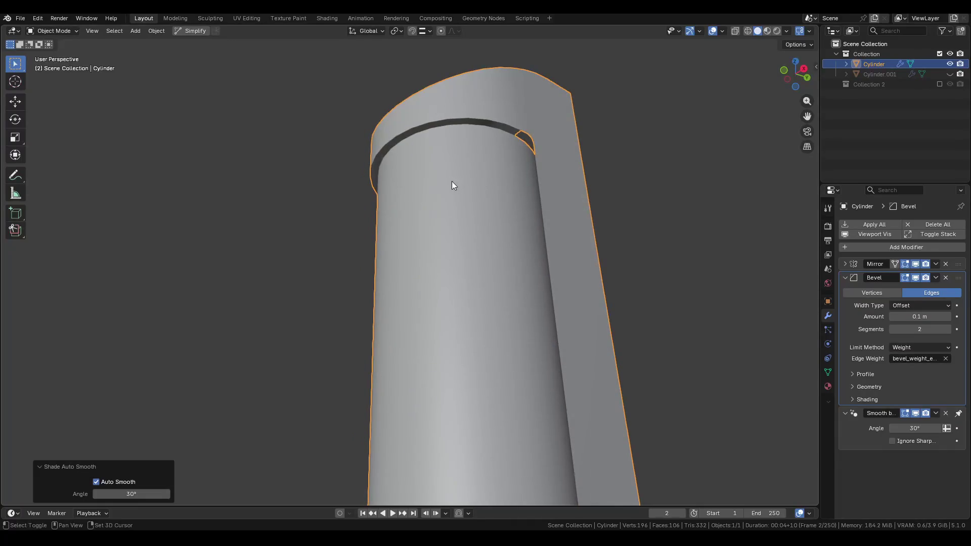
# Return the shell to Edit Mode and select a vertical face strip.
pyautogui.hotkey('ctrl', 'Tab')
pyautogui.click(498, 165)
pyautogui.moveTo(499, 165)
pyautogui.mouseDown(button='middle')
pyautogui.moveTo(477, 126)
pyautogui.moveTo(499, 124)
pyautogui.moveTo(385, 187)
pyautogui.moveTo(454, 128)
pyautogui.mouseUp(button='middle')
pyautogui.click(494, 130)
# Select a band of faces on the inner cylinder wall and delete them.
pyautogui.keyDown('ctrl'); pyautogui.click(385, 187); pyautogui.keyUp('ctrl')
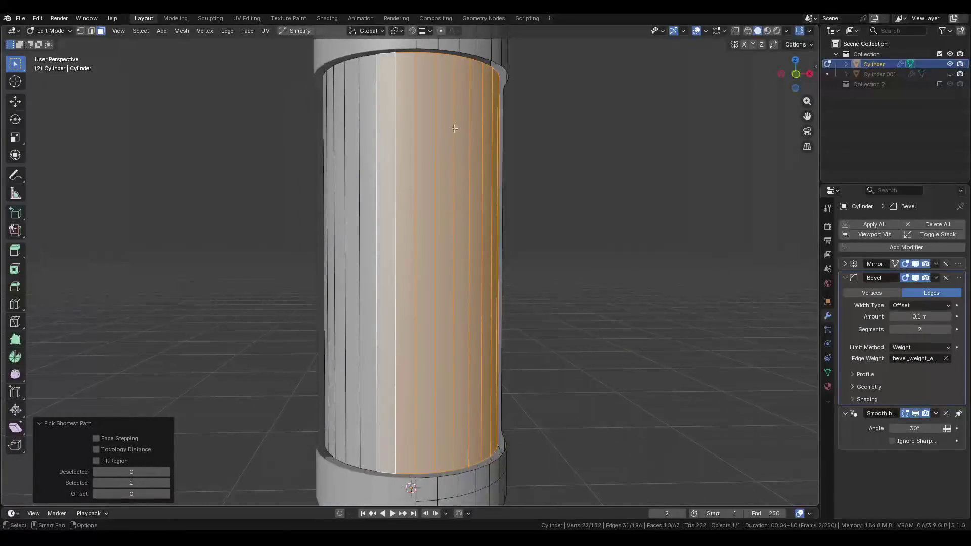
pyautogui.click(425, 184)
pyautogui.click(410, 182)
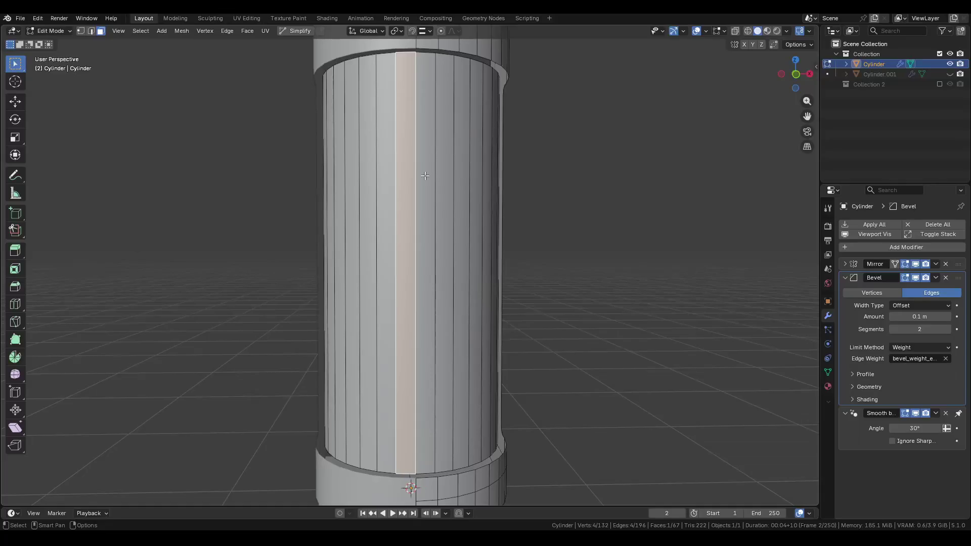
pyautogui.moveTo(410, 182); pyautogui.dragTo(468, 186, button='middle')
pyautogui.keyDown('ctrl'); pyautogui.click(471, 162); pyautogui.keyUp('ctrl')
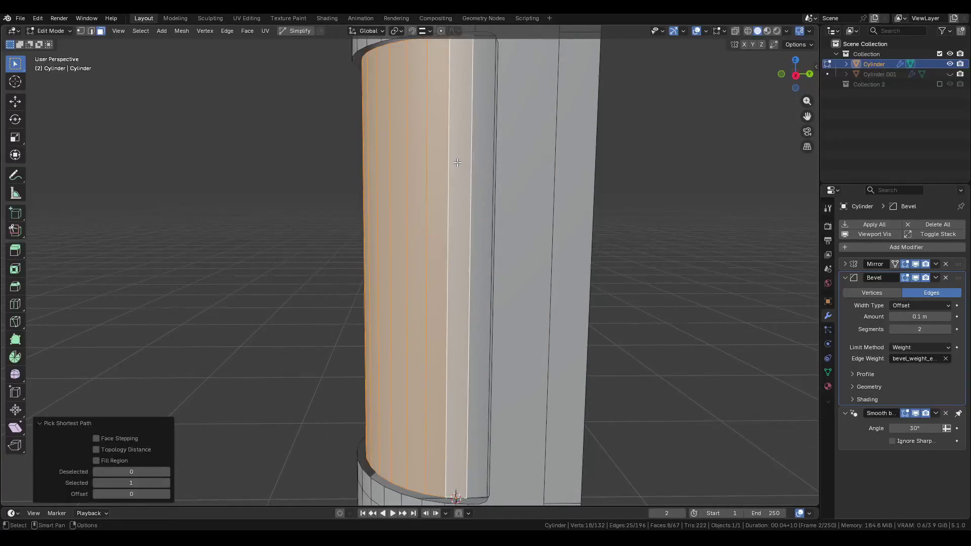
pyautogui.press('x')
pyautogui.click(458, 162)
# Select the top cap face, then a rim vertex in vertex mode.
pyautogui.moveTo(447, 140)
pyautogui.mouseDown(button='middle')
pyautogui.moveTo(447, 167)
pyautogui.moveTo(386, 154)
pyautogui.mouseUp(button='middle')
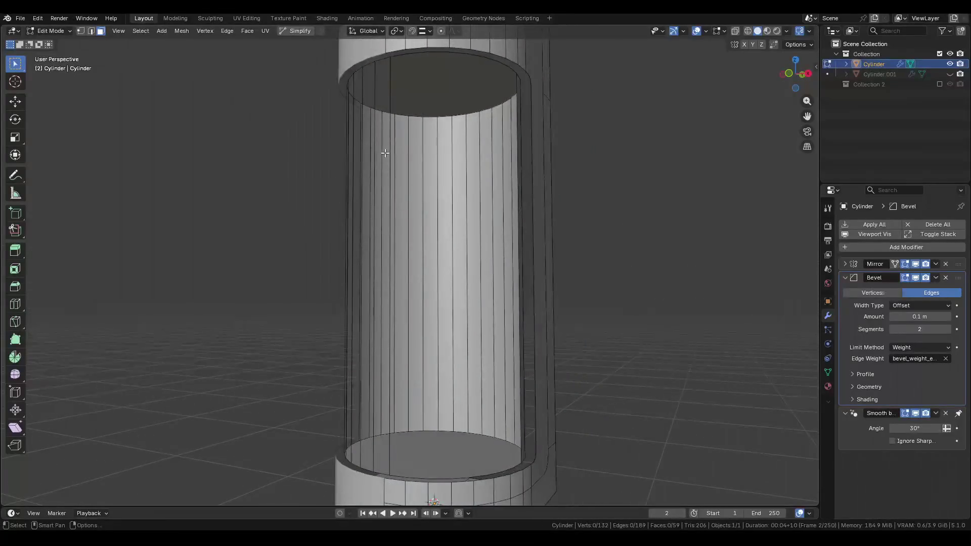
pyautogui.click(428, 84)
pyautogui.press('1')
pyautogui.click(393, 54)
pyautogui.moveTo(393, 54)
pyautogui.mouseDown(button='middle')
pyautogui.moveTo(468, 89)
pyautogui.moveTo(437, 162)
pyautogui.moveTo(422, 288)
pyautogui.mouseUp(button='middle')
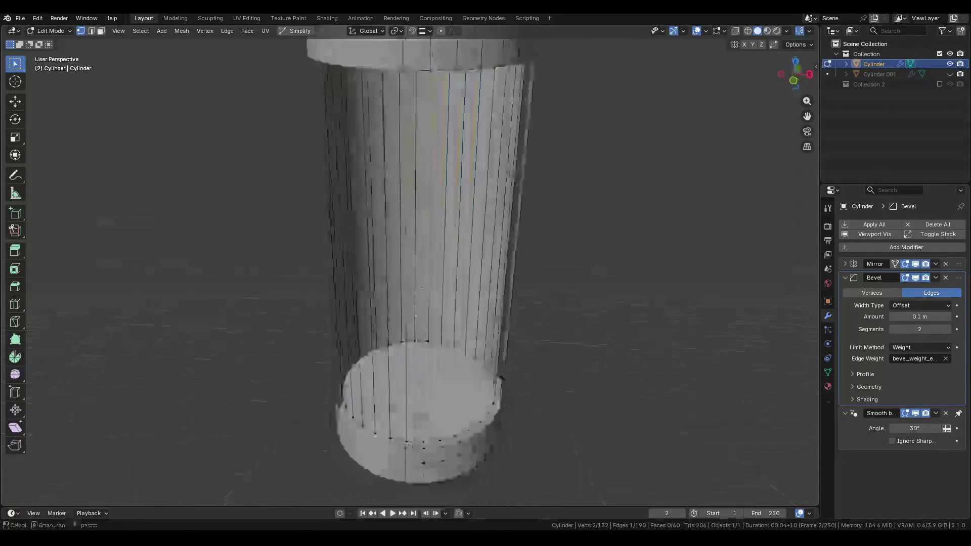
# Delete a vertical face strip with part of the bottom cap, then its linked faces.
pyautogui.press('3')
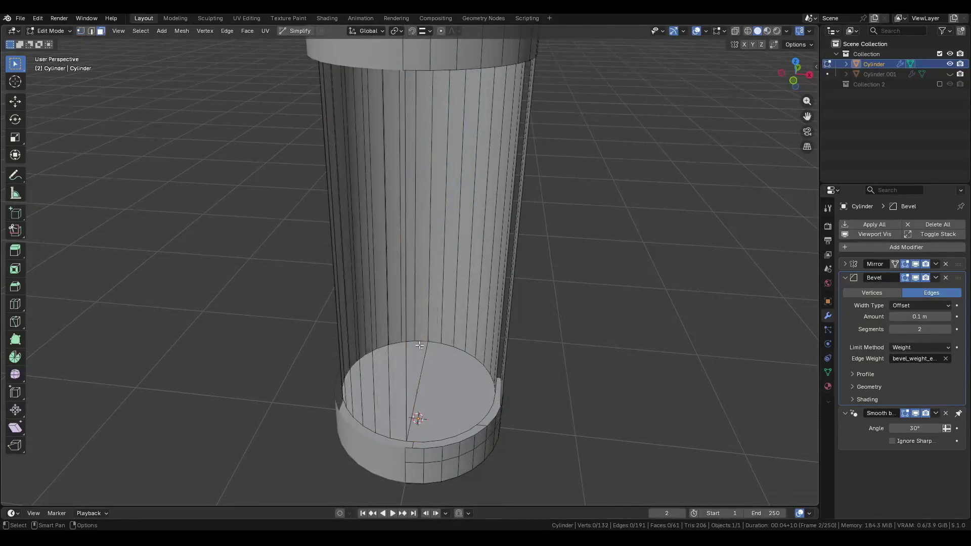
pyautogui.keyDown('alt'); pyautogui.click(389, 394); pyautogui.keyUp('alt')
pyautogui.keyDown('alt'); pyautogui.keyDown('shift'); pyautogui.click(404, 253); pyautogui.keyUp('shift'); pyautogui.keyUp('alt')
pyautogui.moveTo(405, 253); pyautogui.dragTo(428, 177, button='middle')
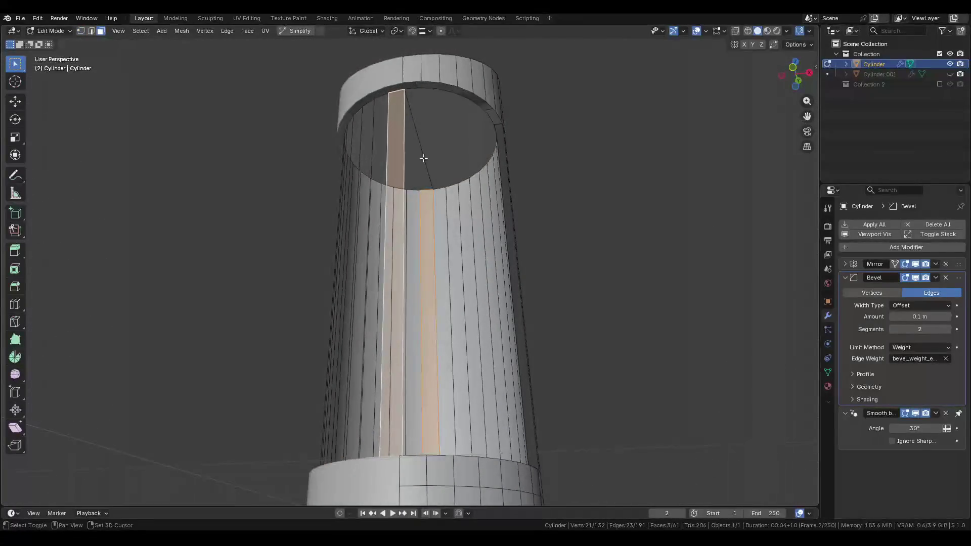
pyautogui.press('x')
pyautogui.click(423, 156)
pyautogui.press('l')
pyautogui.press('x')
pyautogui.click(380, 162)
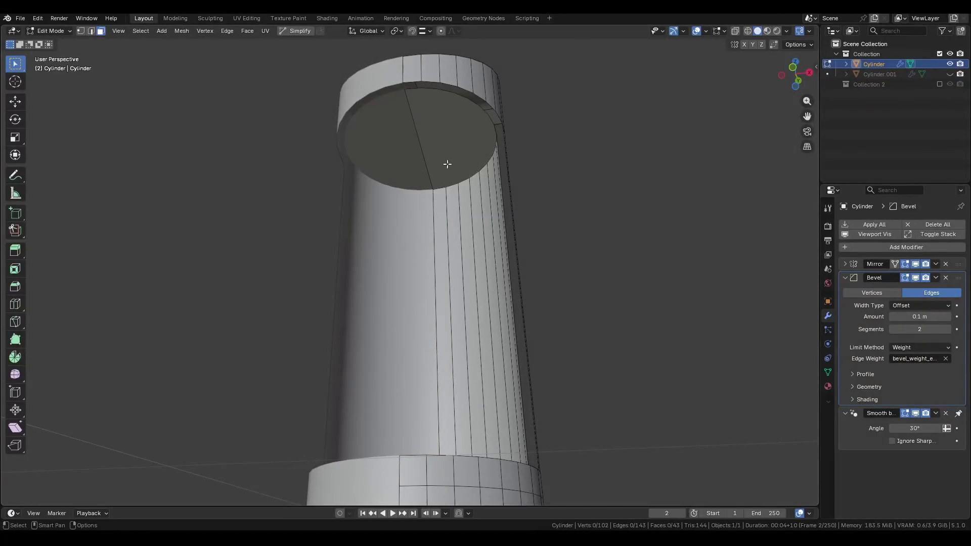
# Check the cylinder from the right orthographic view and select an inner wall face.
pyautogui.moveTo(474, 145)
pyautogui.mouseDown(button='middle')
pyautogui.moveTo(415, 187)
pyautogui.moveTo(376, 196)
pyautogui.moveTo(397, 195)
pyautogui.mouseUp(button='middle')
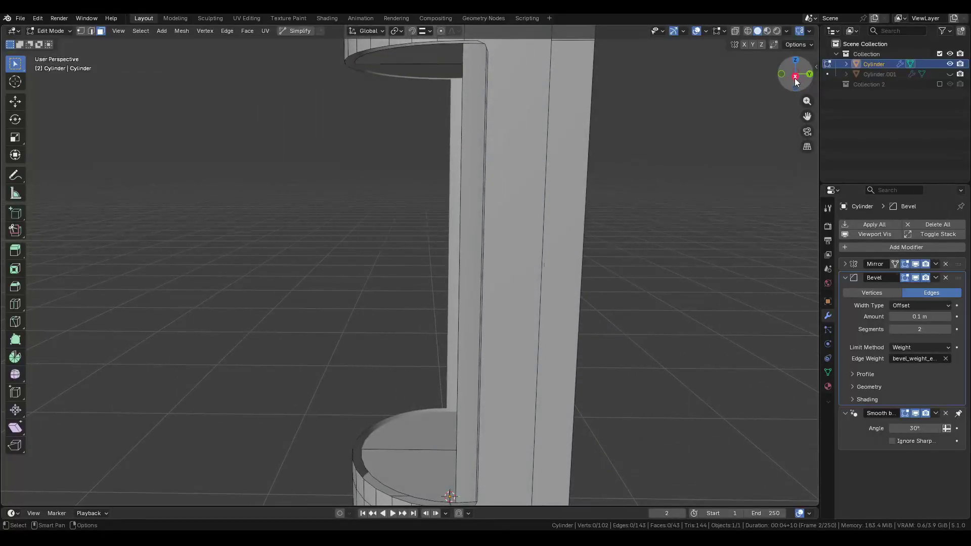
pyautogui.click(795, 79)
pyautogui.click(457, 177)
pyautogui.moveTo(458, 176)
pyautogui.mouseDown(button='middle')
pyautogui.moveTo(566, 191)
pyautogui.moveTo(572, 182)
pyautogui.mouseUp(button='middle')
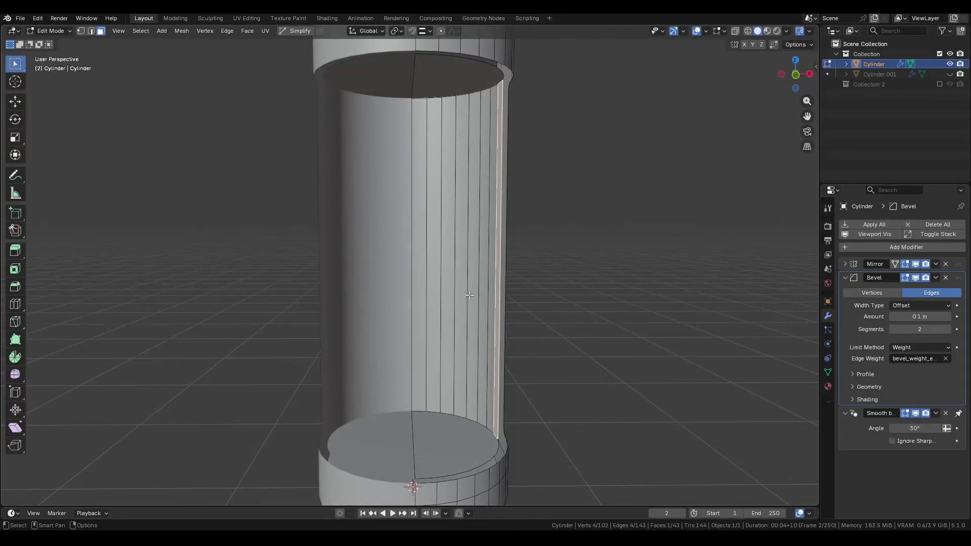
pyautogui.moveTo(464, 295)
pyautogui.mouseDown(button='middle')
pyautogui.moveTo(440, 228)
pyautogui.moveTo(362, 175)
pyautogui.mouseUp(button='middle')
# Delete another face strip from the inner cylinder wall.
pyautogui.press('2')
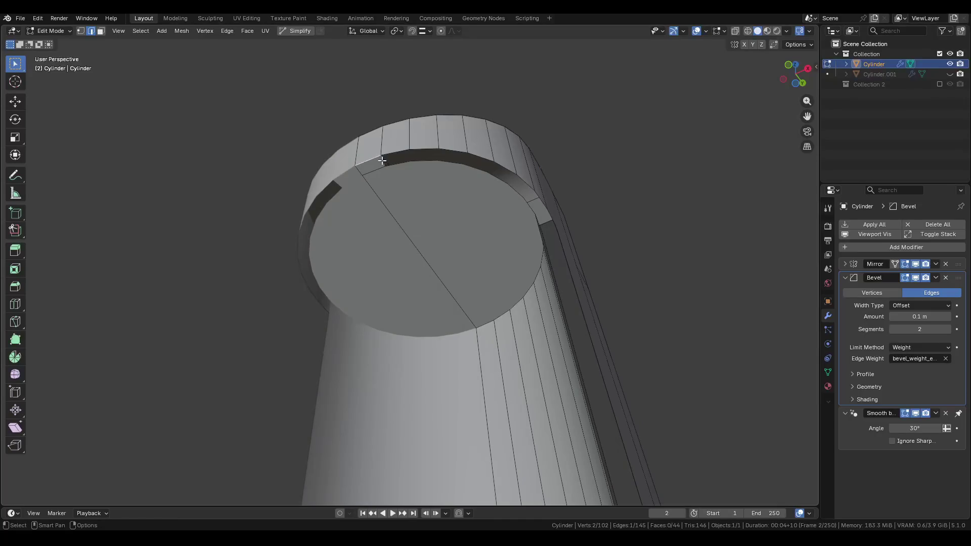
pyautogui.moveTo(510, 266); pyautogui.dragTo(375, 446, button='middle')
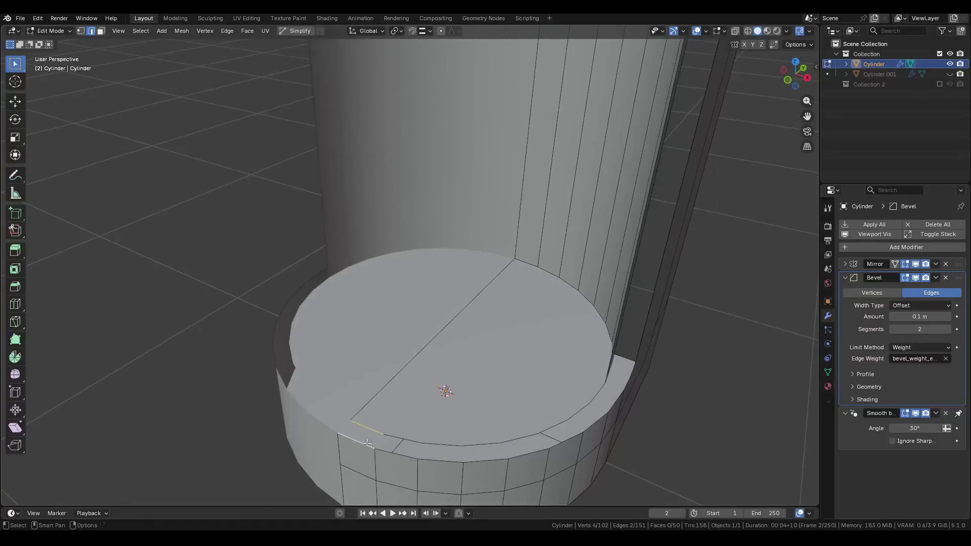
pyautogui.moveTo(377, 438)
pyautogui.mouseDown(button='middle')
pyautogui.moveTo(330, 273)
pyautogui.moveTo(317, 173)
pyautogui.moveTo(324, 244)
pyautogui.moveTo(427, 345)
pyautogui.moveTo(445, 230)
pyautogui.mouseUp(button='middle')
pyautogui.scroll(-4, 323, 244)
pyautogui.press('3')
pyautogui.click(445, 263)
pyautogui.press('x')
pyautogui.click(442, 227)
# Fill a new face across the open edges at the top rim.
pyautogui.press('2')
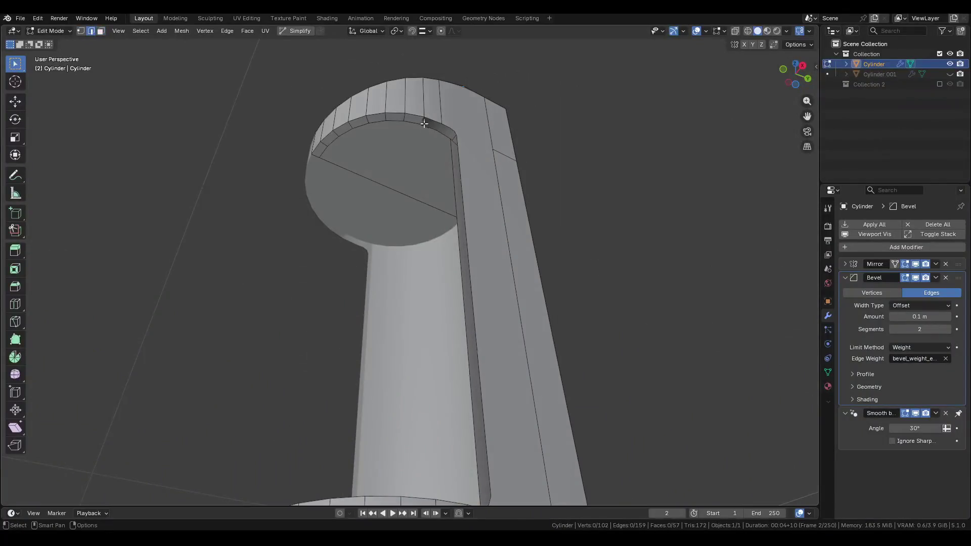
pyautogui.click(421, 118)
pyautogui.moveTo(430, 137)
pyautogui.mouseDown(button='middle')
pyautogui.moveTo(435, 196)
pyautogui.moveTo(542, 169)
pyautogui.moveTo(407, 219)
pyautogui.mouseUp(button='middle')
pyautogui.press('f')
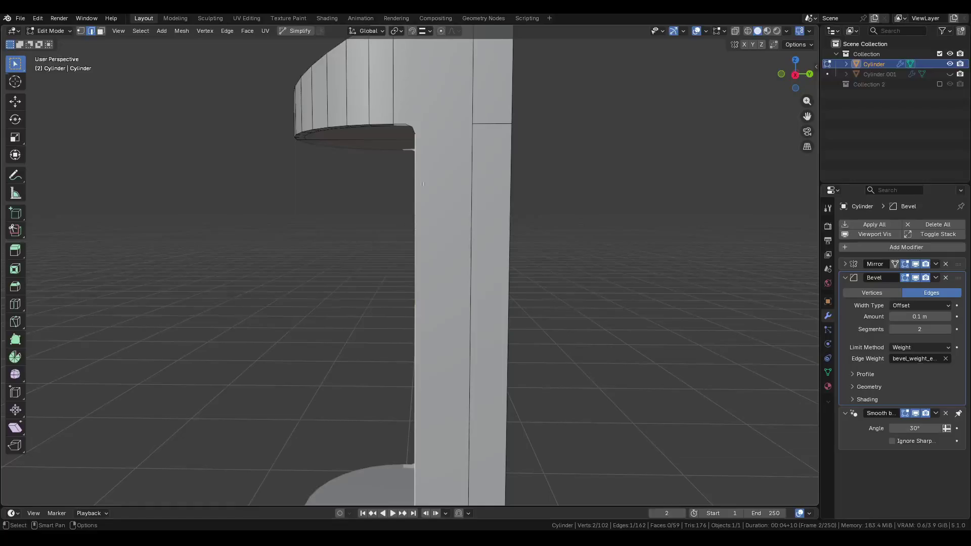
# Dissolve the extra rim vertices and select half of the split top cap.
pyautogui.moveTo(418, 145)
pyautogui.mouseDown(button='middle')
pyautogui.moveTo(460, 47)
pyautogui.moveTo(476, 138)
pyautogui.moveTo(549, 147)
pyautogui.mouseUp(button='middle')
pyautogui.keyDown('ctrl'); pyautogui.click(469, 65); pyautogui.keyUp('ctrl')
pyautogui.press('1')
pyautogui.click(462, 57)
pyautogui.press('x')
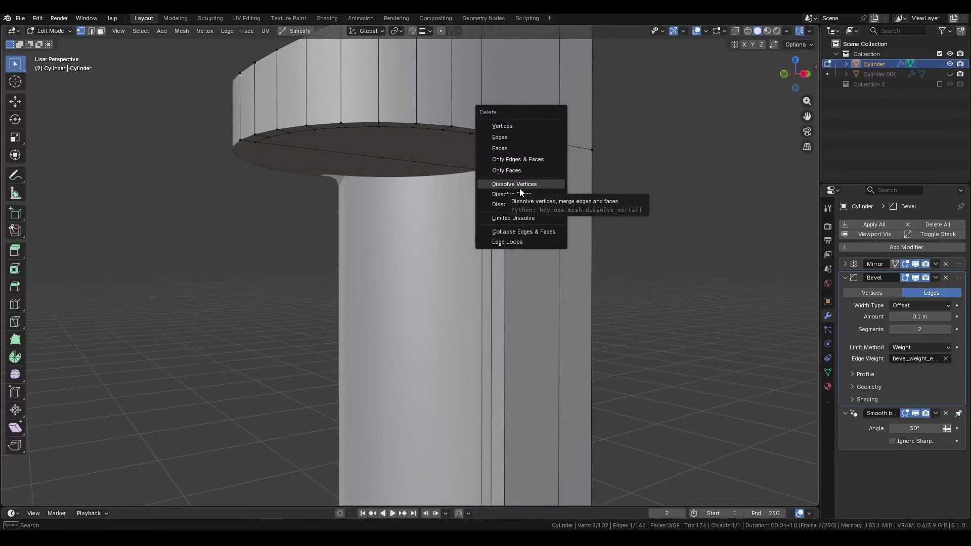
pyautogui.click(520, 184)
pyautogui.moveTo(394, 166)
pyautogui.mouseDown(button='middle')
pyautogui.moveTo(436, 130)
pyautogui.moveTo(445, 137)
pyautogui.moveTo(385, 158)
pyautogui.mouseUp(button='middle')
pyautogui.press('3')
pyautogui.click(444, 136)
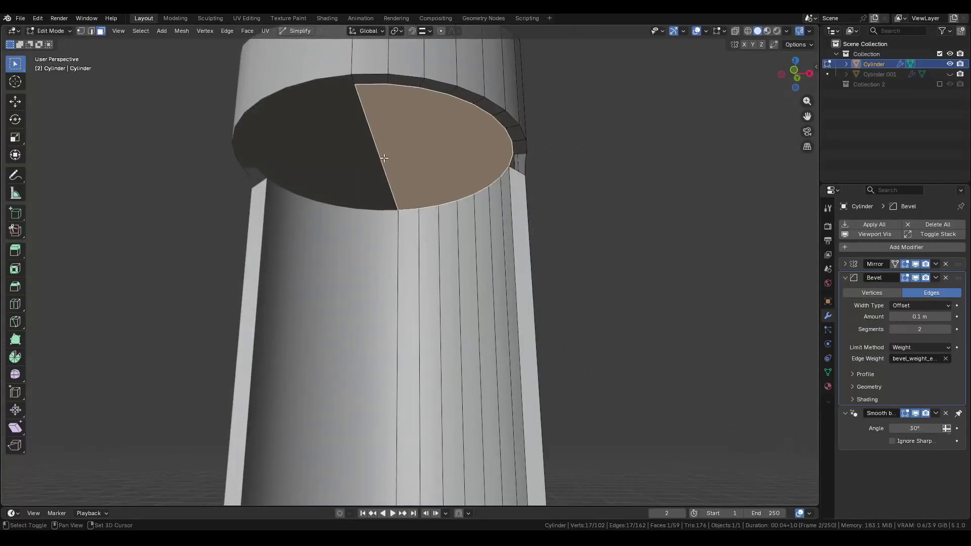
# Extrude the half-cap face up 0.055 m and delete the top cap face.
pyautogui.keyDown('shift'); pyautogui.click(434, 162); pyautogui.keyUp('shift')
pyautogui.click(433, 151)
pyautogui.press('e')
pyautogui.click(399, 176)
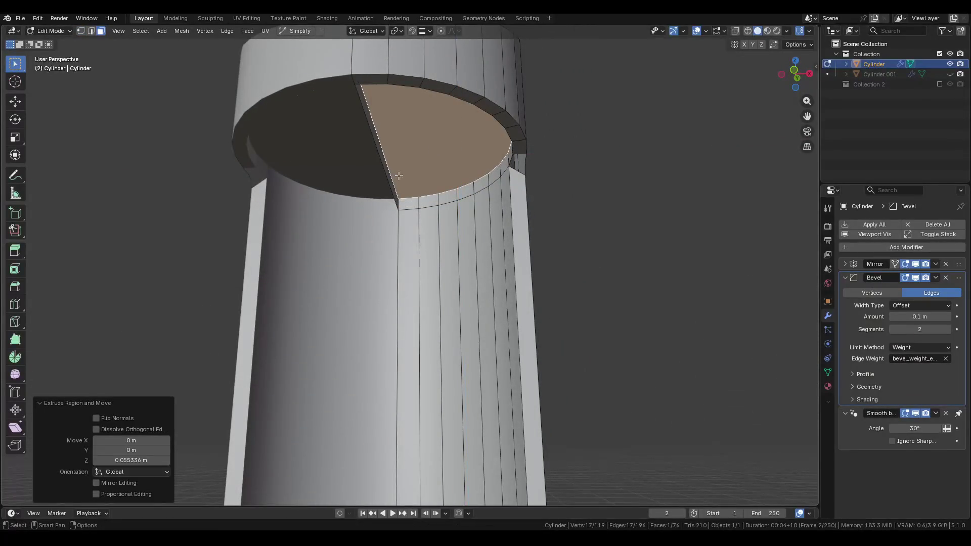
pyautogui.press('x')
pyautogui.click(390, 163)
# Try extruding the right half of the bottom cap downward, then undo it.
pyautogui.moveTo(389, 163)
pyautogui.mouseDown(button='middle')
pyautogui.moveTo(436, 118)
pyautogui.moveTo(457, 137)
pyautogui.moveTo(419, 395)
pyautogui.moveTo(458, 364)
pyautogui.mouseUp(button='middle')
pyautogui.click(455, 151)
pyautogui.click(457, 364)
pyautogui.scroll(4, 457, 364)
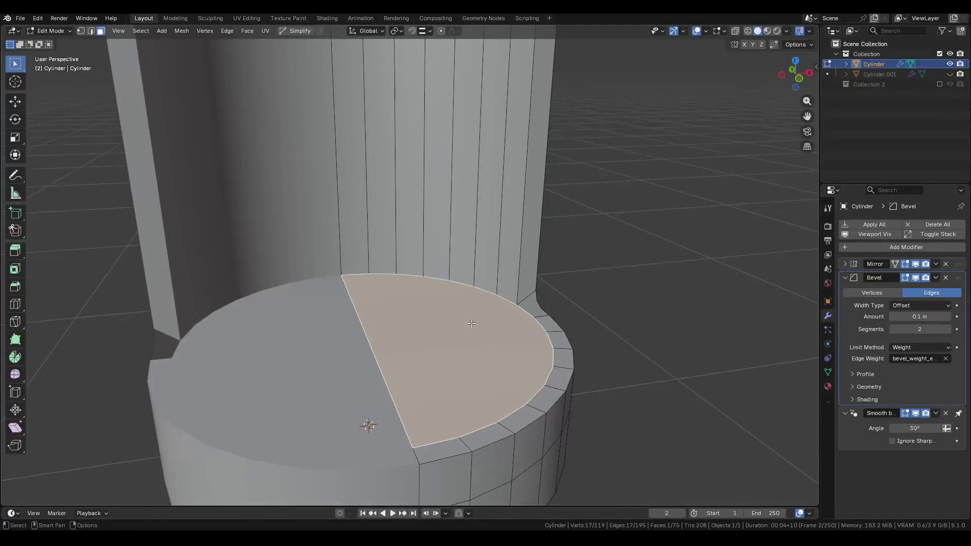
pyautogui.moveTo(471, 323)
pyautogui.mouseDown(button='middle')
pyautogui.moveTo(392, 384)
pyautogui.moveTo(414, 337)
pyautogui.moveTo(490, 330)
pyautogui.mouseUp(button='middle')
pyautogui.press('e')
pyautogui.click(472, 318)
pyautogui.scroll(-3, 472, 318)
pyautogui.hotkey('ctrl', 'z')
# Select and delete the thin strip faces along the pillar.
pyautogui.click(491, 331)
pyautogui.scroll(-5, 490, 330)
pyautogui.keyDown('ctrl'); pyautogui.click(413, 249); pyautogui.keyUp('ctrl')
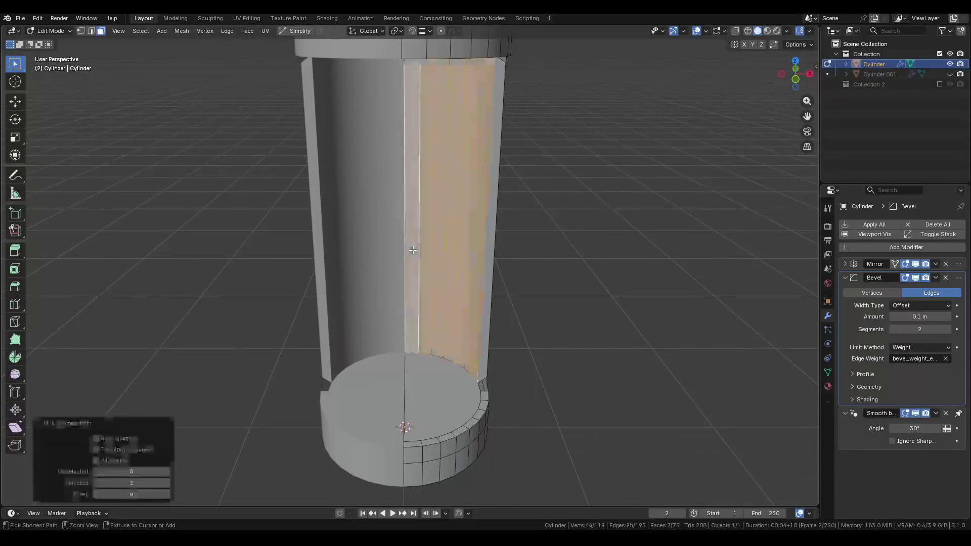
pyautogui.press('x')
pyautogui.click(413, 250)
pyautogui.moveTo(413, 250)
pyautogui.mouseDown(button='middle')
pyautogui.moveTo(432, 173)
pyautogui.moveTo(478, 128)
pyautogui.moveTo(444, 392)
pyautogui.moveTo(455, 364)
pyautogui.moveTo(492, 343)
pyautogui.moveTo(465, 336)
pyautogui.mouseUp(button='middle')
pyautogui.press('x')
pyautogui.click(485, 128)
# Add two loop cuts near the strip's base and select a rim vertex.
pyautogui.press('2')
pyautogui.hotkey('ctrl', 'r')
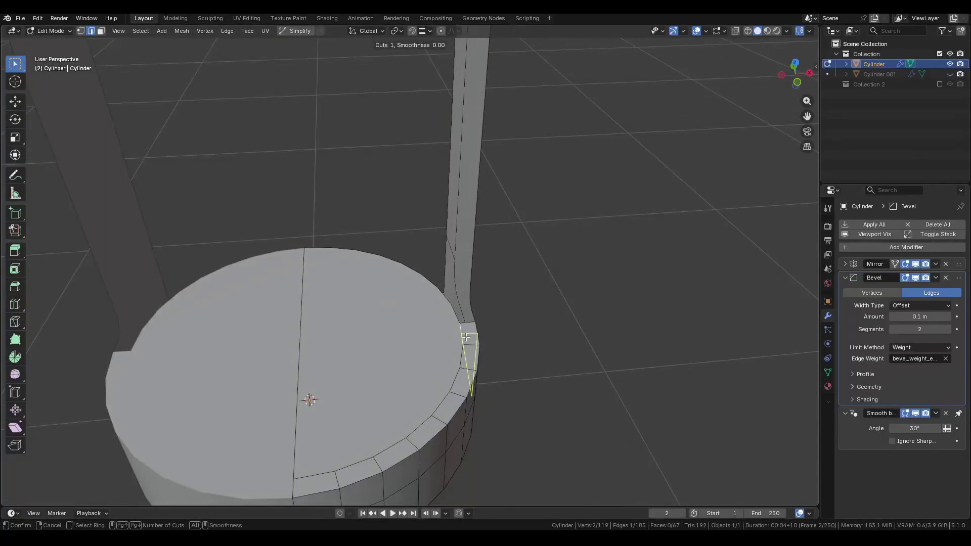
pyautogui.click(469, 347)
pyautogui.hotkey('ctrl', 'r')
pyautogui.moveTo(499, 232)
pyautogui.mouseDown(button='middle')
pyautogui.moveTo(468, 256)
pyautogui.moveTo(421, 141)
pyautogui.moveTo(430, 219)
pyautogui.moveTo(468, 329)
pyautogui.moveTo(475, 301)
pyautogui.moveTo(445, 293)
pyautogui.moveTo(395, 354)
pyautogui.mouseUp(button='middle')
pyautogui.click(423, 150)
pyautogui.scroll(2, 446, 291)
pyautogui.click(446, 291)
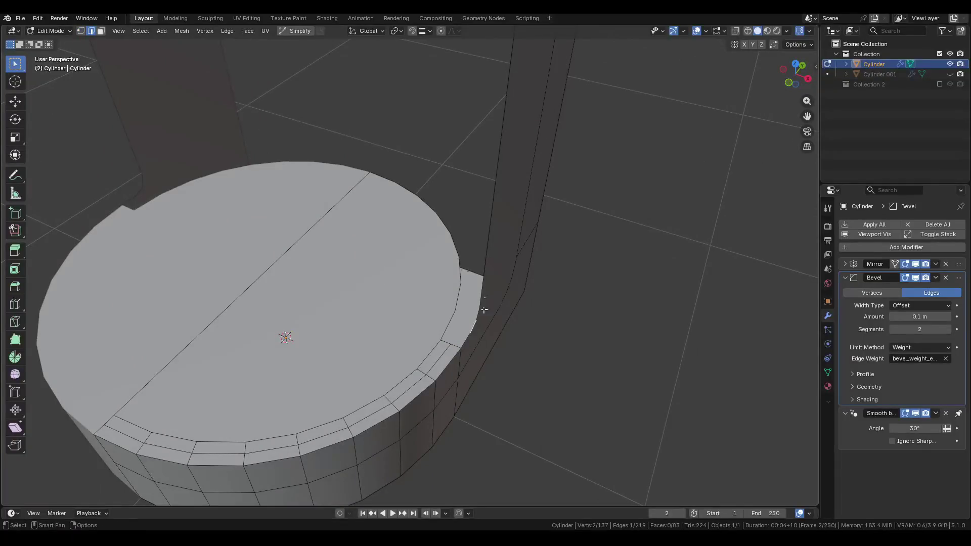
# Extrude the strip's edge path and move it along X with vertex snapping.
pyautogui.scroll(-6, 484, 310)
pyautogui.moveTo(442, 340); pyautogui.dragTo(469, 170, button='middle')
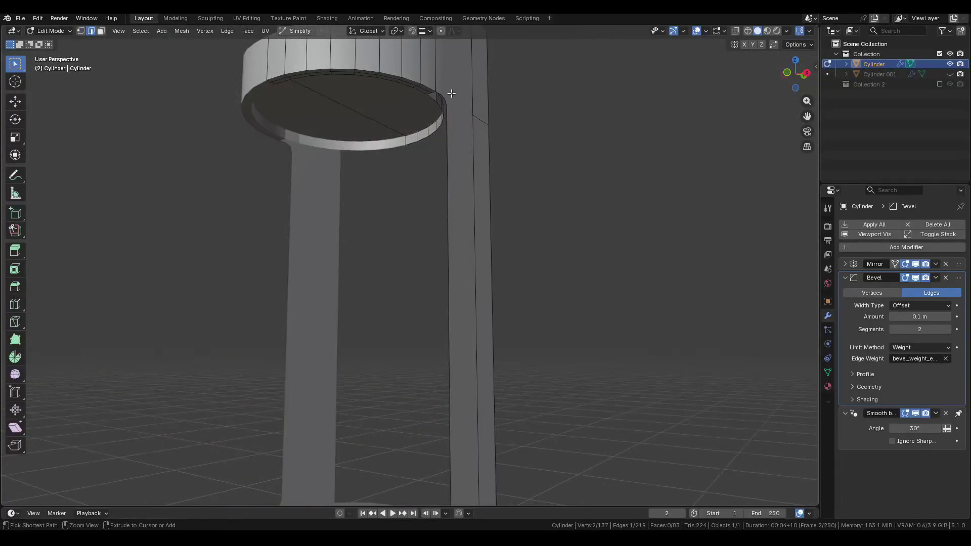
pyautogui.keyDown('ctrl'); pyautogui.click(451, 93); pyautogui.keyUp('ctrl')
pyautogui.scroll(2, 448, 93)
pyautogui.moveTo(449, 93); pyautogui.dragTo(461, 78, button='middle')
pyautogui.scroll(5, 420, 234)
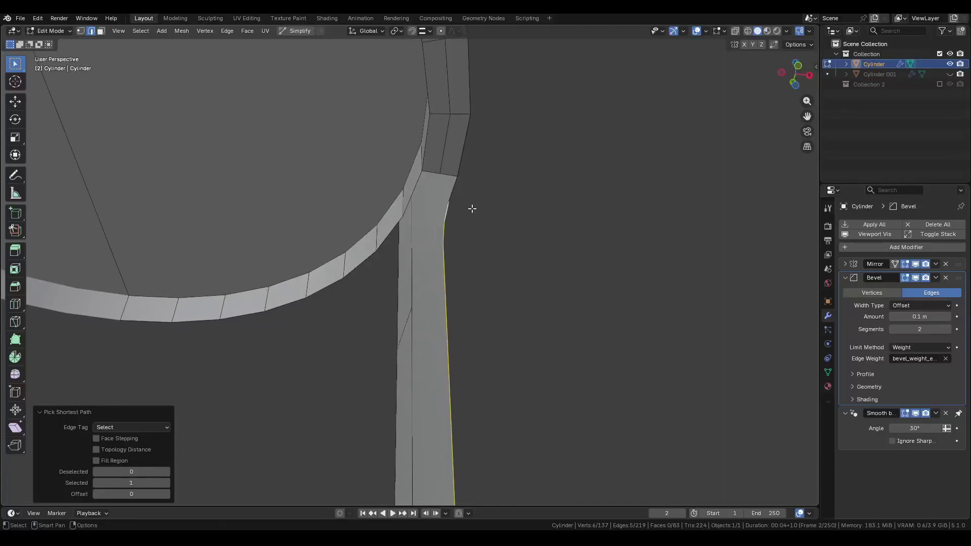
pyautogui.press('e')
pyautogui.press('x')
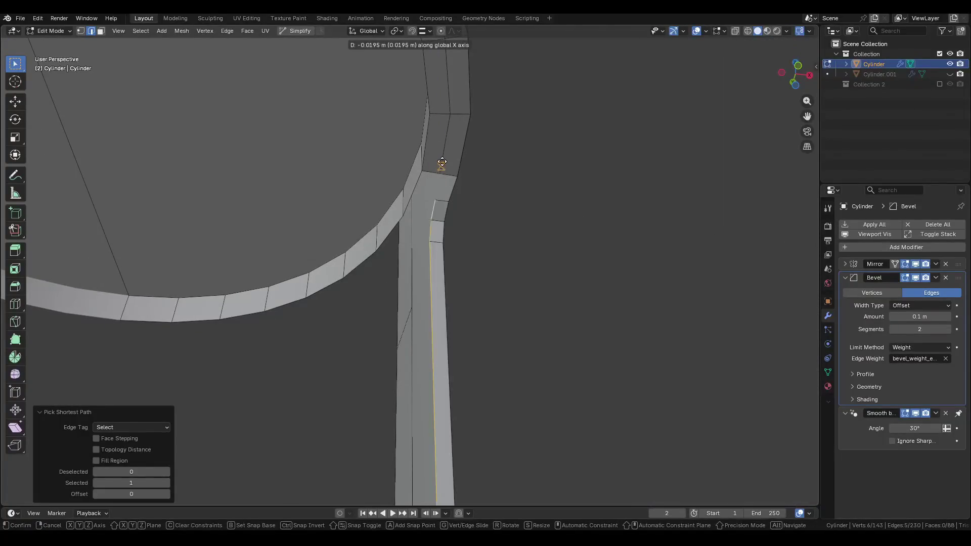
pyautogui.press('Escape')
pyautogui.click(429, 31)
pyautogui.click(396, 105)
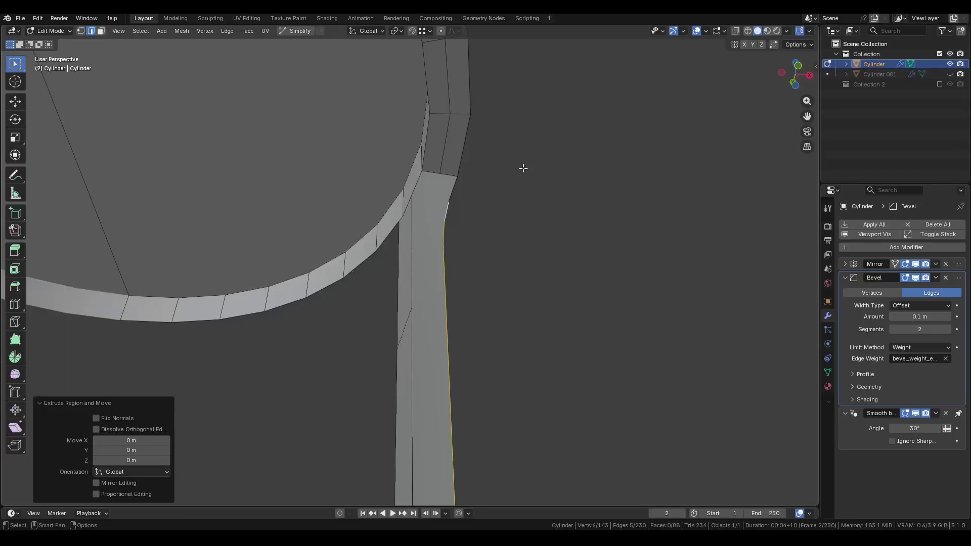
pyautogui.press('g')
pyautogui.press('x')
pyautogui.click(451, 179)
# Slide a corner edge at the strip-disc joint along the Y axis.
pyautogui.scroll(1, 450, 179)
pyautogui.click(451, 179)
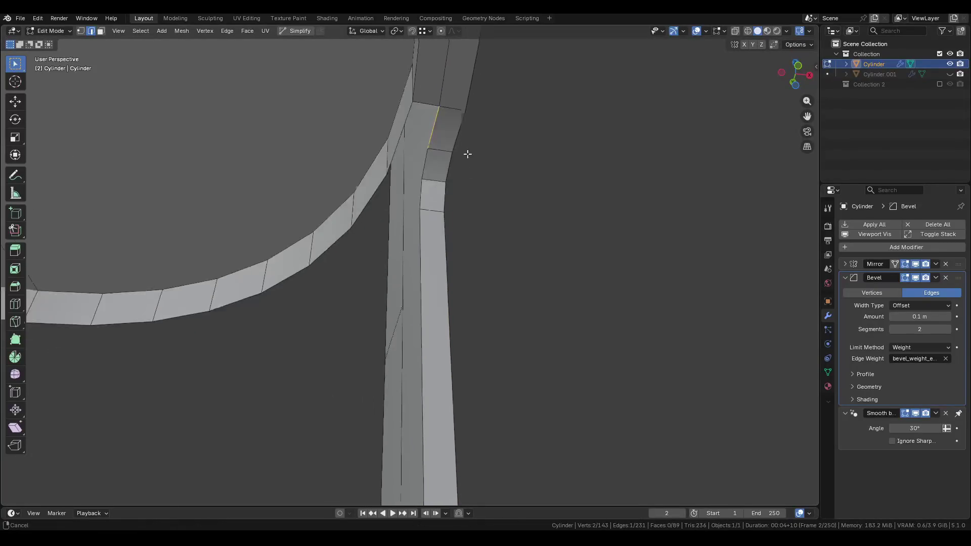
pyautogui.moveTo(465, 152); pyautogui.dragTo(403, 321, button='middle')
pyautogui.scroll(-4, 403, 321)
pyautogui.scroll(3, 408, 182)
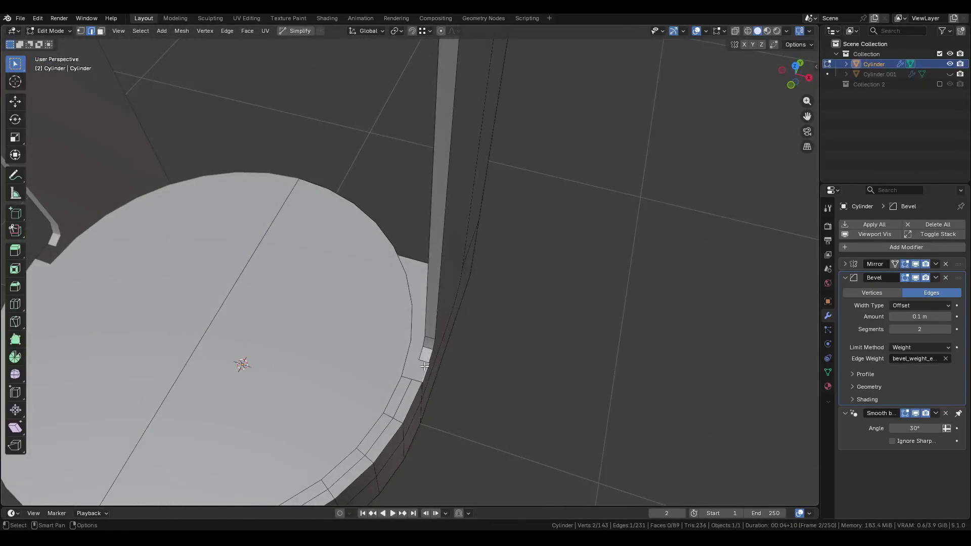
pyautogui.moveTo(422, 369)
pyautogui.mouseDown(button='middle')
pyautogui.moveTo(431, 347)
pyautogui.moveTo(395, 232)
pyautogui.moveTo(450, 200)
pyautogui.mouseUp(button='middle')
pyautogui.scroll(5, 405, 268)
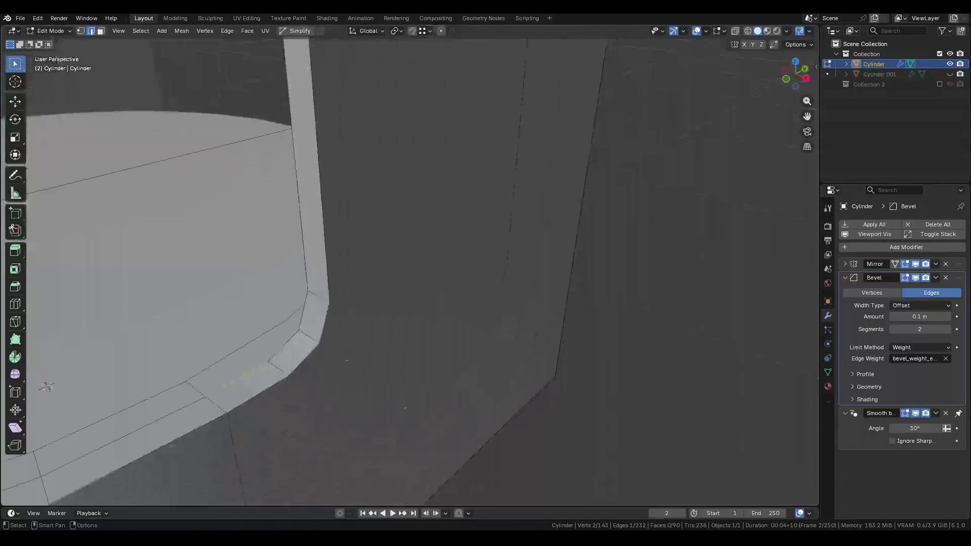
pyautogui.moveTo(404, 268)
pyautogui.mouseDown(button='middle')
pyautogui.moveTo(368, 340)
pyautogui.moveTo(371, 328)
pyautogui.mouseUp(button='middle')
pyautogui.press('g')
pyautogui.press('y')
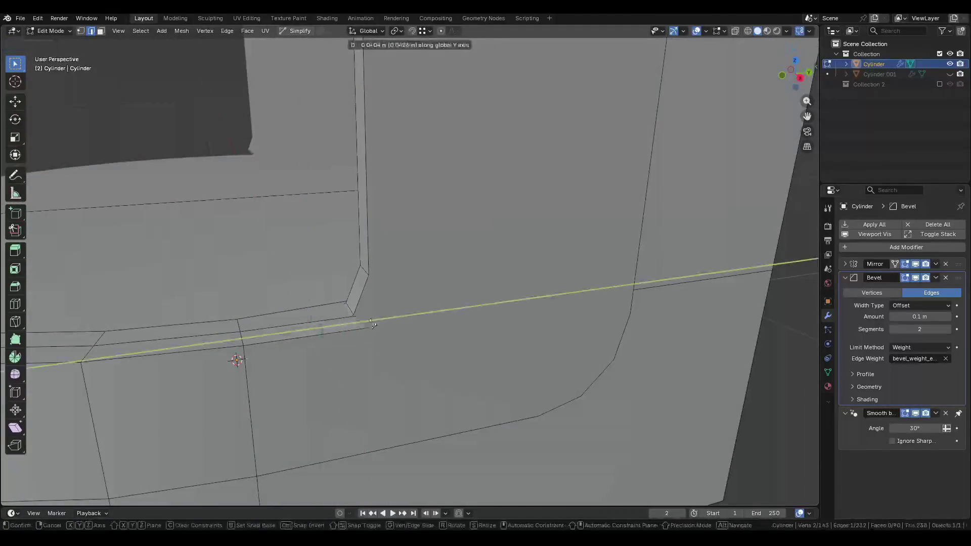
pyautogui.click(368, 274)
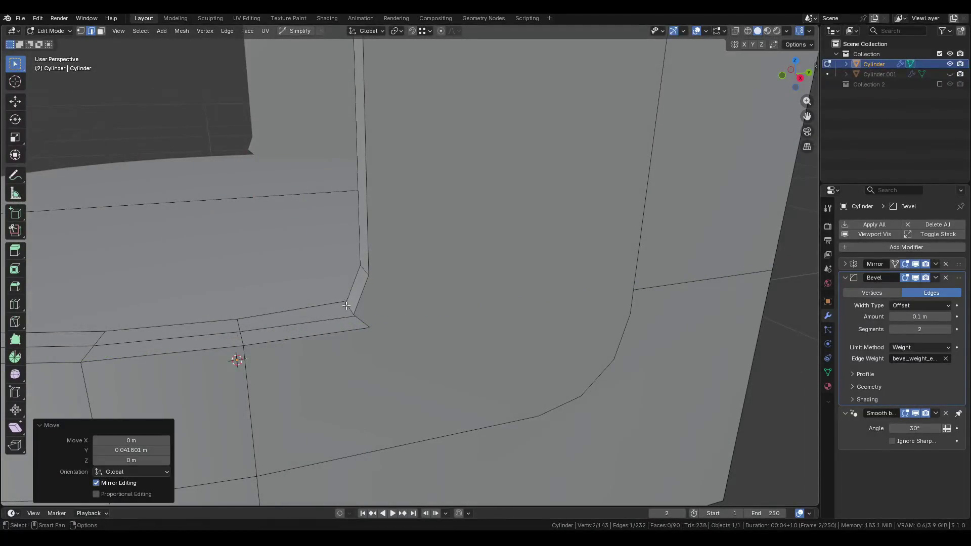
# Dissolve the extra edges at the strip's base corner.
pyautogui.click(348, 308)
pyautogui.press('x')
pyautogui.click(329, 357)
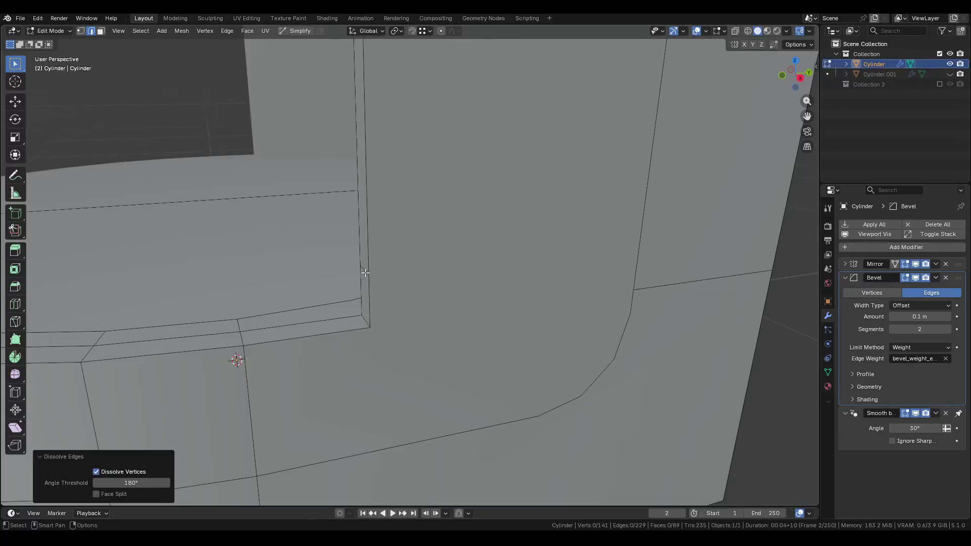
pyautogui.scroll(-8, 365, 272)
pyautogui.scroll(4, 336, 455)
pyautogui.moveTo(336, 455); pyautogui.dragTo(516, 273, button='middle')
pyautogui.scroll(-5, 516, 273)
pyautogui.scroll(7, 428, 255)
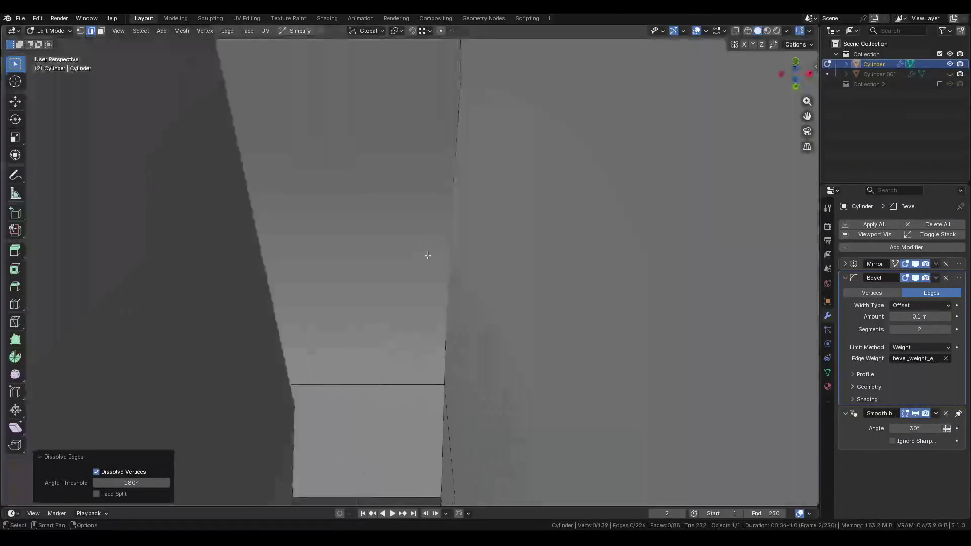
pyautogui.scroll(-5, 428, 255)
pyautogui.moveTo(428, 255)
pyautogui.mouseDown(button='middle')
pyautogui.moveTo(411, 328)
pyautogui.moveTo(369, 304)
pyautogui.mouseUp(button='middle')
pyautogui.scroll(6, 370, 303)
# Move a bevelled rim edge along Y, then dissolve it and the short crossing edge.
pyautogui.click(361, 299)
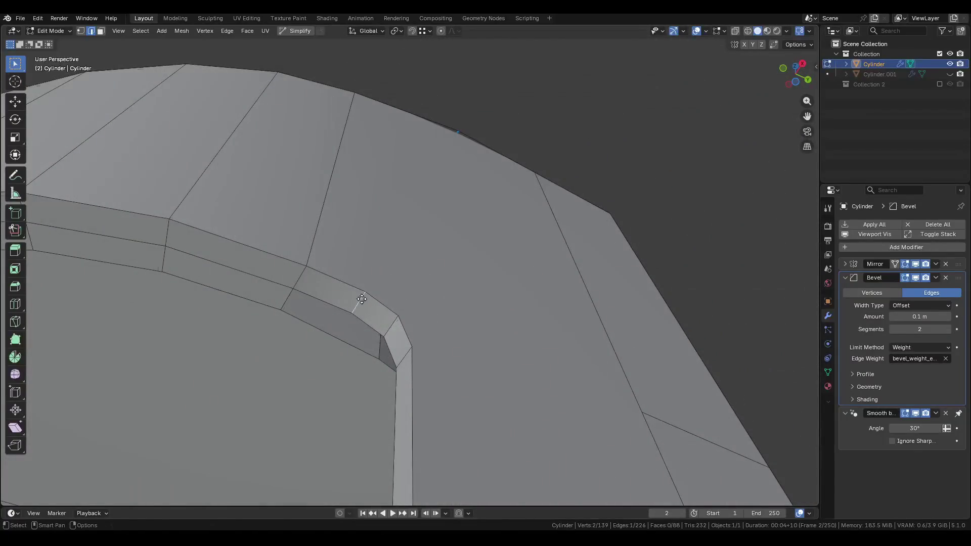
pyautogui.press('g')
pyautogui.press('y')
pyautogui.click(408, 344)
pyautogui.press('x')
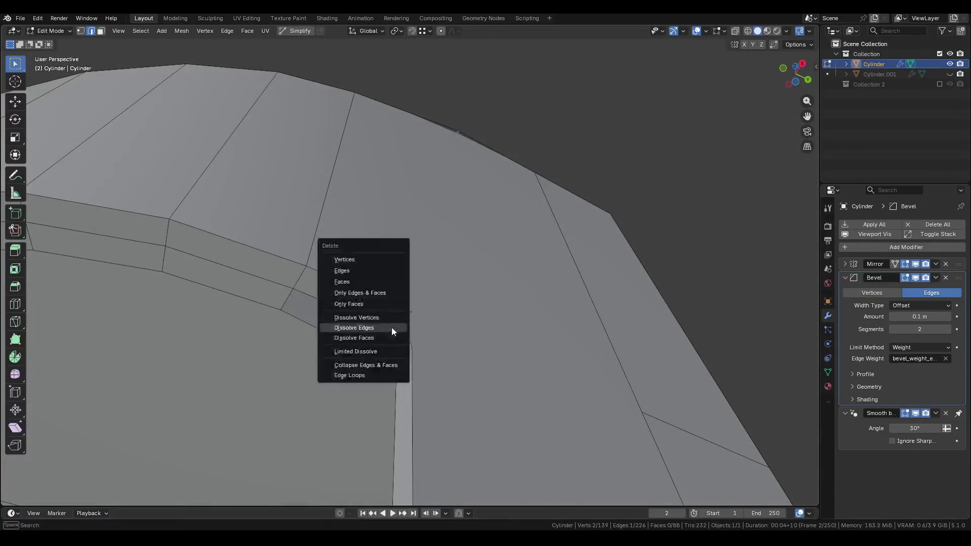
pyautogui.click(391, 326)
pyautogui.keyDown('shift'); pyautogui.moveTo(392, 327); pyautogui.dragTo(426, 293, button='middle'); pyautogui.keyUp('shift')
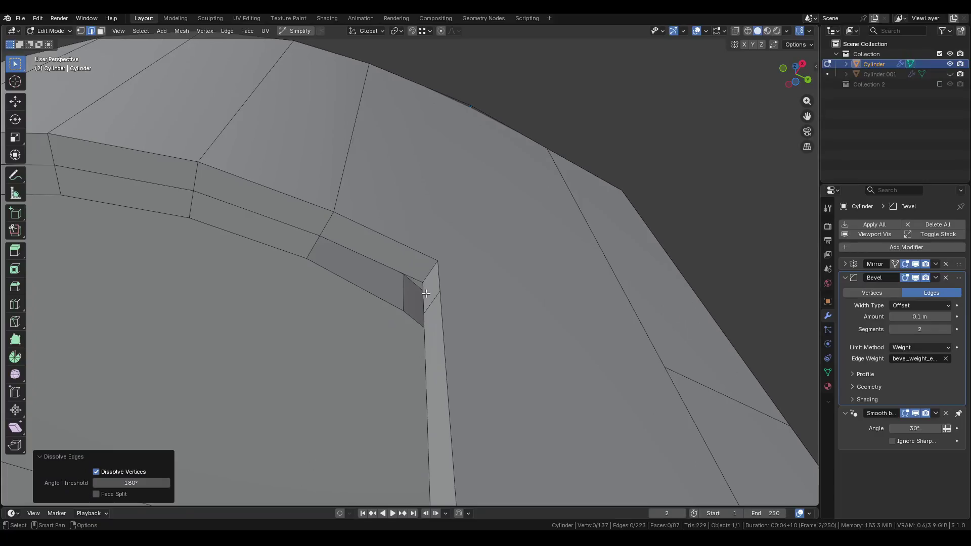
pyautogui.click(433, 305)
pyautogui.press('x')
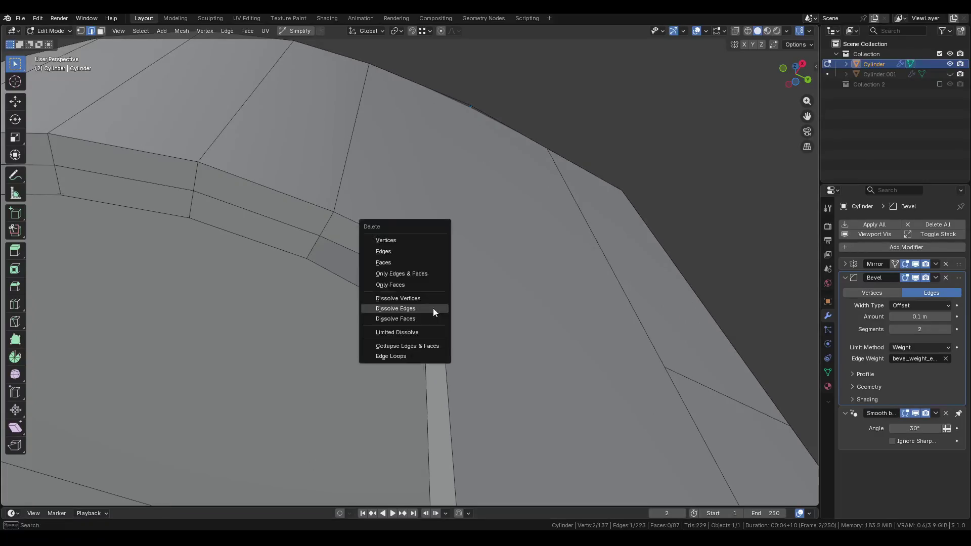
pyautogui.click(433, 308)
# Give the corner edges a 0.25 mean bevel weight and return to Object Mode.
pyautogui.click(431, 271)
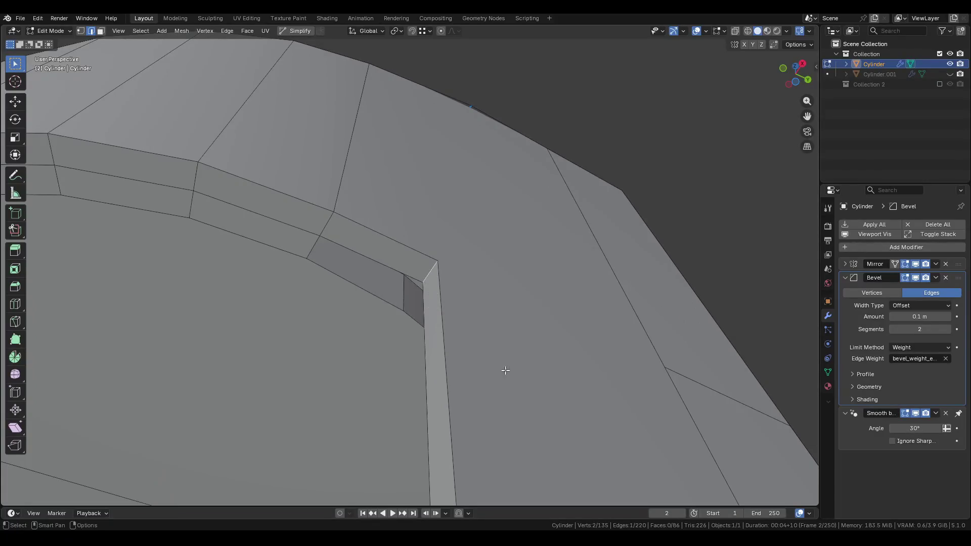
pyautogui.scroll(-5, 505, 371)
pyautogui.moveTo(505, 370)
pyautogui.mouseDown(button='middle')
pyautogui.moveTo(472, 230)
pyautogui.moveTo(479, 329)
pyautogui.moveTo(451, 438)
pyautogui.moveTo(466, 333)
pyautogui.mouseUp(button='middle')
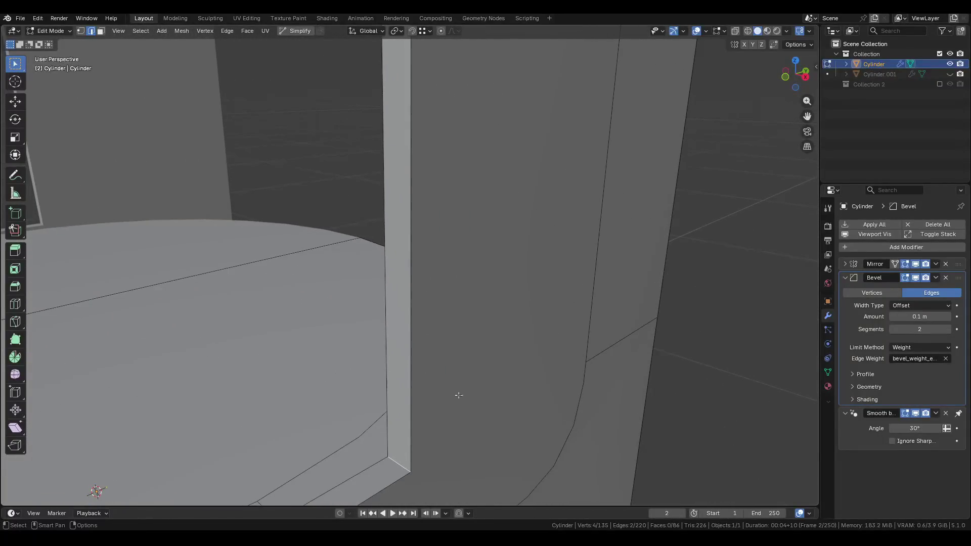
pyautogui.press('n')
pyautogui.moveTo(741, 171); pyautogui.dragTo(789, 171)
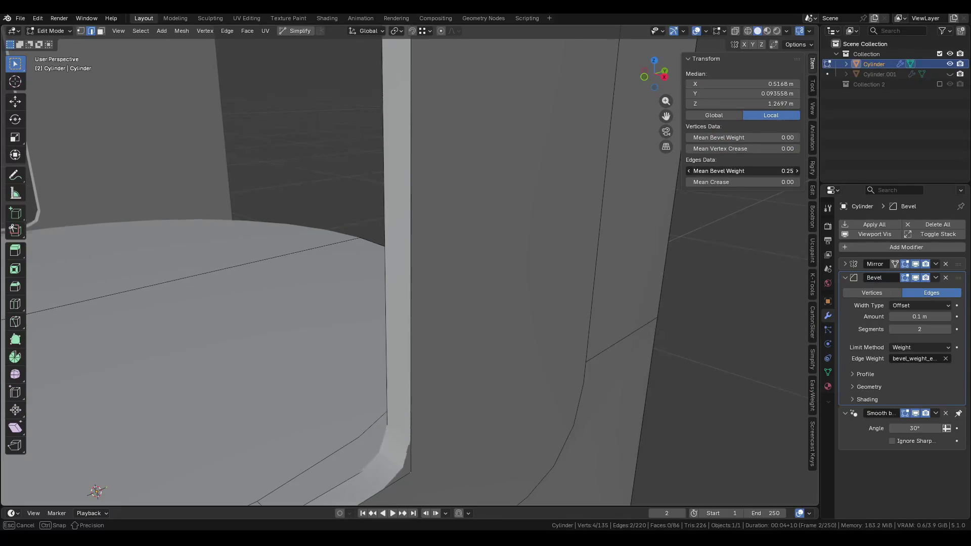
pyautogui.press('n')
pyautogui.press('Tab')
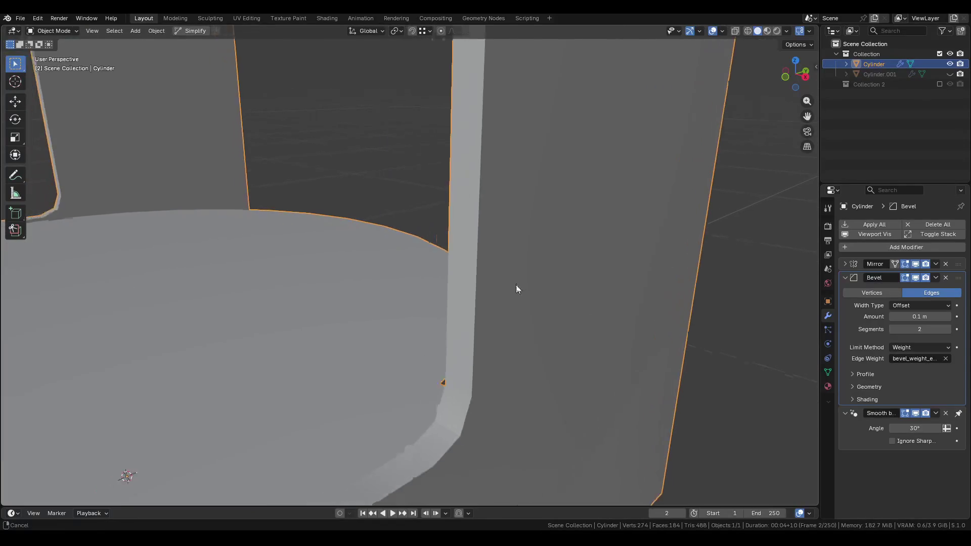
# Set the Smooth by Angle threshold to 60° and save Pod.blend.
pyautogui.rightClick(520, 316)
pyautogui.click(517, 318)
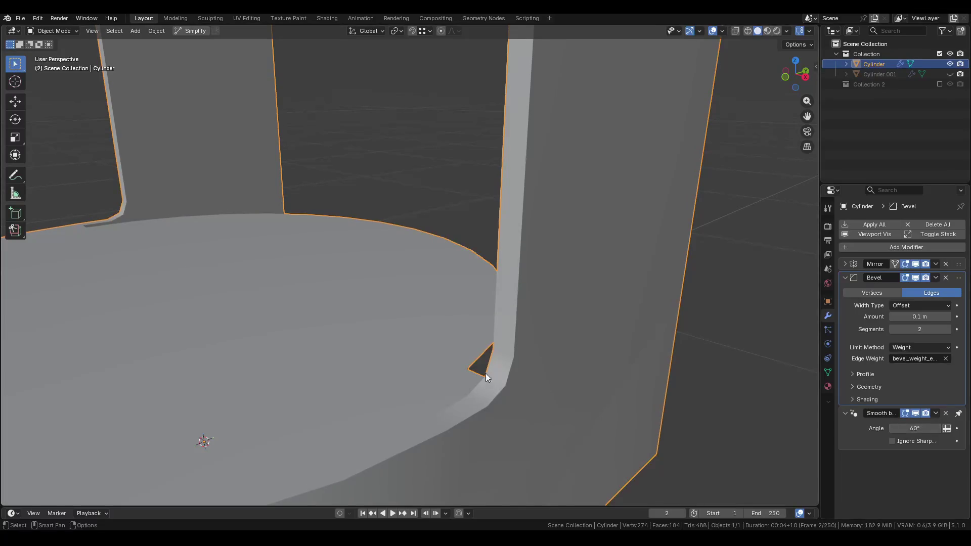
pyautogui.press('n')
pyautogui.scroll(-10, 485, 373)
pyautogui.press('n')
pyautogui.hotkey('ctrl', 's')
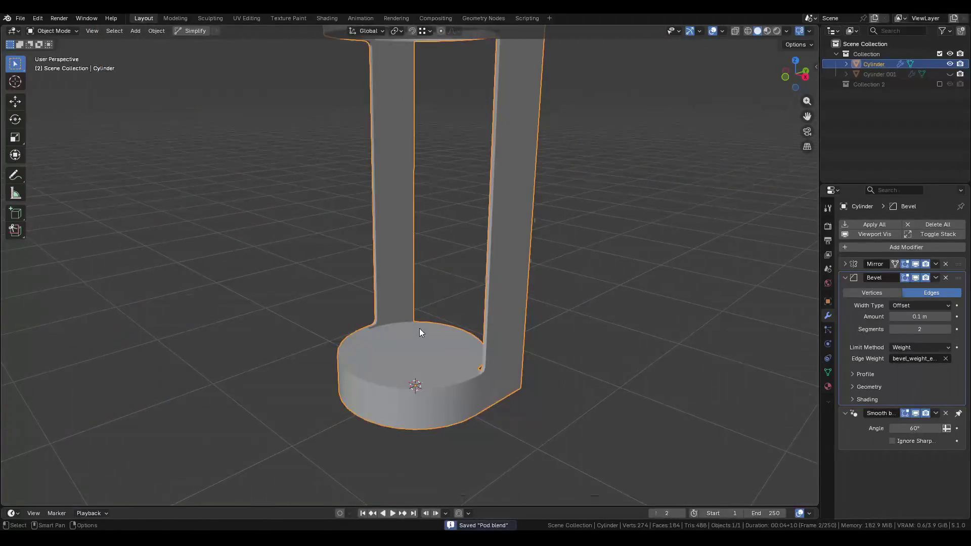
# Re-enter Edit Mode on the shell and view the strip and top disc.
pyautogui.moveTo(420, 328)
pyautogui.mouseDown(button='middle')
pyautogui.moveTo(438, 383)
pyautogui.moveTo(448, 381)
pyautogui.moveTo(435, 384)
pyautogui.mouseUp(button='middle')
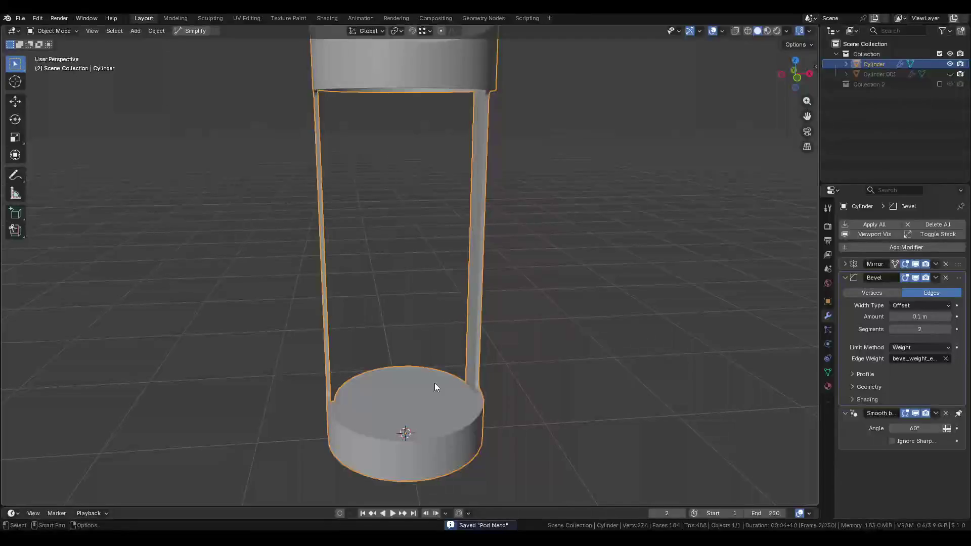
pyautogui.scroll(2, 435, 383)
pyautogui.press('Tab')
pyautogui.scroll(6, 529, 360)
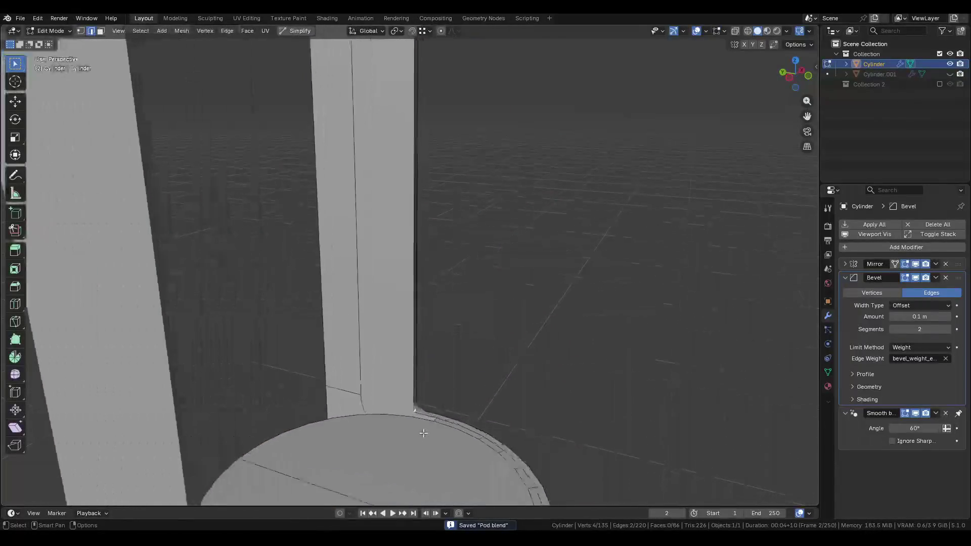
pyautogui.moveTo(423, 357)
pyautogui.mouseDown(button='middle')
pyautogui.moveTo(431, 233)
pyautogui.moveTo(392, 253)
pyautogui.moveTo(451, 249)
pyautogui.moveTo(412, 241)
pyautogui.mouseUp(button='middle')
# Extrude the selected strip edge to add a new face.
pyautogui.press('e')
pyautogui.click(381, 205)
pyautogui.moveTo(381, 206)
pyautogui.mouseDown(button='middle')
pyautogui.moveTo(305, 225)
pyautogui.moveTo(444, 237)
pyautogui.mouseUp(button='middle')
pyautogui.moveTo(521, 204)
pyautogui.mouseDown(button='middle')
pyautogui.moveTo(481, 239)
pyautogui.moveTo(474, 202)
pyautogui.moveTo(516, 201)
pyautogui.moveTo(476, 256)
pyautogui.moveTo(479, 217)
pyautogui.moveTo(490, 275)
pyautogui.moveTo(482, 304)
pyautogui.mouseUp(button='middle')
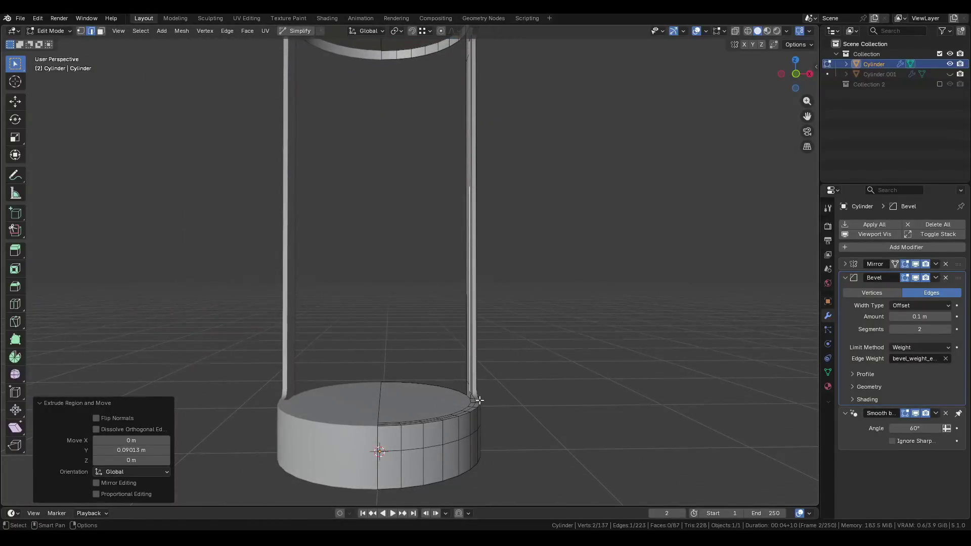
pyautogui.scroll(4, 480, 400)
pyautogui.moveTo(474, 367)
pyautogui.mouseDown(button='middle')
pyautogui.moveTo(464, 423)
pyautogui.moveTo(525, 390)
pyautogui.moveTo(435, 368)
pyautogui.mouseUp(button='middle')
# Rip the top disc along its rim loop and separate the linked floor faces into Cylinder.002.
pyautogui.keyDown('alt'); pyautogui.click(469, 374); pyautogui.keyUp('alt')
pyautogui.press('v')
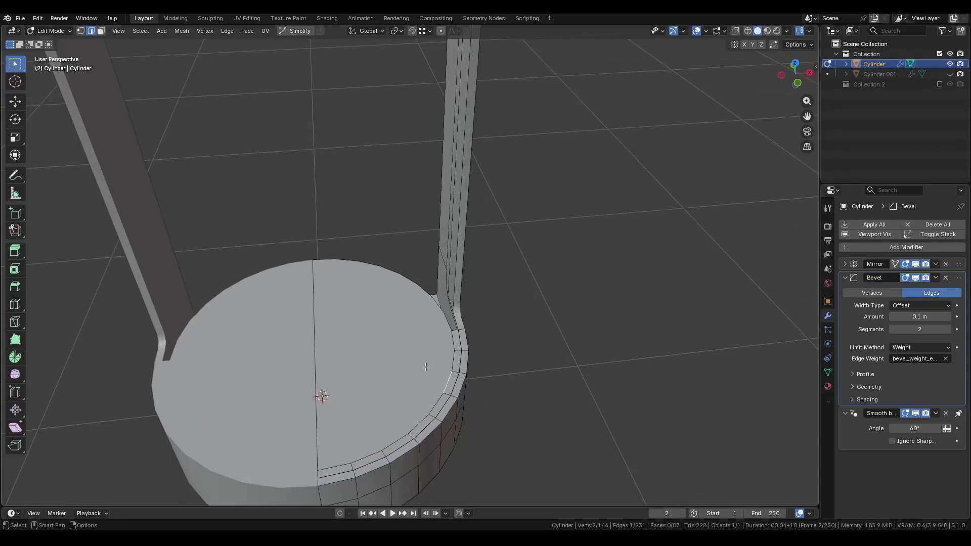
pyautogui.press('l')
pyautogui.press('p')
pyautogui.click(425, 367)
# Separate the other disc's linked floor faces into a further object, Cylinder.003.
pyautogui.moveTo(426, 366)
pyautogui.mouseDown(button='middle')
pyautogui.moveTo(450, 301)
pyautogui.moveTo(379, 210)
pyautogui.moveTo(503, 201)
pyautogui.moveTo(459, 188)
pyautogui.mouseUp(button='middle')
pyautogui.scroll(3, 395, 208)
pyautogui.scroll(2, 459, 188)
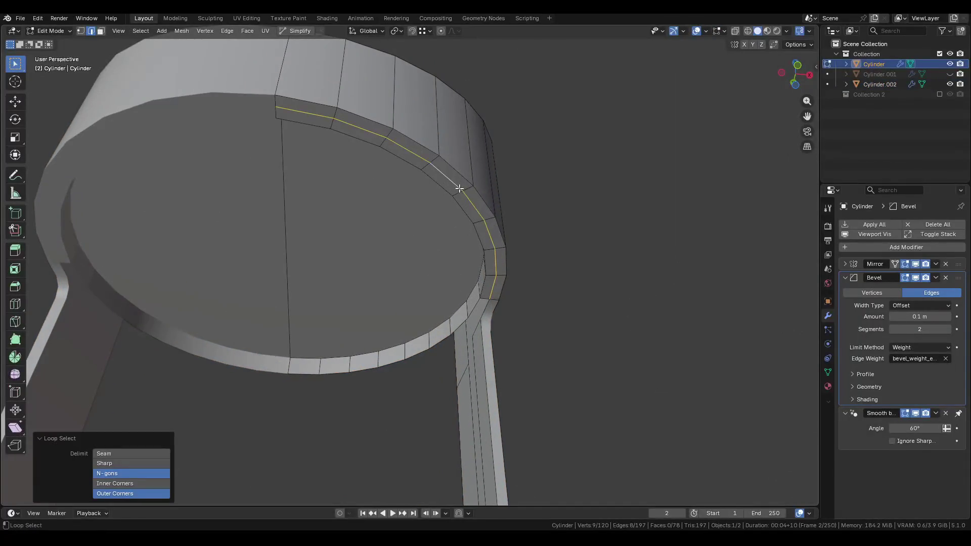
pyautogui.click(434, 234)
pyautogui.press('l')
pyautogui.press('p')
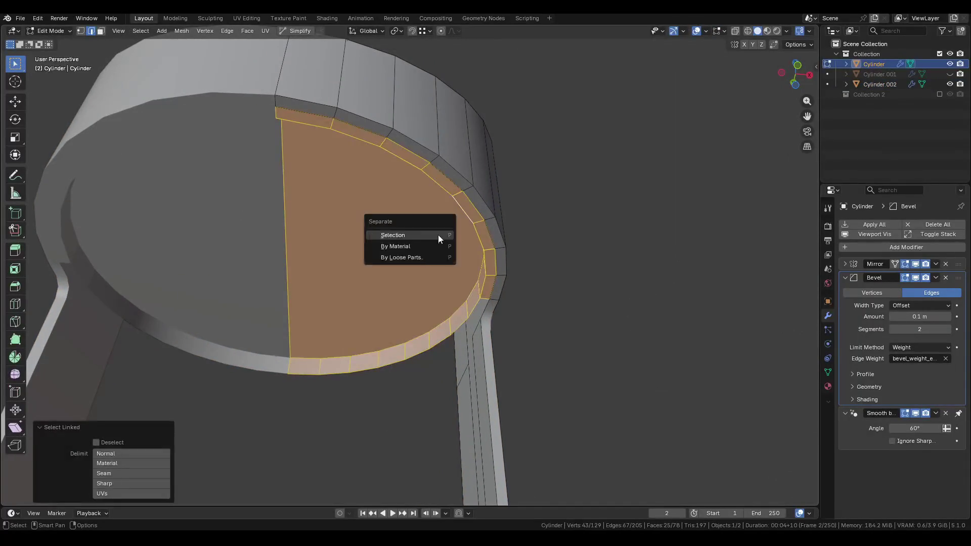
pyautogui.click(438, 234)
# Inspect the separated disc in Object Mode and undo the second separation.
pyautogui.press('Tab')
pyautogui.click(422, 216)
pyautogui.moveTo(422, 216); pyautogui.dragTo(459, 148, button='middle')
pyautogui.scroll(-3, 460, 149)
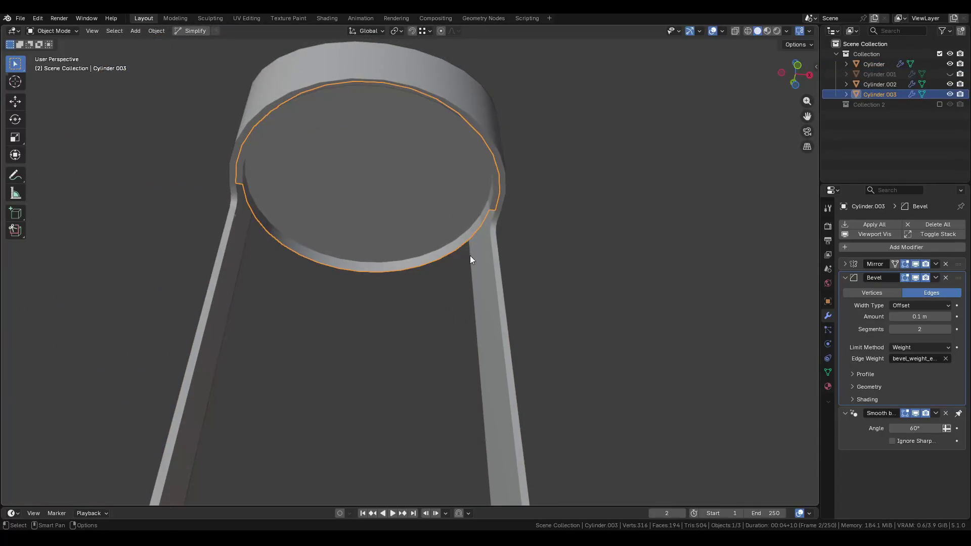
pyautogui.moveTo(470, 255)
pyautogui.mouseDown(button='middle')
pyautogui.moveTo(466, 158)
pyautogui.moveTo(441, 323)
pyautogui.moveTo(417, 313)
pyautogui.mouseUp(button='middle')
pyautogui.hotkey('ctrl', 'z')
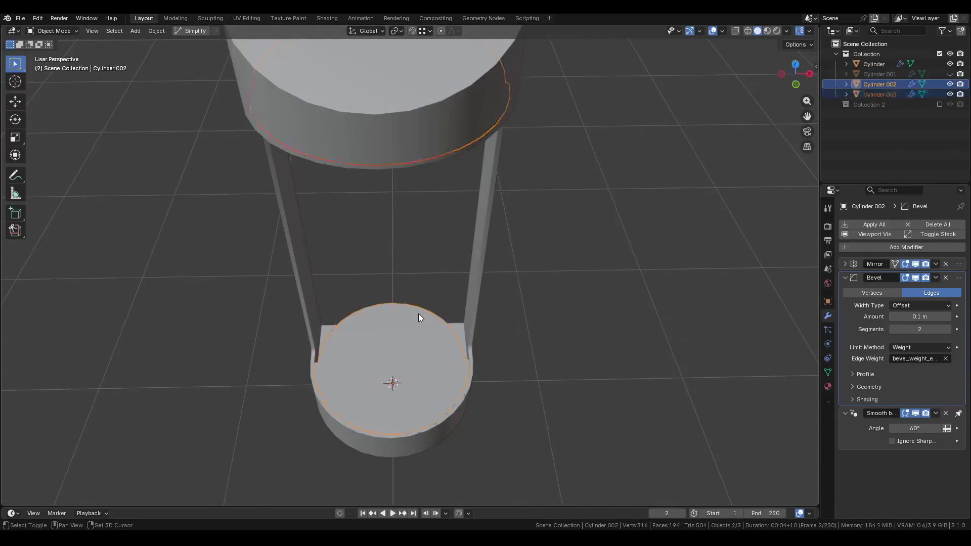
# Select the main shell, hide the separated floor object, and enter Edit Mode.
pyautogui.scroll(5, 463, 159)
pyautogui.click(465, 144)
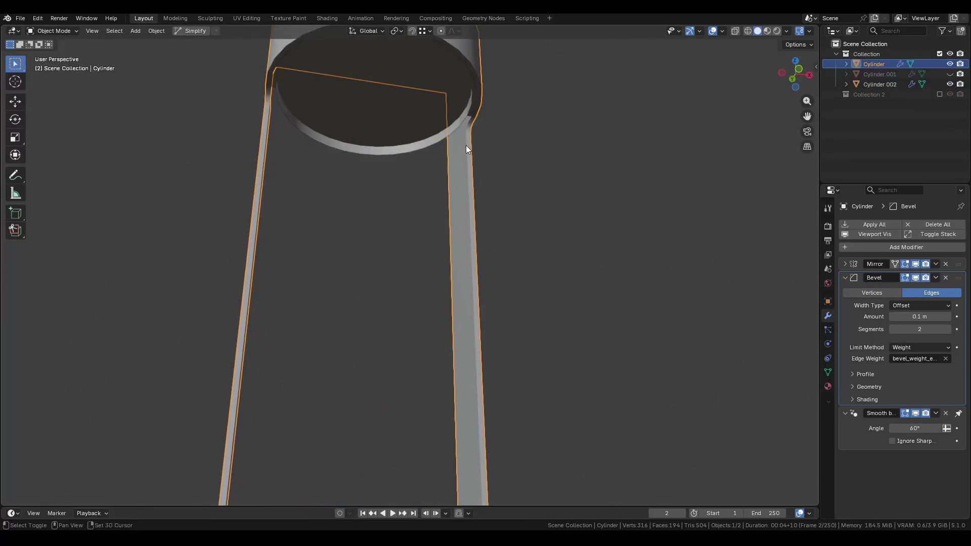
pyautogui.press('Tab')
pyautogui.scroll(3, 503, 191)
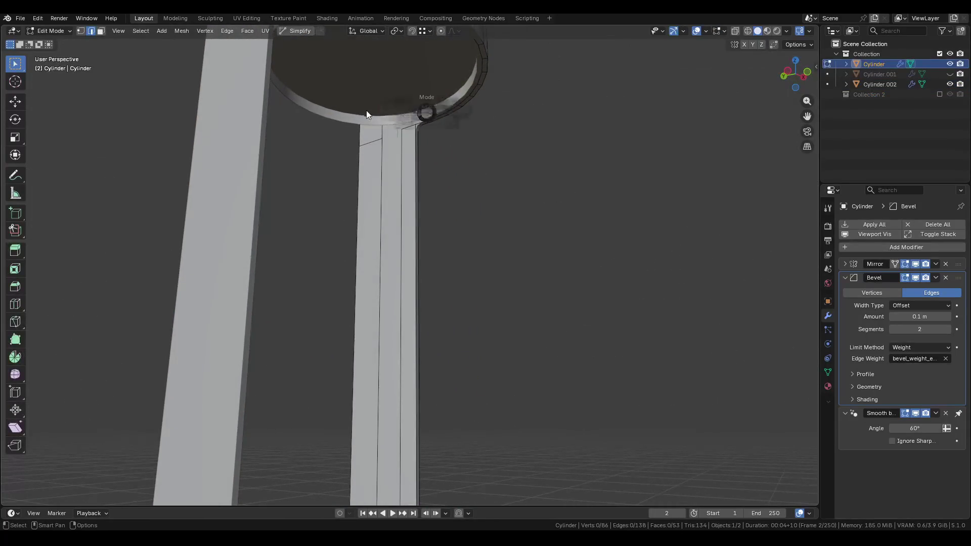
pyautogui.press('Tab')
pyautogui.moveTo(401, 120)
pyautogui.mouseDown(button='middle')
pyautogui.moveTo(385, 340)
pyautogui.moveTo(420, 314)
pyautogui.moveTo(420, 354)
pyautogui.mouseUp(button='middle')
pyautogui.hotkey('shift', 'h')
pyautogui.scroll(3, 419, 354)
pyautogui.press('Tab')
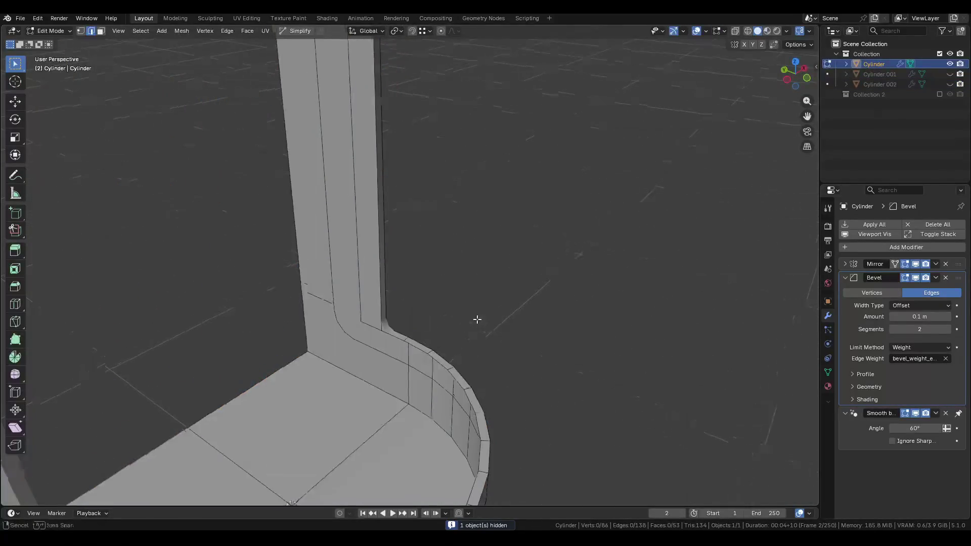
pyautogui.moveTo(477, 319); pyautogui.dragTo(414, 342, button='middle')
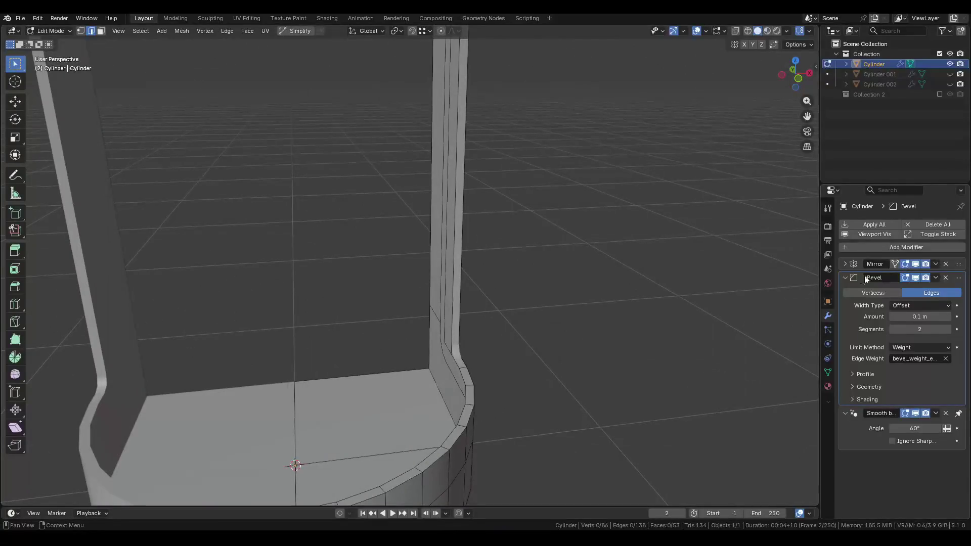
# Duplicate the Bevel modifier as Bevel.001, limited by Angle with a 0.01 m amount.
pyautogui.click(935, 279)
pyautogui.click(897, 299)
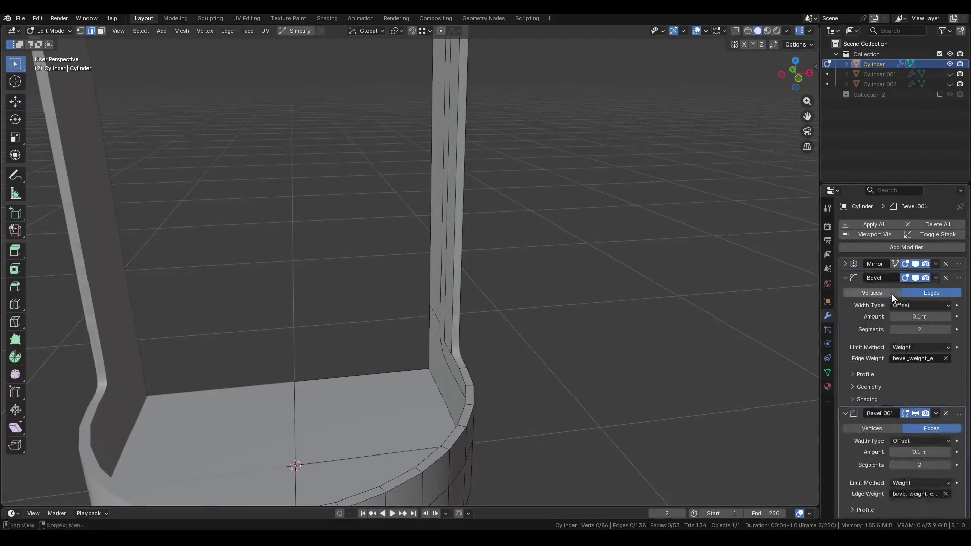
pyautogui.click(846, 277)
pyautogui.click(922, 360)
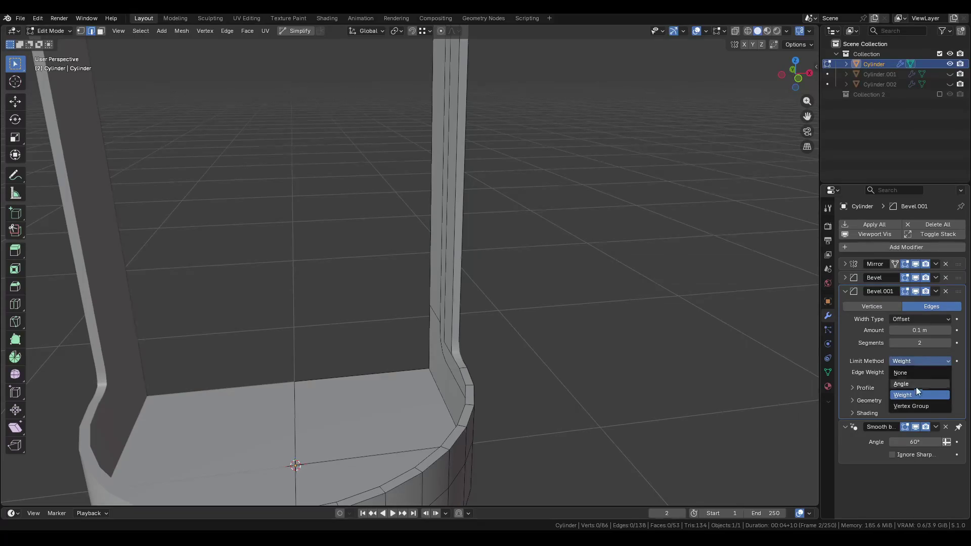
pyautogui.click(905, 388)
pyautogui.moveTo(455, 324)
pyautogui.mouseDown(button='middle')
pyautogui.moveTo(429, 330)
pyautogui.moveTo(809, 342)
pyautogui.mouseUp(button='middle')
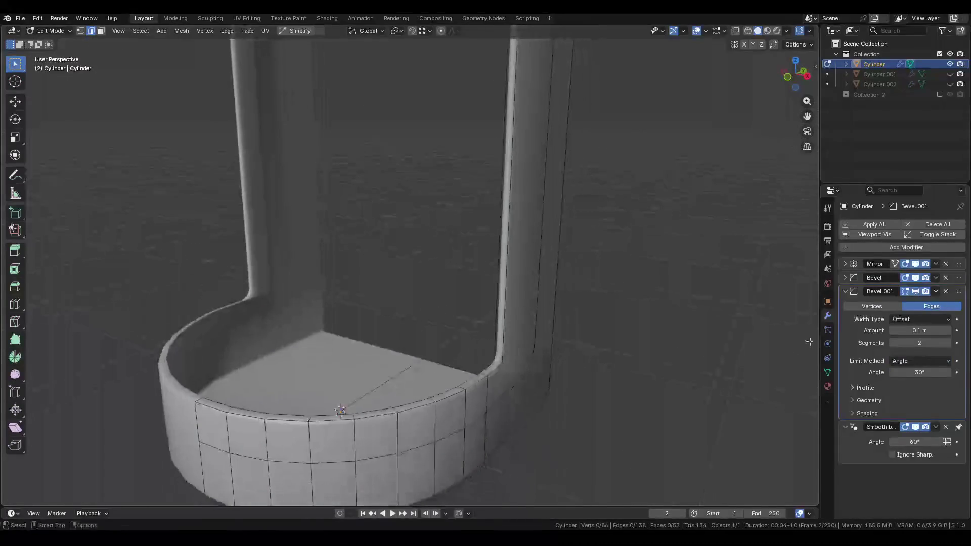
pyautogui.press('Return')
pyautogui.click(927, 333)
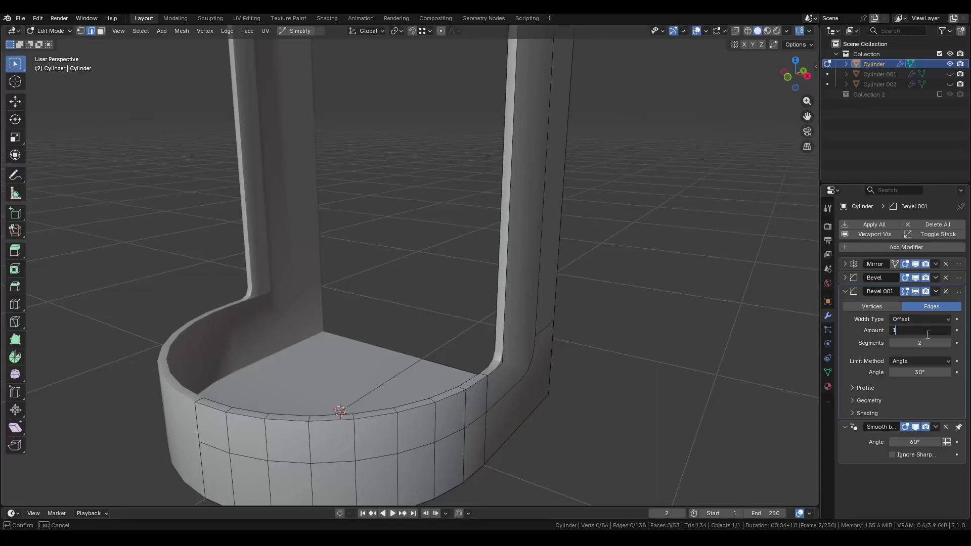
pyautogui.write('0mm')
pyautogui.press('Return')
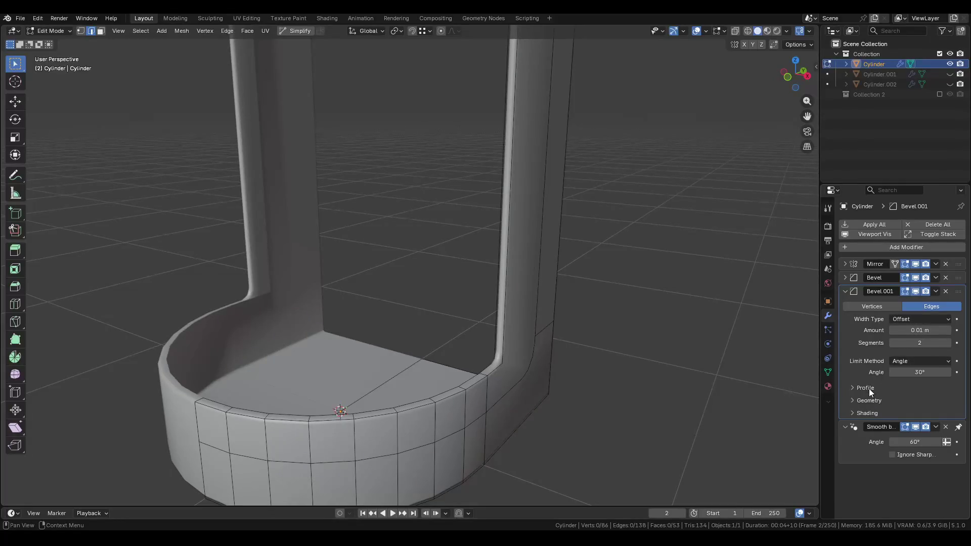
# In Object Mode, pin Bevel.001 to the end of the modifier stack.
pyautogui.press('Tab')
pyautogui.click(444, 381)
pyautogui.click(868, 412)
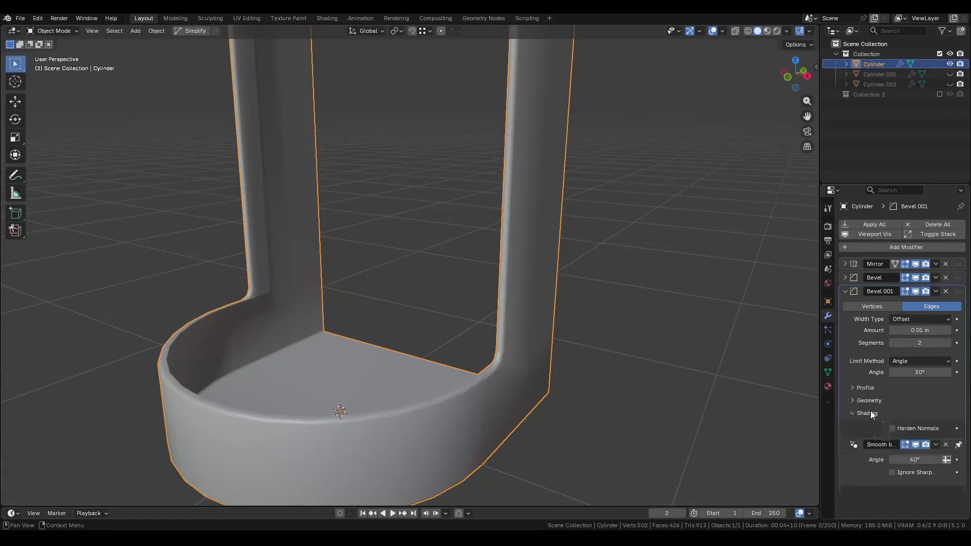
pyautogui.click(876, 413)
pyautogui.moveTo(616, 348); pyautogui.dragTo(544, 304, button='middle')
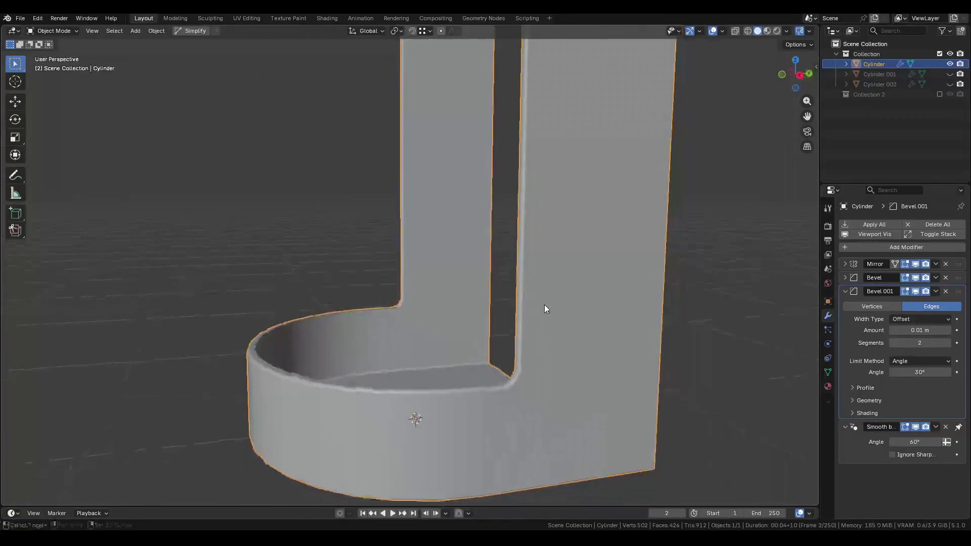
pyautogui.click(936, 291)
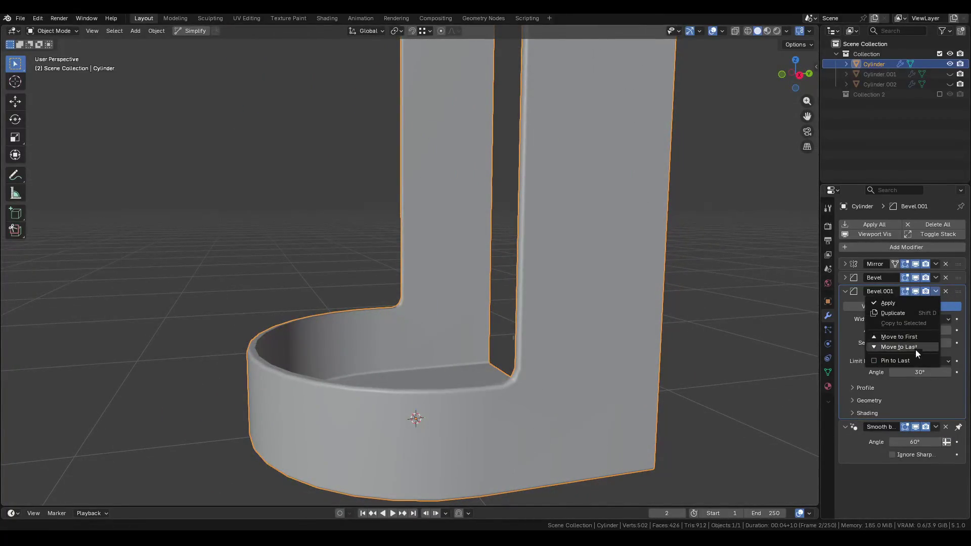
pyautogui.click(958, 428)
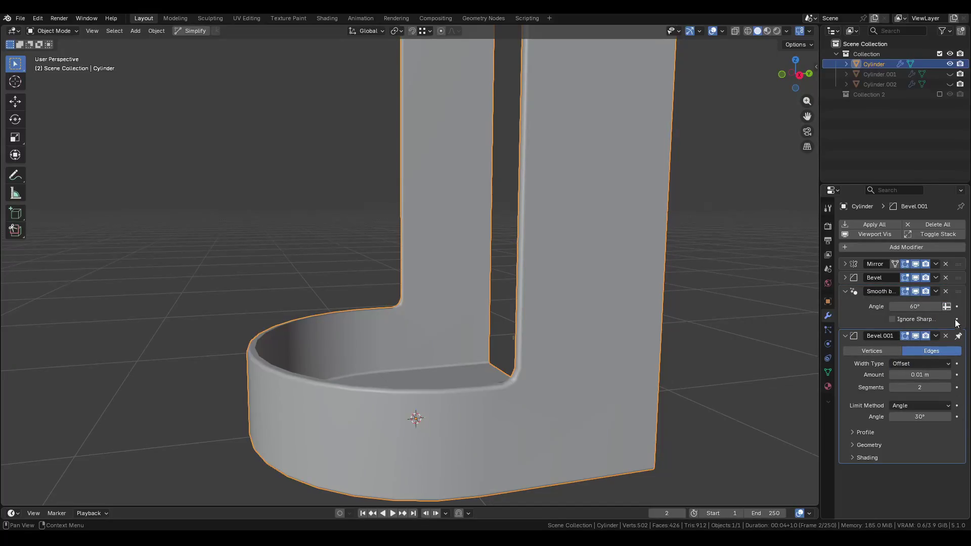
# Pin Smooth by Angle last as well and save Pod.blend.
pyautogui.click(935, 292)
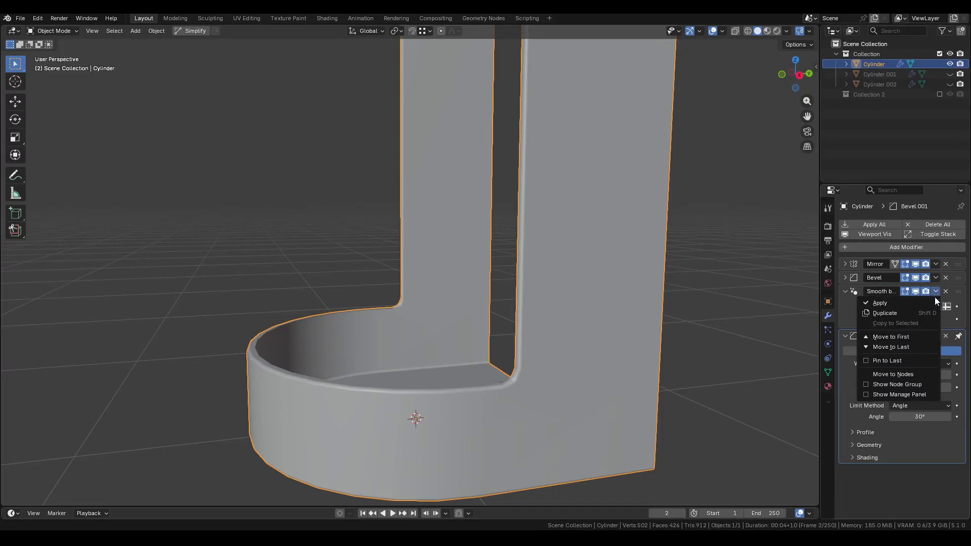
pyautogui.click(904, 360)
pyautogui.click(845, 291)
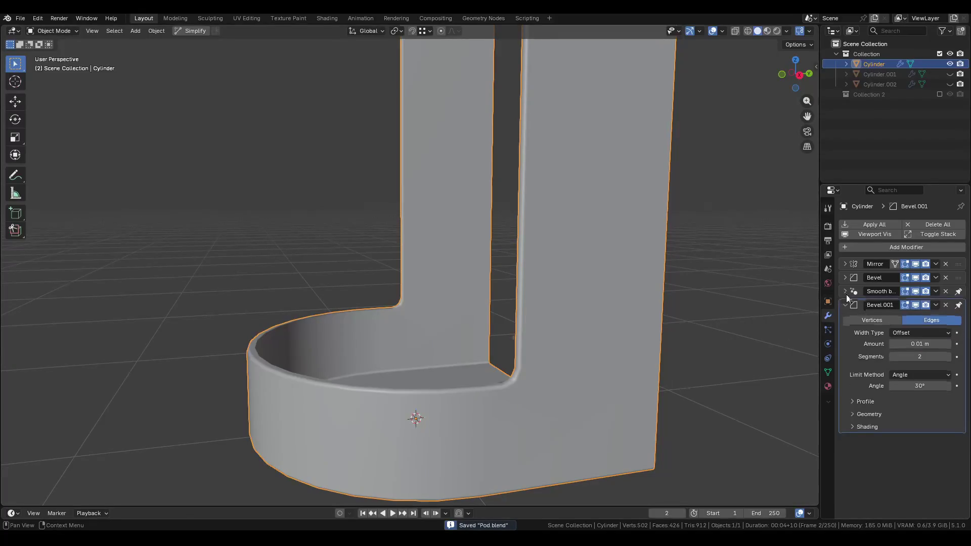
pyautogui.click(845, 305)
pyautogui.moveTo(484, 293)
pyautogui.mouseDown(button='middle')
pyautogui.moveTo(491, 316)
pyautogui.moveTo(553, 368)
pyautogui.moveTo(390, 277)
pyautogui.moveTo(351, 265)
pyautogui.moveTo(387, 283)
pyautogui.moveTo(354, 273)
pyautogui.moveTo(313, 234)
pyautogui.moveTo(455, 234)
pyautogui.moveTo(325, 195)
pyautogui.mouseUp(button='middle')
pyautogui.hotkey('ctrl', 's')
# In Edit Mode, extrude the selected path of floor-rim edges vertically along Z.
pyautogui.scroll(-3, 379, 312)
pyautogui.press('Tab')
pyautogui.scroll(5, 380, 311)
pyautogui.scroll(2, 414, 302)
pyautogui.scroll(-3, 384, 304)
pyautogui.keyDown('ctrl'); pyautogui.click(314, 234); pyautogui.keyUp('ctrl')
pyautogui.press('e')
pyautogui.press('z')
# Extrude one rim edge upward along Z, then dissolve the resulting extra edge.
pyautogui.click(373, 357)
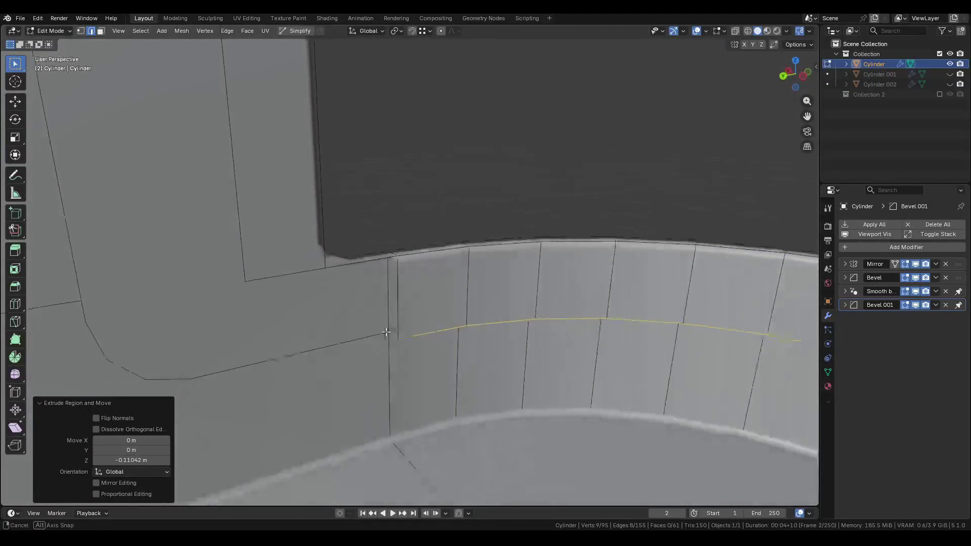
pyautogui.moveTo(374, 357)
pyautogui.mouseDown(button='middle')
pyautogui.moveTo(418, 245)
pyautogui.moveTo(473, 268)
pyautogui.mouseUp(button='middle')
pyautogui.press('e')
pyautogui.press('z')
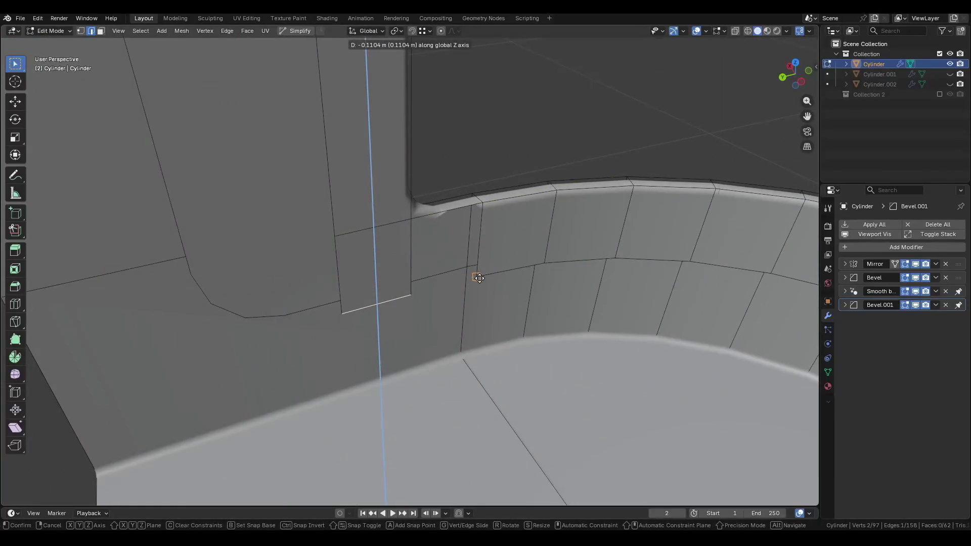
pyautogui.click(479, 279)
pyautogui.click(443, 286)
pyautogui.press('x')
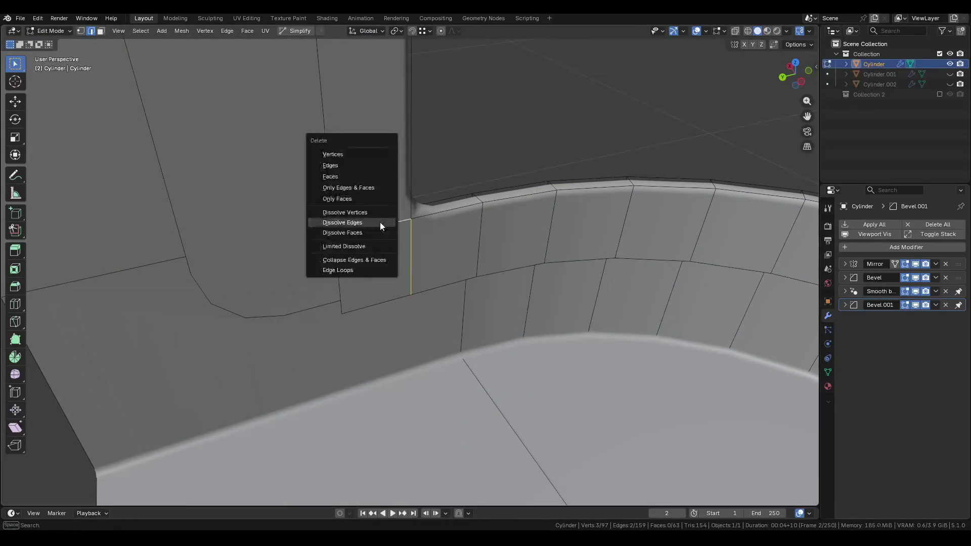
pyautogui.click(380, 223)
pyautogui.moveTo(380, 223)
pyautogui.mouseDown(button='middle')
pyautogui.moveTo(509, 339)
pyautogui.moveTo(284, 303)
pyautogui.moveTo(354, 283)
pyautogui.moveTo(520, 201)
pyautogui.moveTo(405, 319)
pyautogui.moveTo(407, 260)
pyautogui.moveTo(509, 271)
pyautogui.moveTo(472, 205)
pyautogui.moveTo(509, 269)
pyautogui.moveTo(535, 351)
pyautogui.mouseUp(button='middle')
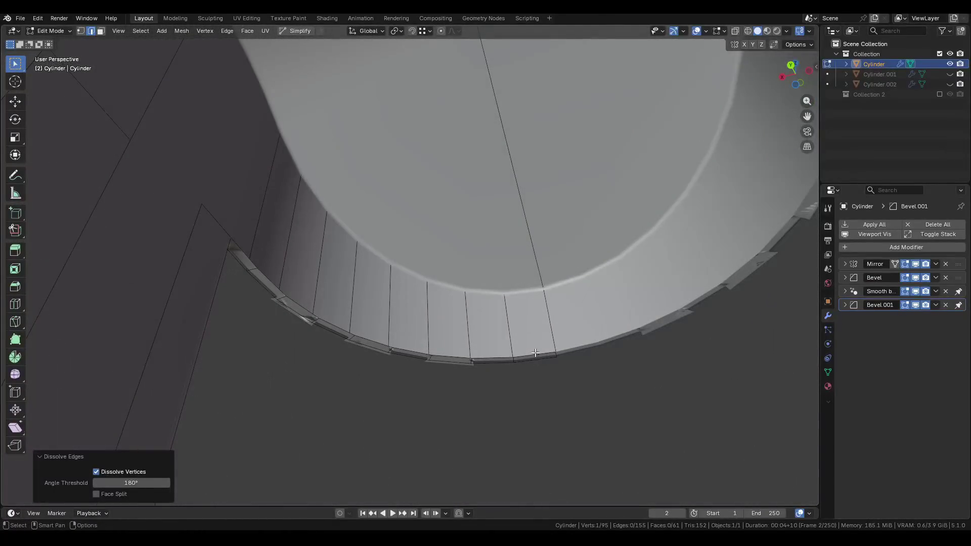
# Select the rim edge path, then recalculate normals for the whole mesh.
pyautogui.click(535, 353)
pyautogui.keyDown('ctrl'); pyautogui.click(287, 299); pyautogui.keyUp('ctrl')
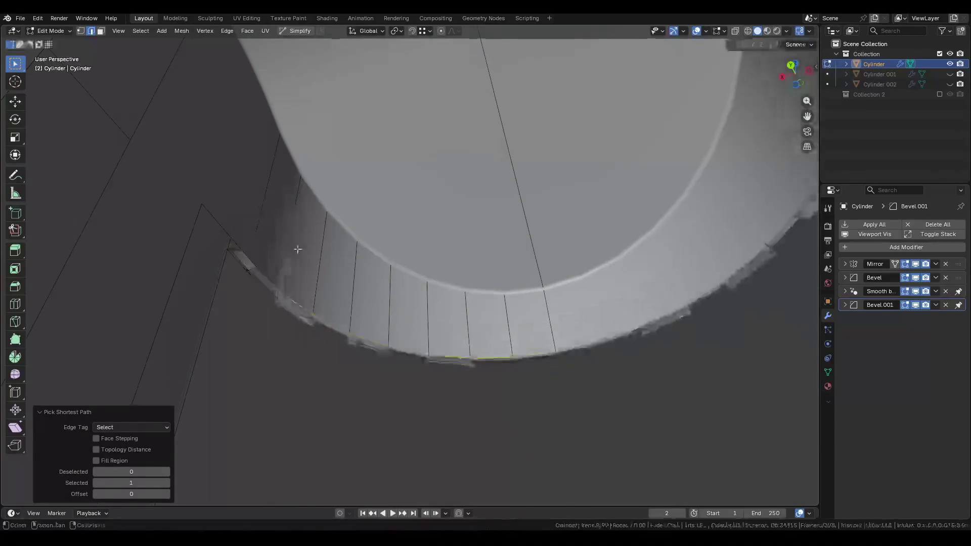
pyautogui.press('a')
pyautogui.hotkey('shift', 'n')
# Enable Backface Culling and raise the selected rim edges along Z.
pyautogui.click(537, 362)
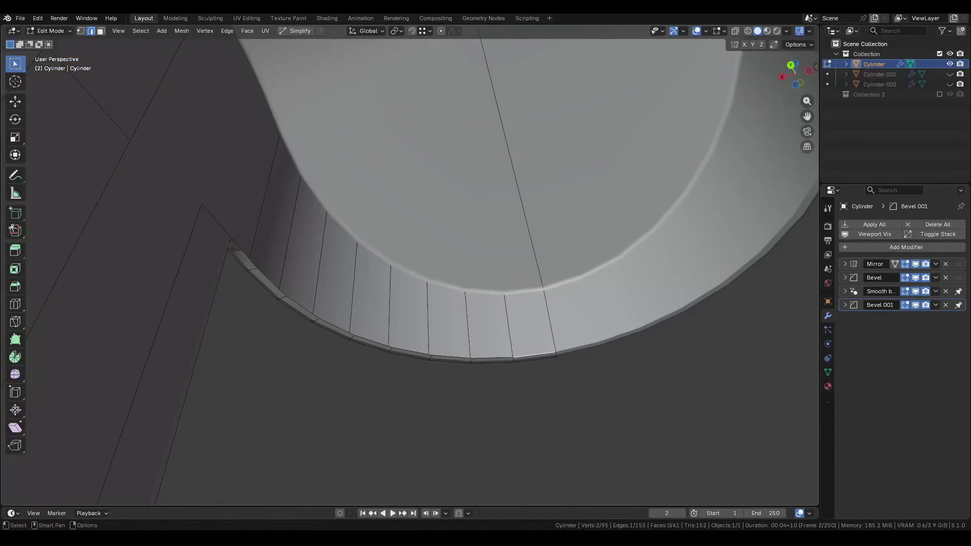
pyautogui.keyDown('ctrl'); pyautogui.click(271, 274); pyautogui.keyUp('ctrl')
pyautogui.moveTo(266, 275); pyautogui.dragTo(391, 285, button='middle')
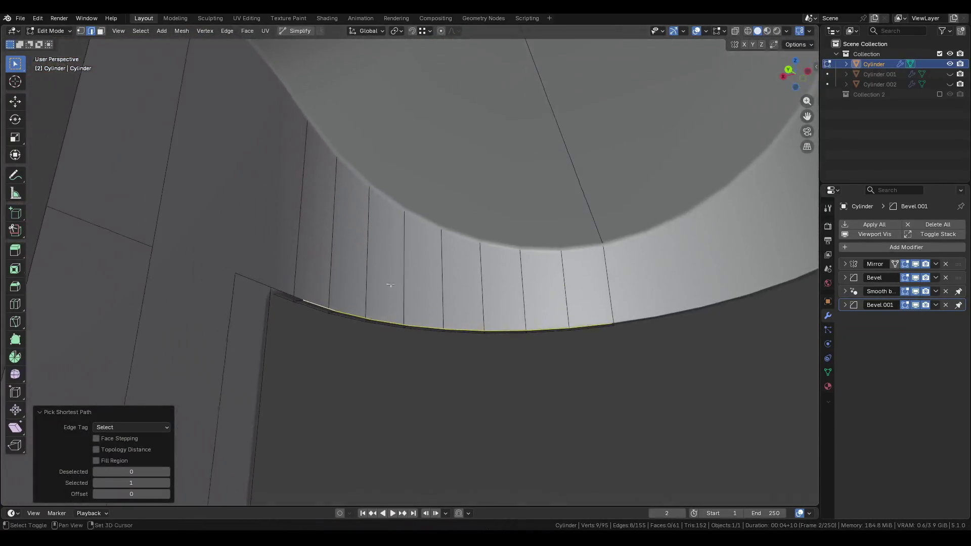
pyautogui.click(787, 31)
pyautogui.click(750, 255)
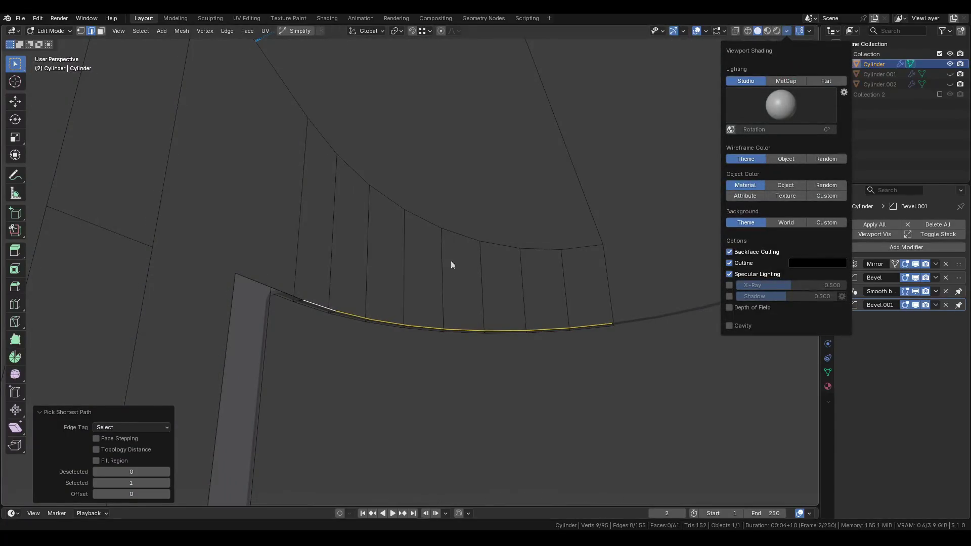
pyautogui.press('g')
pyautogui.press('z')
pyautogui.rightClick(293, 272)
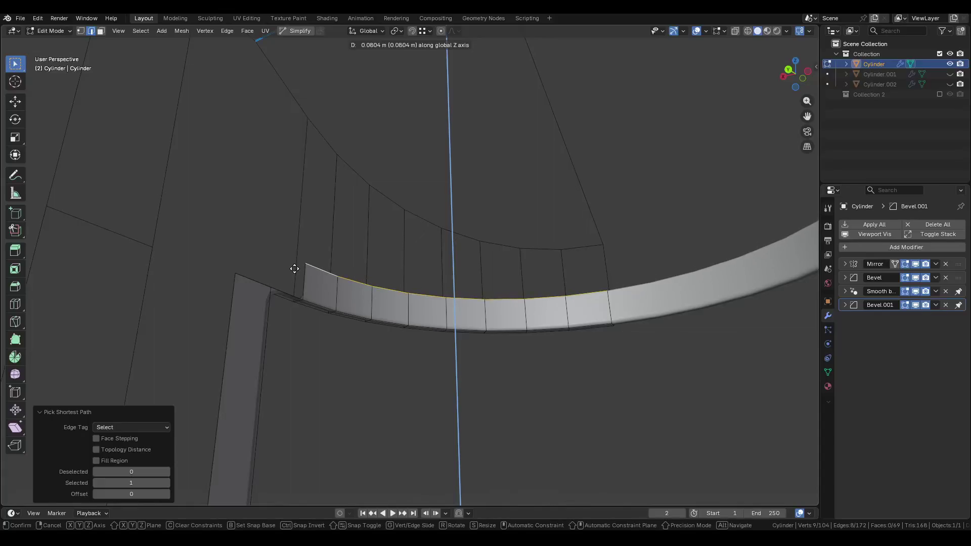
# Undo a first pillar-top edge extrusion and reposition that edge vertically instead.
pyautogui.click(263, 286)
pyautogui.press('e')
pyautogui.press('z')
pyautogui.click(311, 279)
pyautogui.hotkey('ctrl', 'z')
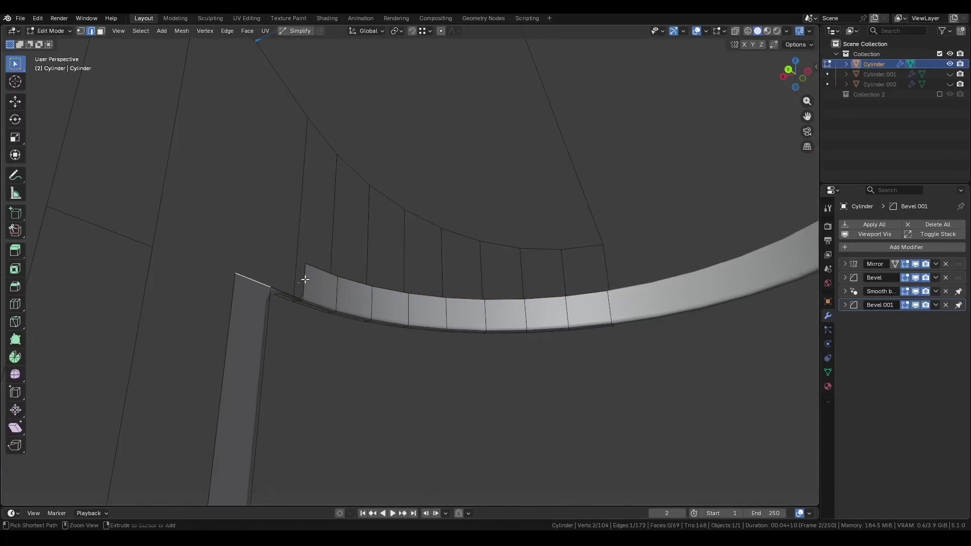
pyautogui.press('g')
pyautogui.press('z')
pyautogui.click(296, 291)
# Extrude the pillar-top edge up to meet the rim and dissolve the leftover edge.
pyautogui.press('e')
pyautogui.click(303, 264)
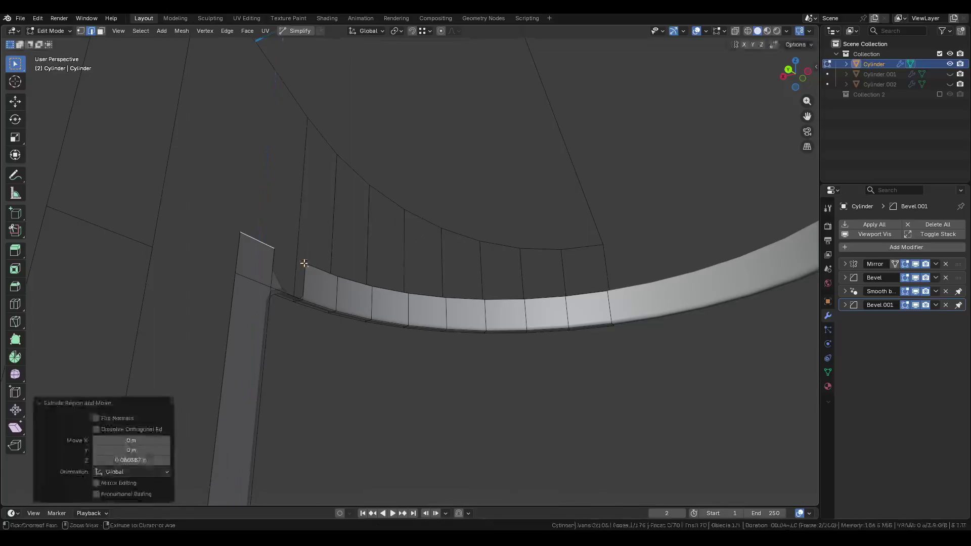
pyautogui.click(292, 292)
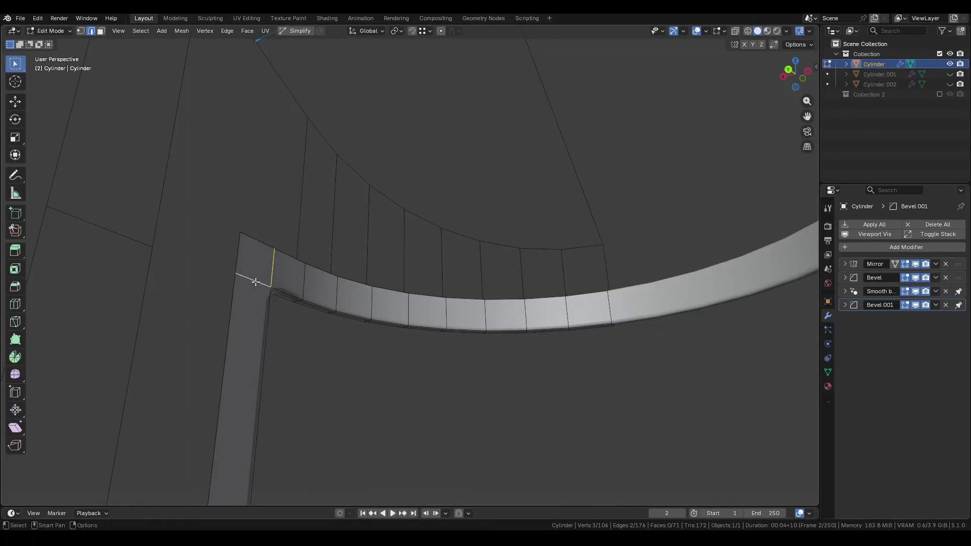
pyautogui.press('x')
pyautogui.click(253, 287)
pyautogui.moveTo(253, 287)
pyautogui.mouseDown(button='middle')
pyautogui.moveTo(425, 223)
pyautogui.moveTo(403, 240)
pyautogui.moveTo(325, 234)
pyautogui.moveTo(318, 217)
pyautogui.moveTo(457, 227)
pyautogui.mouseUp(button='middle')
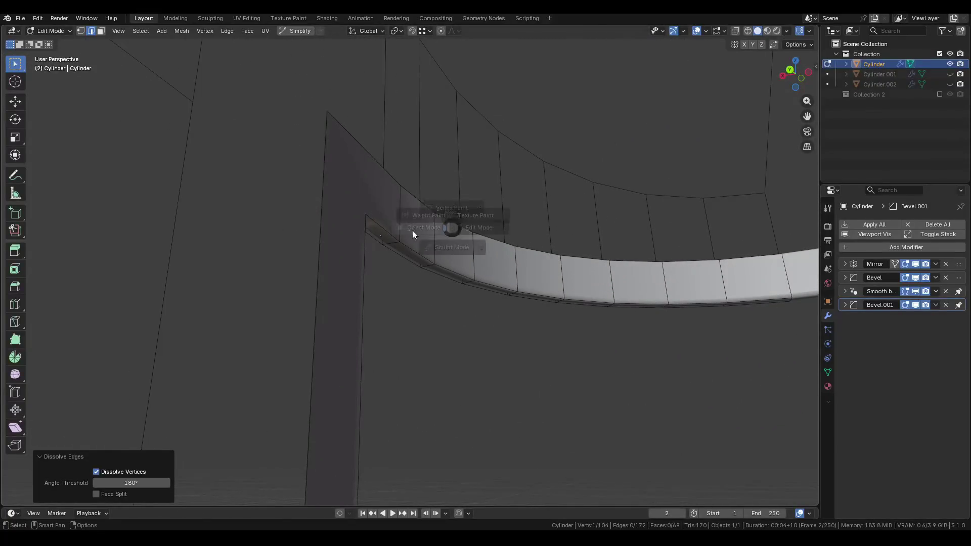
# Return to Object Mode and save Pod.blend, then re-enter Edit Mode.
pyautogui.click(413, 233)
pyautogui.hotkey('ctrl', 's')
pyautogui.moveTo(388, 235)
pyautogui.mouseDown(button='middle')
pyautogui.moveTo(382, 223)
pyautogui.moveTo(468, 215)
pyautogui.moveTo(456, 182)
pyautogui.moveTo(390, 180)
pyautogui.moveTo(393, 152)
pyautogui.moveTo(435, 158)
pyautogui.moveTo(336, 163)
pyautogui.mouseUp(button='middle')
pyautogui.press('Tab')
pyautogui.press('Tab')
pyautogui.click(851, 304)
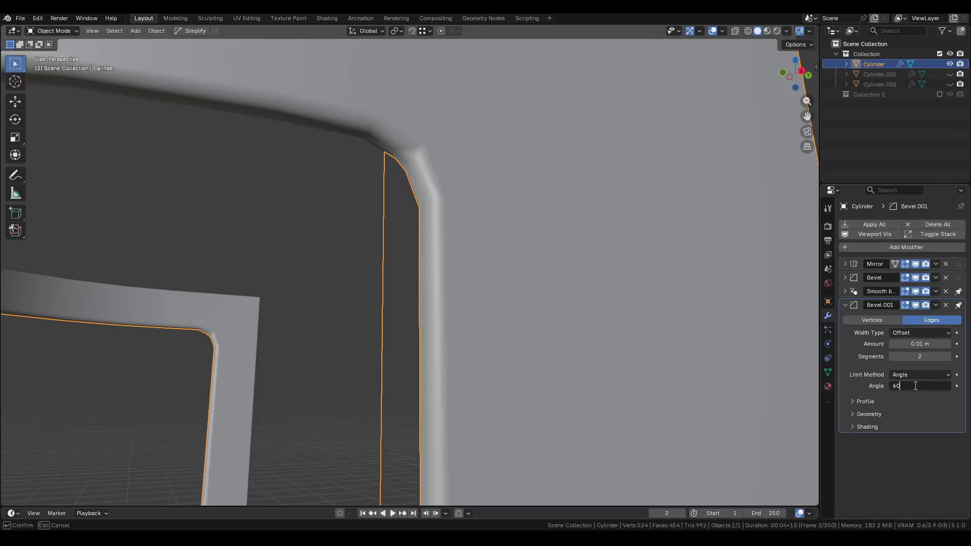
# Save, then toggle Bevel.001's Harden Normals off and back on to compare shading.
pyautogui.moveTo(563, 329)
pyautogui.mouseDown(button='middle')
pyautogui.moveTo(593, 271)
pyautogui.moveTo(457, 241)
pyautogui.moveTo(819, 310)
pyautogui.mouseUp(button='middle')
pyautogui.hotkey('ctrl', 's')
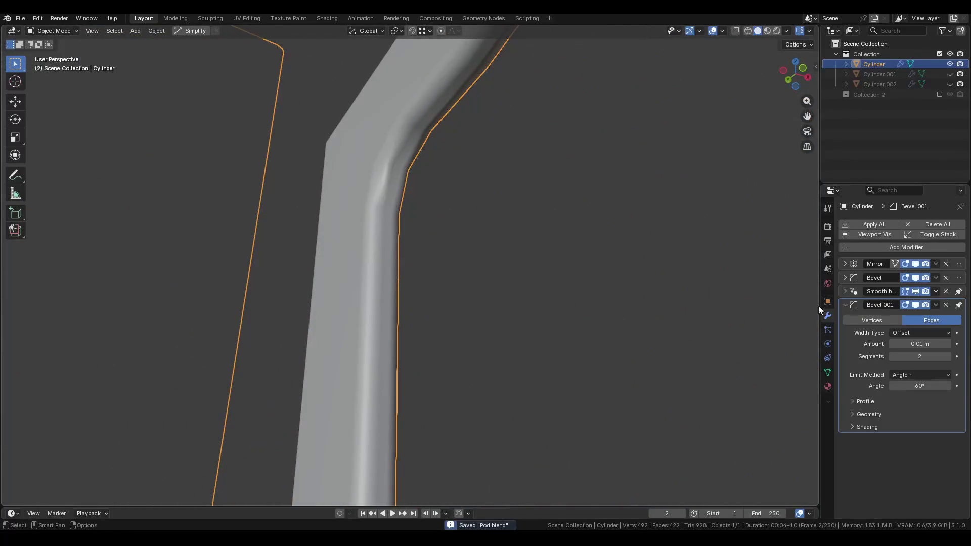
pyautogui.doubleClick(851, 307)
pyautogui.click(899, 441)
pyautogui.click(899, 441)
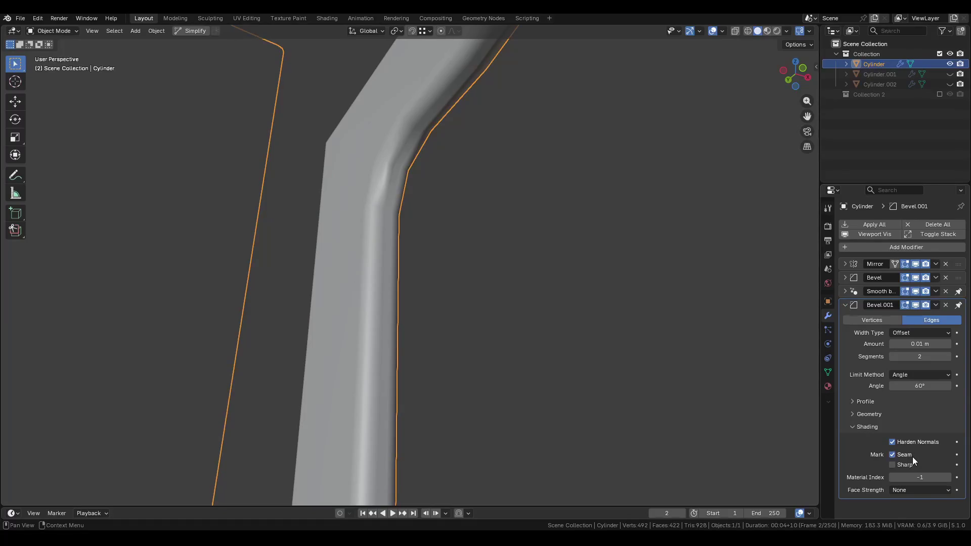
# Pick a new outer miter type in Bevel.001's Geometry settings and save.
pyautogui.click(857, 415)
pyautogui.click(913, 428)
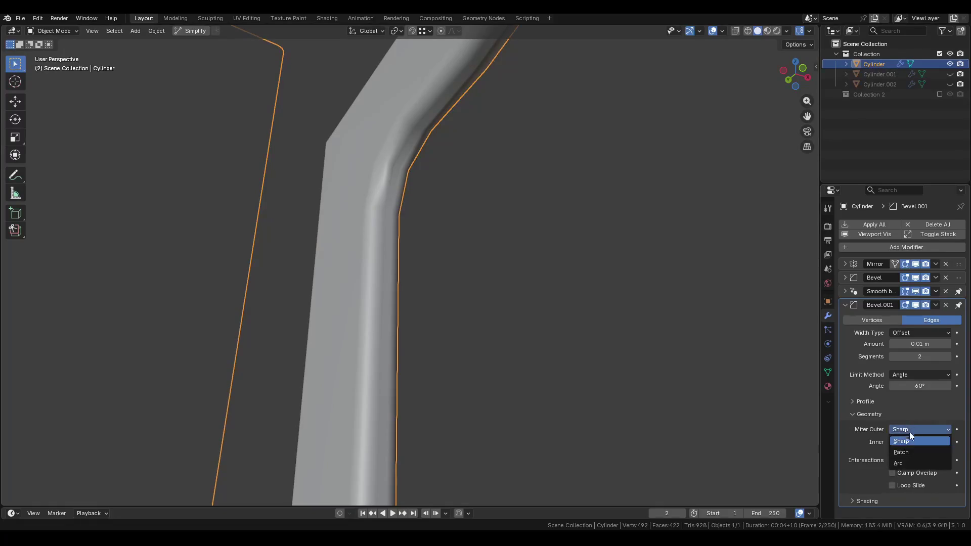
pyautogui.click(900, 463)
pyautogui.keyDown('ctrl'); pyautogui.click(866, 402); pyautogui.keyUp('ctrl')
pyautogui.click(867, 402)
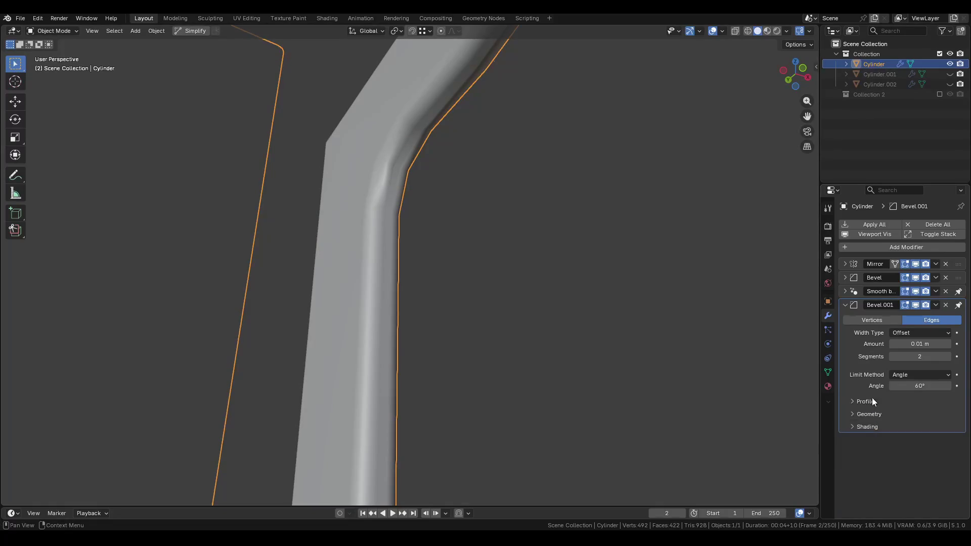
pyautogui.hotkey('ctrl', 's')
# Collapse the Bevel.001 and Smooth by Angle panels and re-save Pod.blend.
pyautogui.click(845, 305)
pyautogui.click(845, 292)
pyautogui.click(844, 295)
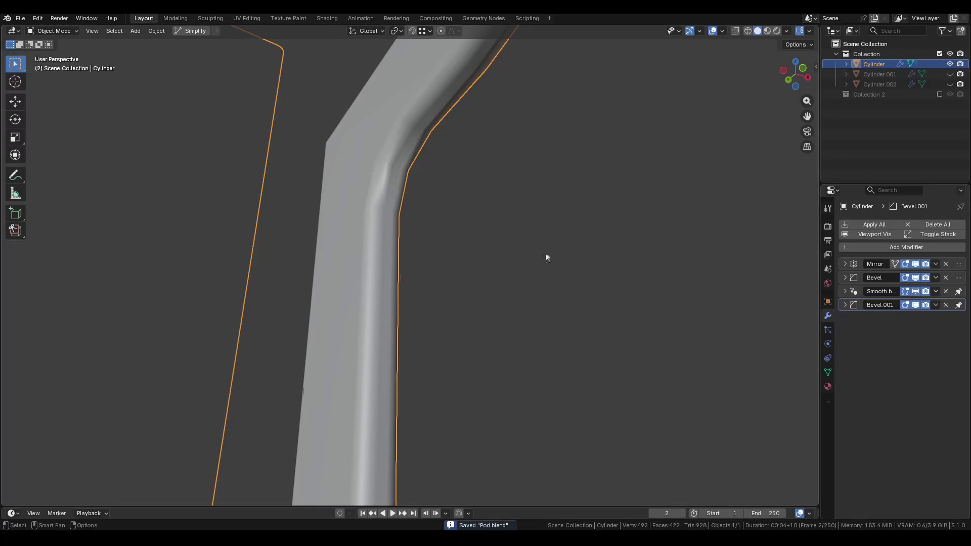
pyautogui.scroll(-6, 511, 121)
pyautogui.moveTo(507, 165)
pyautogui.mouseDown(button='middle')
pyautogui.moveTo(442, 226)
pyautogui.moveTo(541, 222)
pyautogui.mouseUp(button='middle')
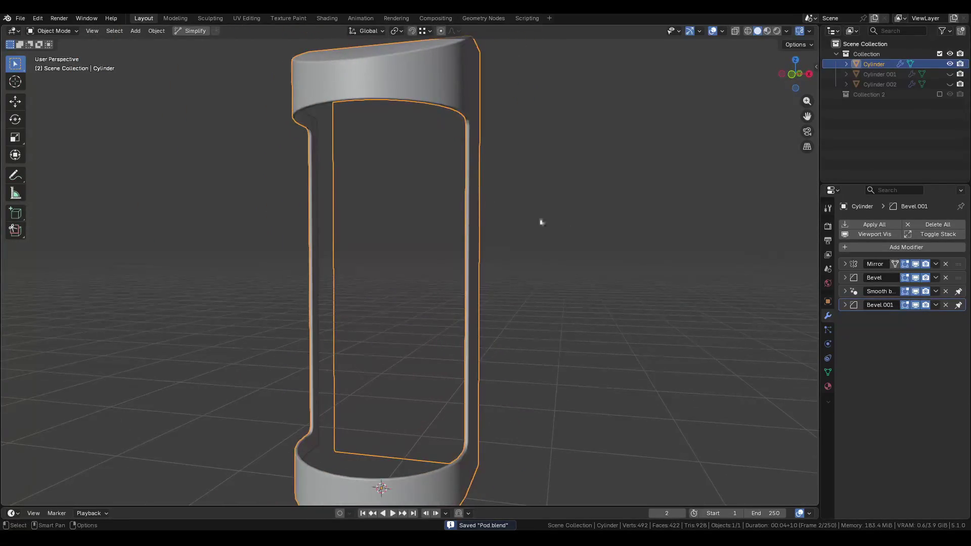
pyautogui.click(845, 306)
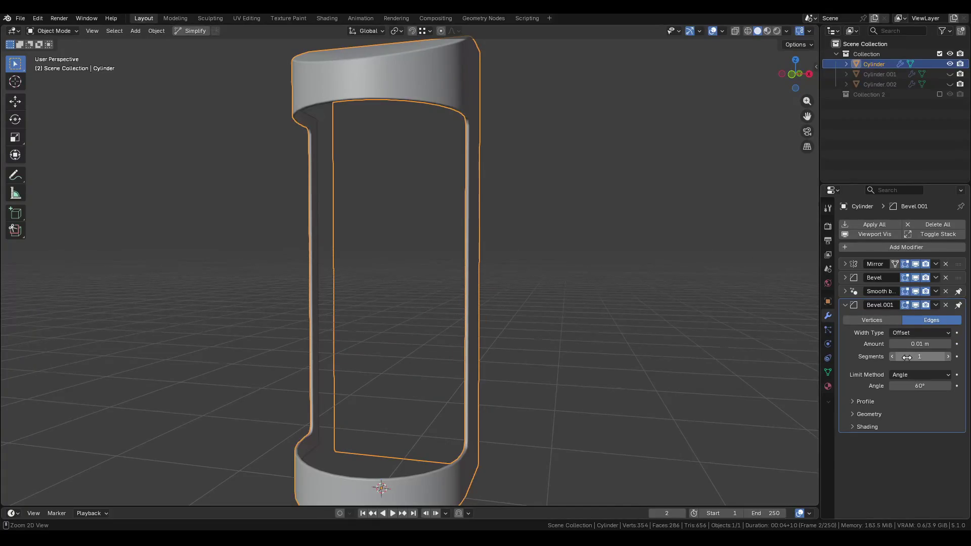
pyautogui.scroll(6, 472, 167)
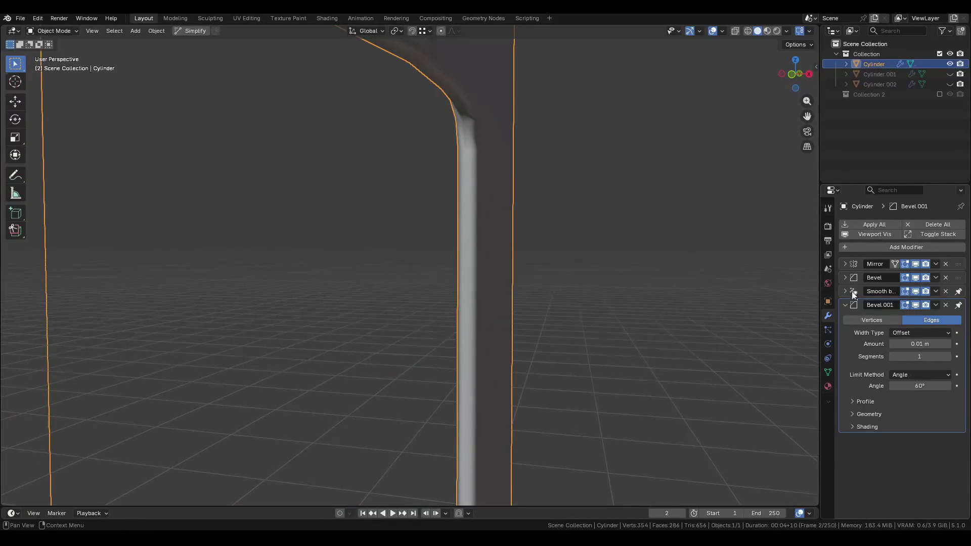
pyautogui.click(845, 305)
pyautogui.scroll(-6, 519, 241)
pyautogui.hotkey('ctrl', 's')
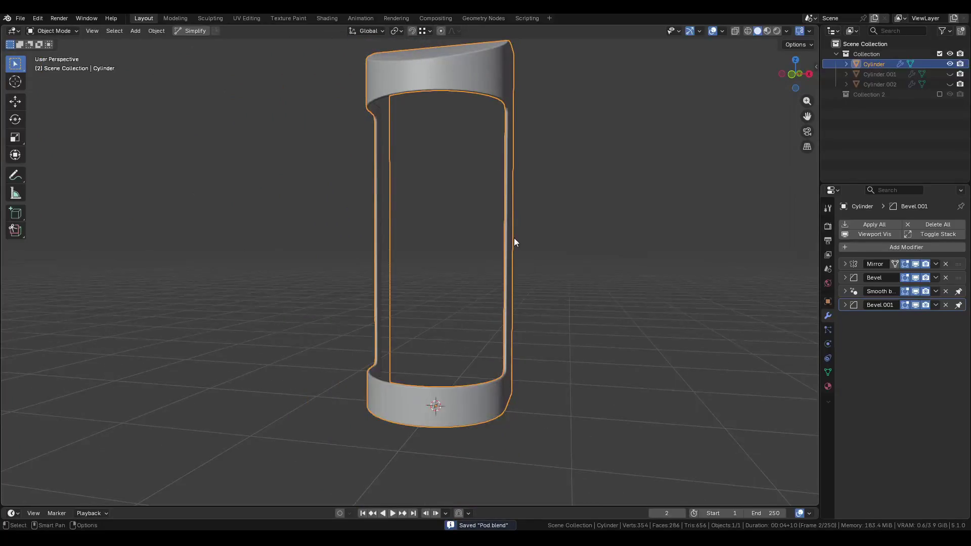
# From a front view, unhide Cylinder.001 and Cylinder.002 in the Outliner.
pyautogui.moveTo(514, 242)
pyautogui.mouseDown(button='middle')
pyautogui.moveTo(490, 278)
pyautogui.moveTo(500, 208)
pyautogui.moveTo(511, 203)
pyautogui.mouseUp(button='middle')
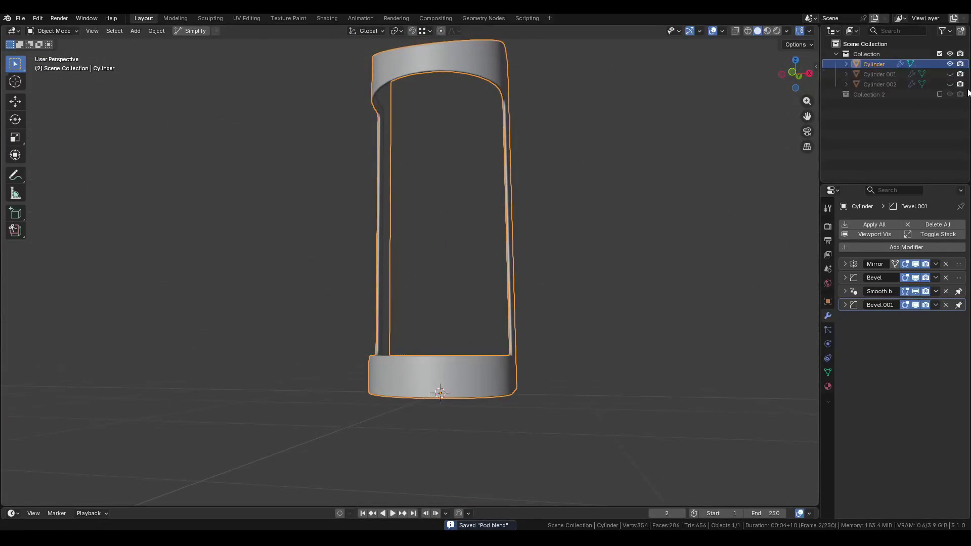
pyautogui.click(950, 74)
pyautogui.click(950, 84)
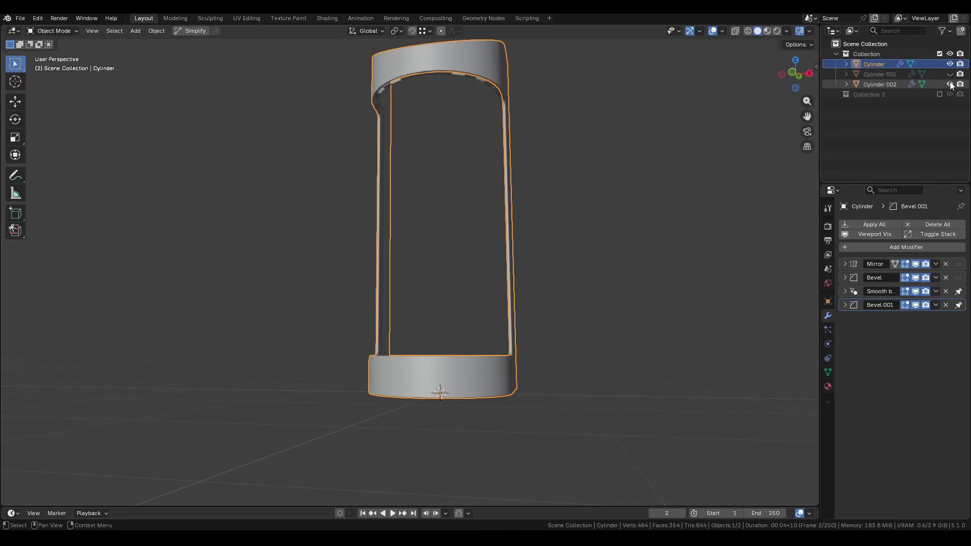
# Select the Cylinder.002 floor piece and recalculate its disk normals in Edit Mode.
pyautogui.moveTo(566, 212); pyautogui.dragTo(570, 251, button='middle')
pyautogui.scroll(5, 467, 388)
pyautogui.click(483, 417)
pyautogui.scroll(-3, 487, 421)
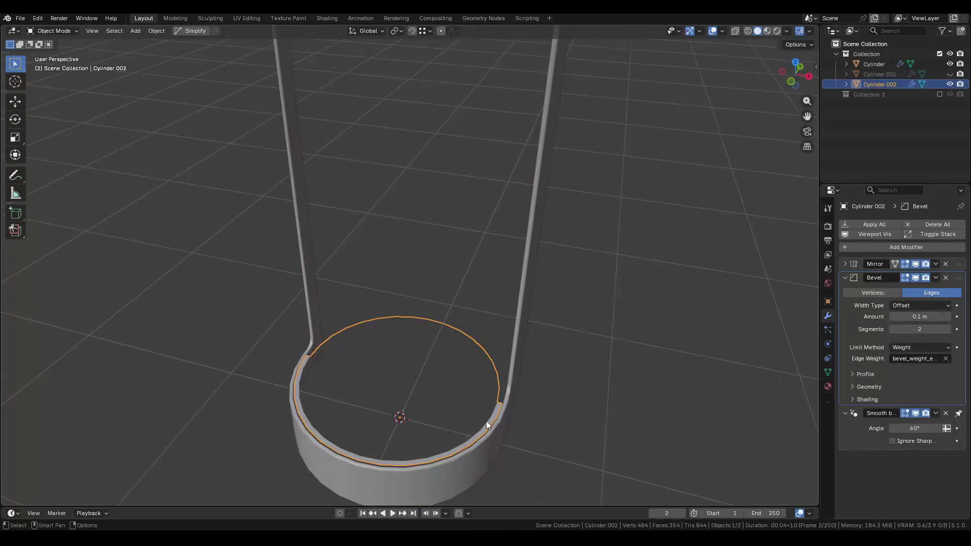
pyautogui.hotkey('ctrl', 'Tab')
pyautogui.click(567, 386)
pyautogui.hotkey('shift', 'n')
pyautogui.moveTo(549, 386)
pyautogui.mouseDown(button='middle')
pyautogui.moveTo(524, 274)
pyautogui.moveTo(485, 175)
pyautogui.mouseUp(button='middle')
pyautogui.click(456, 111)
pyautogui.moveTo(456, 111)
pyautogui.mouseDown(button='middle')
pyautogui.moveTo(449, 98)
pyautogui.moveTo(508, 147)
pyautogui.moveTo(486, 129)
pyautogui.moveTo(304, 408)
pyautogui.mouseUp(button='middle')
pyautogui.hotkey('ctrl', 'l')
pyautogui.hotkey('shift', 'n')
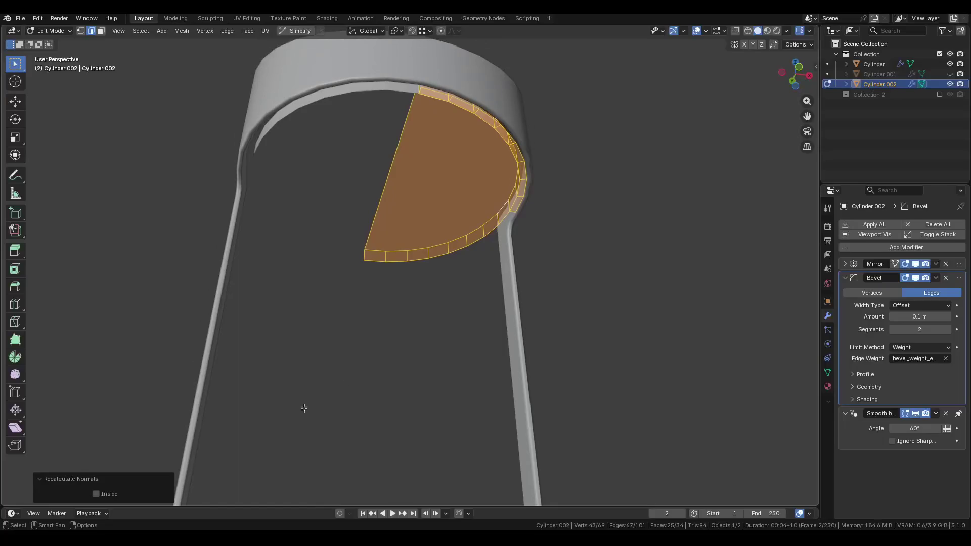
# Extrude the disk rim edges 1.9865 m along Z into a tall inner wall, merging duplicates.
pyautogui.click(389, 190)
pyautogui.moveTo(389, 190)
pyautogui.mouseDown(button='middle')
pyautogui.moveTo(362, 274)
pyautogui.moveTo(416, 212)
pyautogui.moveTo(491, 287)
pyautogui.moveTo(464, 184)
pyautogui.mouseUp(button='middle')
pyautogui.moveTo(396, 142)
pyautogui.mouseDown(button='middle')
pyautogui.moveTo(449, 177)
pyautogui.moveTo(329, 167)
pyautogui.moveTo(372, 141)
pyautogui.moveTo(481, 141)
pyautogui.moveTo(515, 147)
pyautogui.moveTo(506, 186)
pyautogui.moveTo(497, 102)
pyautogui.moveTo(497, 297)
pyautogui.mouseUp(button='middle')
pyautogui.keyDown('ctrl'); pyautogui.click(515, 146); pyautogui.keyUp('ctrl')
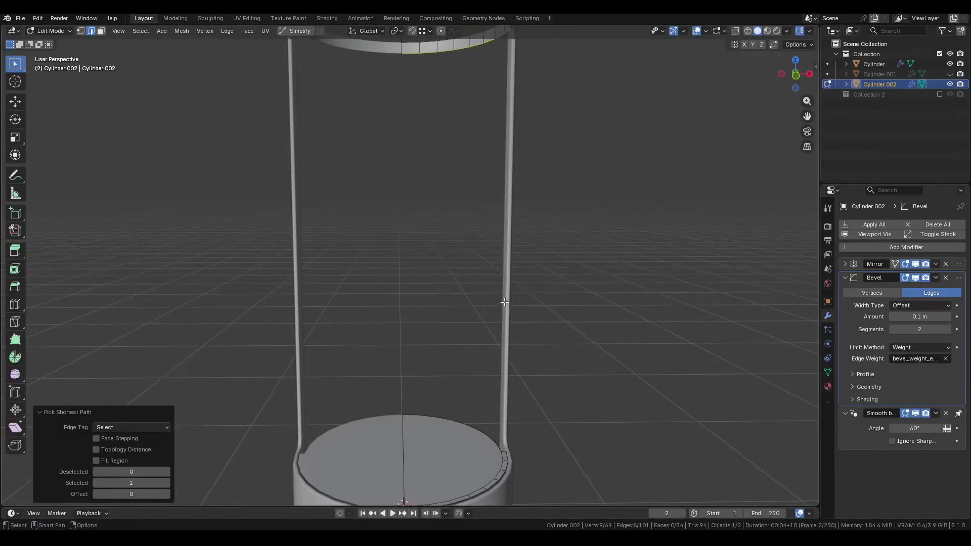
pyautogui.press('e')
pyautogui.press('z')
pyautogui.click(505, 394)
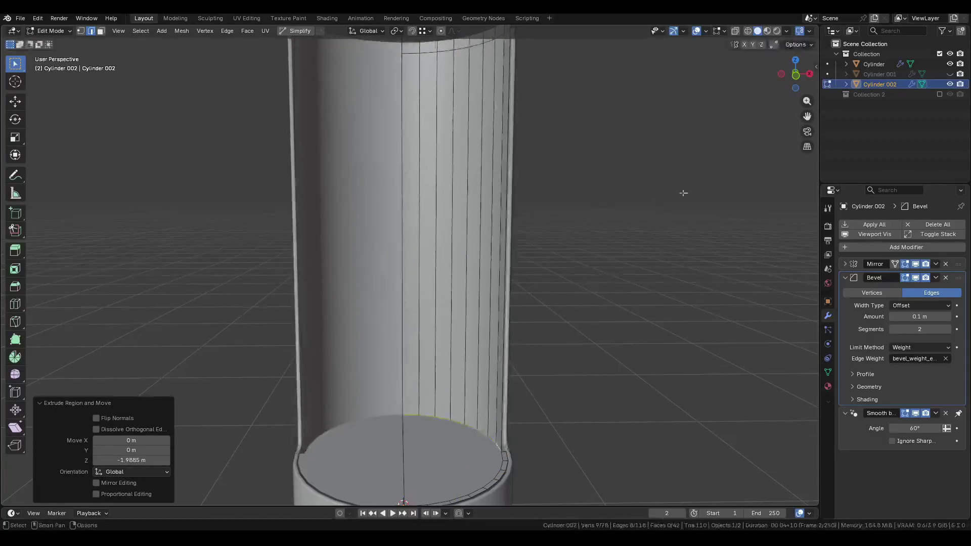
pyautogui.click(792, 45)
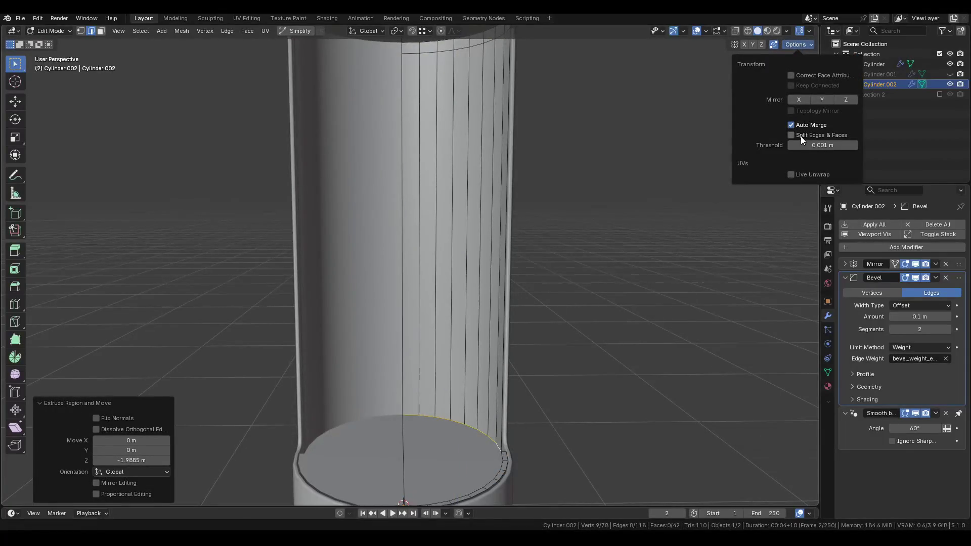
pyautogui.click(489, 432)
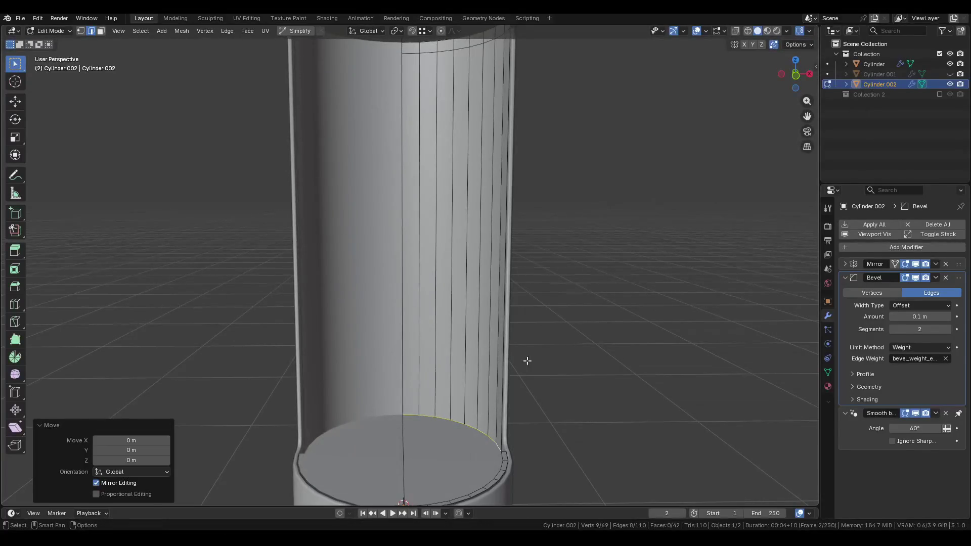
# Back in Object Mode, save Pod.blend and inspect the new inner cylinder.
pyautogui.press('Tab')
pyautogui.click(597, 282)
pyautogui.hotkey('ctrl', 's')
pyautogui.moveTo(596, 281)
pyautogui.mouseDown(button='middle')
pyautogui.moveTo(549, 267)
pyautogui.moveTo(453, 276)
pyautogui.moveTo(362, 313)
pyautogui.moveTo(507, 316)
pyautogui.moveTo(492, 323)
pyautogui.mouseUp(button='middle')
pyautogui.click(453, 276)
pyautogui.moveTo(454, 373); pyautogui.dragTo(416, 419, button='middle')
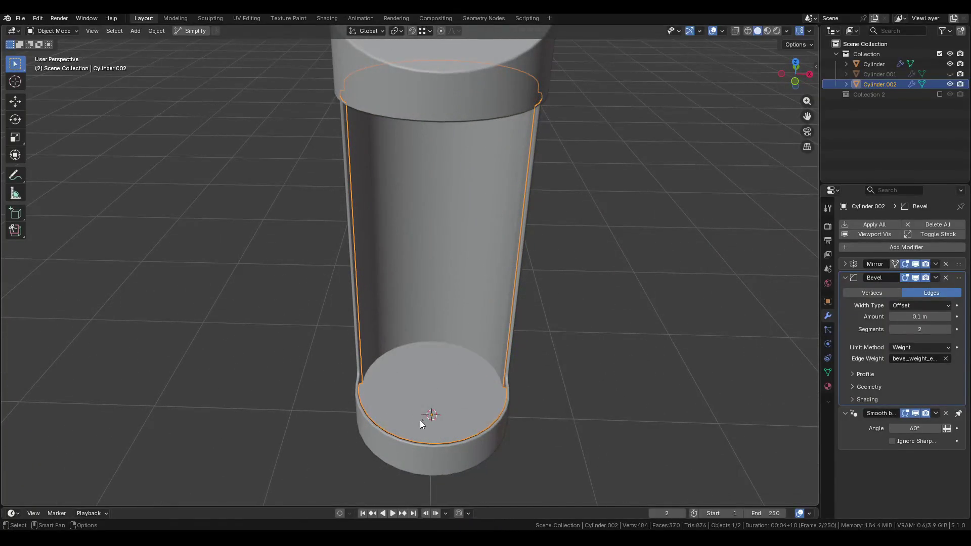
pyautogui.moveTo(430, 420)
pyautogui.mouseDown(button='middle')
pyautogui.moveTo(440, 400)
pyautogui.moveTo(528, 347)
pyautogui.mouseUp(button='middle')
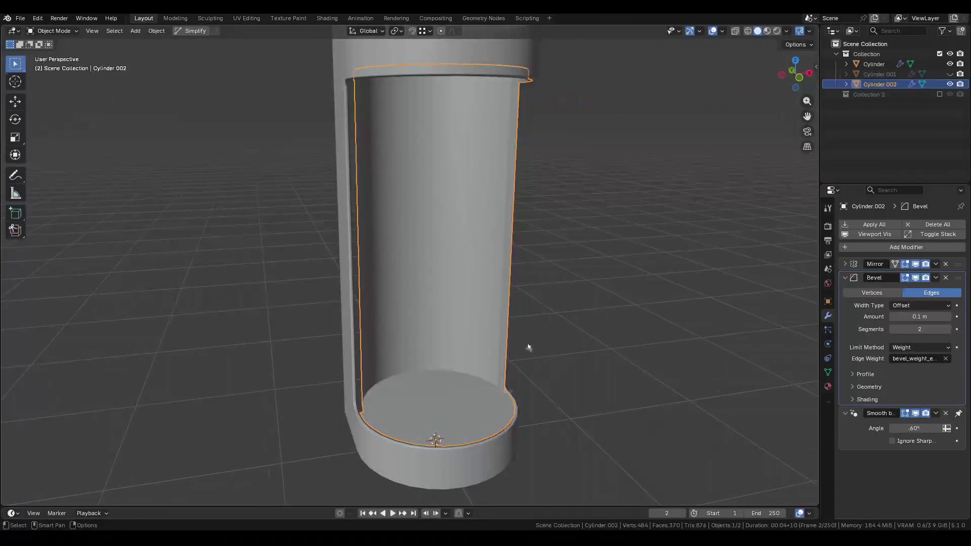
# Unhide Cylinder.001, select it in the Outliner and frame the view on it.
pyautogui.click(950, 74)
pyautogui.moveTo(528, 249)
pyautogui.mouseDown(button='middle')
pyautogui.moveTo(436, 278)
pyautogui.moveTo(417, 309)
pyautogui.moveTo(540, 284)
pyautogui.moveTo(514, 288)
pyautogui.mouseUp(button='middle')
pyautogui.click(436, 278)
pyautogui.scroll(8, 533, 284)
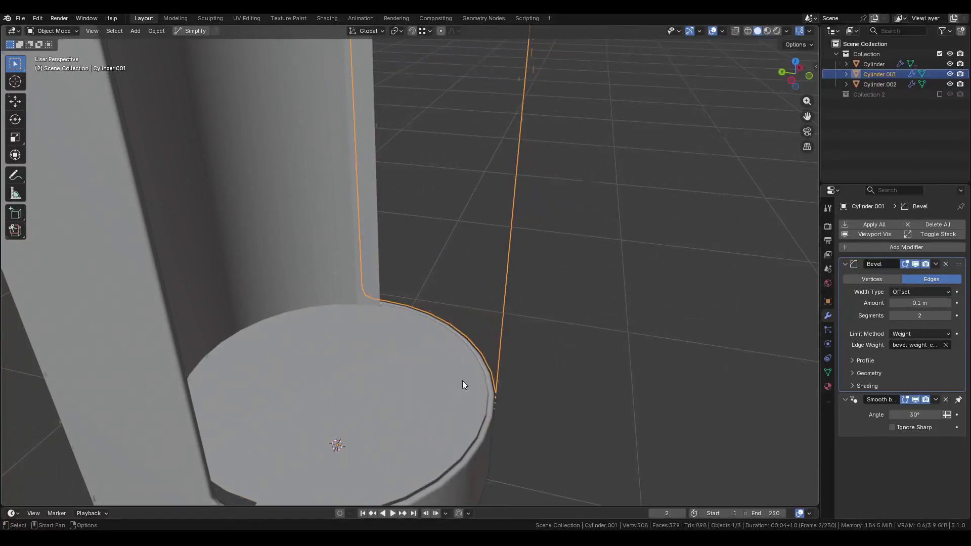
pyautogui.click(463, 381)
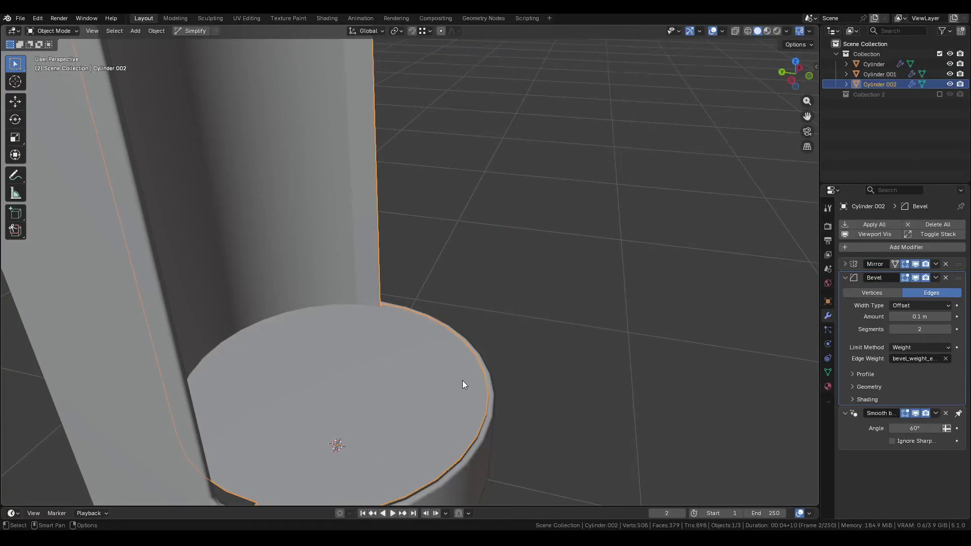
pyautogui.click(511, 329)
pyautogui.moveTo(535, 260); pyautogui.dragTo(767, 96, button='middle')
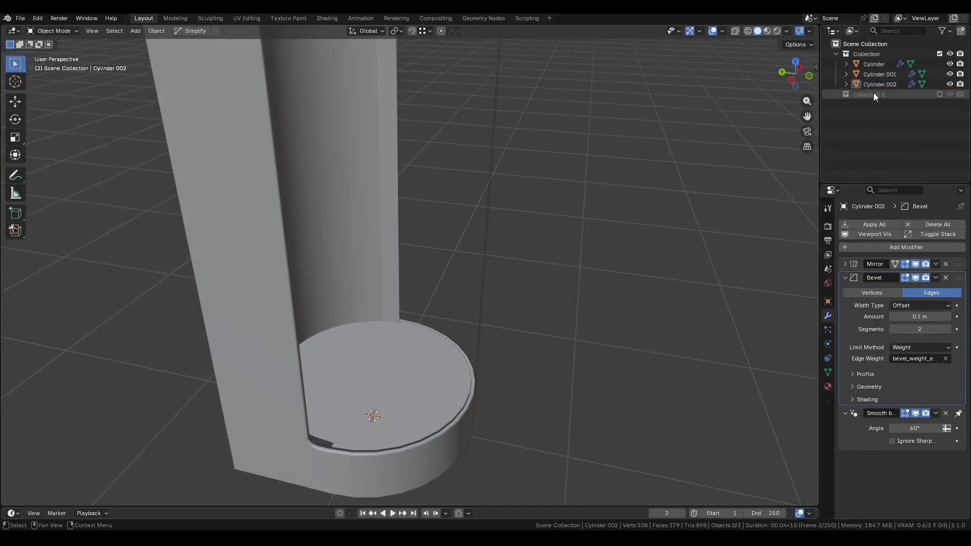
pyautogui.click(880, 74)
pyautogui.press('KP_Decimal')
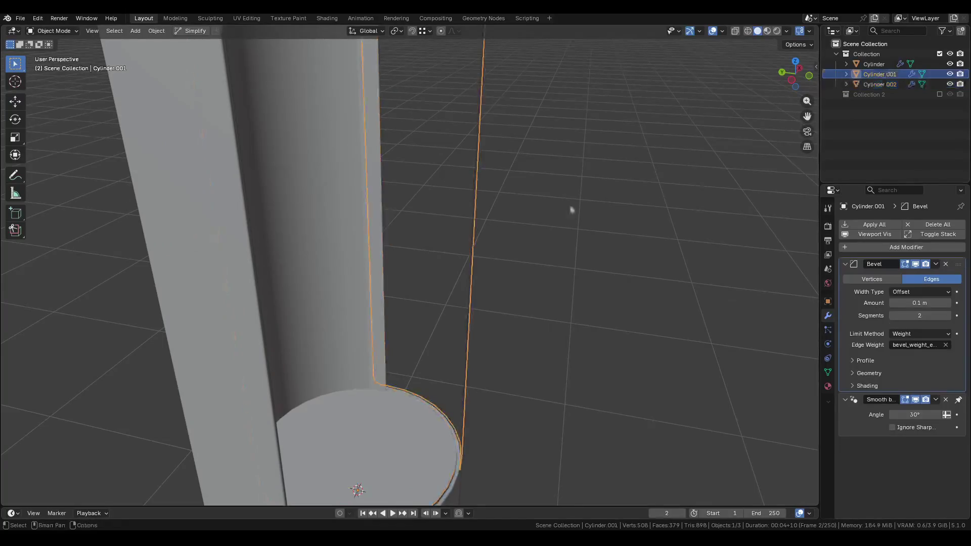
pyautogui.moveTo(571, 210)
pyautogui.mouseDown(button='middle')
pyautogui.moveTo(427, 302)
pyautogui.moveTo(421, 282)
pyautogui.moveTo(511, 259)
pyautogui.mouseUp(button='middle')
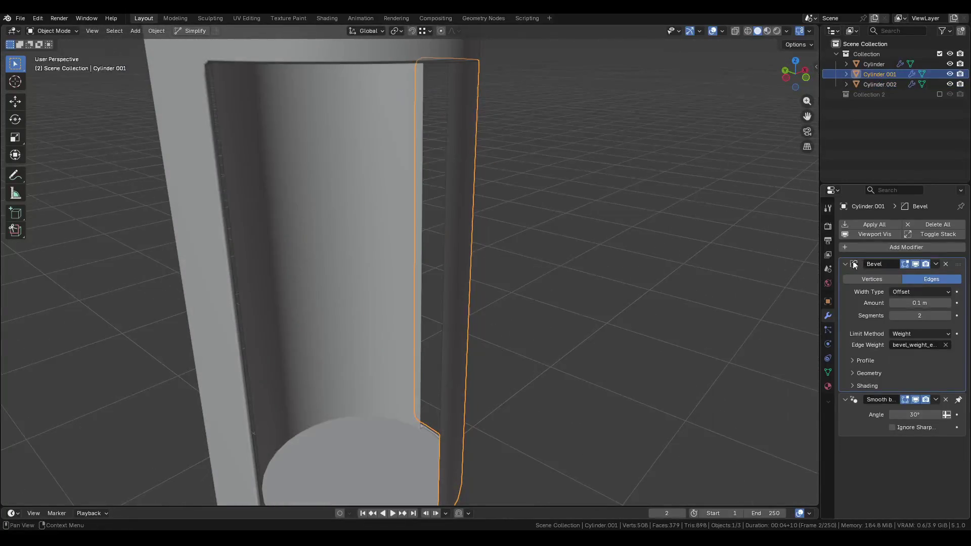
pyautogui.click(854, 265)
# Select all of Cylinder.001 in Edit Mode, apply an edge operation, and shrink the faces once.
pyautogui.press('Tab')
pyautogui.press('a')
pyautogui.rightClick(507, 243)
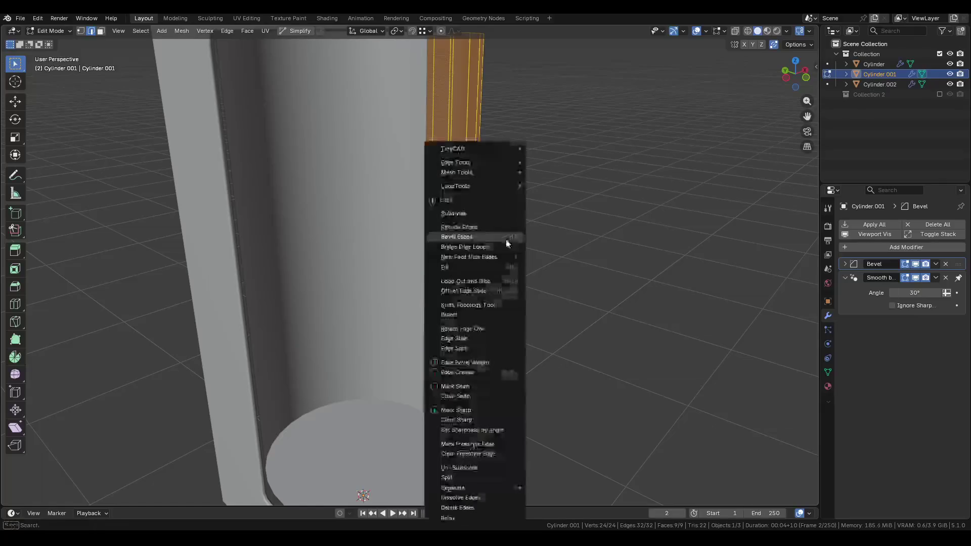
pyautogui.click(477, 416)
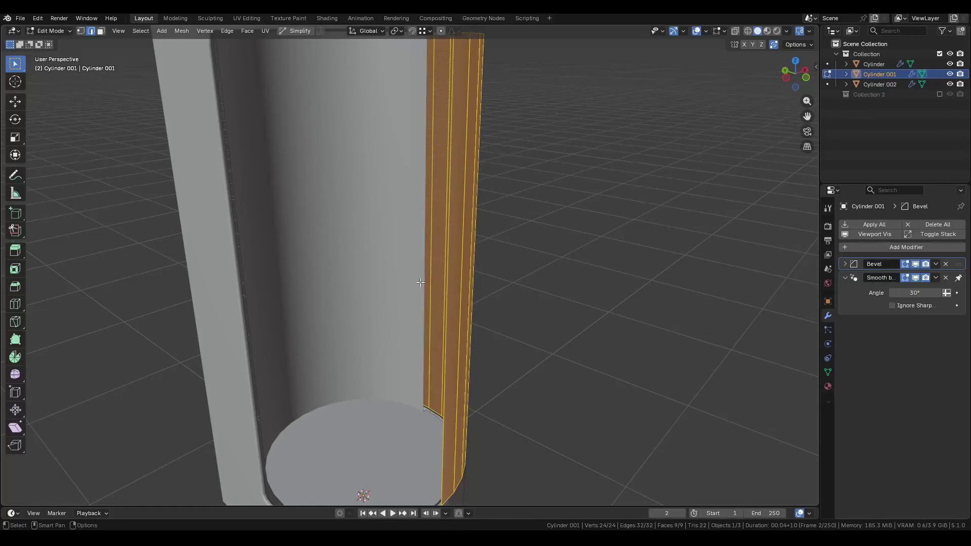
pyautogui.moveTo(476, 416)
pyautogui.mouseDown(button='middle')
pyautogui.moveTo(469, 275)
pyautogui.moveTo(438, 312)
pyautogui.moveTo(472, 310)
pyautogui.mouseUp(button='middle')
pyautogui.hotkey('alt', 's')
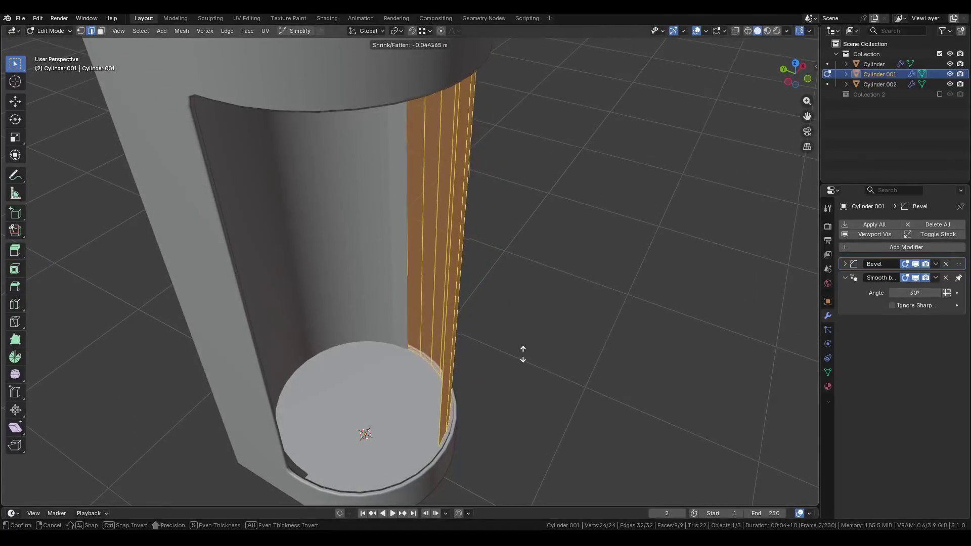
pyautogui.click(524, 349)
# Shrink the door-side strip inward to a −0.0224 m offset and return to Object Mode.
pyautogui.moveTo(525, 336)
pyautogui.mouseDown(button='middle')
pyautogui.moveTo(471, 301)
pyautogui.moveTo(494, 299)
pyautogui.moveTo(507, 236)
pyautogui.moveTo(538, 248)
pyautogui.moveTo(478, 273)
pyautogui.mouseUp(button='middle')
pyautogui.press('x')
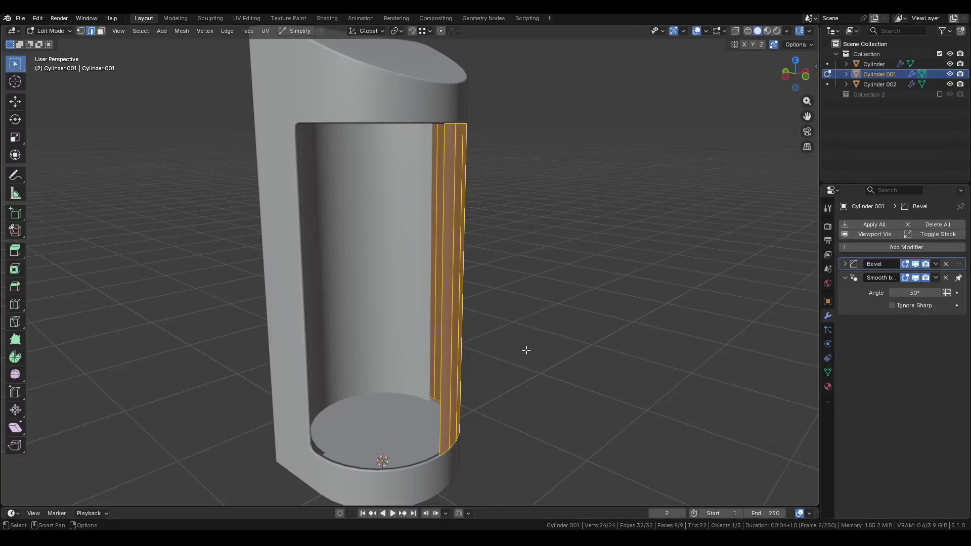
pyautogui.moveTo(525, 325); pyautogui.dragTo(486, 310, button='middle')
pyautogui.hotkey('alt', 's')
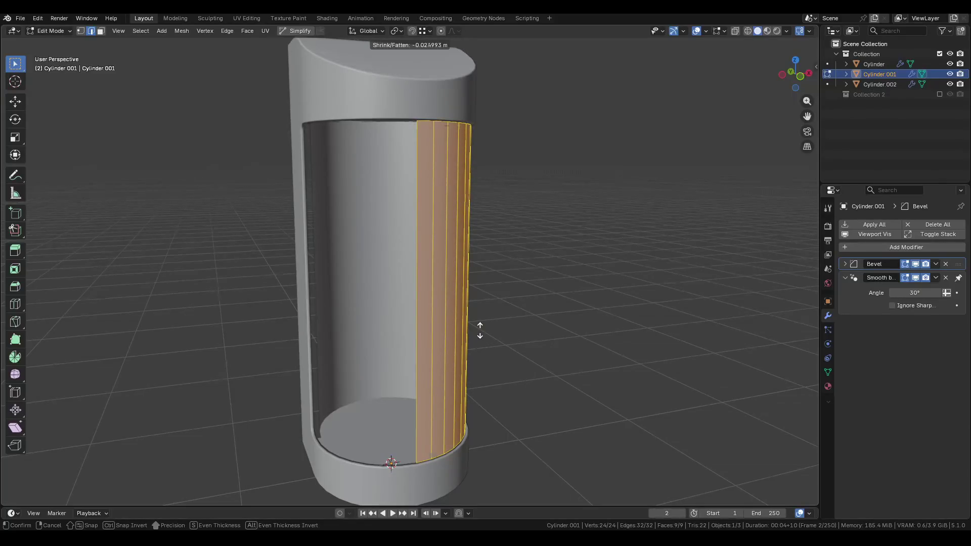
pyautogui.click(481, 326)
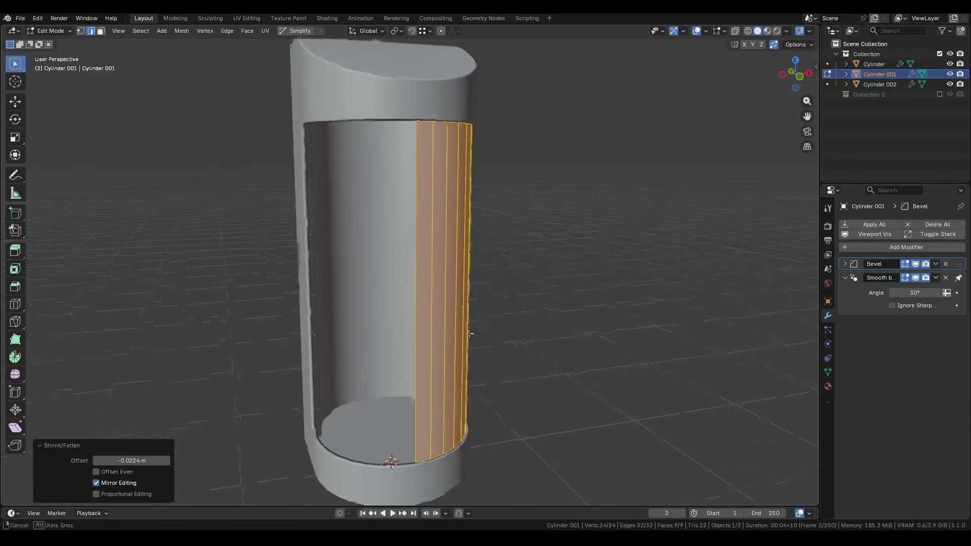
pyautogui.moveTo(480, 327)
pyautogui.mouseDown(button='middle')
pyautogui.moveTo(385, 346)
pyautogui.moveTo(440, 354)
pyautogui.moveTo(518, 325)
pyautogui.moveTo(460, 330)
pyautogui.moveTo(470, 317)
pyautogui.moveTo(379, 327)
pyautogui.moveTo(556, 305)
pyautogui.mouseUp(button='middle')
pyautogui.scroll(5, 488, 308)
pyautogui.press('Tab')
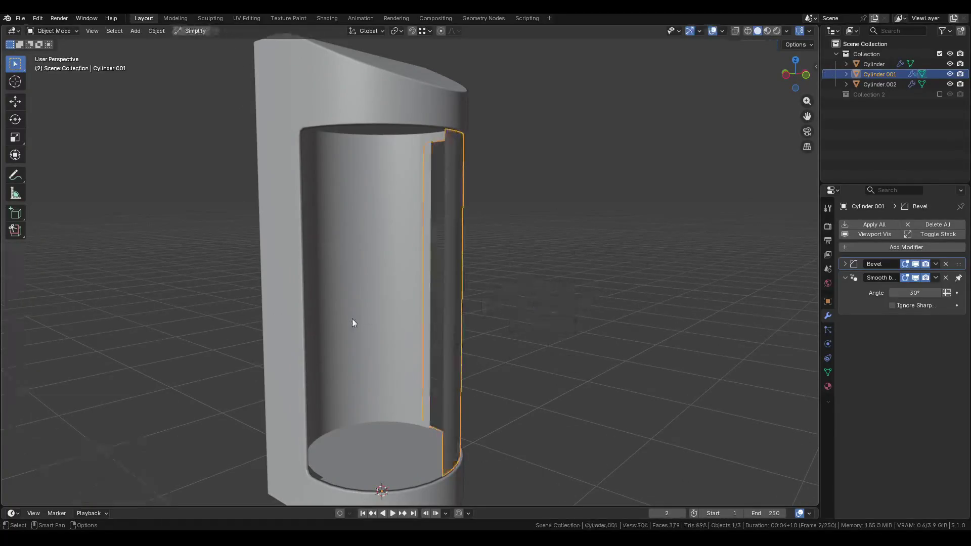
# Delete the Cylinder.001 strip and select the Cylinder.002 inner wall.
pyautogui.press('Delete')
pyautogui.moveTo(426, 305); pyautogui.dragTo(392, 323, button='middle')
pyautogui.click(407, 358)
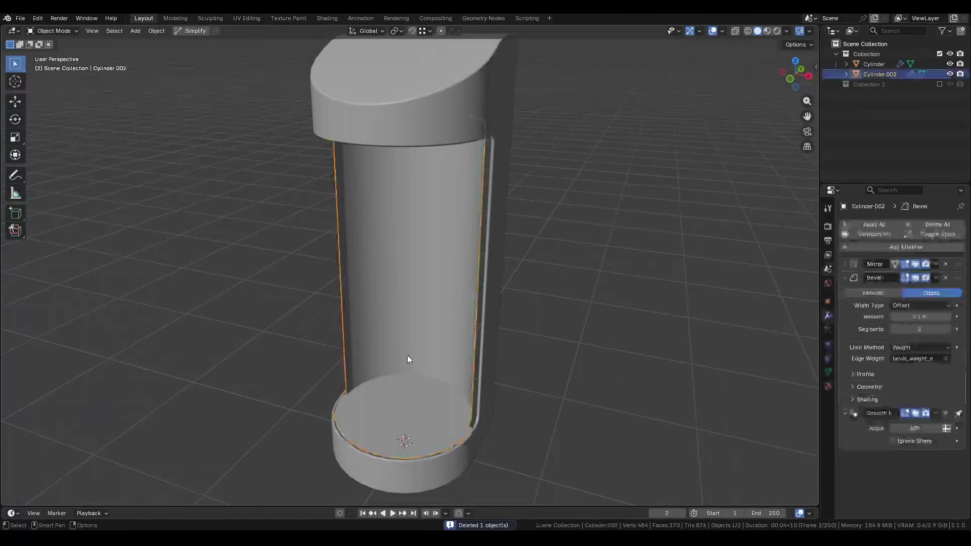
pyautogui.moveTo(407, 358)
pyautogui.mouseDown(button='middle')
pyautogui.moveTo(358, 347)
pyautogui.moveTo(389, 336)
pyautogui.moveTo(346, 349)
pyautogui.moveTo(464, 358)
pyautogui.moveTo(429, 385)
pyautogui.mouseUp(button='middle')
# Separate Cylinder.002's floor rim faces into a new object.
pyautogui.press('Tab')
pyautogui.scroll(4, 452, 363)
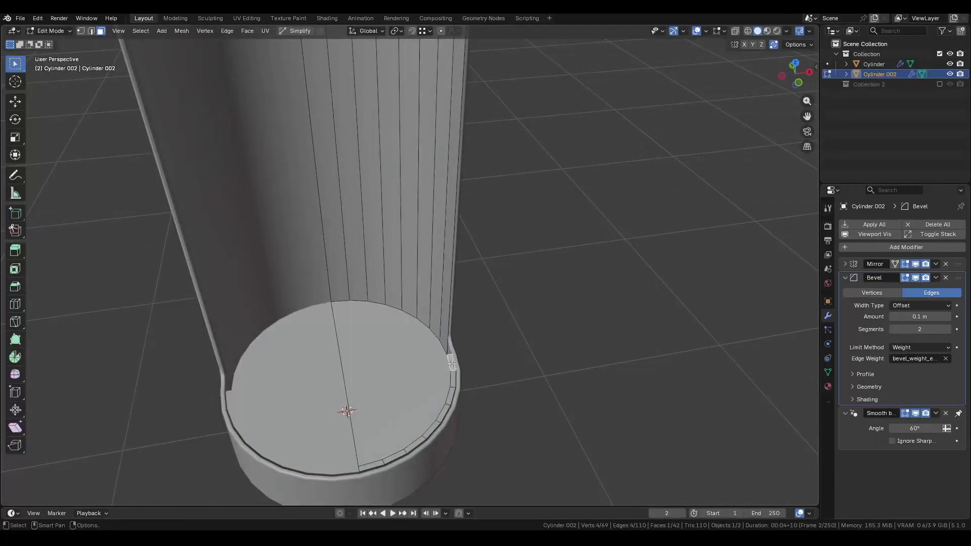
pyautogui.keyDown('ctrl'); pyautogui.click(375, 466); pyautogui.keyUp('ctrl')
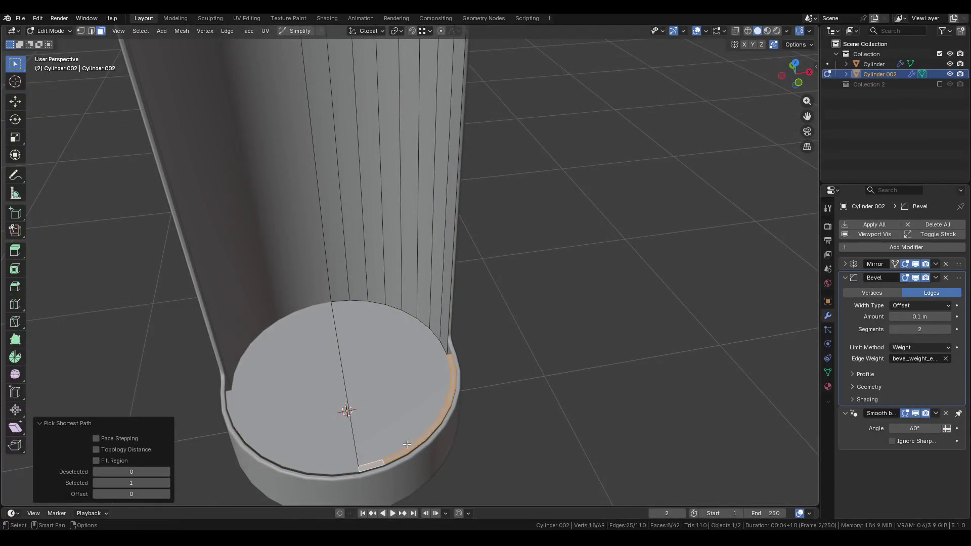
pyautogui.press('p')
pyautogui.click(522, 377)
pyautogui.press('Tab')
# Raise the new rim strip's faces 1.9885 m along Z.
pyautogui.click(446, 392)
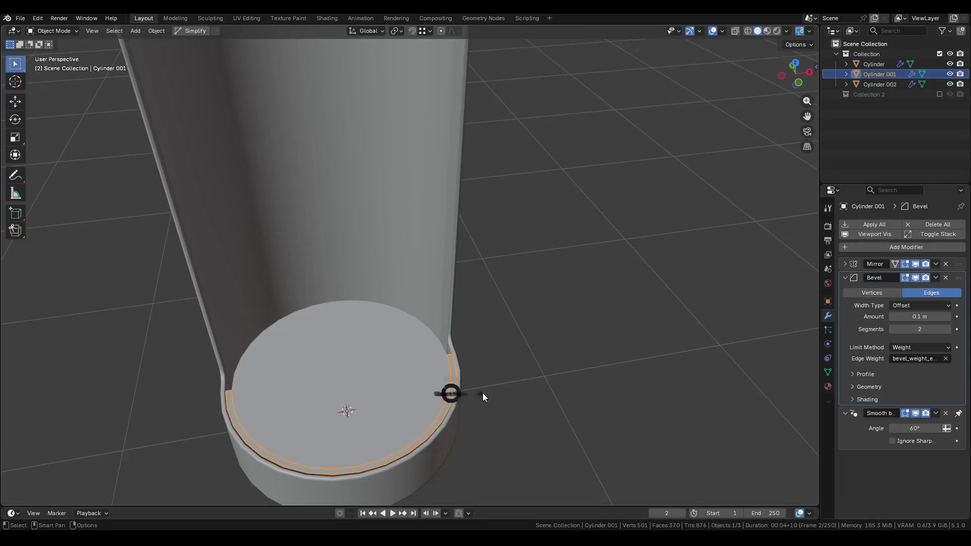
pyautogui.press('Tab')
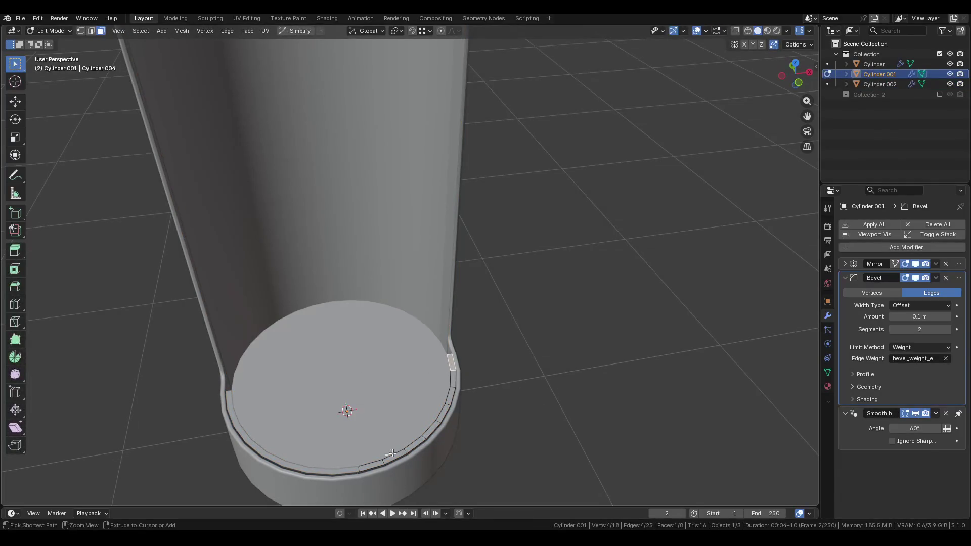
pyautogui.keyDown('ctrl'); pyautogui.click(392, 453); pyautogui.keyUp('ctrl')
pyautogui.scroll(-3, 392, 454)
pyautogui.moveTo(392, 454)
pyautogui.mouseDown(button='middle')
pyautogui.moveTo(445, 253)
pyautogui.moveTo(463, 225)
pyautogui.moveTo(379, 238)
pyautogui.moveTo(399, 283)
pyautogui.moveTo(394, 323)
pyautogui.moveTo(433, 349)
pyautogui.moveTo(465, 304)
pyautogui.mouseUp(button='middle')
pyautogui.press('g')
pyautogui.press('z')
pyautogui.click(461, 243)
# Separate a linked vertical face strip, then delete the Cylinder.001 strip object.
pyautogui.scroll(2, 406, 314)
pyautogui.scroll(-3, 456, 331)
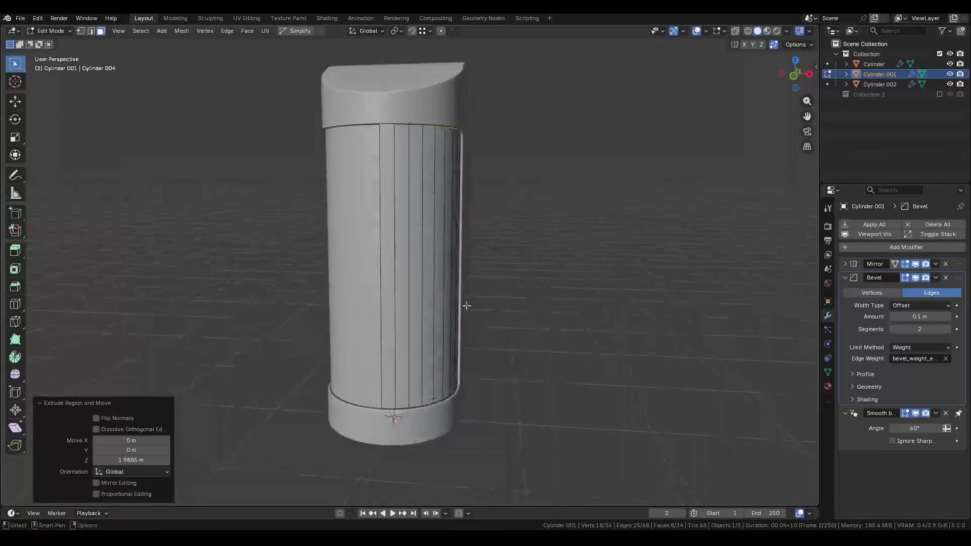
pyautogui.click(441, 302)
pyautogui.hotkey('ctrl', 'l')
pyautogui.hotkey('ctrl', 'Tab')
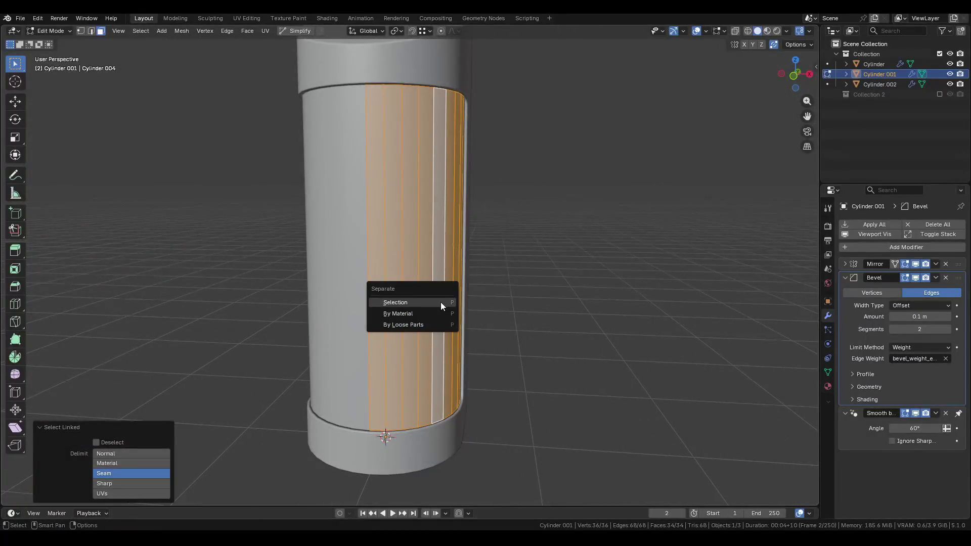
pyautogui.click(441, 302)
pyautogui.press('a')
pyautogui.press('Tab')
pyautogui.press('Delete')
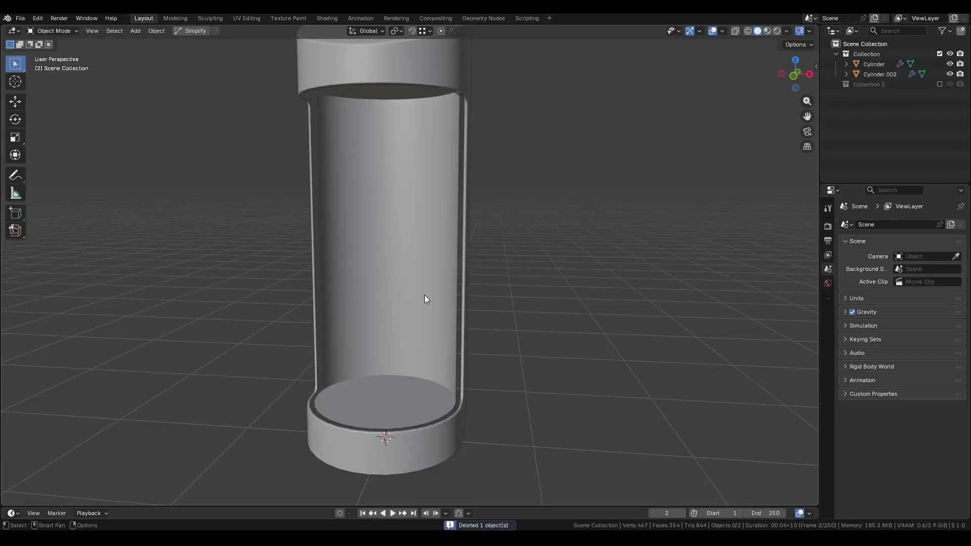
# Delete the vertices of the liner's top rim loop.
pyautogui.moveTo(423, 295)
pyautogui.mouseDown(button='middle')
pyautogui.moveTo(419, 381)
pyautogui.moveTo(407, 381)
pyautogui.moveTo(362, 245)
pyautogui.moveTo(453, 129)
pyautogui.mouseUp(button='middle')
pyautogui.press('Tab')
pyautogui.keyDown('alt'); pyautogui.click(452, 136); pyautogui.keyUp('alt')
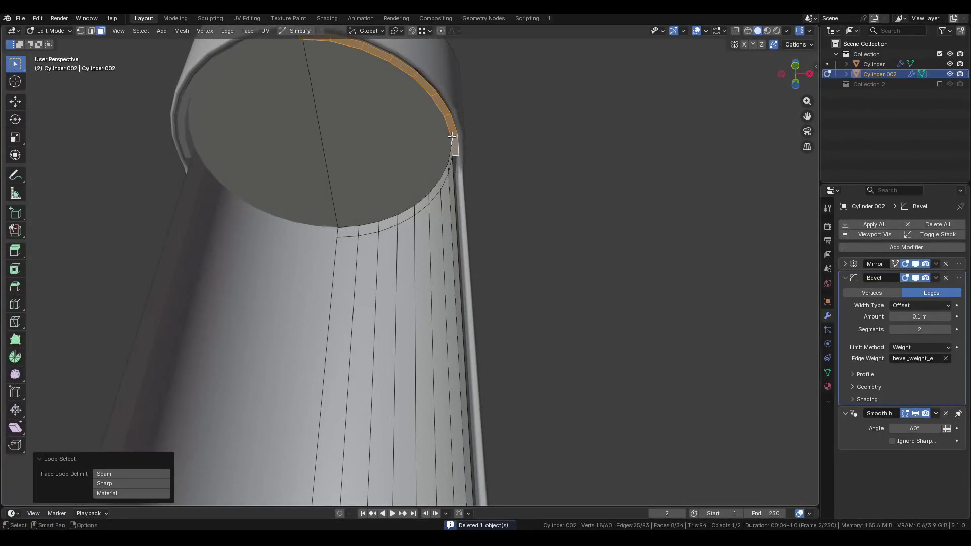
pyautogui.press('x')
pyautogui.click(432, 112)
# Select the ring of rim faces and the right half of the floor face.
pyautogui.moveTo(423, 95)
pyautogui.mouseDown(button='middle')
pyautogui.moveTo(438, 178)
pyautogui.moveTo(496, 209)
pyautogui.mouseUp(button='middle')
pyautogui.scroll(5, 440, 188)
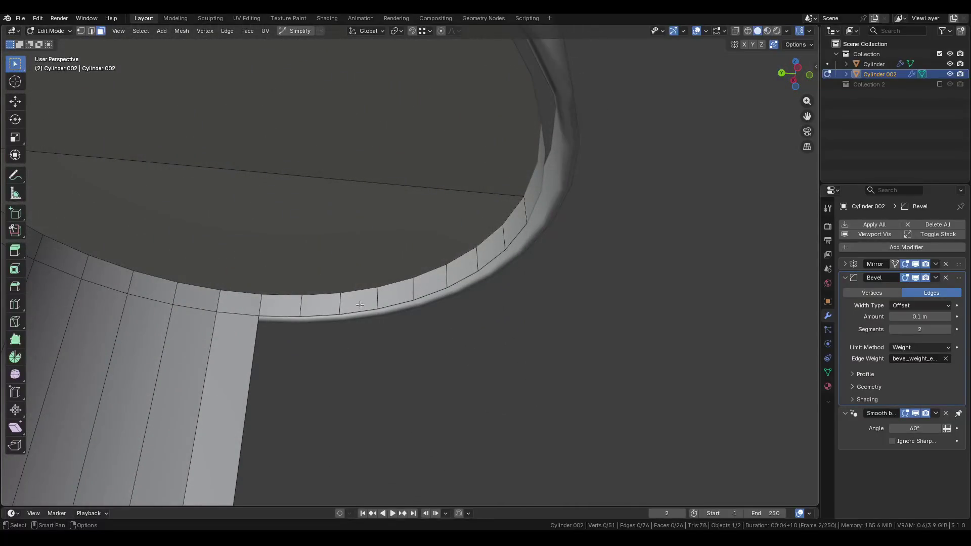
pyautogui.keyDown('alt'); pyautogui.click(295, 303); pyautogui.keyUp('alt')
pyautogui.scroll(-5, 308, 303)
pyautogui.moveTo(390, 223)
pyautogui.mouseDown(button='middle')
pyautogui.moveTo(297, 234)
pyautogui.moveTo(432, 223)
pyautogui.moveTo(438, 191)
pyautogui.moveTo(396, 412)
pyautogui.mouseUp(button='middle')
pyautogui.scroll(-5, 439, 191)
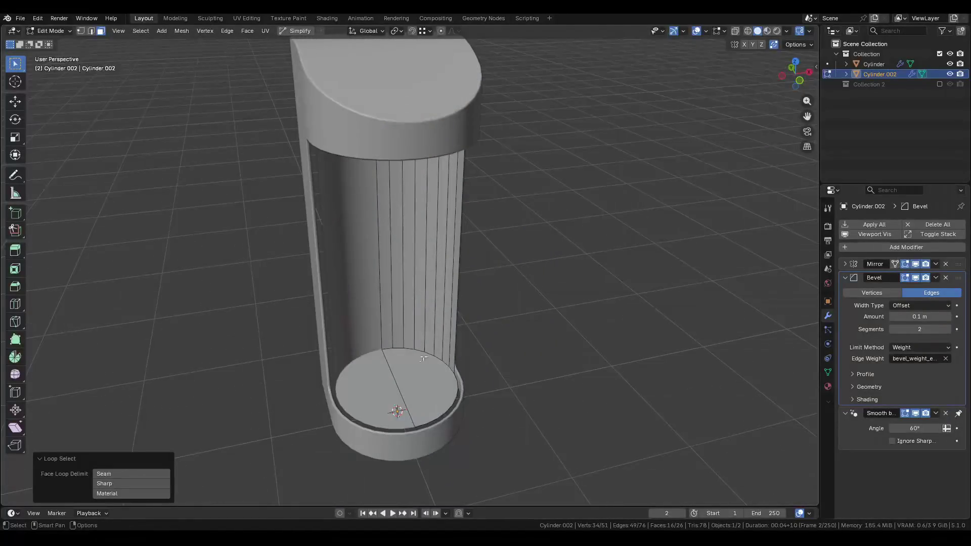
pyautogui.scroll(3, 427, 372)
pyautogui.click(427, 373)
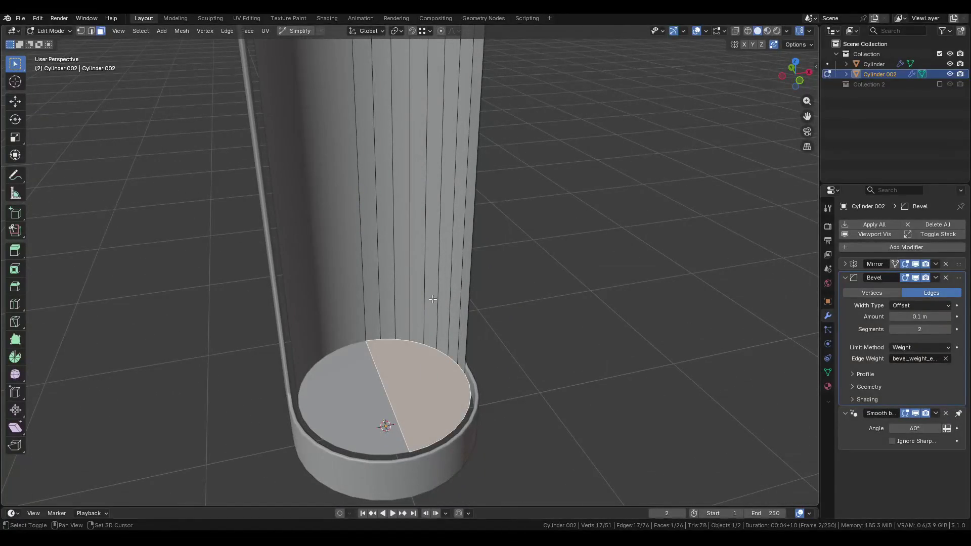
pyautogui.scroll(-3, 433, 299)
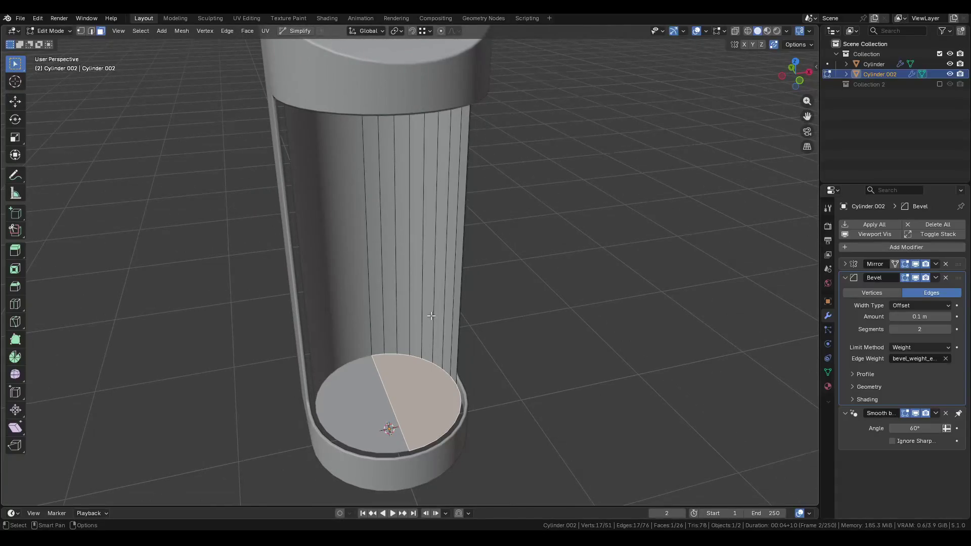
pyautogui.moveTo(430, 310)
pyautogui.mouseDown(button='middle')
pyautogui.moveTo(392, 296)
pyautogui.moveTo(353, 301)
pyautogui.moveTo(473, 278)
pyautogui.moveTo(432, 283)
pyautogui.mouseUp(button='middle')
# Rotate the Cylinder.002 liner about its vertical Z axis in Object Mode.
pyautogui.press('Tab')
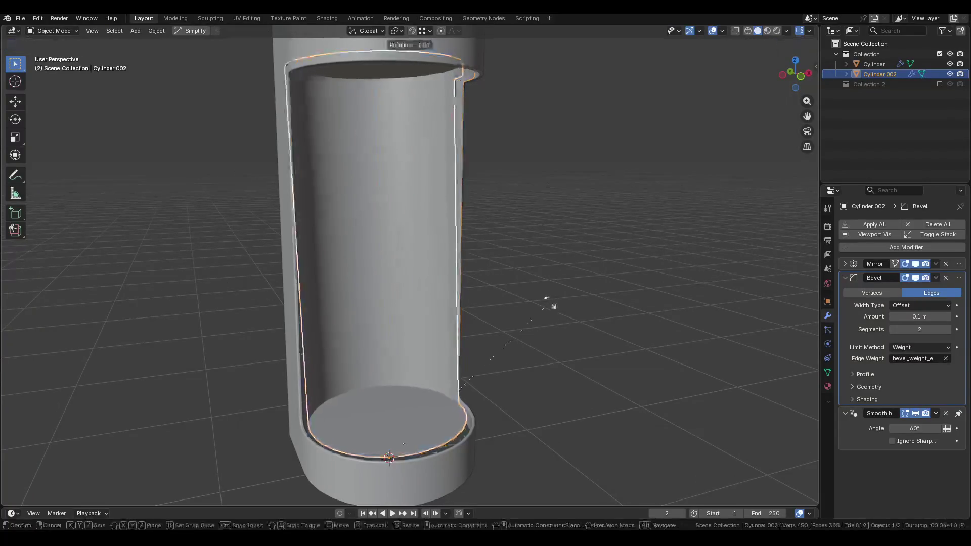
pyautogui.press('r')
pyautogui.press('z')
pyautogui.click(221, 240)
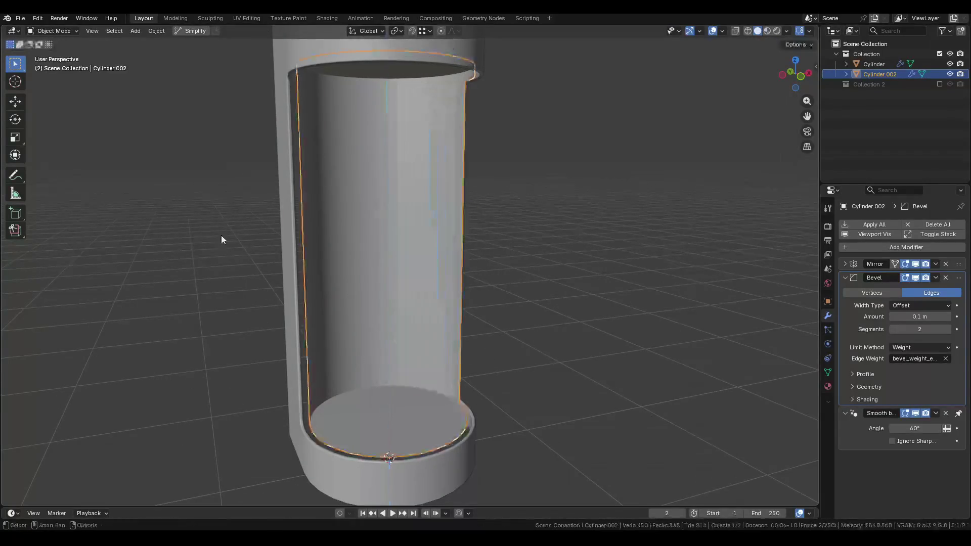
pyautogui.moveTo(421, 365)
pyautogui.mouseDown(button='middle')
pyautogui.moveTo(403, 343)
pyautogui.moveTo(468, 359)
pyautogui.moveTo(474, 390)
pyautogui.mouseUp(button='middle')
# Try an inset on the floor face, undo and cancel it, leaving the floor un-inset.
pyautogui.press('Tab')
pyautogui.press('i')
pyautogui.click(520, 369)
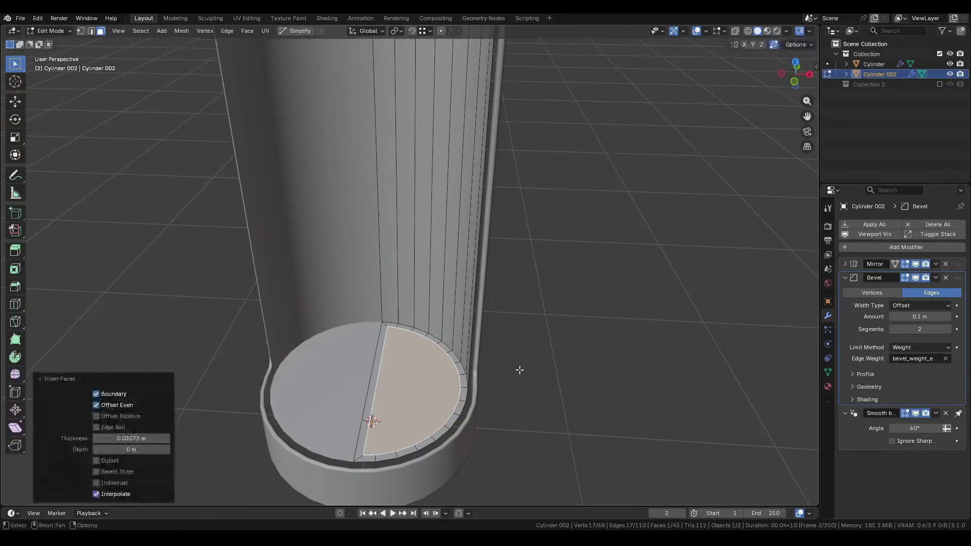
pyautogui.hotkey('ctrl', 'z')
pyautogui.press('i')
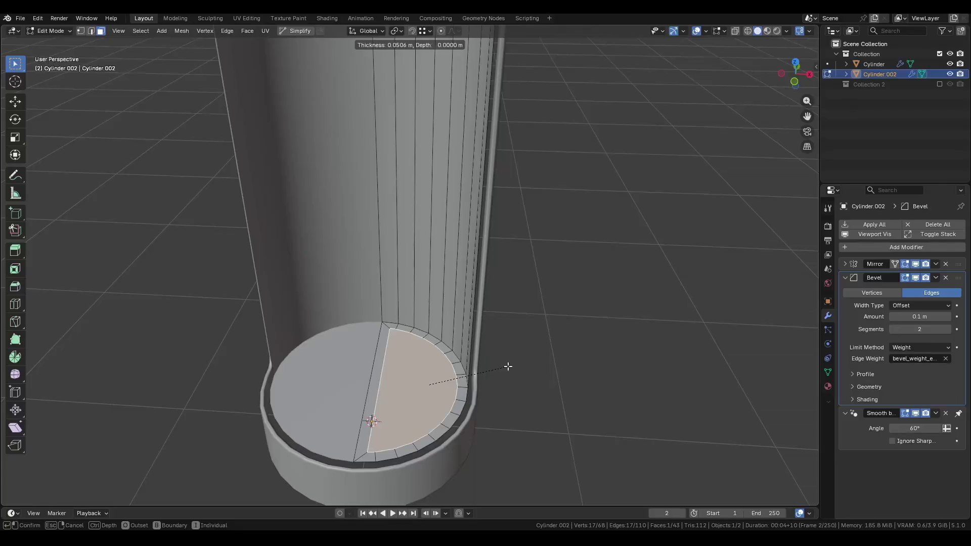
pyautogui.press('Escape')
pyautogui.press('Tab')
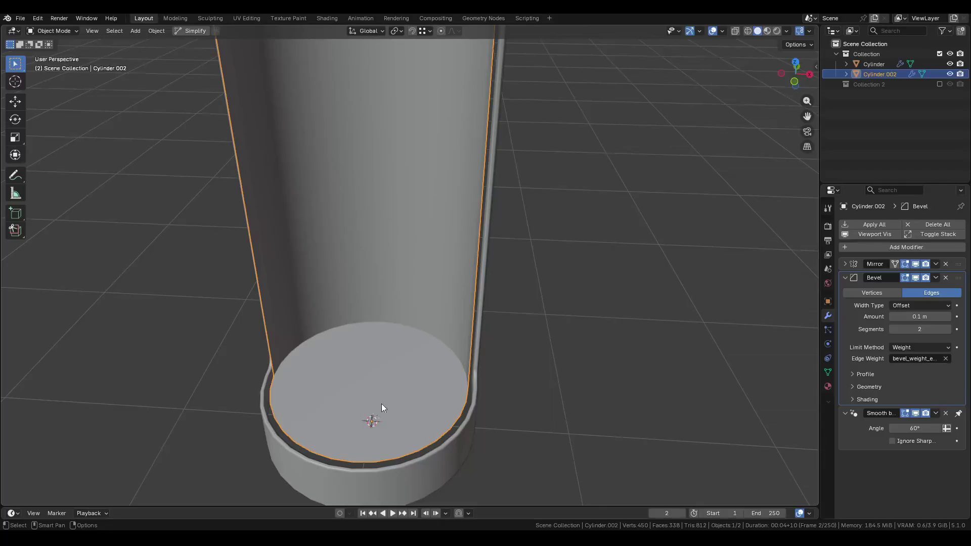
# Add a Circle mesh at the floor and shrink its radius to 0.45 m.
pyautogui.hotkey('ctrl', 'Tab')
pyautogui.click(444, 381)
pyautogui.press('Tab')
pyautogui.hotkey('shift', 'a')
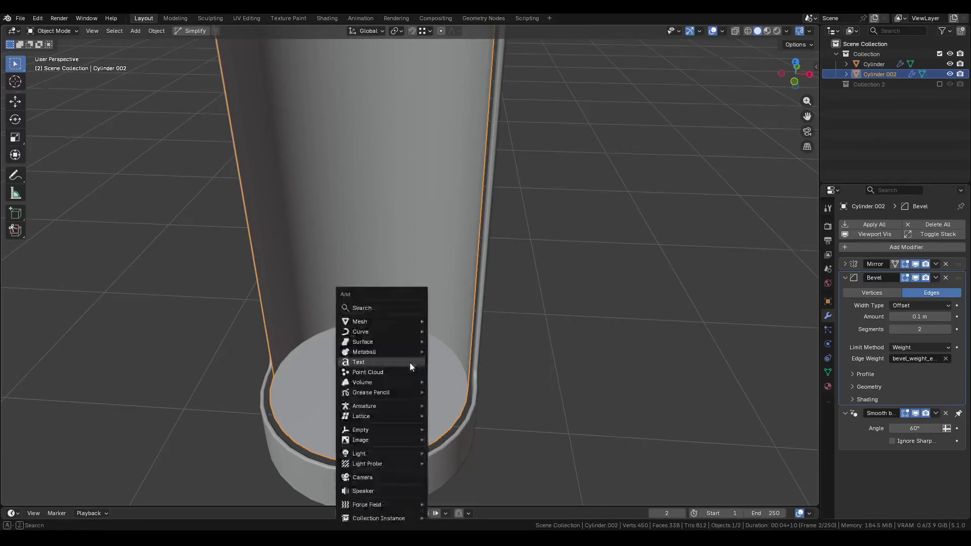
pyautogui.moveTo(396, 318)
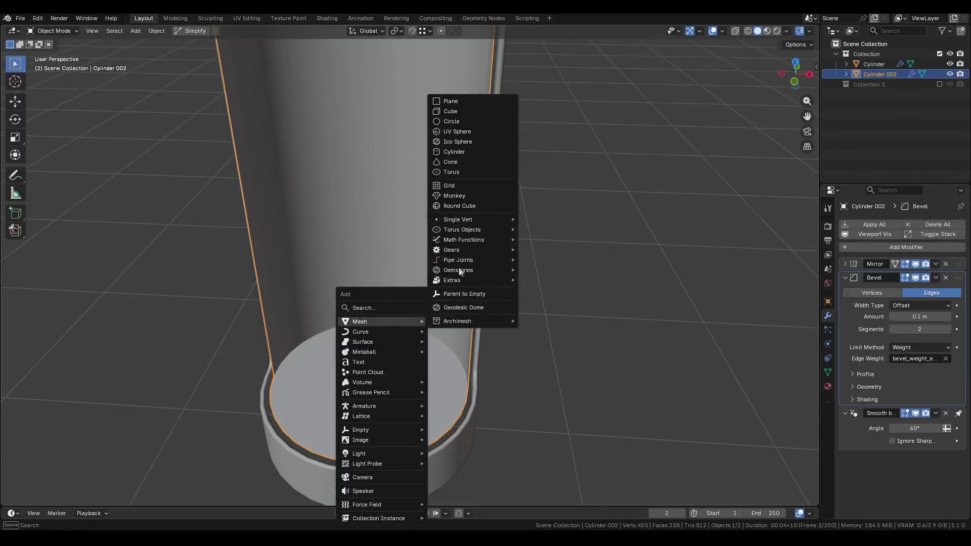
pyautogui.click(454, 121)
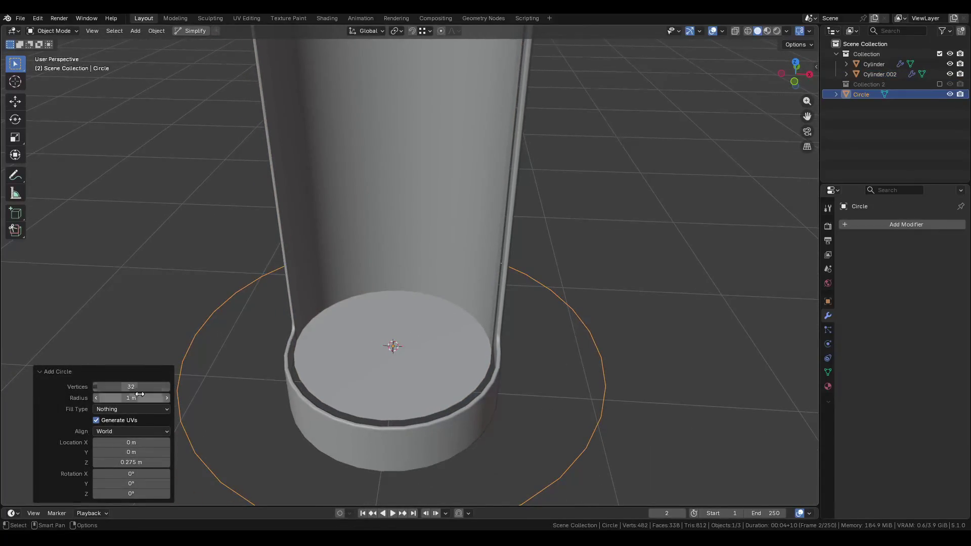
pyautogui.moveTo(140, 393); pyautogui.dragTo(104, 394)
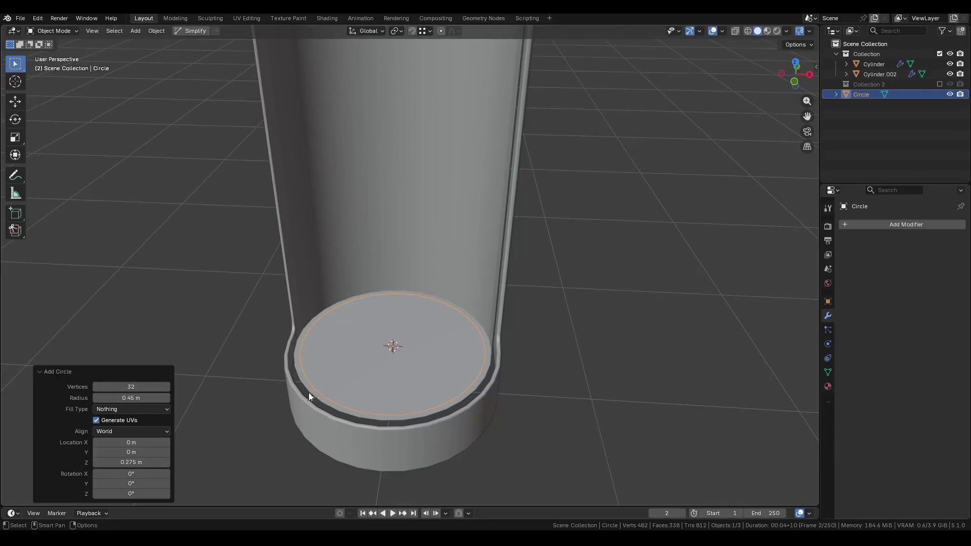
pyautogui.keyDown('shift'); pyautogui.moveTo(309, 392); pyautogui.dragTo(306, 402, button='middle'); pyautogui.keyUp('shift')
# Fill the circle with a face, hide the inner liner, and return to editing the circle.
pyautogui.press('Tab')
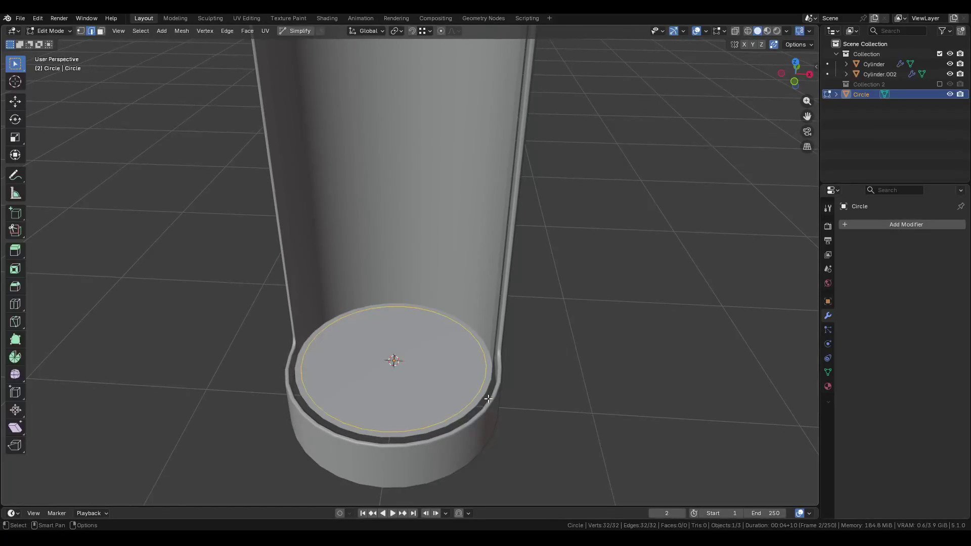
pyautogui.press('f')
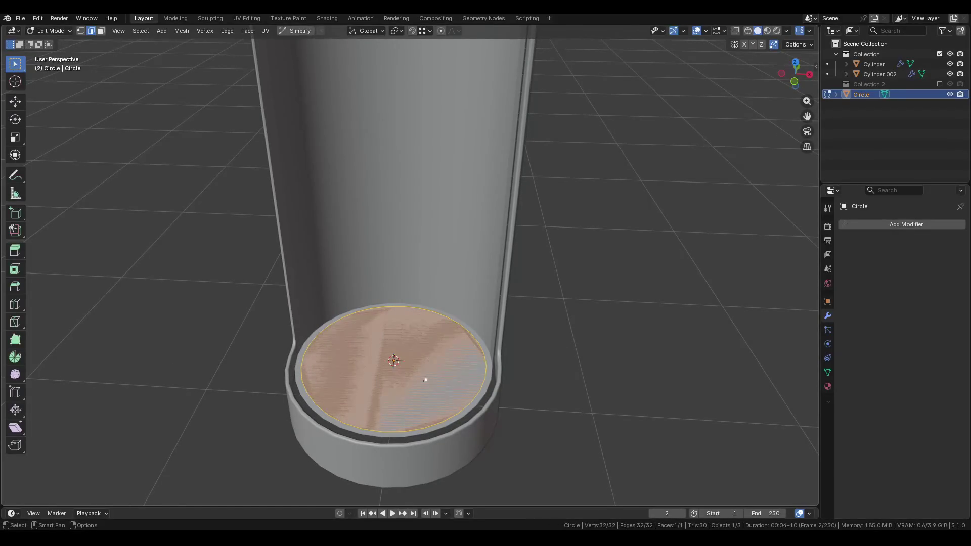
pyautogui.press('Tab')
pyautogui.click(395, 265)
pyautogui.press('h')
pyautogui.click(393, 332)
pyautogui.press('Tab')
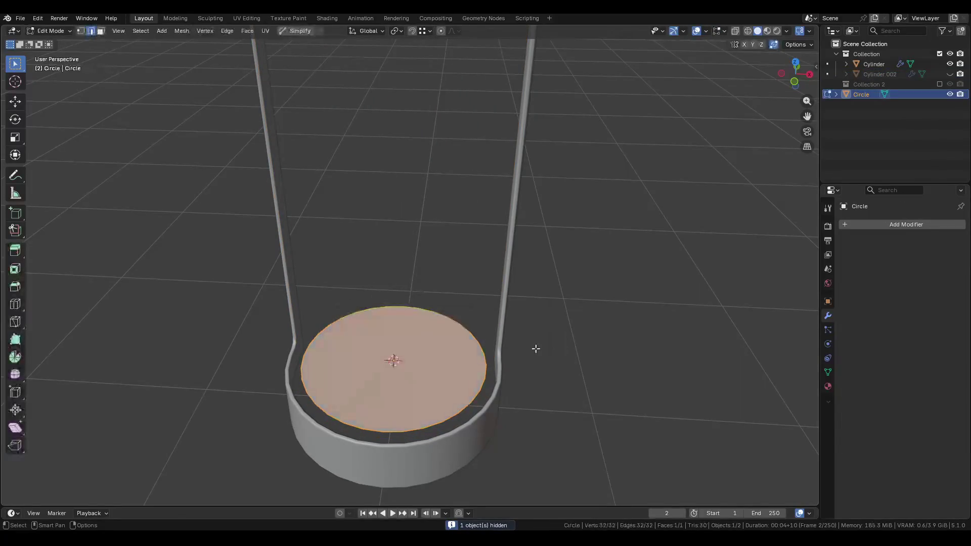
# Select an arc of edges along the circle's rim.
pyautogui.moveTo(535, 349)
pyautogui.mouseDown(button='middle')
pyautogui.moveTo(496, 340)
pyautogui.moveTo(308, 364)
pyautogui.moveTo(302, 339)
pyautogui.moveTo(308, 362)
pyautogui.moveTo(315, 343)
pyautogui.mouseUp(button='middle')
pyautogui.click(428, 344)
pyautogui.keyDown('ctrl'); pyautogui.click(308, 364); pyautogui.keyUp('ctrl')
pyautogui.keyDown('shift'); pyautogui.click(303, 350); pyautogui.keyUp('shift')
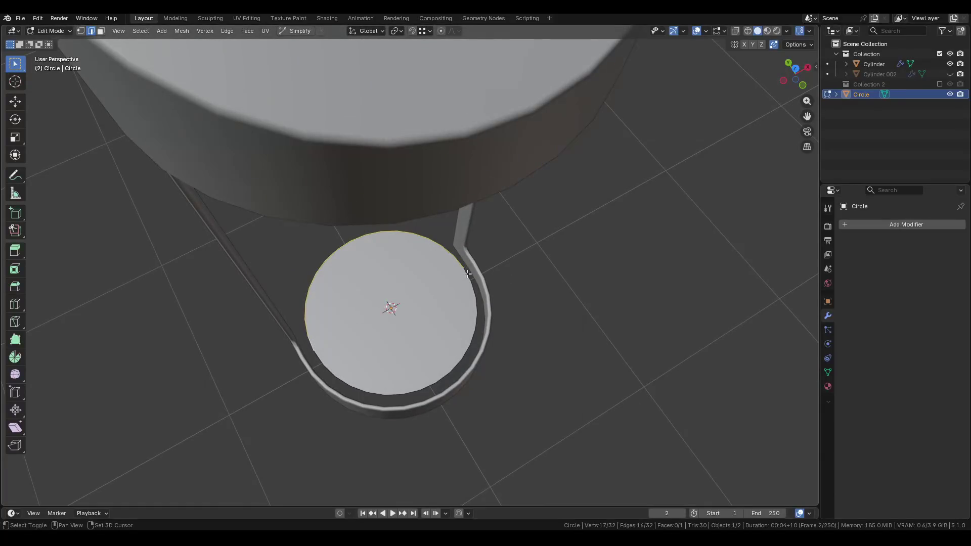
pyautogui.moveTo(486, 291); pyautogui.dragTo(492, 337, button='middle')
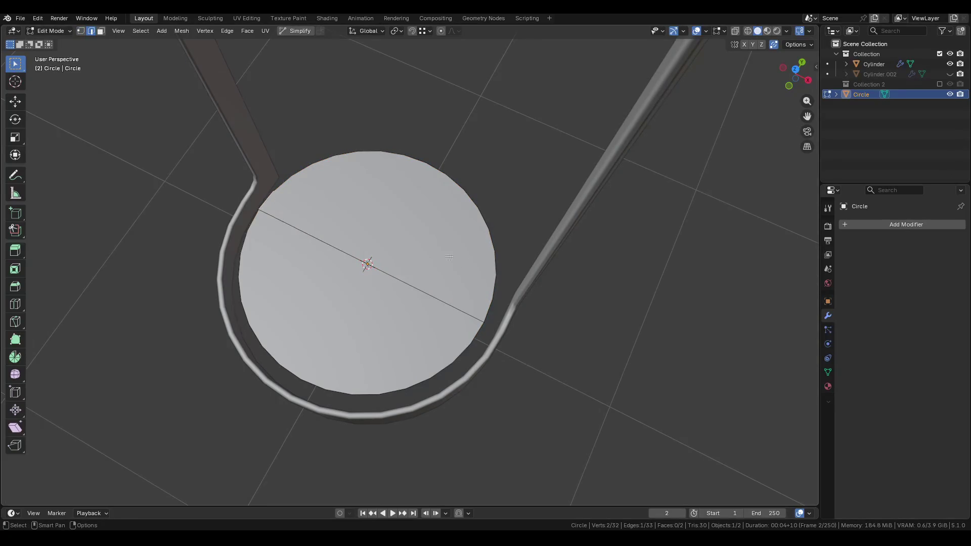
pyautogui.keyDown('ctrl'); pyautogui.click(495, 306); pyautogui.keyUp('ctrl')
pyautogui.hotkey('ctrl', 'z')
pyautogui.keyDown('ctrl'); pyautogui.click(492, 306); pyautogui.keyUp('ctrl')
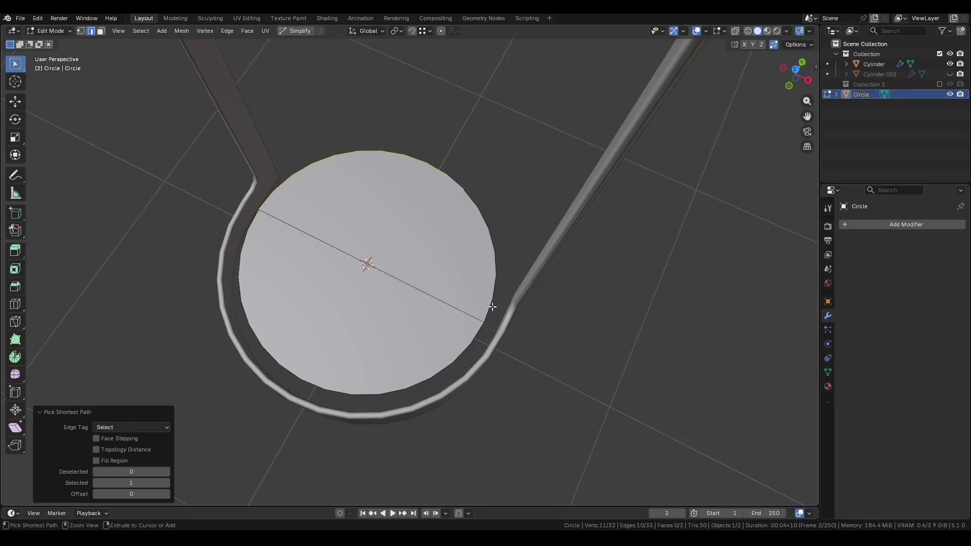
# Extrude the rim arc straight up into a 2.0536 m wall.
pyautogui.moveTo(487, 293); pyautogui.dragTo(442, 275, button='middle')
pyautogui.scroll(-3, 441, 275)
pyautogui.press('e')
pyautogui.press('z')
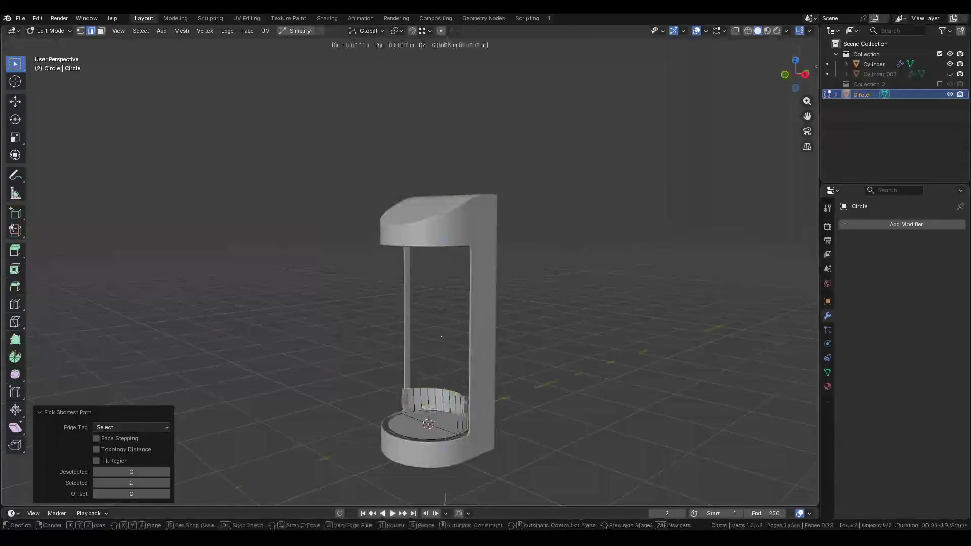
pyautogui.click(452, 197)
pyautogui.press('g')
pyautogui.press('z')
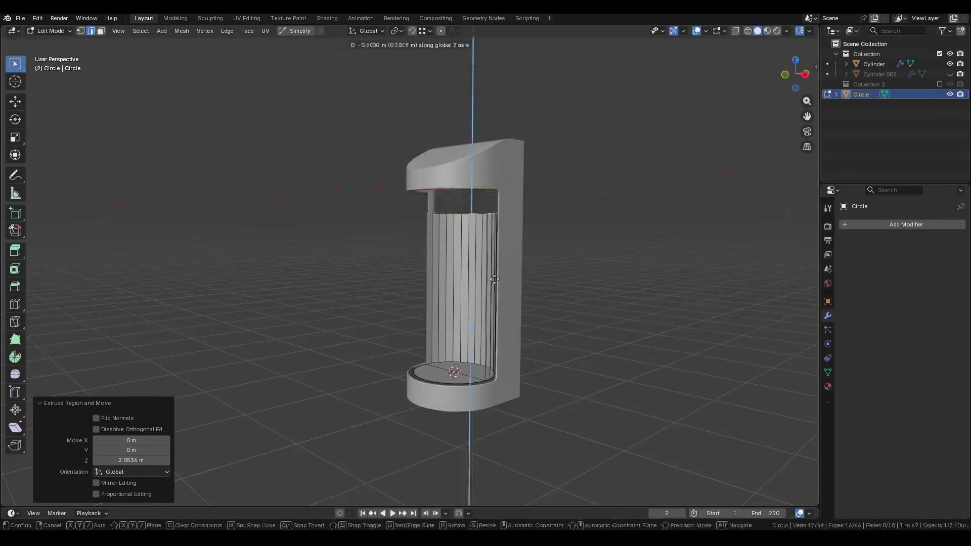
pyautogui.press('Return')
pyautogui.hotkey('ctrl', 'Tab')
pyautogui.click(429, 283)
pyautogui.scroll(2, 420, 290)
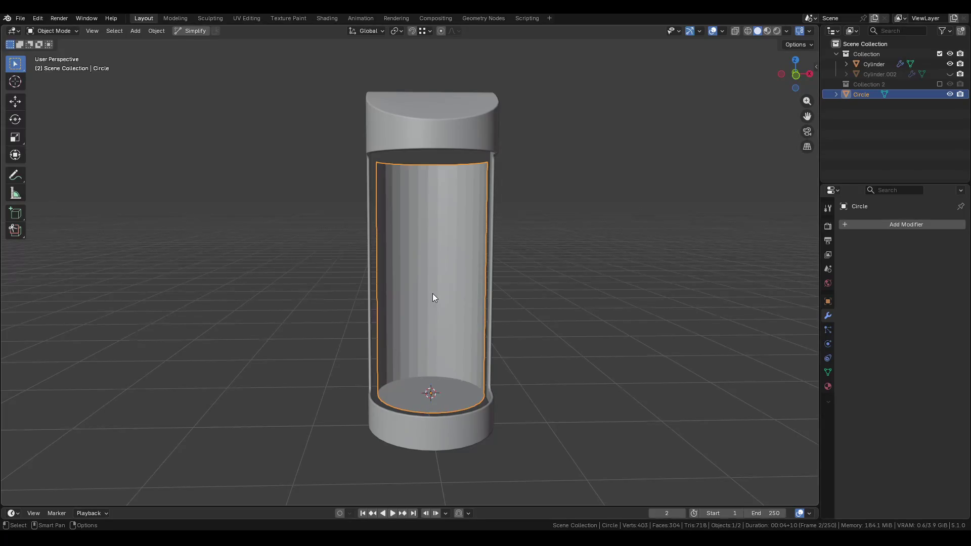
# Apply Shade Auto Smooth to the circle and add a 0.01 m Solidify modifier.
pyautogui.rightClick(433, 294)
pyautogui.click(421, 295)
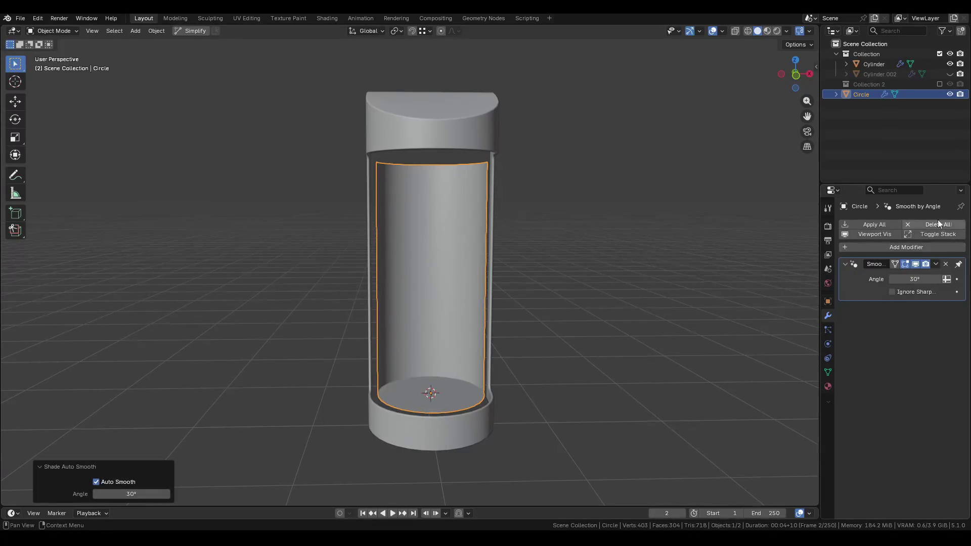
pyautogui.click(894, 247)
pyautogui.write('s')
pyautogui.click(796, 269)
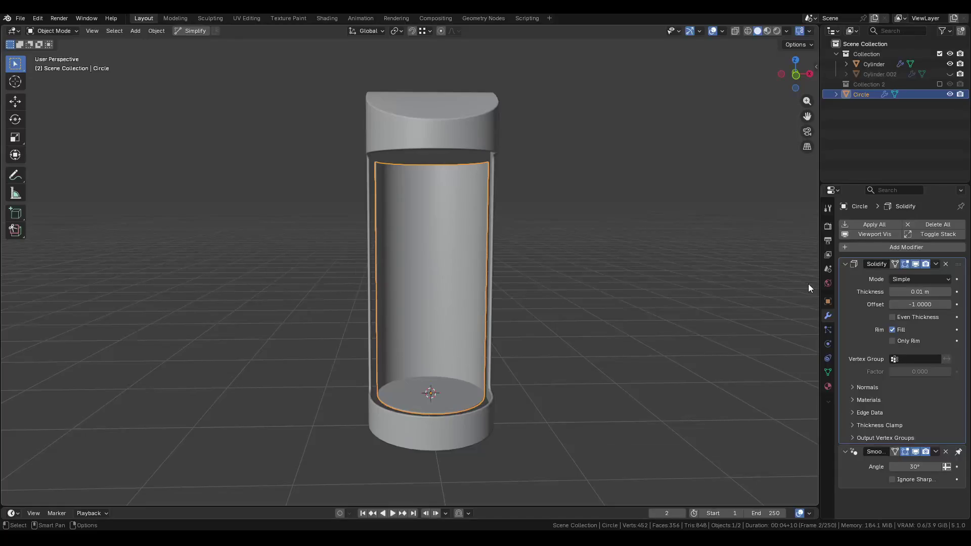
pyautogui.scroll(5, 454, 336)
pyautogui.press('r')
pyautogui.press('z')
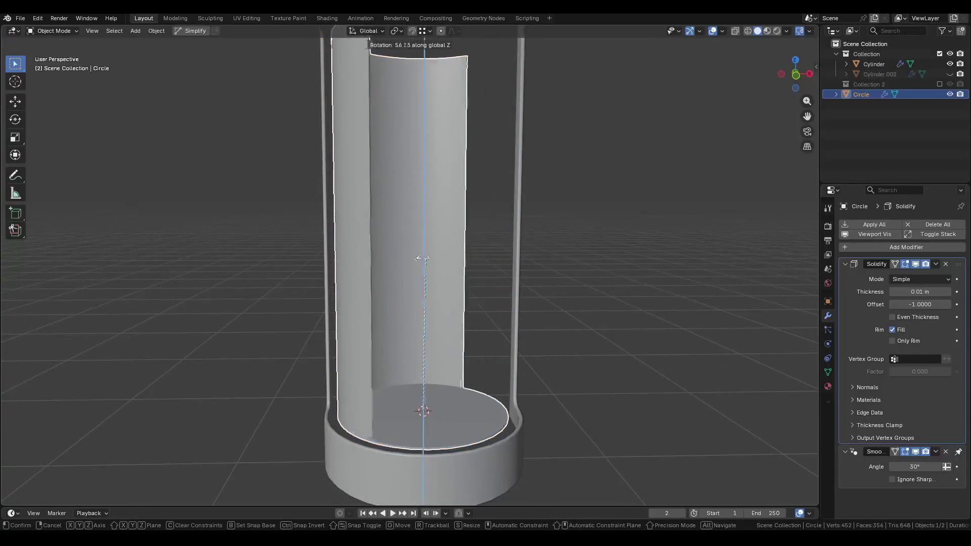
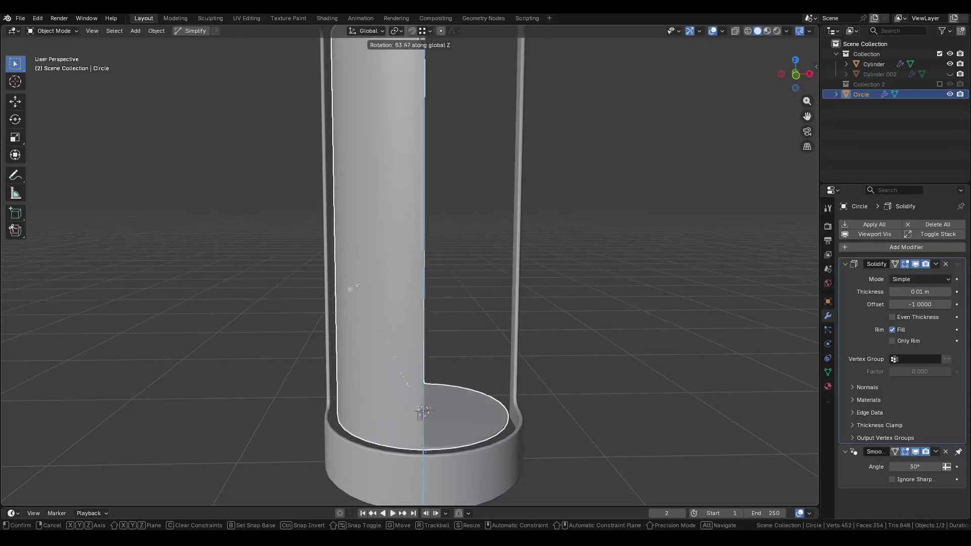
# Confirm the shell's Z rotation and orbit to a front view of the cut shell.
pyautogui.press('Escape')
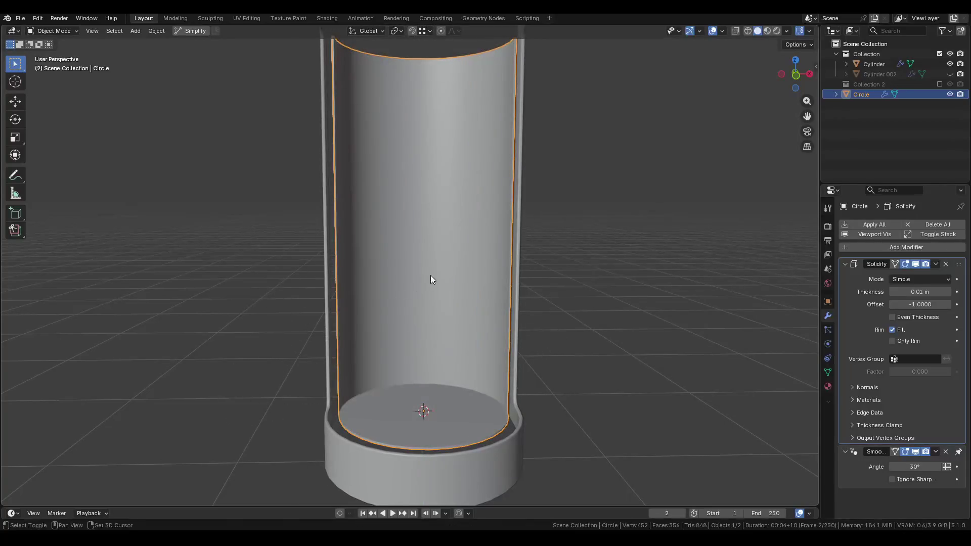
pyautogui.moveTo(449, 340)
pyautogui.mouseDown(button='middle')
pyautogui.moveTo(431, 319)
pyautogui.moveTo(382, 353)
pyautogui.moveTo(368, 332)
pyautogui.moveTo(436, 324)
pyautogui.mouseUp(button='middle')
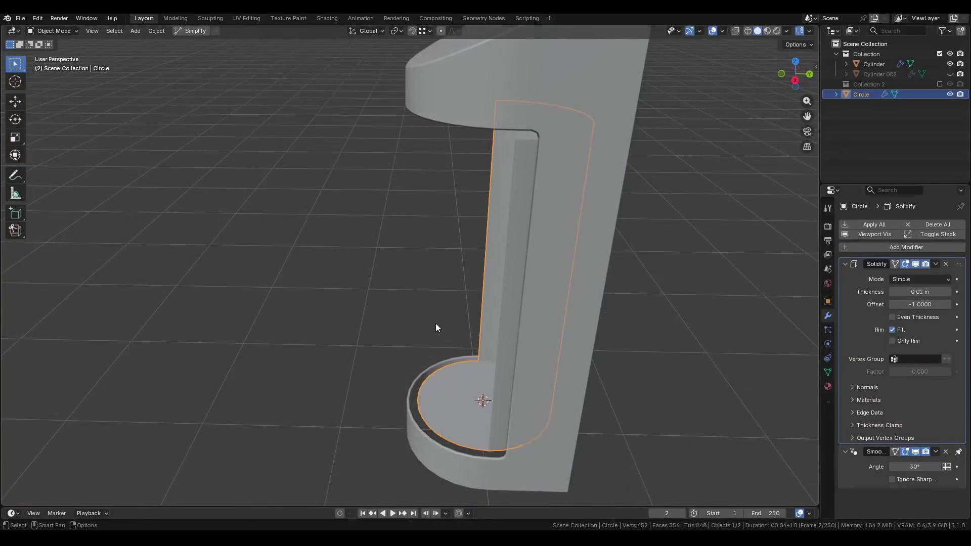
pyautogui.moveTo(435, 325)
pyautogui.mouseDown(button='middle')
pyautogui.moveTo(438, 297)
pyautogui.moveTo(496, 267)
pyautogui.moveTo(475, 256)
pyautogui.moveTo(433, 196)
pyautogui.moveTo(427, 211)
pyautogui.moveTo(397, 182)
pyautogui.moveTo(430, 227)
pyautogui.moveTo(392, 376)
pyautogui.moveTo(394, 354)
pyautogui.mouseUp(button='middle')
# In Edit Mode, test-fill the top edge loop, undo it, and select the bottom disc faces.
pyautogui.press('Tab')
pyautogui.keyDown('alt'); pyautogui.click(441, 188); pyautogui.keyUp('alt')
pyautogui.press('f')
pyautogui.hotkey('ctrl', 'z')
pyautogui.click(392, 375)
# Duplicate the bottom disc and place the copy 1.93 m up at the shell's top.
pyautogui.hotkey('shift', 'd')
pyautogui.press('z')
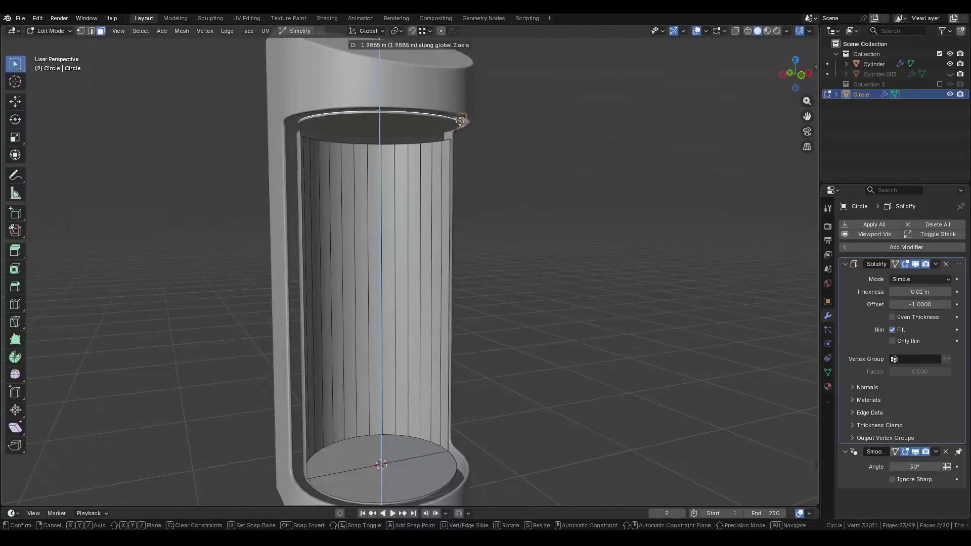
pyautogui.click(441, 141)
pyautogui.scroll(2, 421, 130)
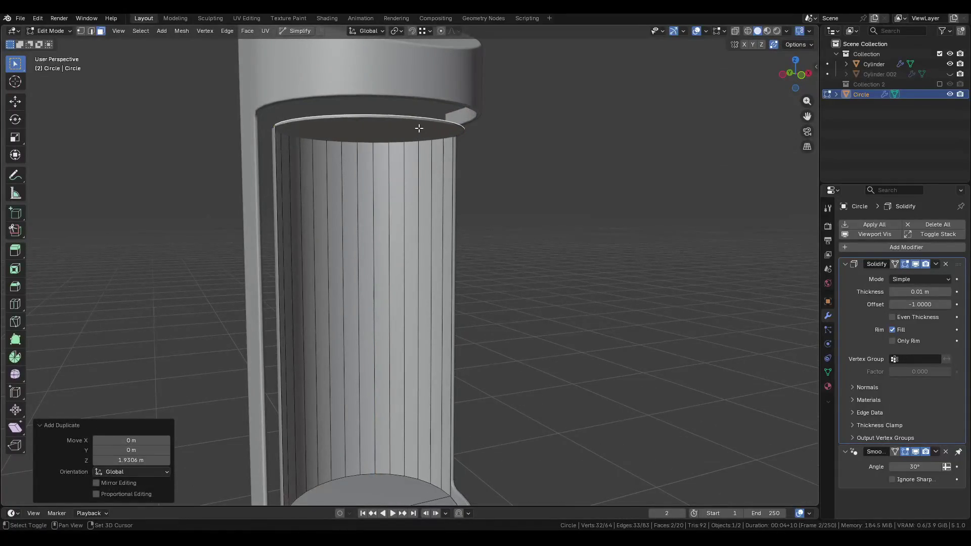
# Recalculate all of the shell's normals to point inside.
pyautogui.hotkey('shift', 'n')
pyautogui.press('a')
pyautogui.hotkey('shift', 'n')
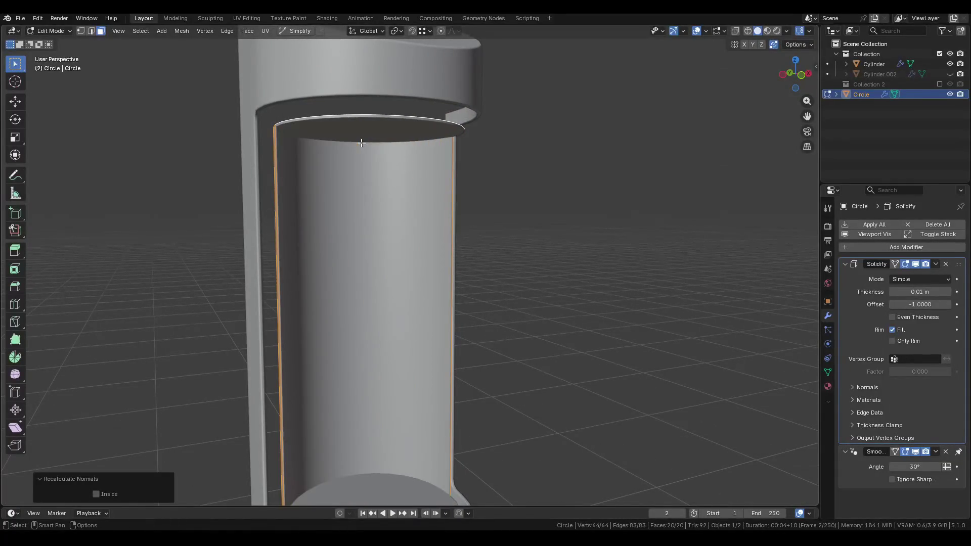
pyautogui.click(114, 496)
pyautogui.hotkey('alt', 'a')
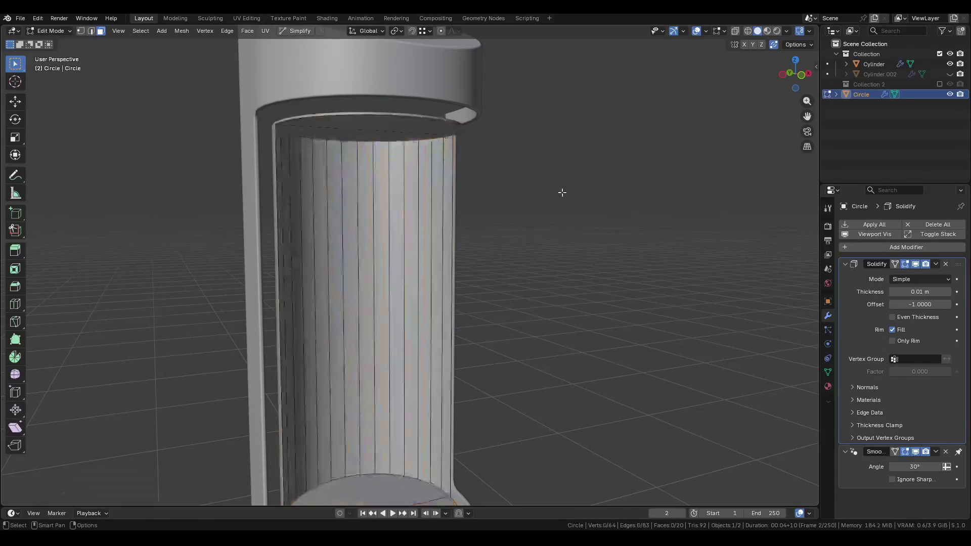
# Return to Object Mode, save Pod.blend, and reselect the inner shell object.
pyautogui.press('Tab')
pyautogui.press('KP_Decimal')
pyautogui.hotkey('alt', 'a')
pyautogui.hotkey('ctrl', 's')
pyautogui.moveTo(563, 180)
pyautogui.mouseDown(button='middle')
pyautogui.moveTo(477, 210)
pyautogui.moveTo(417, 209)
pyautogui.moveTo(474, 186)
pyautogui.moveTo(451, 204)
pyautogui.mouseUp(button='middle')
pyautogui.click(451, 204)
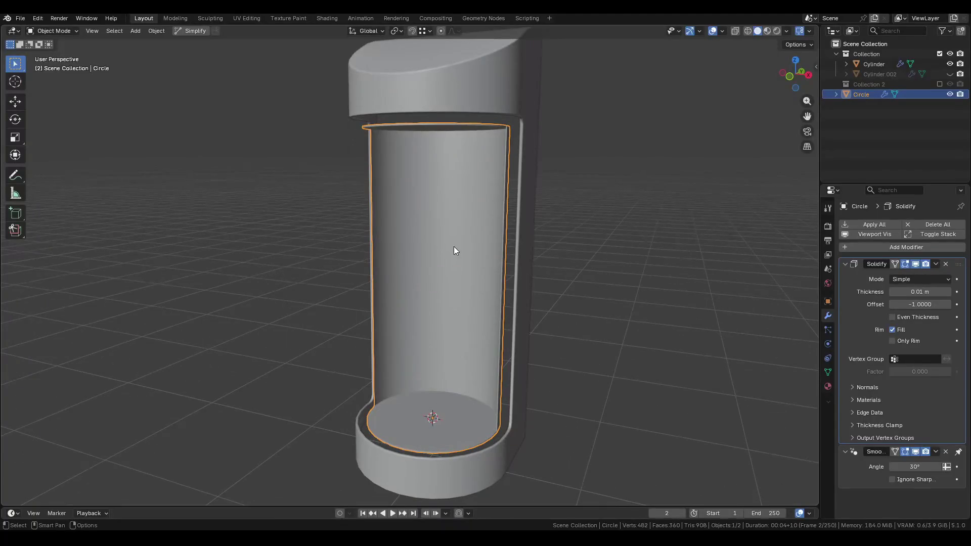
# Enter Edit Mode on the Circle shell and frame its top cap from an upright side view.
pyautogui.press('Tab')
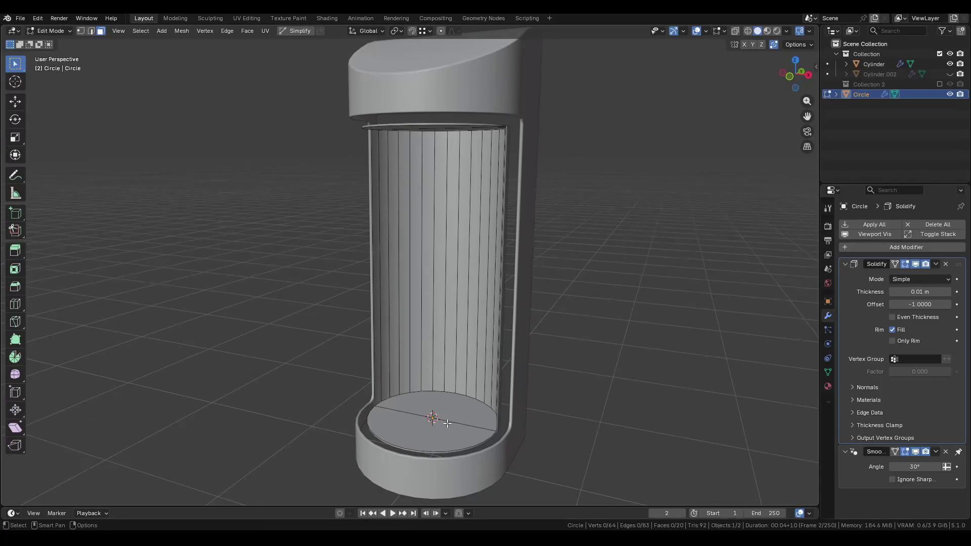
pyautogui.moveTo(448, 423)
pyautogui.mouseDown(button='middle')
pyautogui.moveTo(492, 424)
pyautogui.moveTo(422, 347)
pyautogui.mouseUp(button='middle')
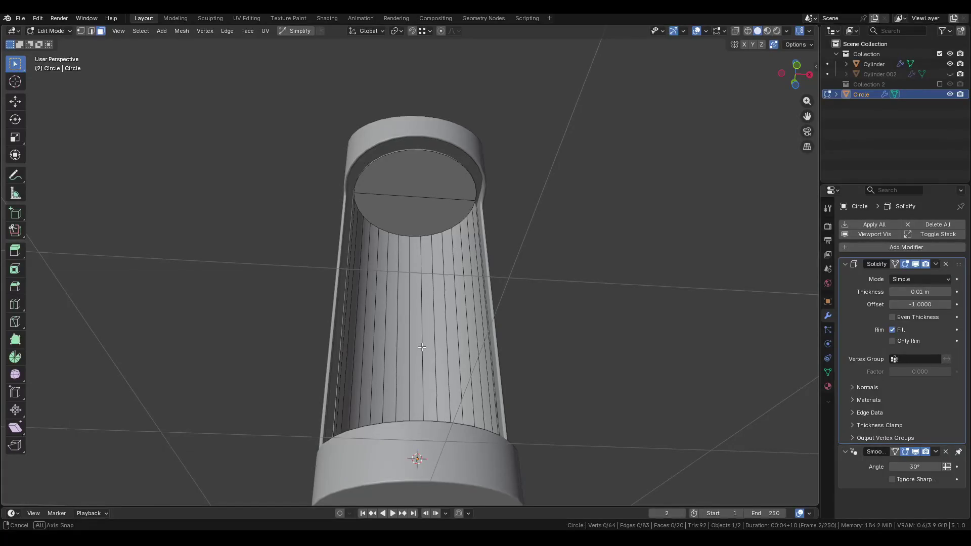
pyautogui.moveTo(422, 347)
pyautogui.mouseDown(button='middle')
pyautogui.moveTo(436, 399)
pyautogui.moveTo(479, 408)
pyautogui.mouseUp(button='middle')
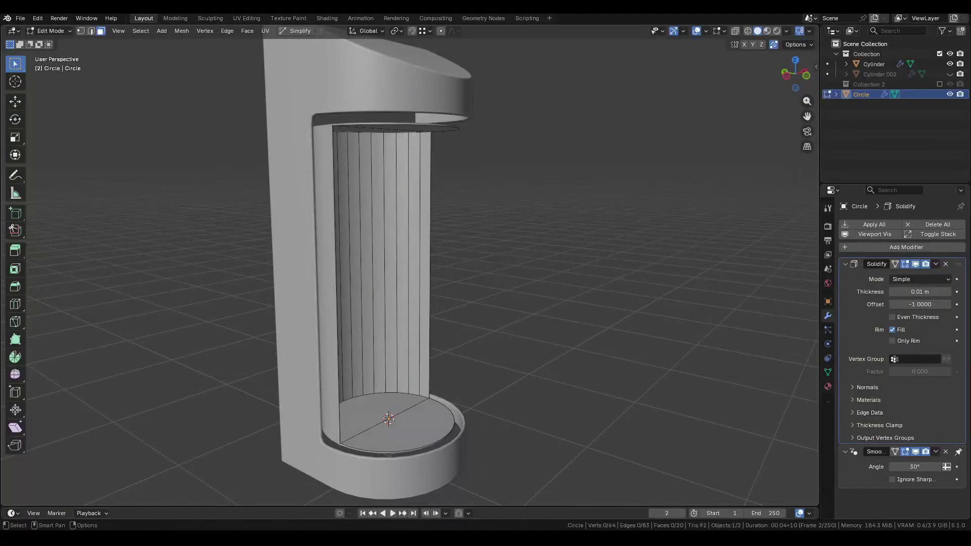
pyautogui.scroll(2, 392, 182)
pyautogui.moveTo(411, 147)
pyautogui.keyDown('shift'); pyautogui.mouseDown(button='middle')
pyautogui.moveTo(417, 191)
pyautogui.moveTo(384, 238)
pyautogui.mouseUp(button='middle'); pyautogui.keyUp('shift')
# Raise both halves of the shell's top cap about 0.058 m along Z.
pyautogui.click(384, 238)
pyautogui.keyDown('shift'); pyautogui.click(430, 202); pyautogui.keyUp('shift')
pyautogui.press('g')
pyautogui.press('z')
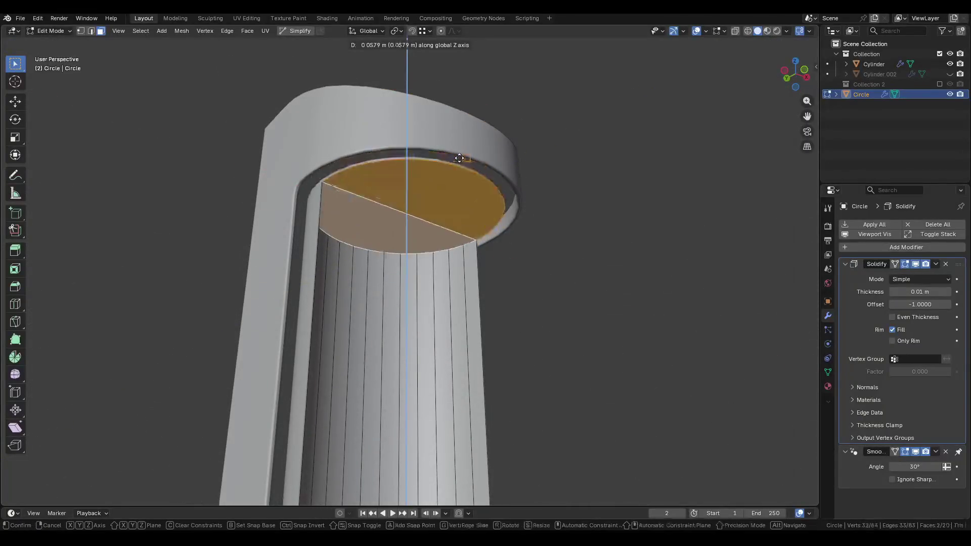
pyautogui.click(456, 161)
# Lower the bottom disc about 0.16 m along Z and return to Object Mode.
pyautogui.moveTo(456, 162)
pyautogui.mouseDown(button='middle')
pyautogui.moveTo(445, 182)
pyautogui.moveTo(430, 76)
pyautogui.mouseUp(button='middle')
pyautogui.scroll(-3, 445, 182)
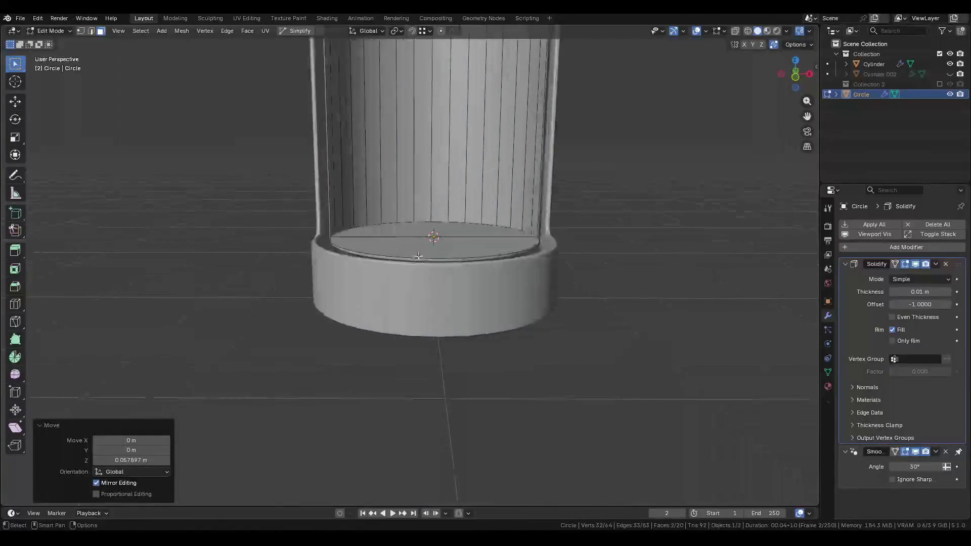
pyautogui.scroll(3, 430, 202)
pyautogui.click(435, 245)
pyautogui.keyDown('shift'); pyautogui.click(421, 216); pyautogui.keyUp('shift')
pyautogui.press('g')
pyautogui.press('z')
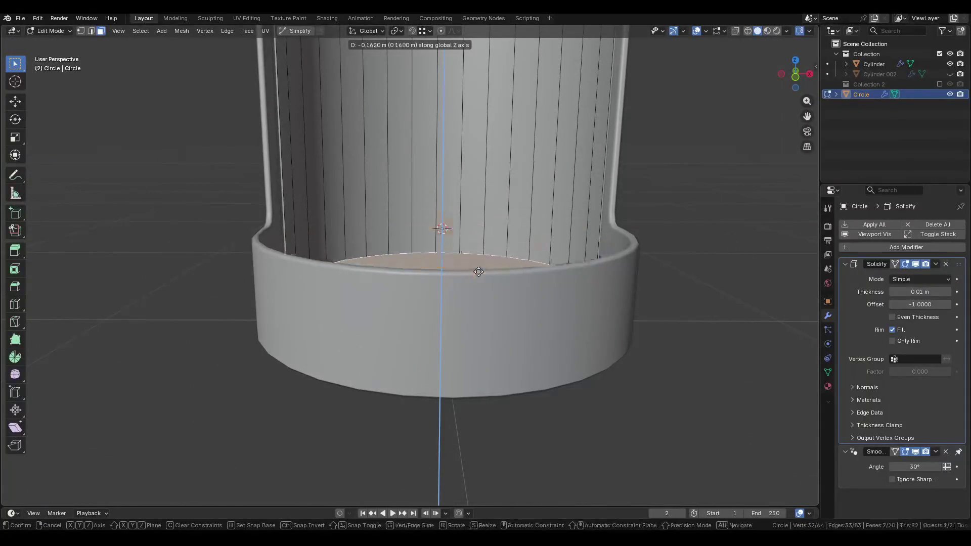
pyautogui.click(453, 271)
pyautogui.moveTo(452, 271)
pyautogui.mouseDown(button='middle')
pyautogui.moveTo(527, 355)
pyautogui.moveTo(414, 287)
pyautogui.moveTo(444, 396)
pyautogui.moveTo(453, 372)
pyautogui.moveTo(405, 368)
pyautogui.moveTo(419, 332)
pyautogui.mouseUp(button='middle')
pyautogui.press('Tab')
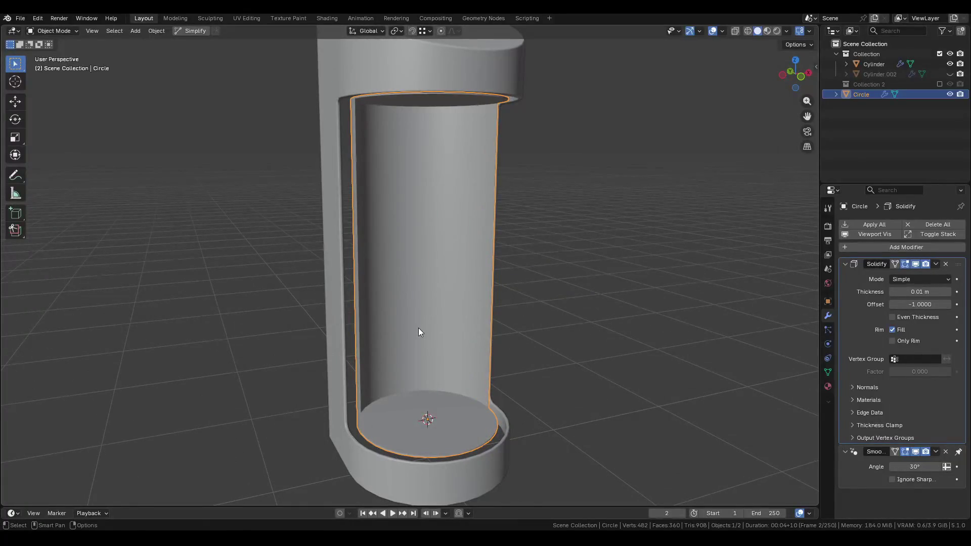
# View the shell from the front and reopen it in Edit Mode with edge select.
pyautogui.moveTo(414, 323); pyautogui.dragTo(490, 314, button='middle')
pyautogui.moveTo(419, 357); pyautogui.dragTo(372, 363, button='middle')
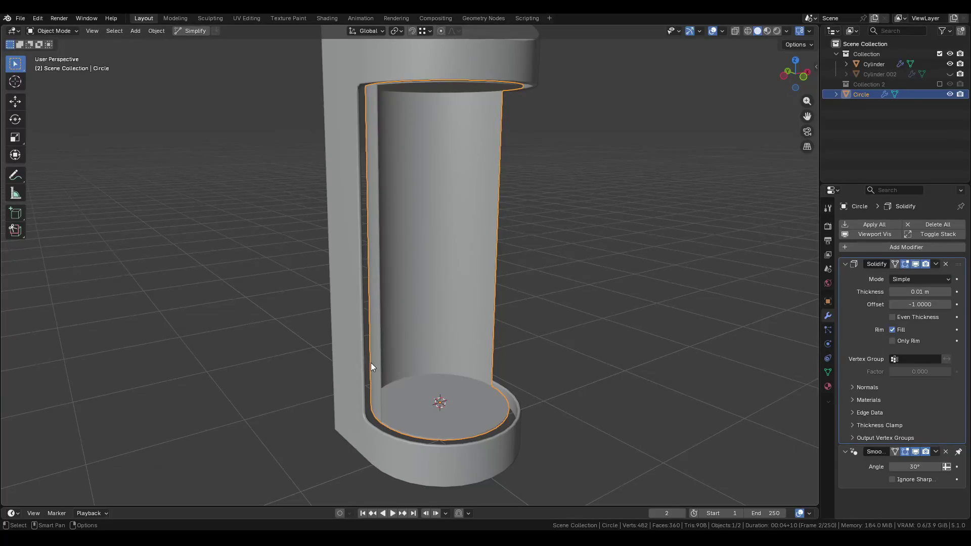
pyautogui.press('Tab')
pyautogui.moveTo(461, 355)
pyautogui.mouseDown(button='middle')
pyautogui.moveTo(479, 359)
pyautogui.moveTo(437, 343)
pyautogui.moveTo(425, 392)
pyautogui.mouseUp(button='middle')
pyautogui.press('2')
# Select both halves of the bottom disc, test an inset and a scale, then undo them.
pyautogui.press('3')
pyautogui.click(425, 392)
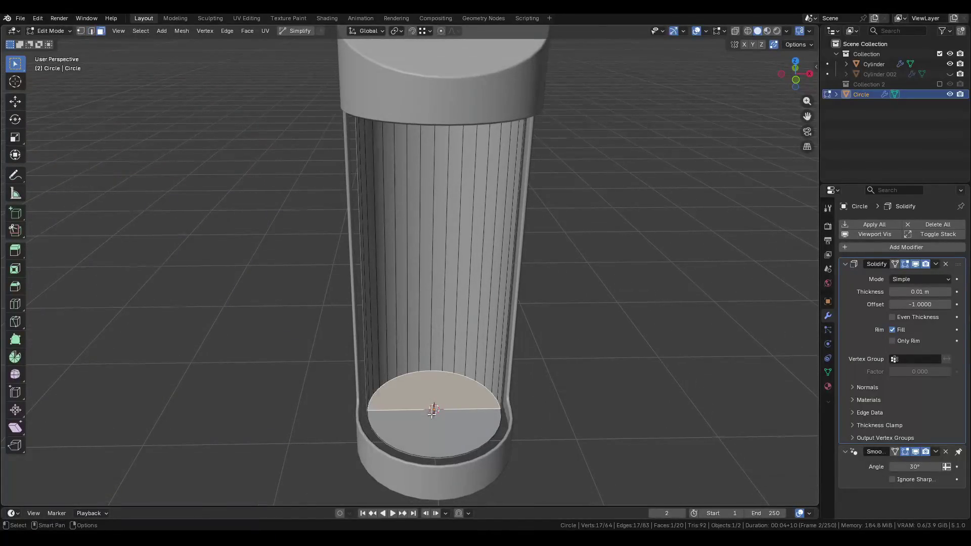
pyautogui.keyDown('shift'); pyautogui.click(432, 413); pyautogui.keyUp('shift')
pyautogui.keyDown('shift'); pyautogui.click(431, 404); pyautogui.keyUp('shift')
pyautogui.scroll(1, 431, 404)
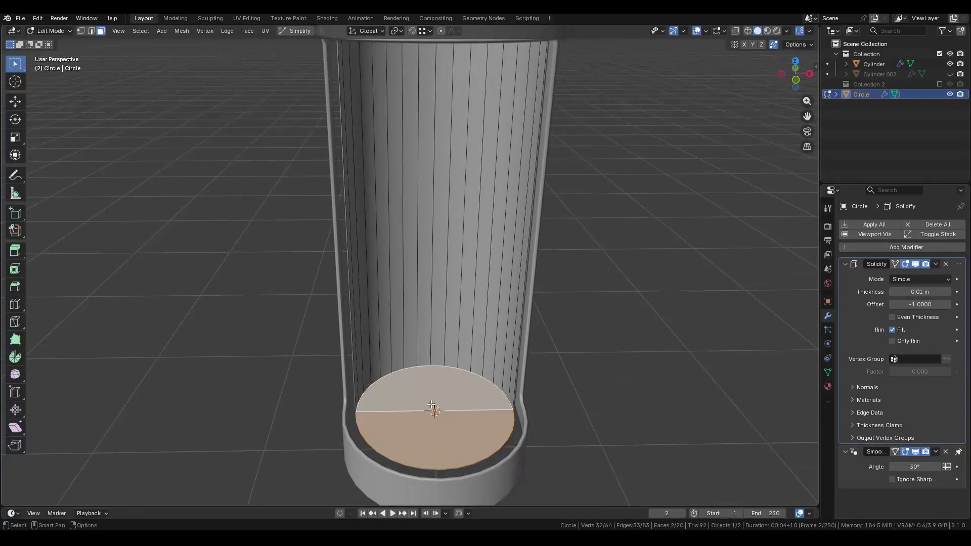
pyautogui.press('i')
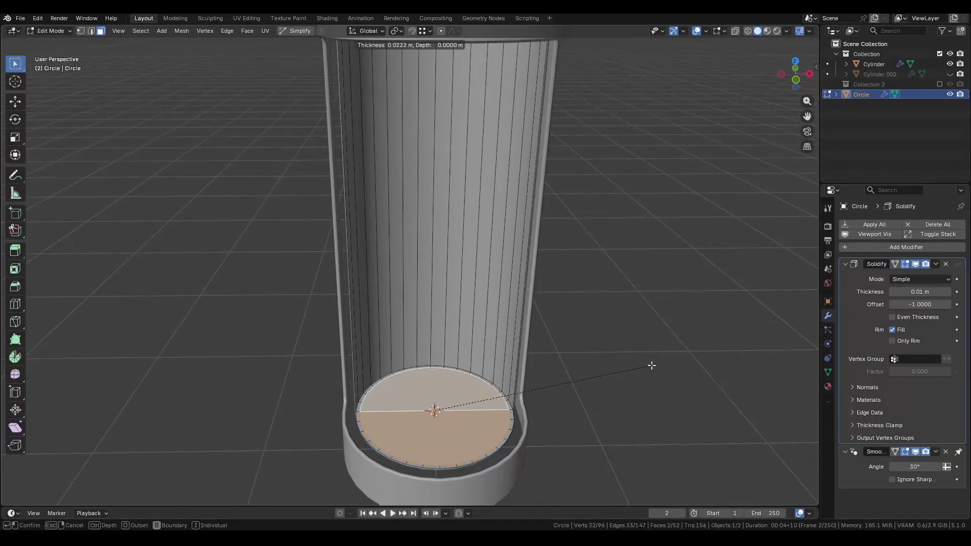
pyautogui.click(652, 366)
pyautogui.hotkey('ctrl', 'z')
pyautogui.press('s')
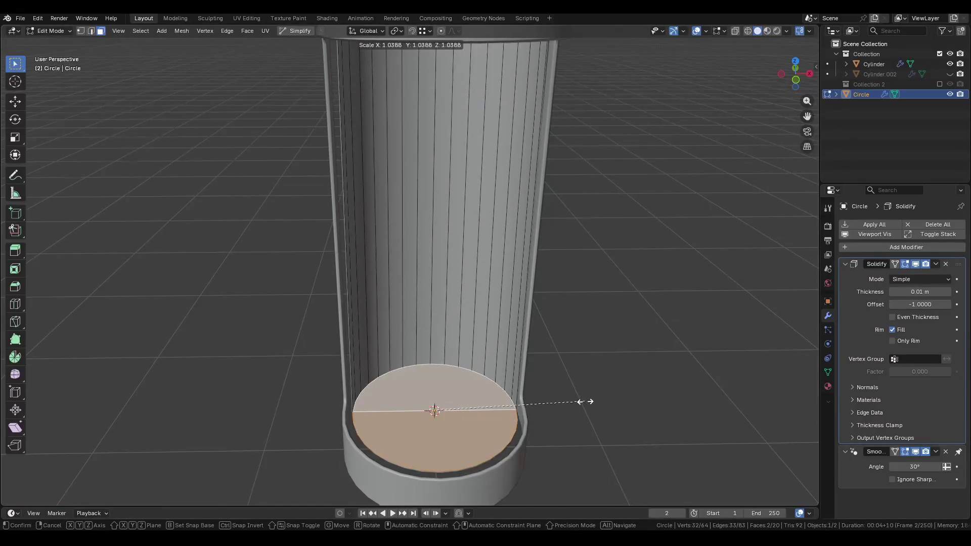
pyautogui.press('Escape')
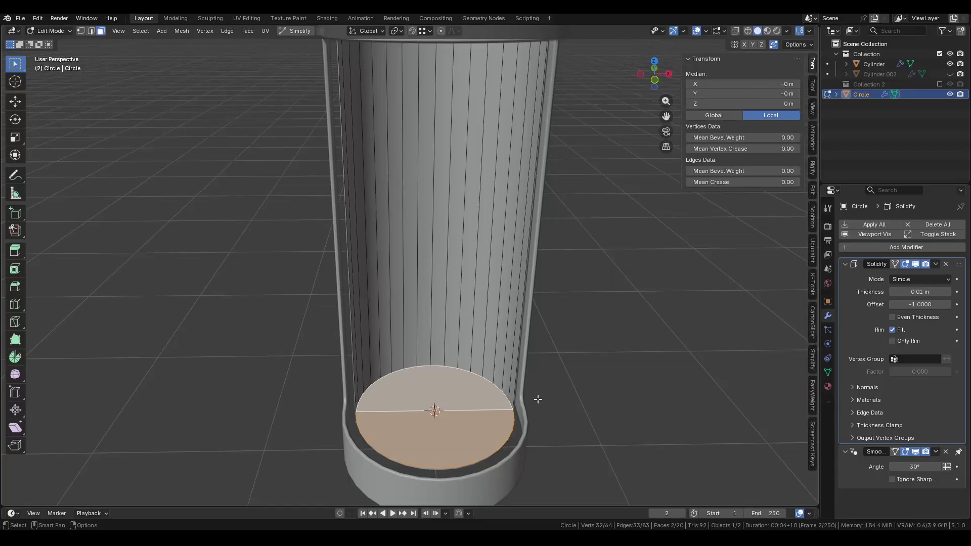
# Select the disc's middle edge and turn on the Edge Length display.
pyautogui.press('2')
pyautogui.click(470, 410)
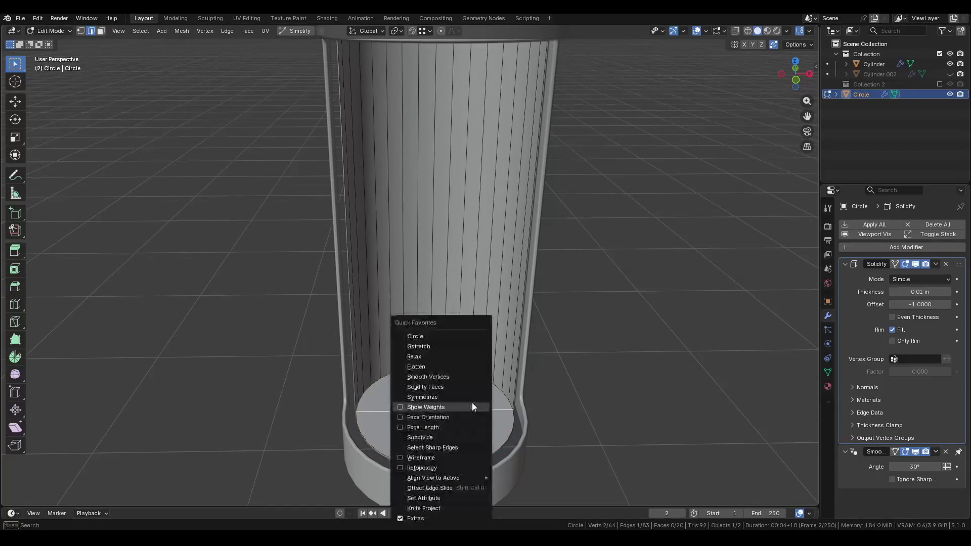
pyautogui.press('q')
pyautogui.click(439, 427)
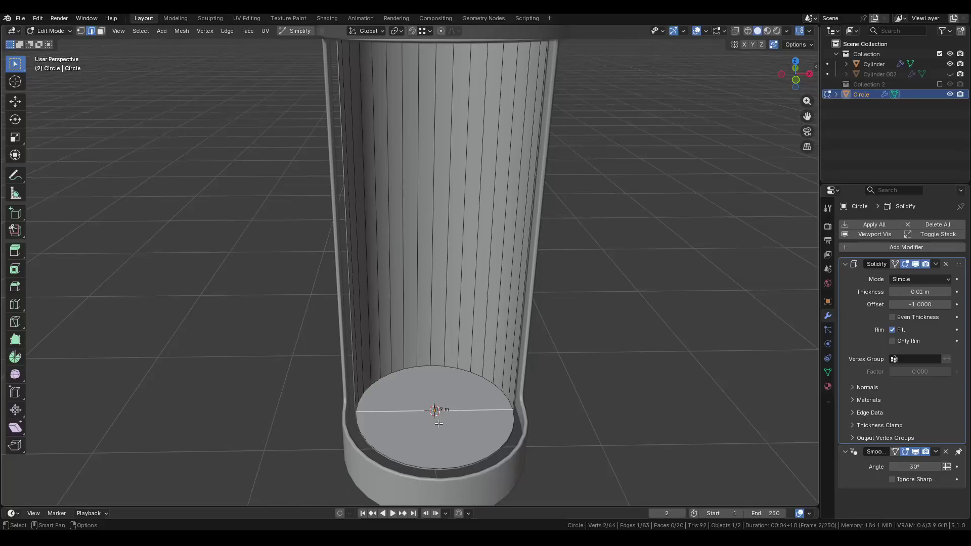
pyautogui.scroll(5, 454, 419)
pyautogui.scroll(-8, 453, 419)
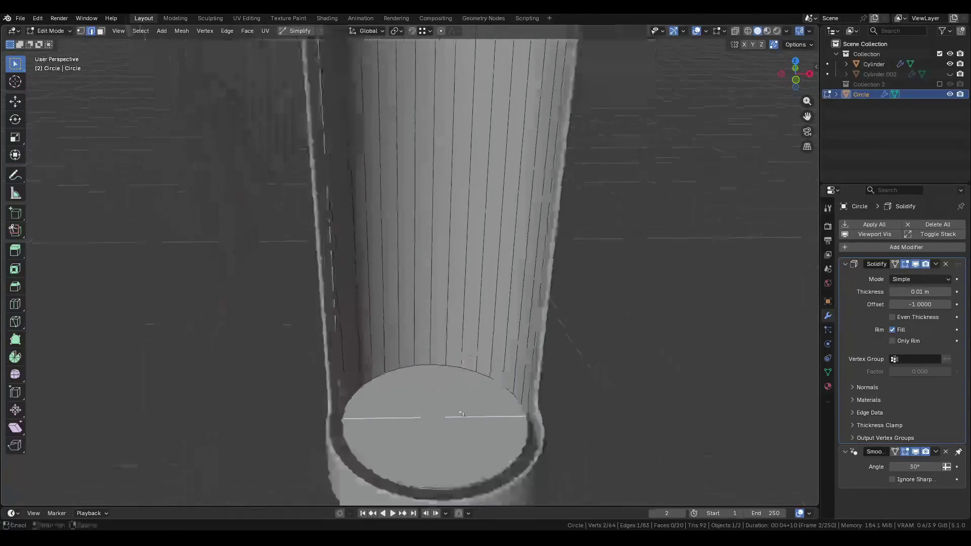
# Delete the inner wall face loop and select both halves of the bottom disc.
pyautogui.press('3')
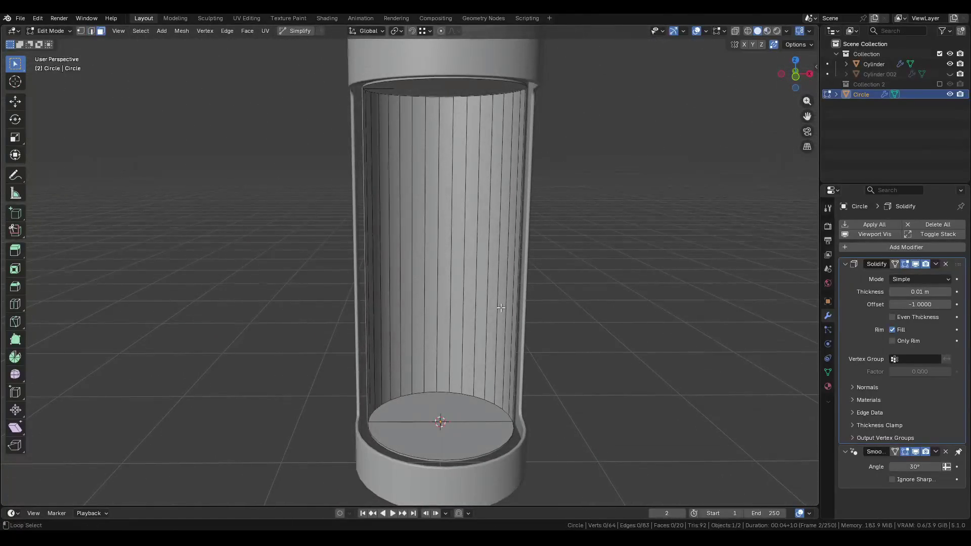
pyautogui.keyDown('alt'); pyautogui.click(501, 308); pyautogui.keyUp('alt')
pyautogui.press('x')
pyautogui.click(496, 307)
pyautogui.click(449, 406)
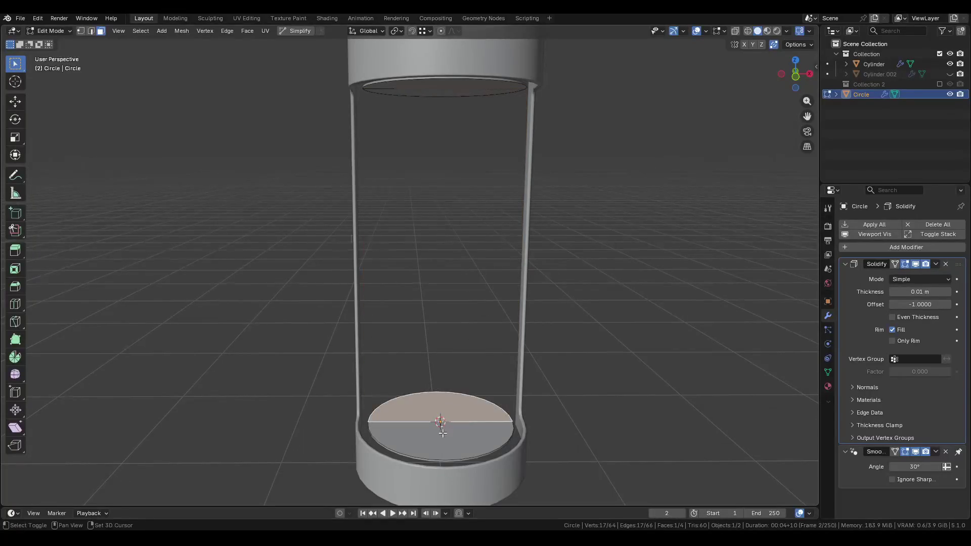
pyautogui.keyDown('shift'); pyautogui.click(459, 430); pyautogui.keyUp('shift')
pyautogui.scroll(2, 459, 430)
# Inset the bottom disc, try 0.02 m and 0.01 m thickness, then undo the inset.
pyautogui.press('i')
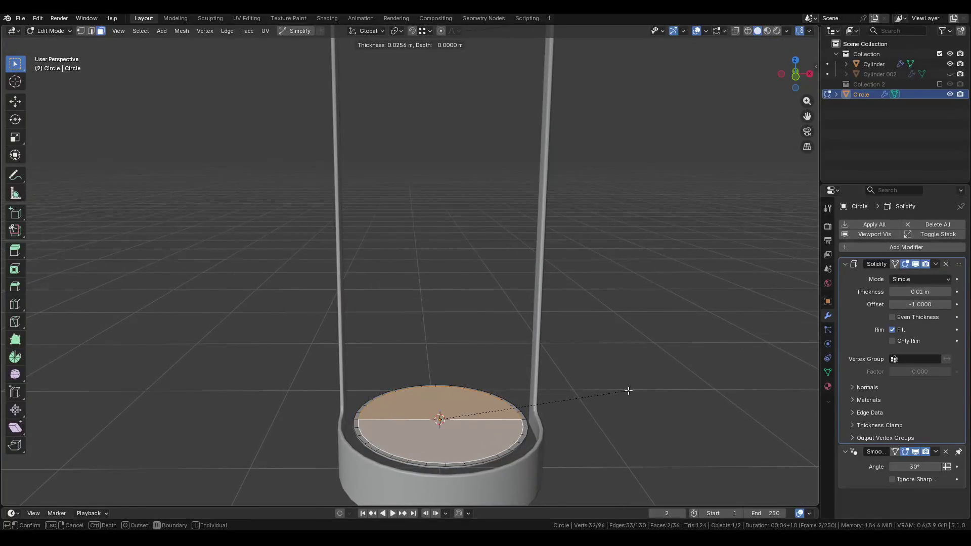
pyautogui.click(610, 400)
pyautogui.click(135, 438)
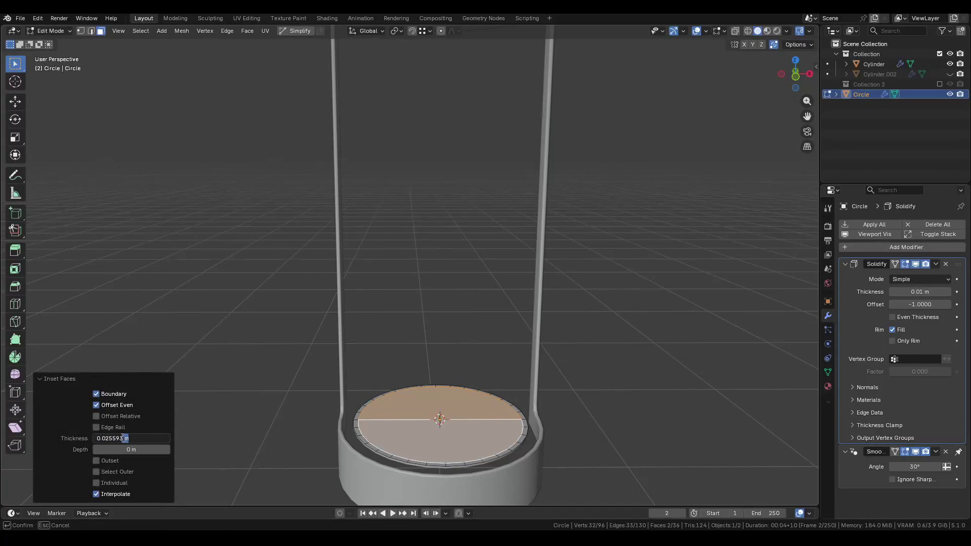
pyautogui.press('BackSpace')
pyautogui.press('Return')
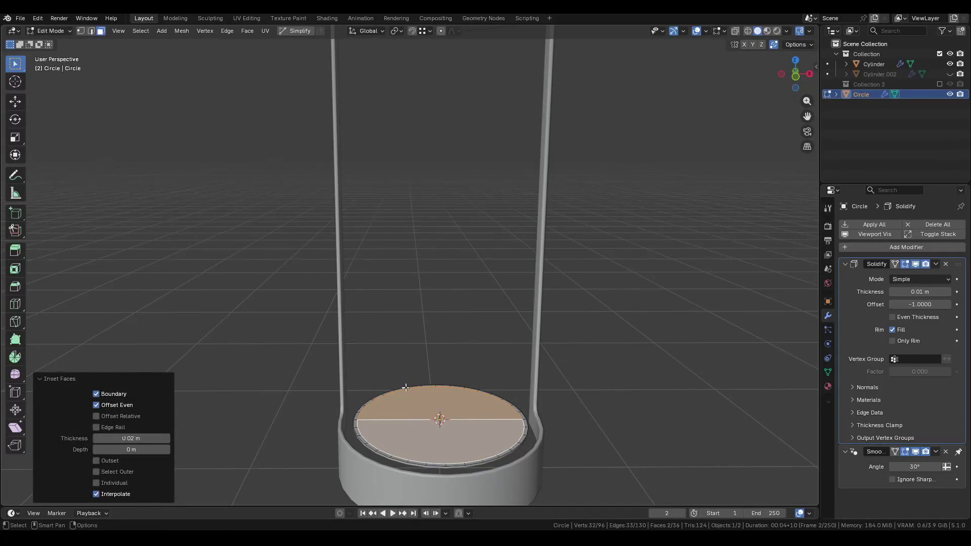
pyautogui.moveTo(406, 386); pyautogui.dragTo(396, 419, button='middle')
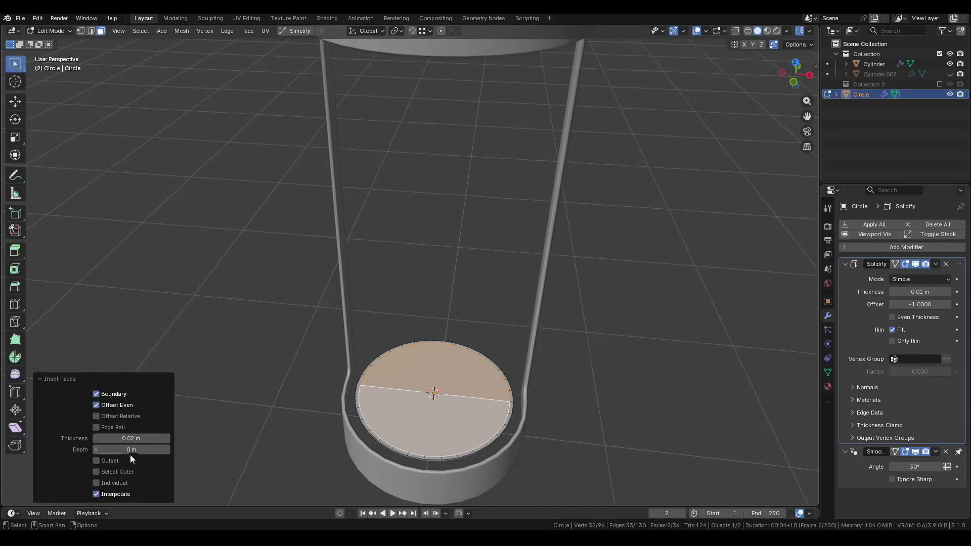
pyautogui.click(123, 438)
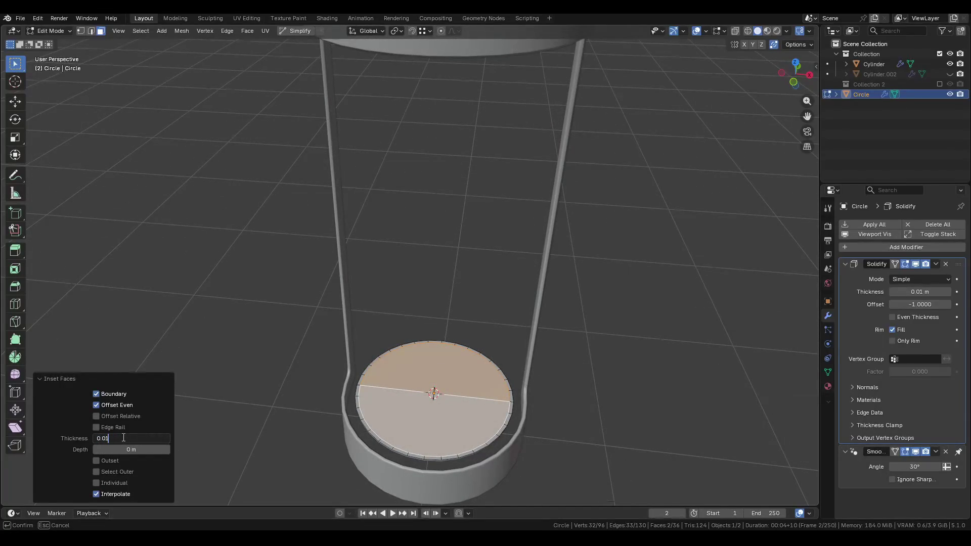
pyautogui.press('Return')
pyautogui.scroll(4, 360, 400)
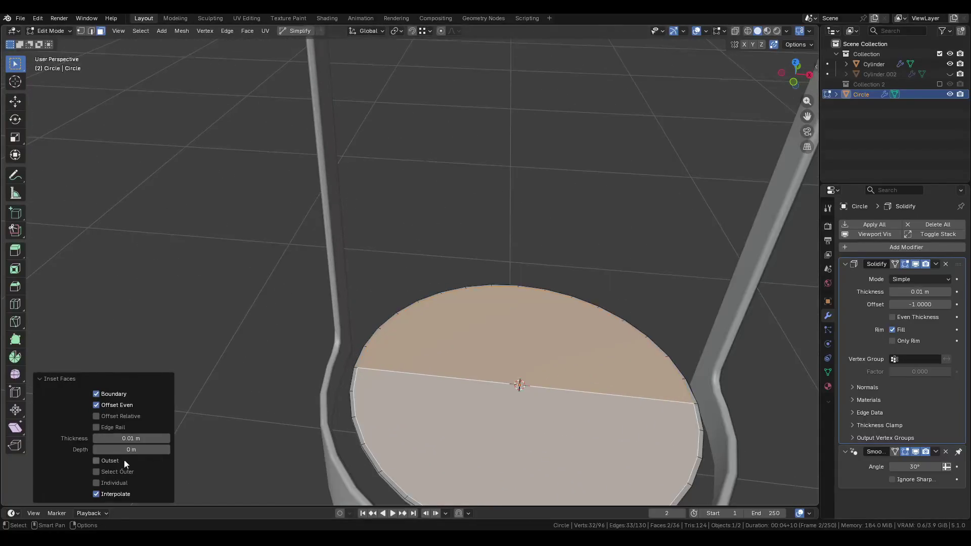
pyautogui.moveTo(229, 421); pyautogui.dragTo(263, 455, button='middle')
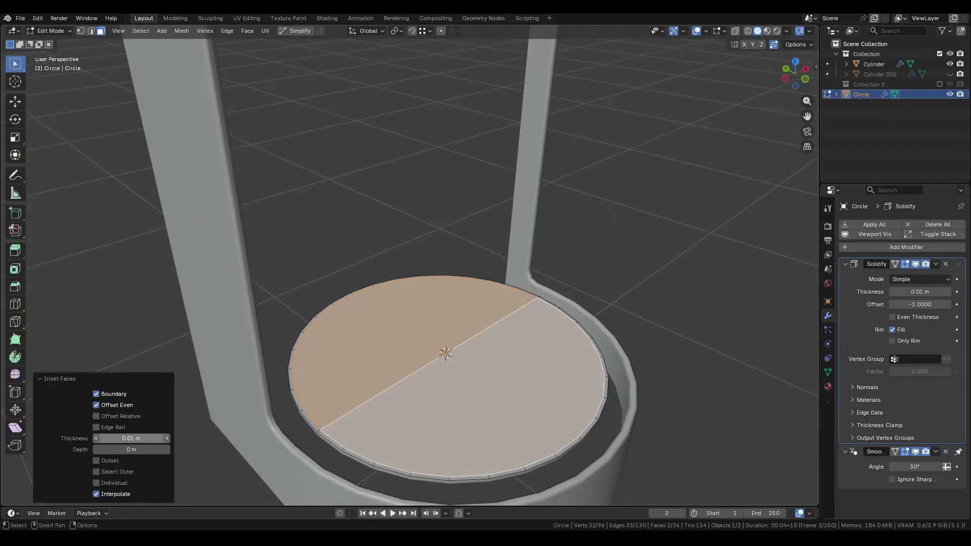
pyautogui.hotkey('ctrl', 'z')
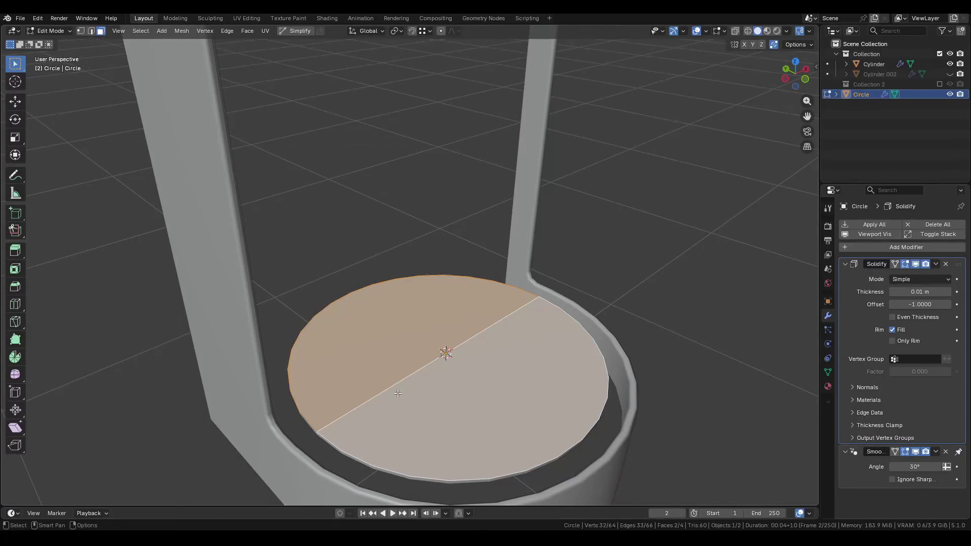
# Inset the disc faces again with 0.02 m thickness and clear the selection.
pyautogui.press('i')
pyautogui.click(659, 352)
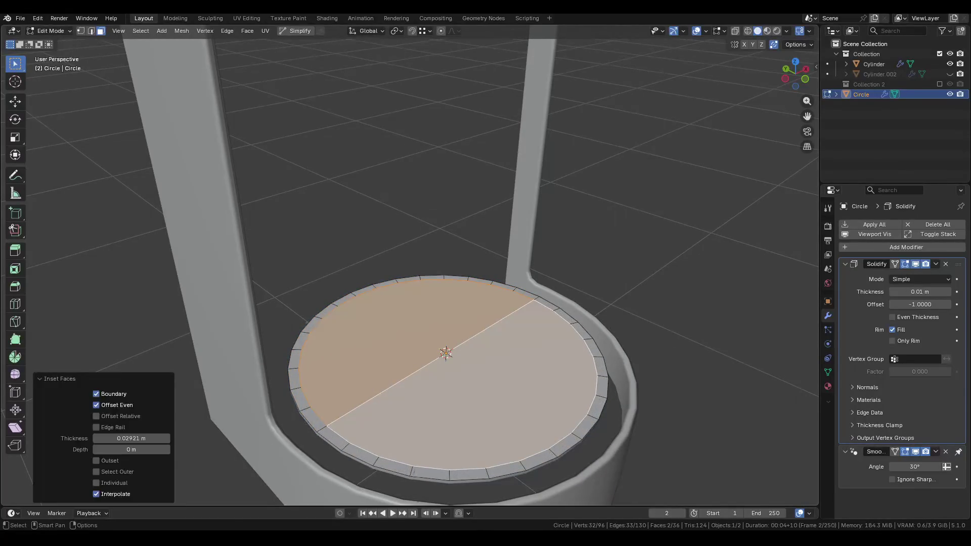
pyautogui.click(145, 438)
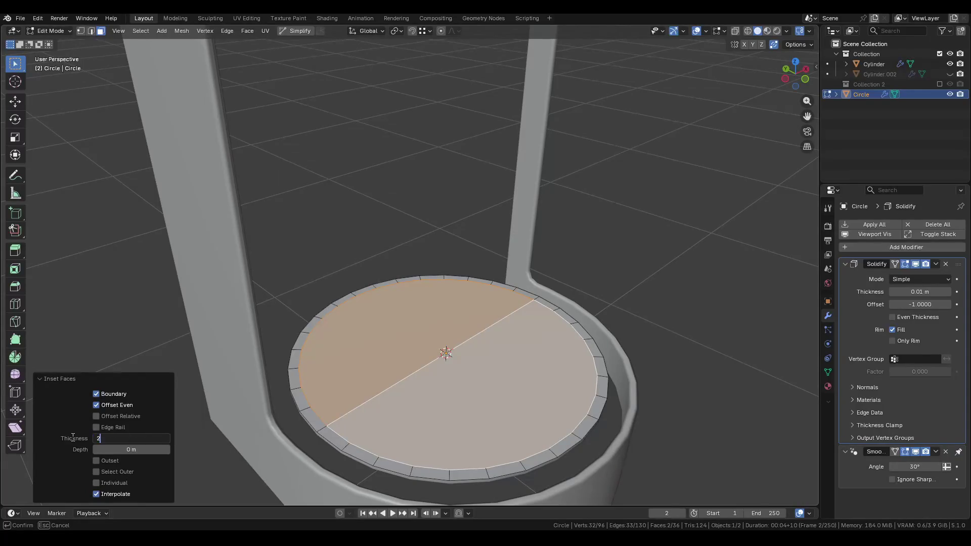
pyautogui.write('cm')
pyautogui.press('Return')
pyautogui.moveTo(495, 373)
pyautogui.mouseDown(button='middle')
pyautogui.moveTo(461, 425)
pyautogui.moveTo(458, 447)
pyautogui.moveTo(475, 451)
pyautogui.mouseUp(button='middle')
pyautogui.click(373, 444)
pyautogui.hotkey('alt', 'a')
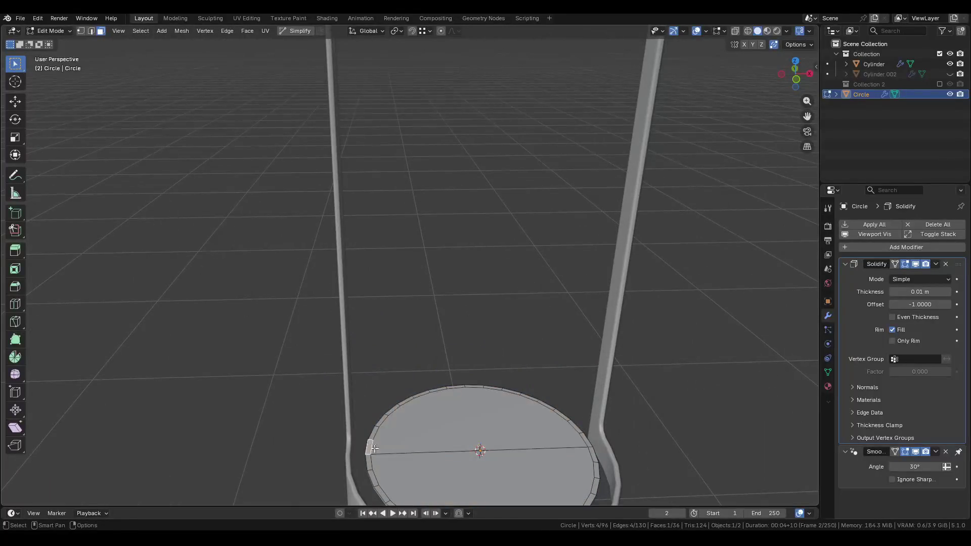
# Extrude all the disc faces about 0.027 m downward into a slab.
pyautogui.moveTo(373, 445)
pyautogui.mouseDown(button='middle')
pyautogui.moveTo(396, 310)
pyautogui.moveTo(429, 385)
pyautogui.mouseUp(button='middle')
pyautogui.press('a')
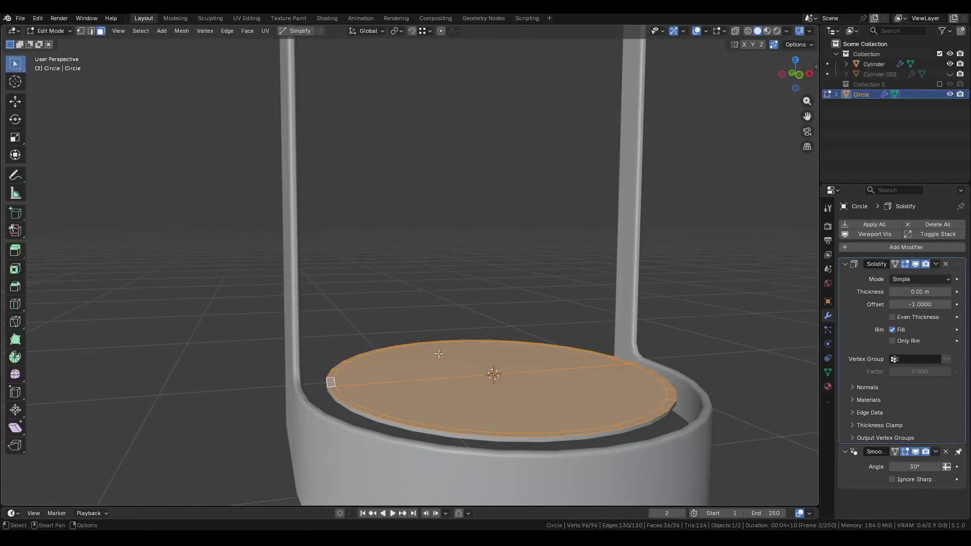
pyautogui.press('e')
pyautogui.click(775, 336)
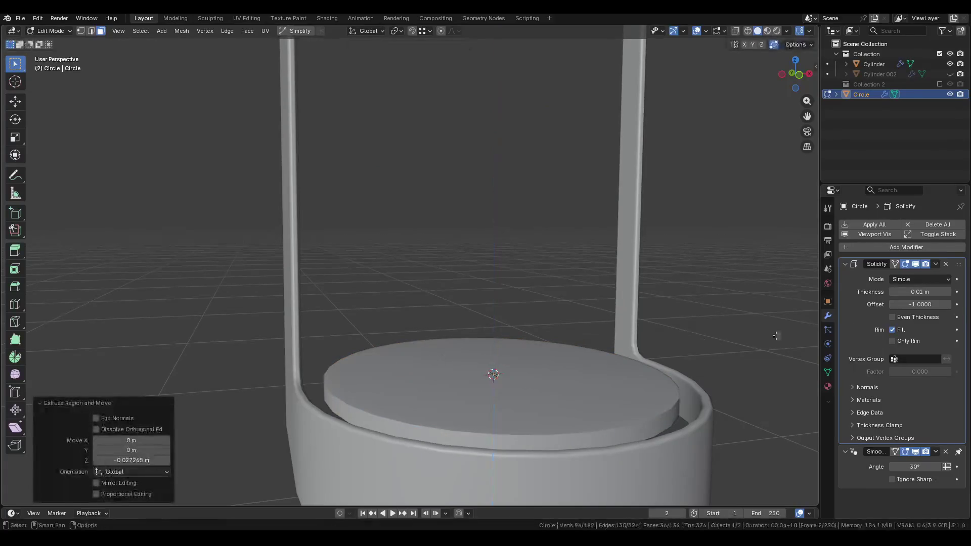
# Remove the Solidify modifier, recalculate normals outside, and pick a left rim face.
pyautogui.click(945, 263)
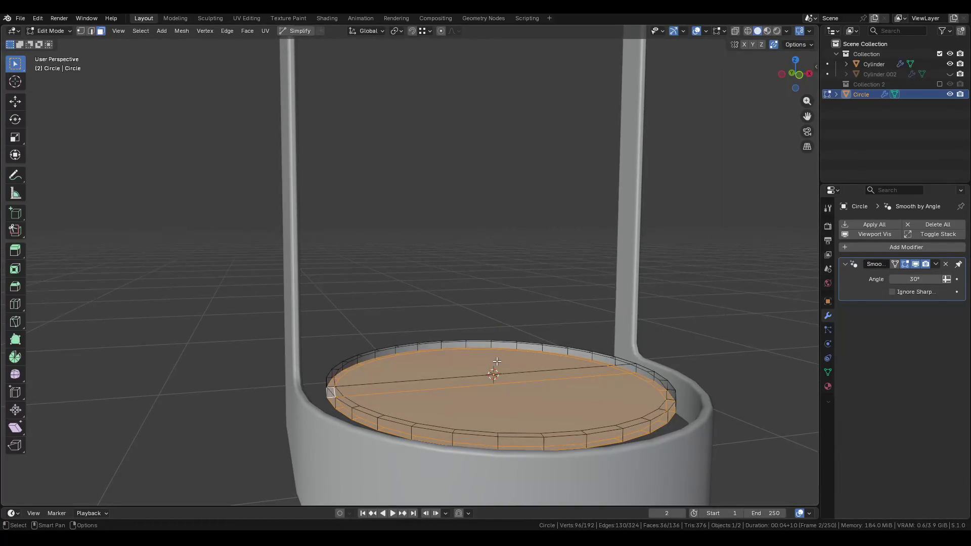
pyautogui.hotkey('alt', 'n')
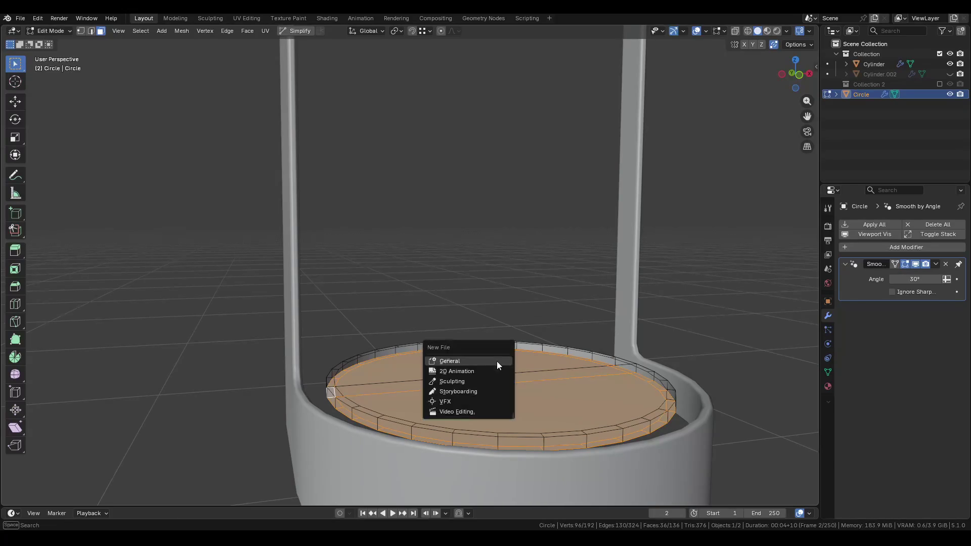
pyautogui.hotkey('shift', 'n')
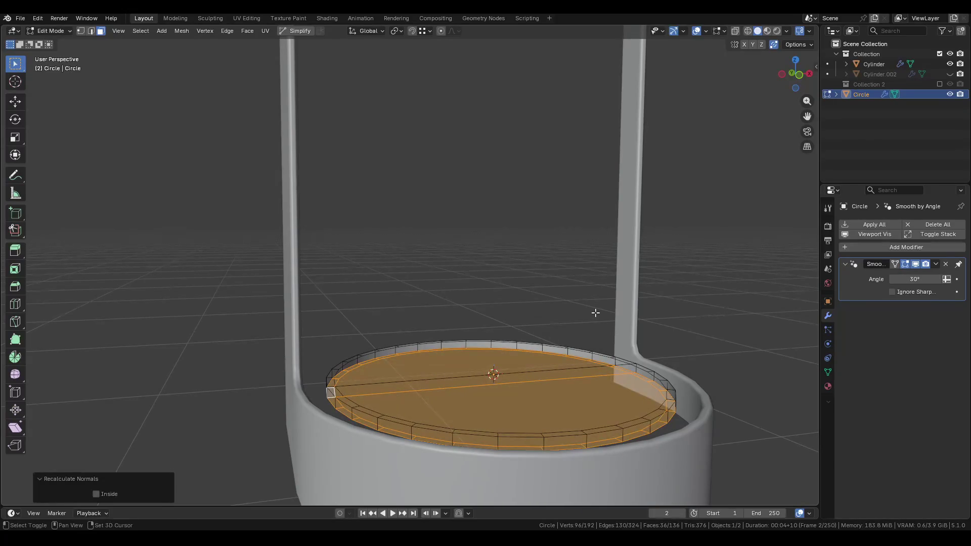
pyautogui.press('a')
pyautogui.click(441, 413)
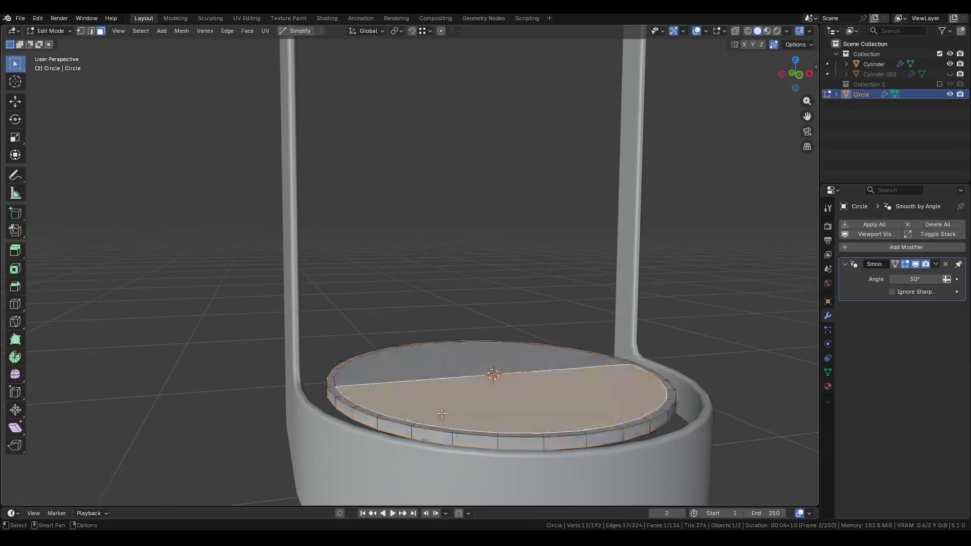
pyautogui.click(329, 379)
pyautogui.moveTo(330, 379); pyautogui.dragTo(603, 314, button='middle')
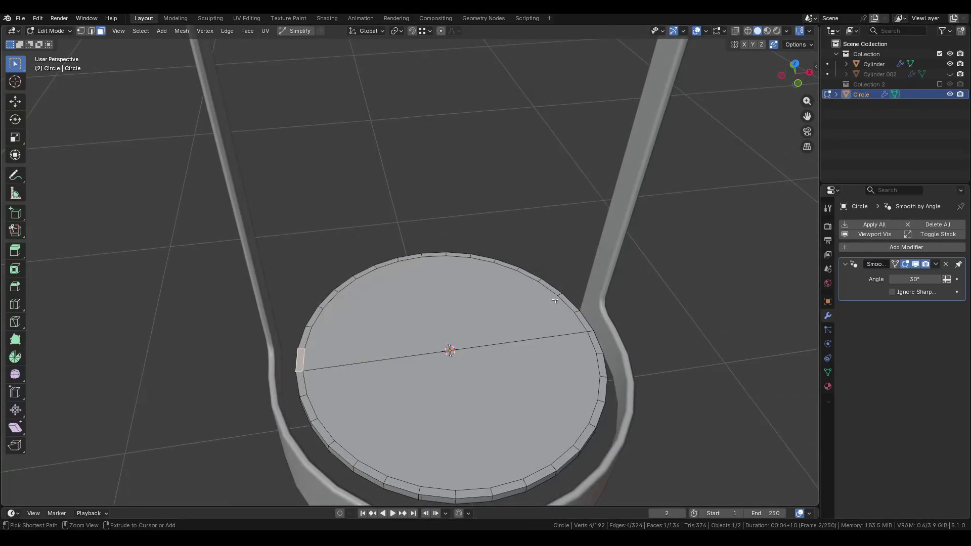
# Select the rim faces along the back half of the disc.
pyautogui.keyDown('ctrl'); pyautogui.click(443, 254); pyautogui.keyUp('ctrl')
pyautogui.keyDown('ctrl'); pyautogui.click(584, 324); pyautogui.keyUp('ctrl')
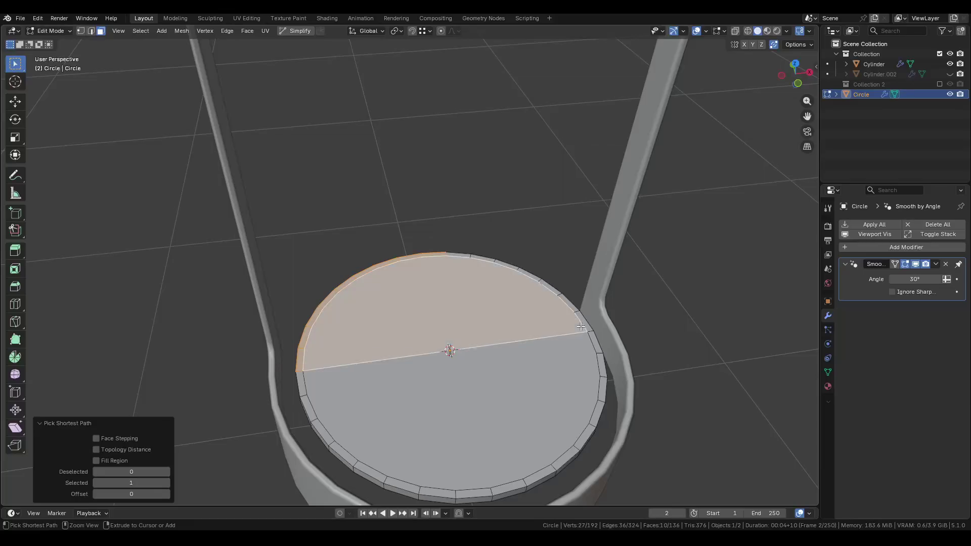
pyautogui.hotkey('ctrl', 'z')
pyautogui.keyDown('ctrl'); pyautogui.click(579, 326); pyautogui.keyUp('ctrl')
pyautogui.moveTo(580, 326)
pyautogui.mouseDown(button='middle')
pyautogui.moveTo(532, 297)
pyautogui.moveTo(509, 343)
pyautogui.mouseUp(button='middle')
# Extrude the back rim faces about 1.65 m up along Z and delete the top face.
pyautogui.press('e')
pyautogui.press('z')
pyautogui.click(508, 75)
pyautogui.moveTo(508, 75); pyautogui.dragTo(506, 116, button='middle')
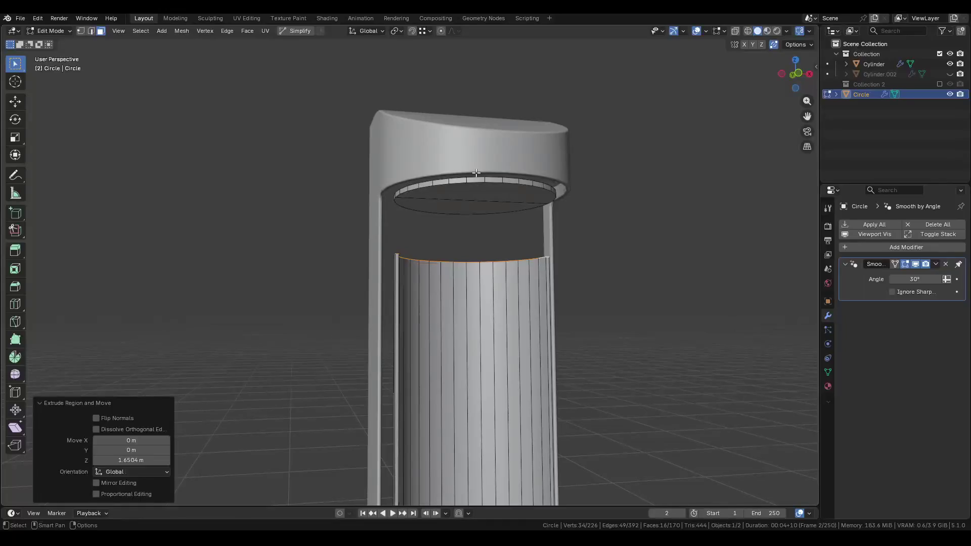
pyautogui.click(475, 183)
pyautogui.scroll(3, 475, 182)
pyautogui.press('x')
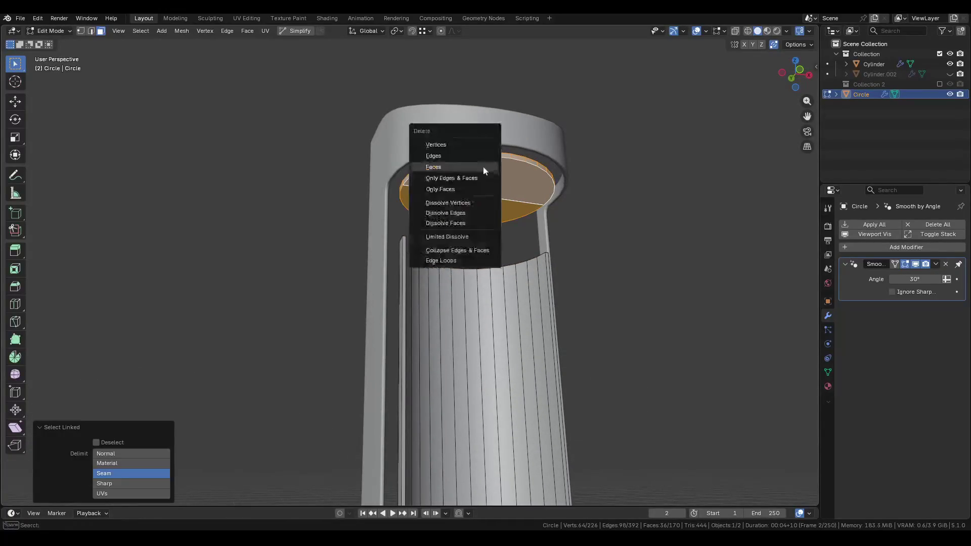
pyautogui.click(460, 143)
# Inspect the curved wall in Object Mode, then undo back to before the wall.
pyautogui.moveTo(494, 234)
pyautogui.mouseDown(button='middle')
pyautogui.moveTo(531, 312)
pyautogui.moveTo(500, 310)
pyautogui.mouseUp(button='middle')
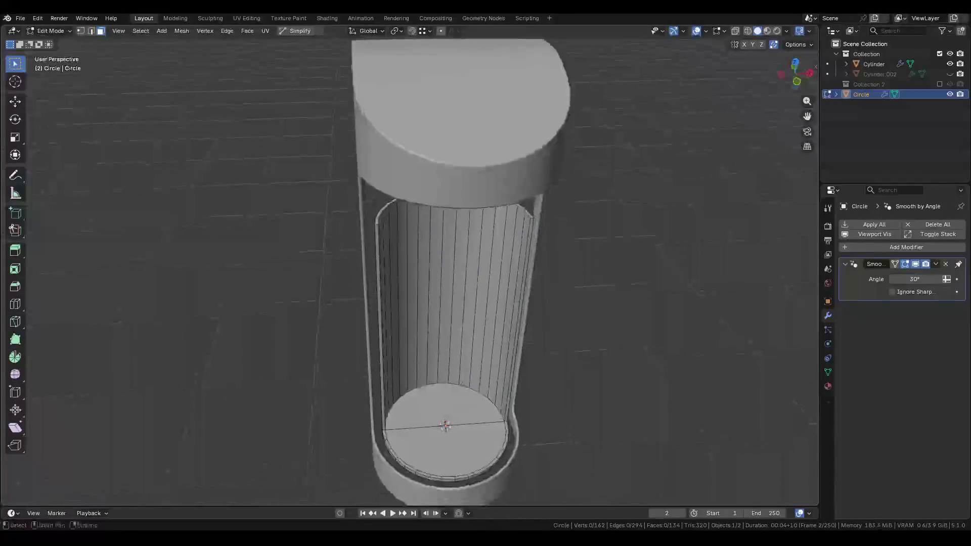
pyautogui.moveTo(496, 438); pyautogui.dragTo(536, 395, button='middle')
pyautogui.press('Tab')
pyautogui.moveTo(405, 409)
pyautogui.mouseDown(button='middle')
pyautogui.moveTo(424, 340)
pyautogui.moveTo(493, 344)
pyautogui.moveTo(351, 353)
pyautogui.moveTo(435, 347)
pyautogui.moveTo(397, 347)
pyautogui.moveTo(422, 347)
pyautogui.mouseUp(button='middle')
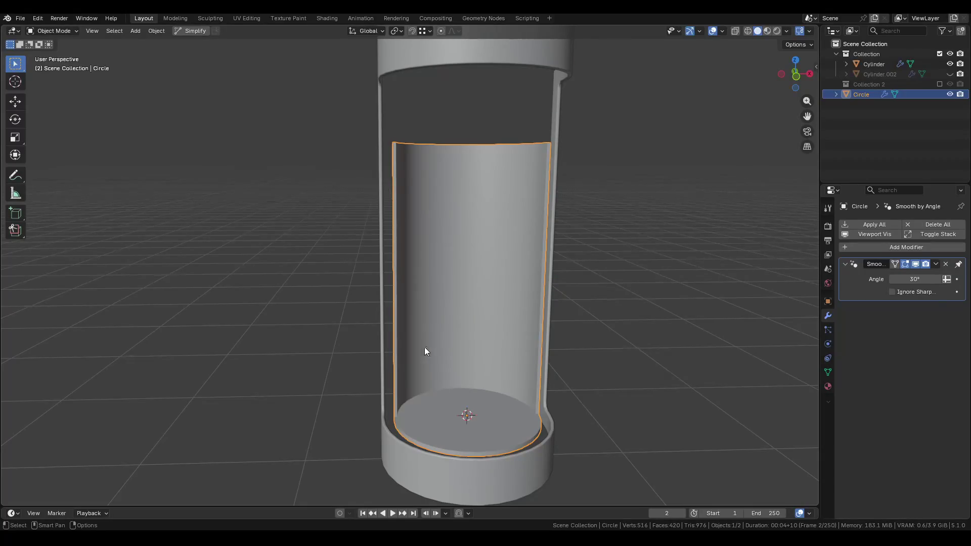
pyautogui.hotkey('ctrl', 'z')
pyautogui.hotkey('ctrl', 'z')
pyautogui.hotkey('ctrl', 'z')
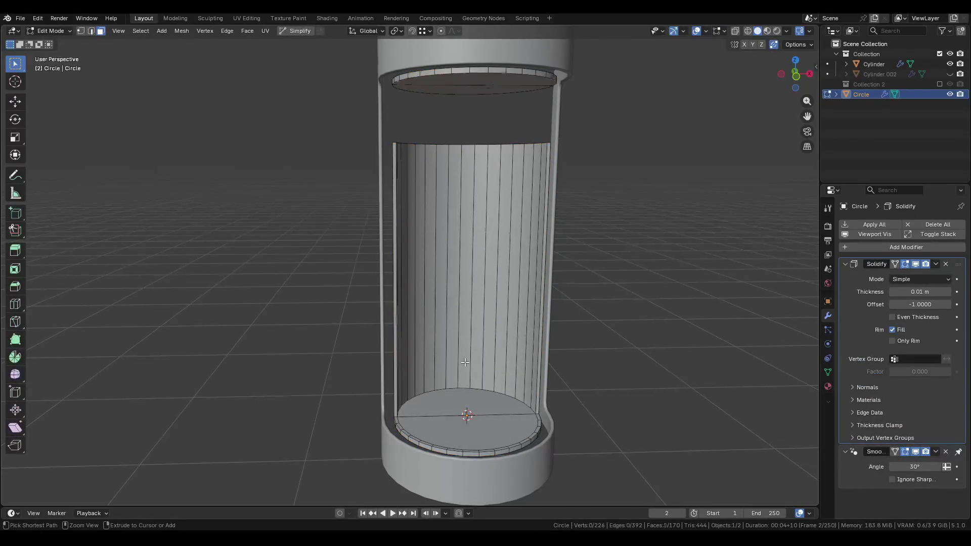
# Undo the extra selection steps, recalculate the disc normals and delete the top face.
pyautogui.hotkey('ctrl', 'z')
pyautogui.hotkey('ctrl', 'z')
pyautogui.hotkey('ctrl', 'z')
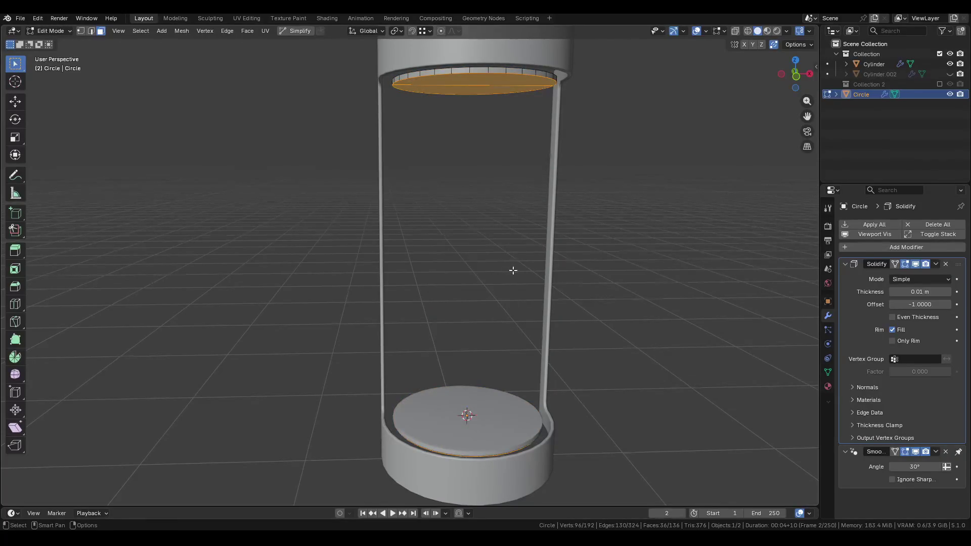
pyautogui.hotkey('shift', 'n')
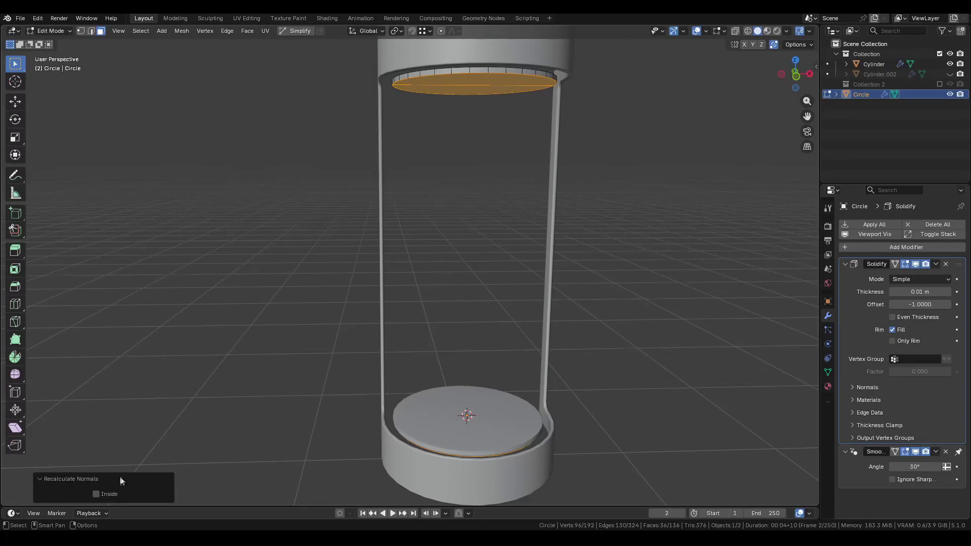
pyautogui.click(96, 494)
pyautogui.moveTo(97, 494)
pyautogui.mouseDown(button='middle')
pyautogui.moveTo(440, 182)
pyautogui.moveTo(475, 91)
pyautogui.mouseUp(button='middle')
pyautogui.click(474, 92)
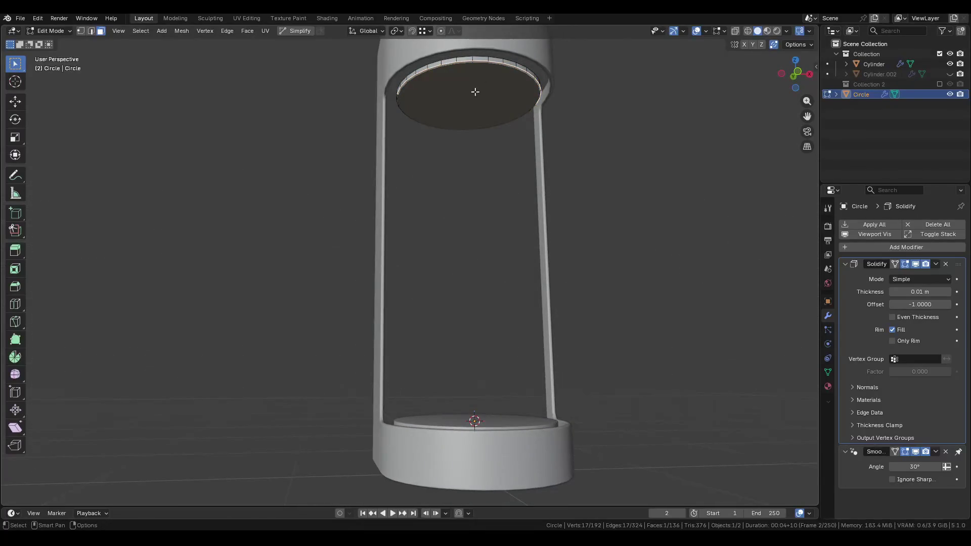
pyautogui.press('x')
pyautogui.click(487, 62)
# Select all of the disc geometry and recalculate its normals outward.
pyautogui.press('Tab')
pyautogui.scroll(3, 441, 344)
pyautogui.moveTo(441, 344); pyautogui.dragTo(447, 436, button='middle')
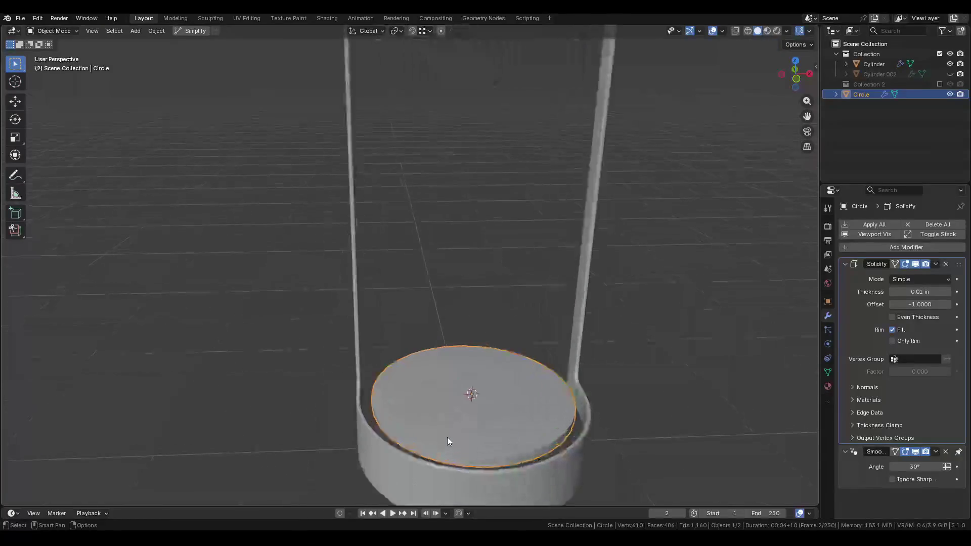
pyautogui.press('Tab')
pyautogui.scroll(3, 529, 424)
pyautogui.press('a')
pyautogui.hotkey('shift', 'n')
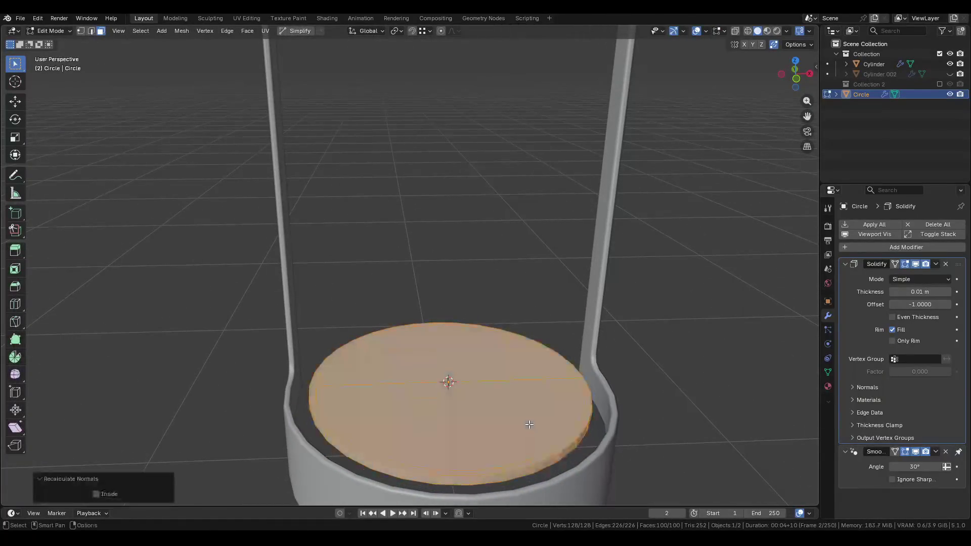
# Delete the disc's loop of side faces.
pyautogui.scroll(-3, 529, 424)
pyautogui.moveTo(529, 425)
pyautogui.mouseDown(button='middle')
pyautogui.moveTo(702, 372)
pyautogui.moveTo(643, 440)
pyautogui.mouseUp(button='middle')
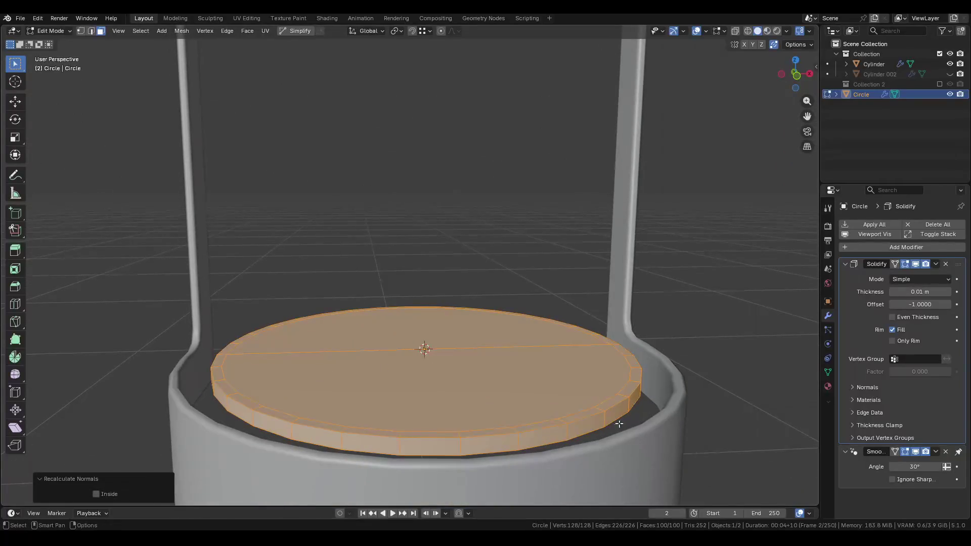
pyautogui.keyDown('alt'); pyautogui.click(603, 415); pyautogui.keyUp('alt')
pyautogui.press('x')
pyautogui.click(603, 416)
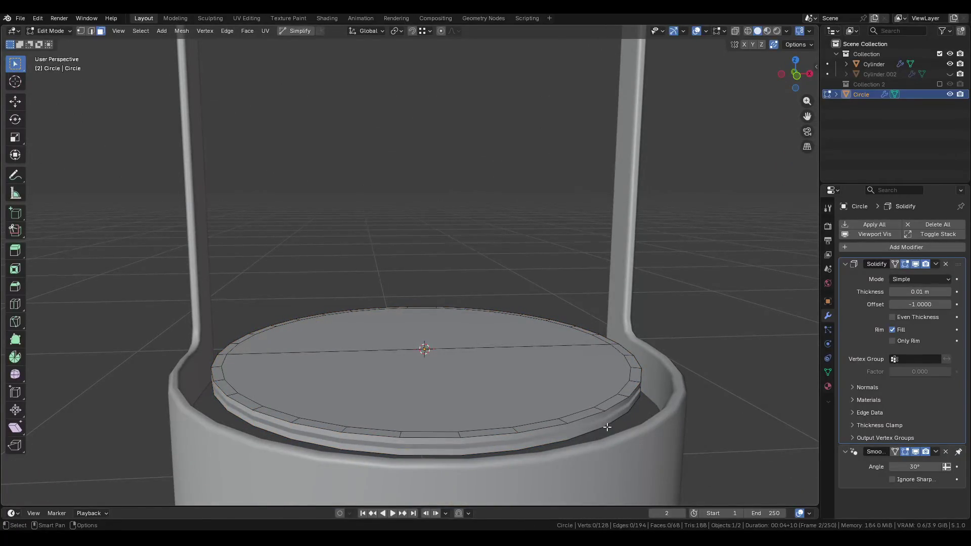
# Clear the leftover linked geometry, return to Object Mode and save Pod.blend.
pyautogui.press('l')
pyautogui.press('x')
pyautogui.click(517, 420)
pyautogui.hotkey('ctrl', 's')
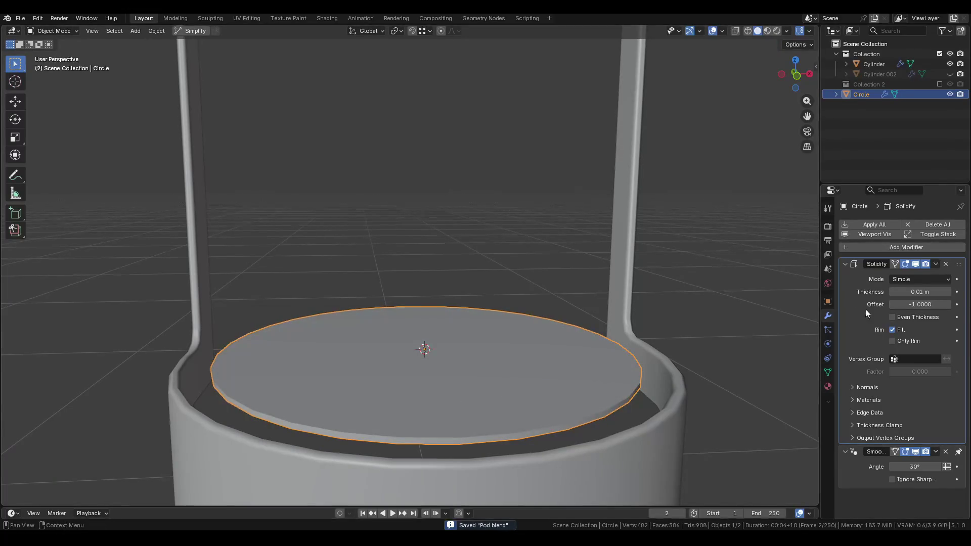
pyautogui.hotkey('ctrl', 'a')
# Apply the disc's scale and set its Solidify thickness to 0.02 m.
pyautogui.click(517, 359)
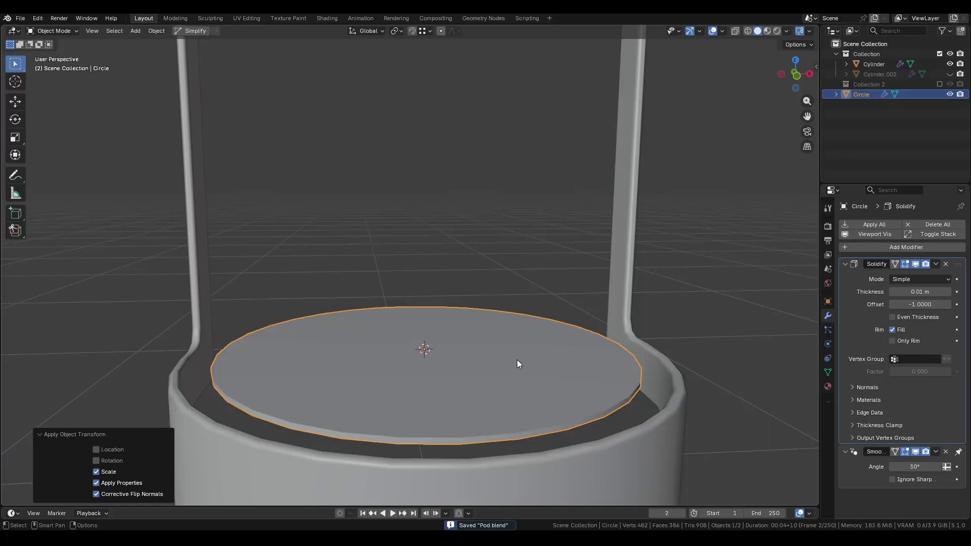
pyautogui.moveTo(554, 352); pyautogui.dragTo(552, 380, button='middle')
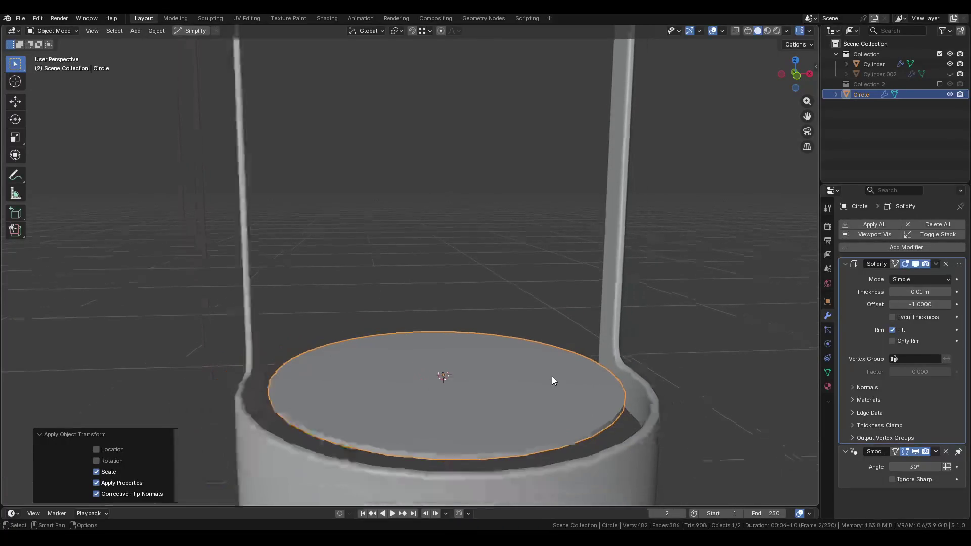
pyautogui.click(841, 261)
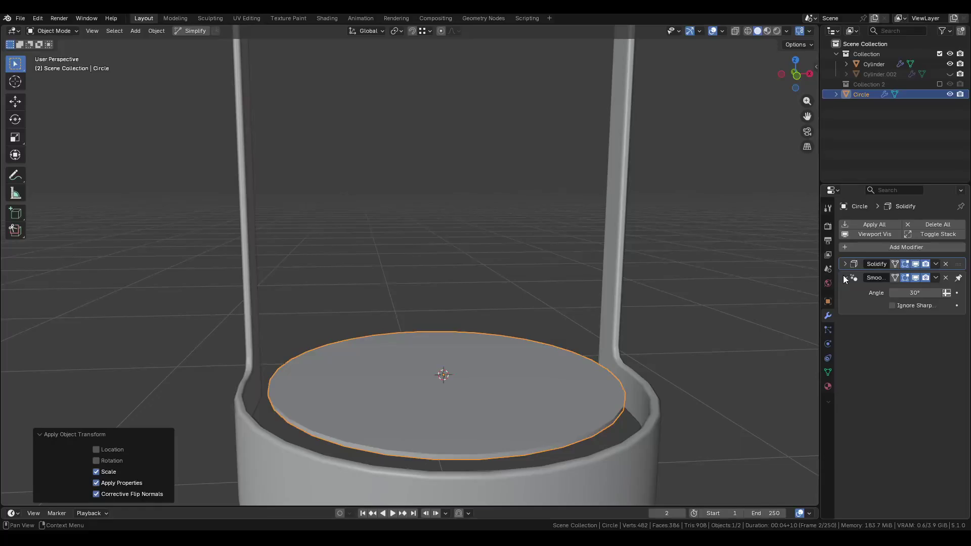
pyautogui.click(842, 264)
pyautogui.moveTo(918, 292); pyautogui.dragTo(918, 292)
pyautogui.write('2c')
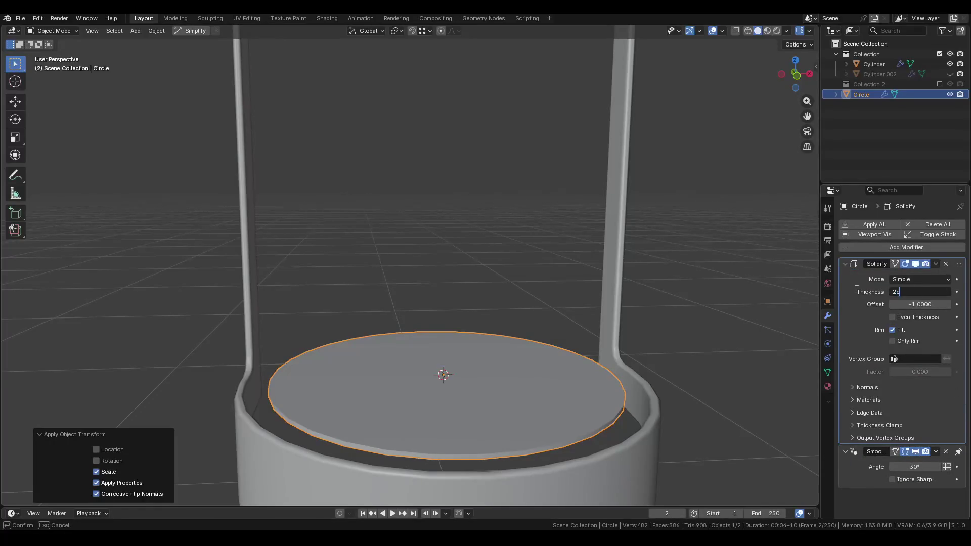
pyautogui.write('m')
pyautogui.press('Return')
pyautogui.press('n')
pyautogui.press('n')
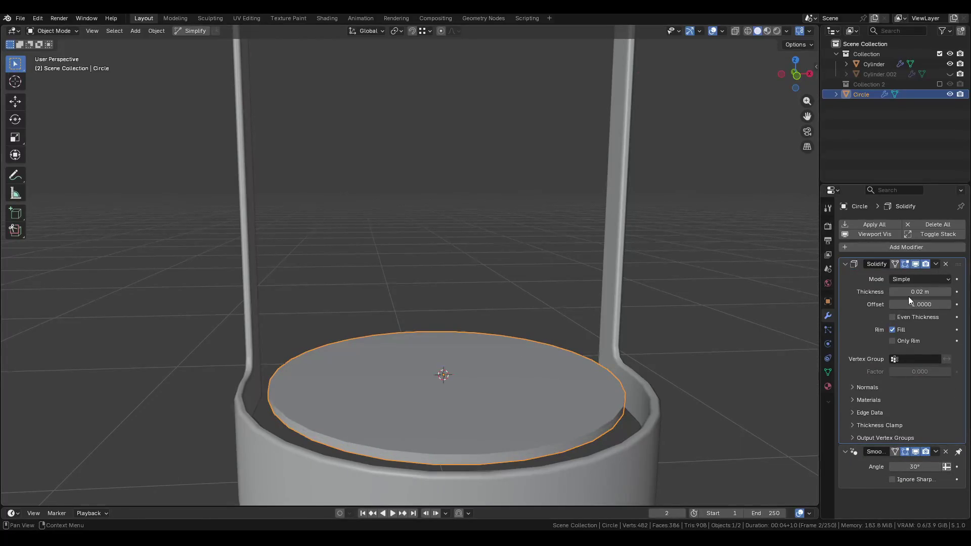
pyautogui.click(845, 264)
# Copy the Cylinder's Bevel.001 modifier onto the selected disc with Copy to Selected.
pyautogui.click(640, 408)
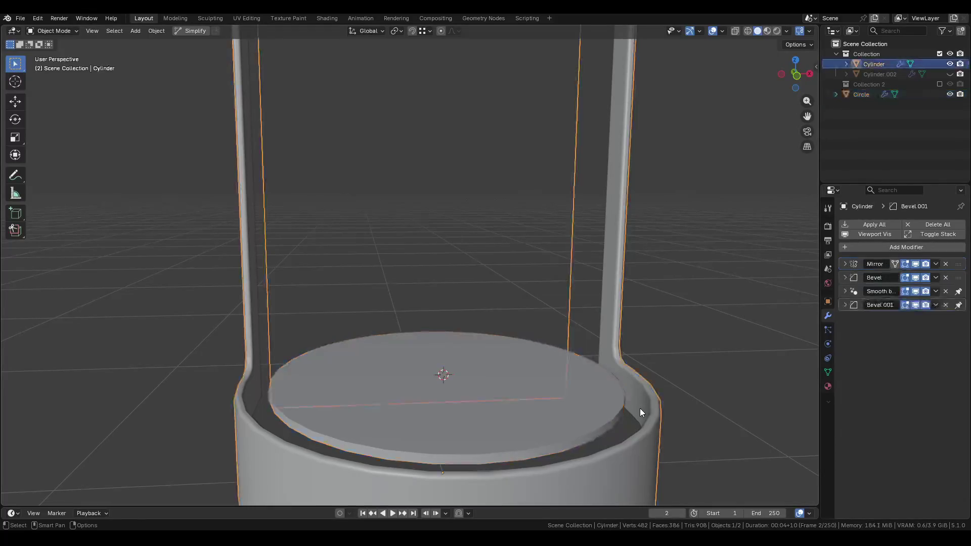
pyautogui.keyDown('shift'); pyautogui.click(605, 408); pyautogui.keyUp('shift')
pyautogui.keyDown('shift'); pyautogui.click(651, 417); pyautogui.keyUp('shift')
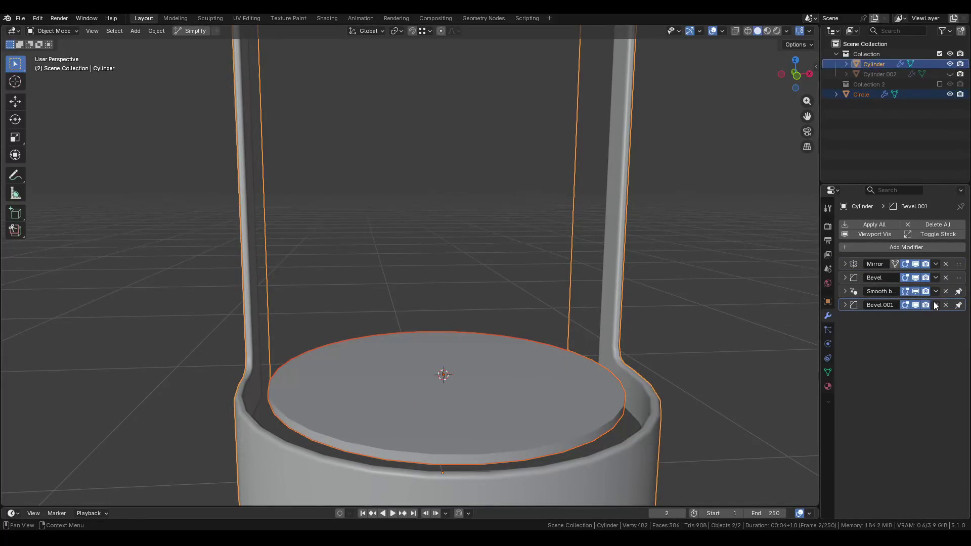
pyautogui.click(935, 305)
pyautogui.click(908, 338)
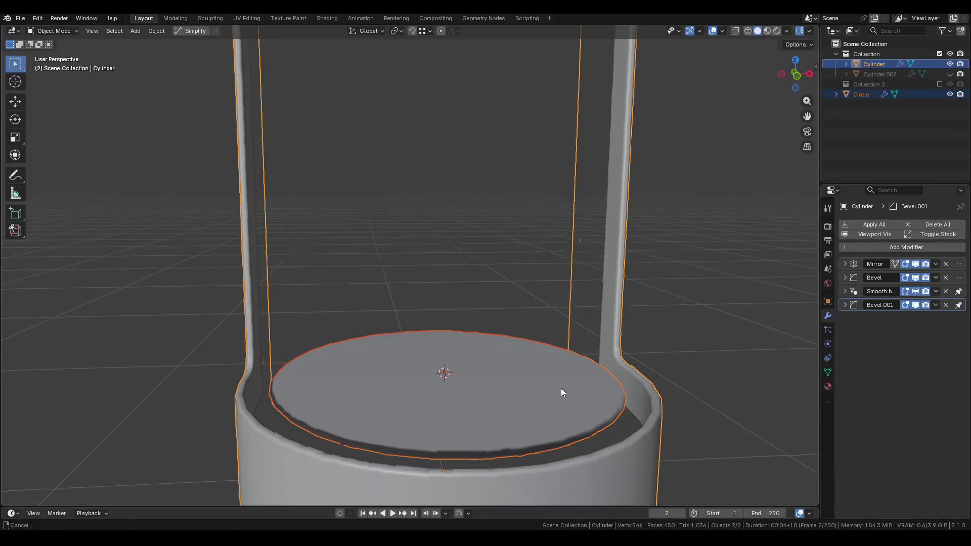
# Move the disc's Bevel.001 to the end of its stack, below the smoothing modifier.
pyautogui.moveTo(561, 387); pyautogui.dragTo(571, 342, button='middle')
pyautogui.click(567, 344)
pyautogui.press('Tab')
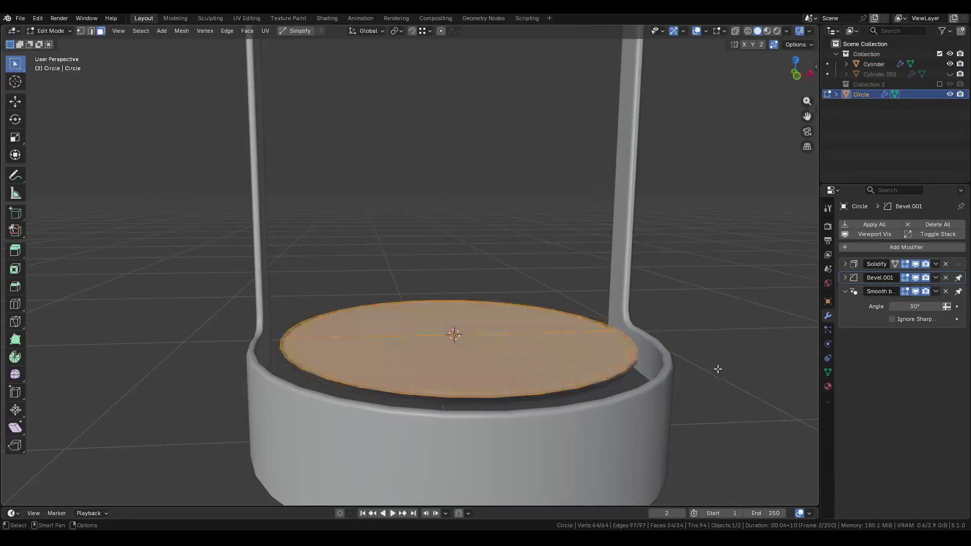
pyautogui.press('n')
pyautogui.press('Tab')
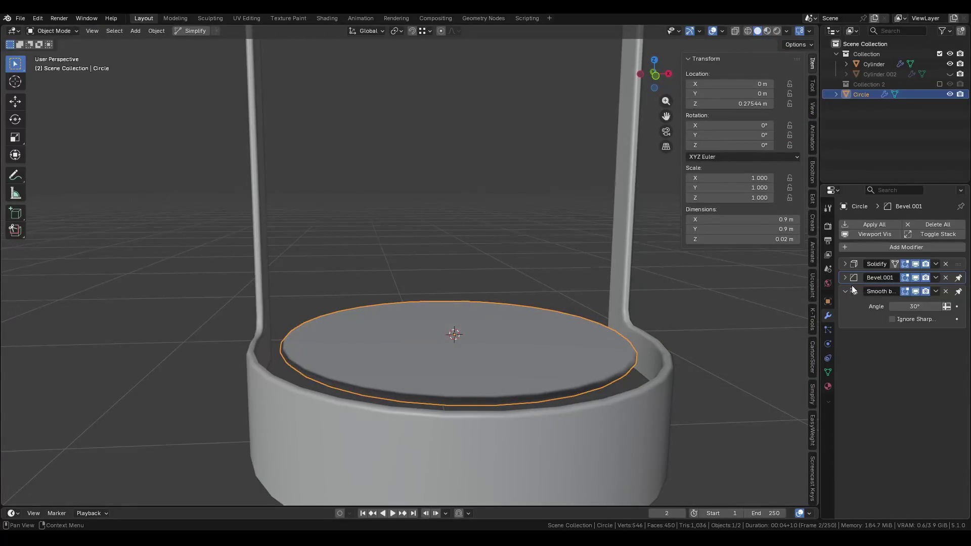
pyautogui.click(933, 279)
pyautogui.click(898, 342)
pyautogui.click(933, 279)
pyautogui.click(892, 334)
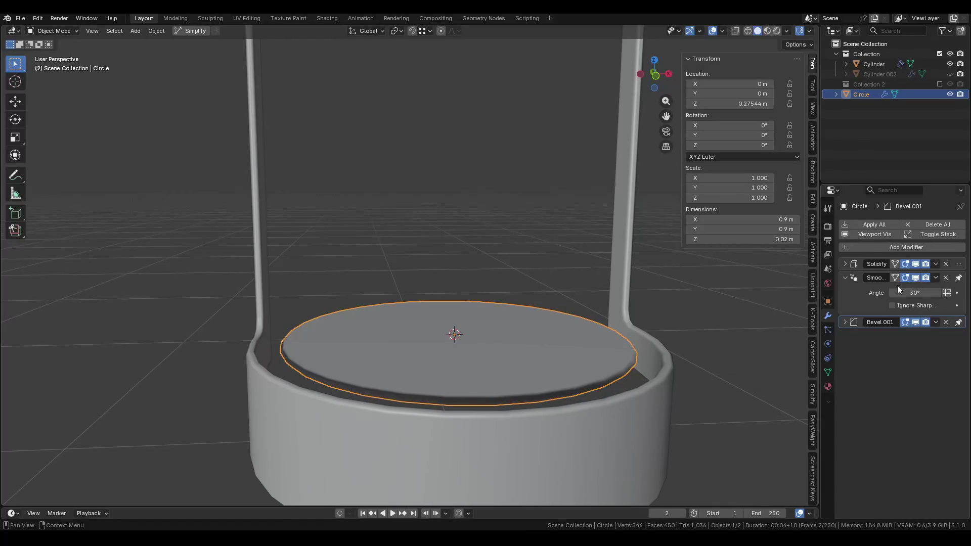
# Try the Solidify rim-only and flip-normals options, leaving both turned off.
pyautogui.click(915, 264)
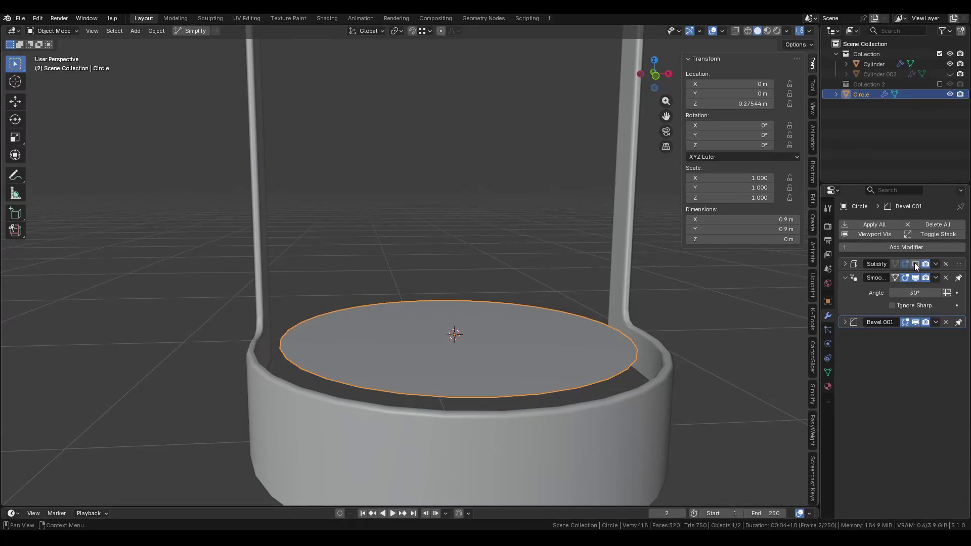
pyautogui.click(915, 264)
pyautogui.click(845, 264)
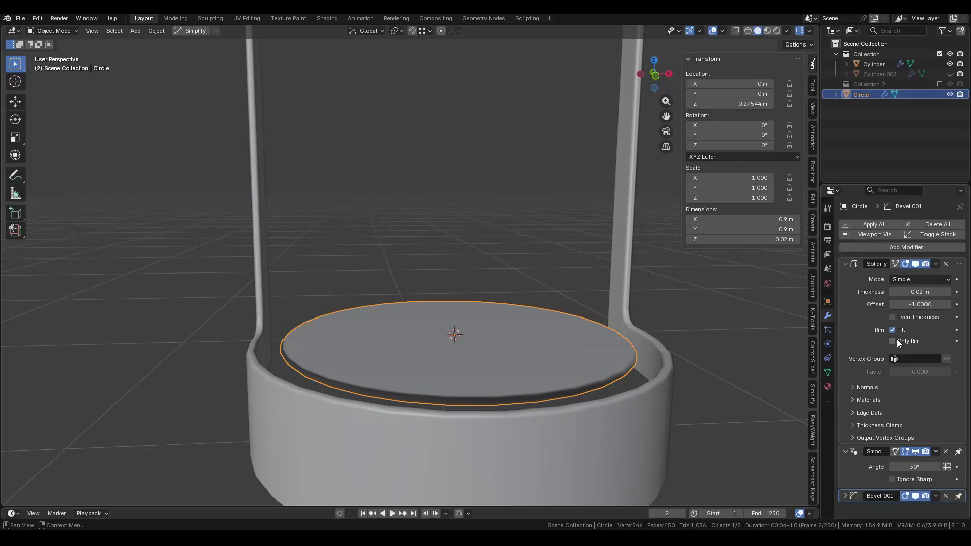
pyautogui.doubleClick(897, 338)
pyautogui.click(898, 339)
pyautogui.click(897, 339)
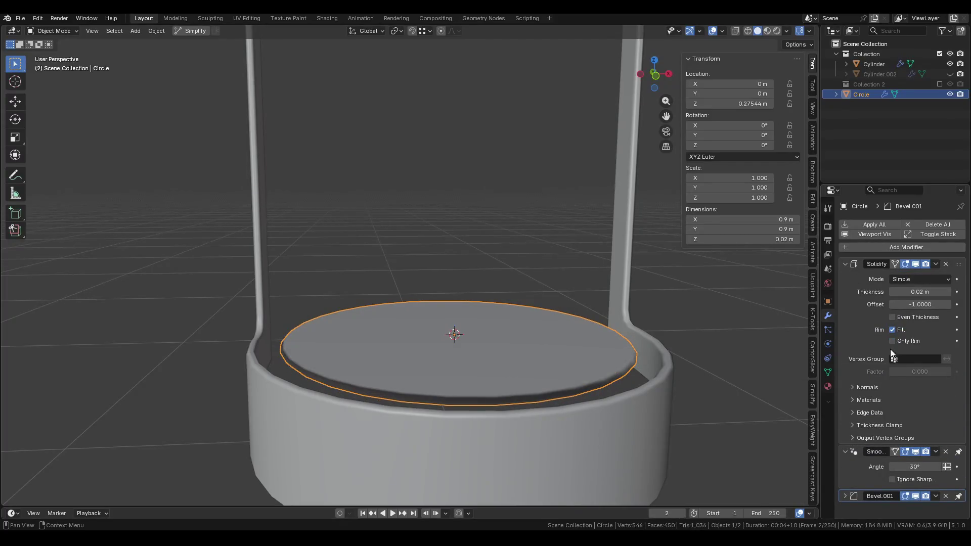
pyautogui.click(870, 390)
pyautogui.click(893, 402)
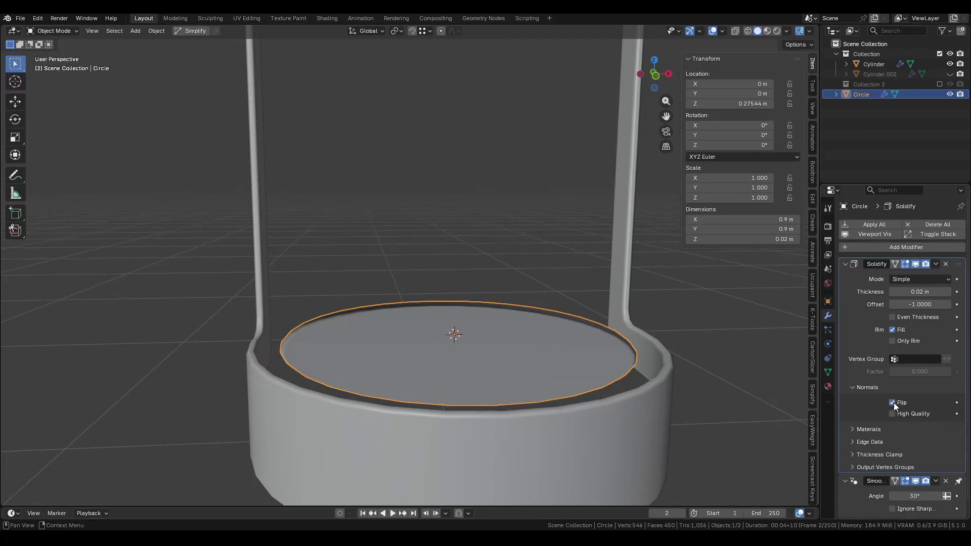
pyautogui.click(894, 403)
# Orbit around the disc's edge to inspect it, then enter edit mode on the whole disc.
pyautogui.moveTo(768, 397)
pyautogui.mouseDown(button='middle')
pyautogui.moveTo(474, 348)
pyautogui.moveTo(485, 333)
pyautogui.mouseUp(button='middle')
pyautogui.scroll(5, 357, 269)
pyautogui.moveTo(357, 269); pyautogui.dragTo(316, 327, button='middle')
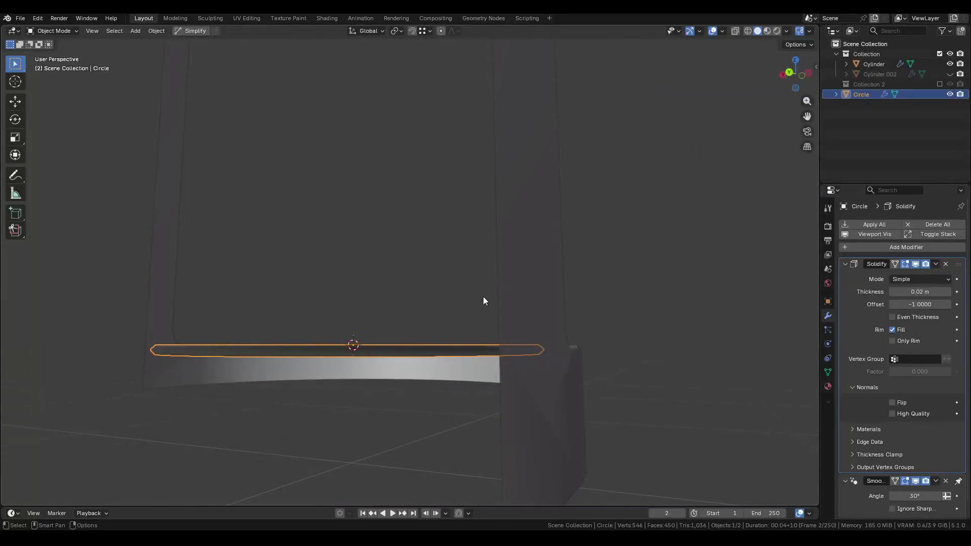
pyautogui.moveTo(483, 296); pyautogui.dragTo(347, 357, button='middle')
pyautogui.press('n')
pyautogui.press('Tab')
# Recalculate the disc normals outward and flip the Solidify modifier's normals.
pyautogui.moveTo(646, 354); pyautogui.dragTo(566, 324, button='middle')
pyautogui.hotkey('shift', 'n')
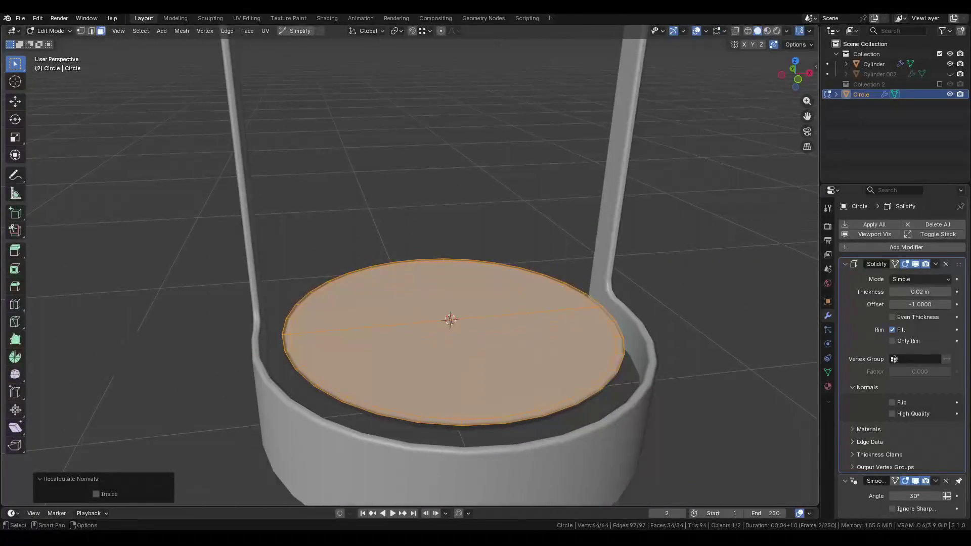
pyautogui.click(110, 495)
pyautogui.click(111, 494)
pyautogui.press('Tab')
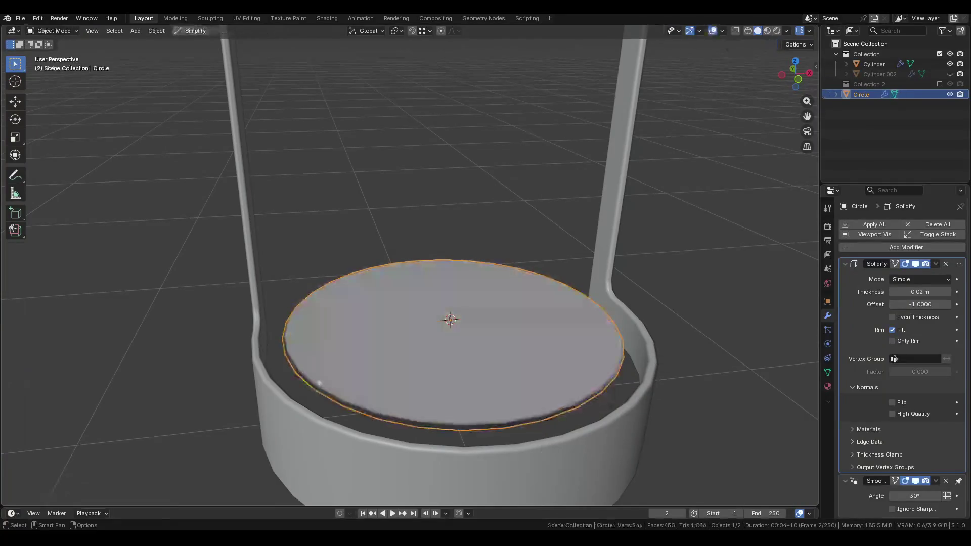
pyautogui.moveTo(349, 384); pyautogui.dragTo(348, 319, button='middle')
pyautogui.click(908, 400)
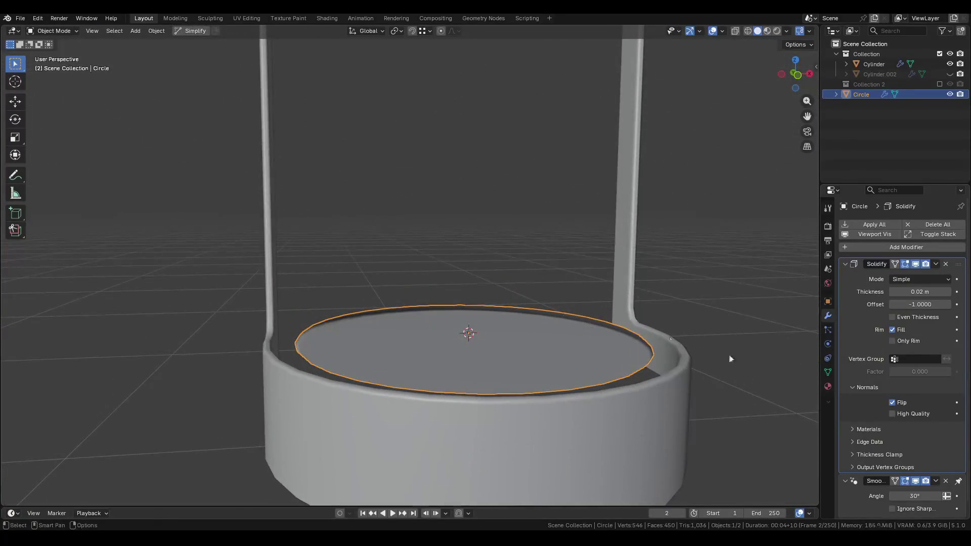
pyautogui.moveTo(533, 303); pyautogui.dragTo(533, 346, button='middle')
# Set the disc's Bevel.001 amount to 0.005 m and save Pod.blend.
pyautogui.click(873, 387)
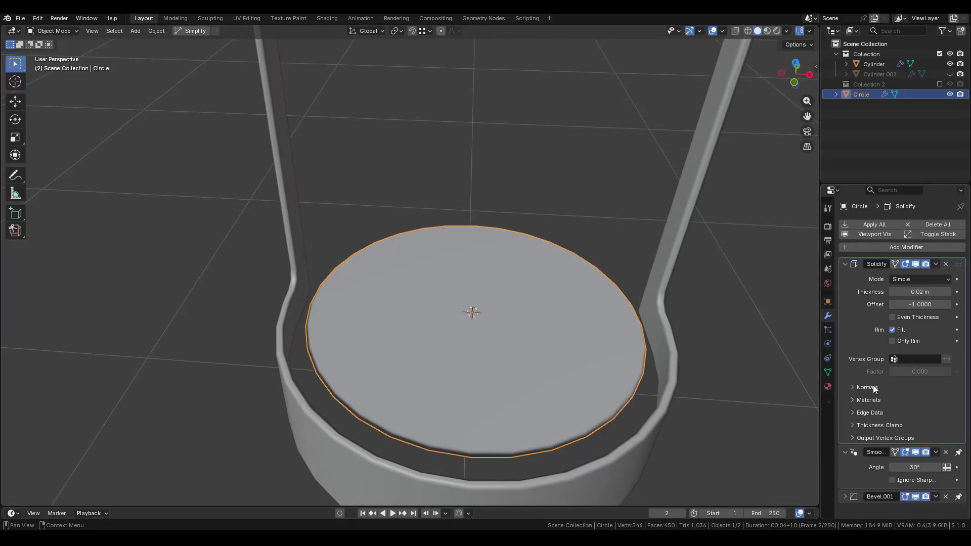
pyautogui.click(871, 408)
pyautogui.click(869, 410)
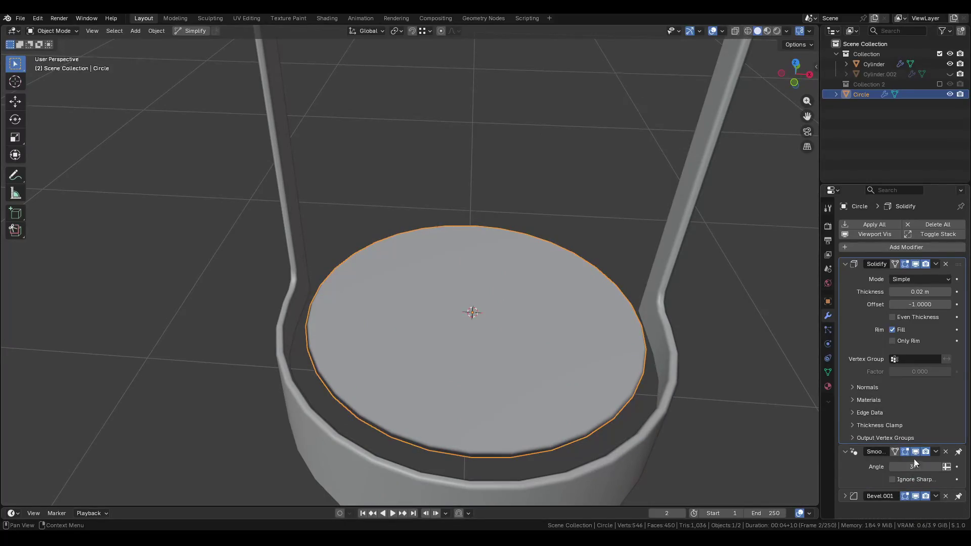
pyautogui.scroll(-5, 929, 436)
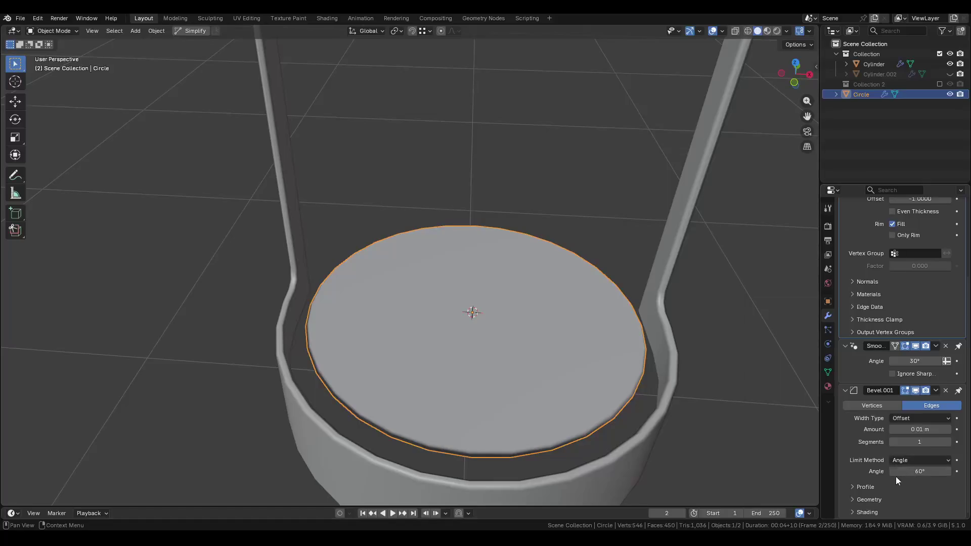
pyautogui.click(875, 489)
pyautogui.click(887, 495)
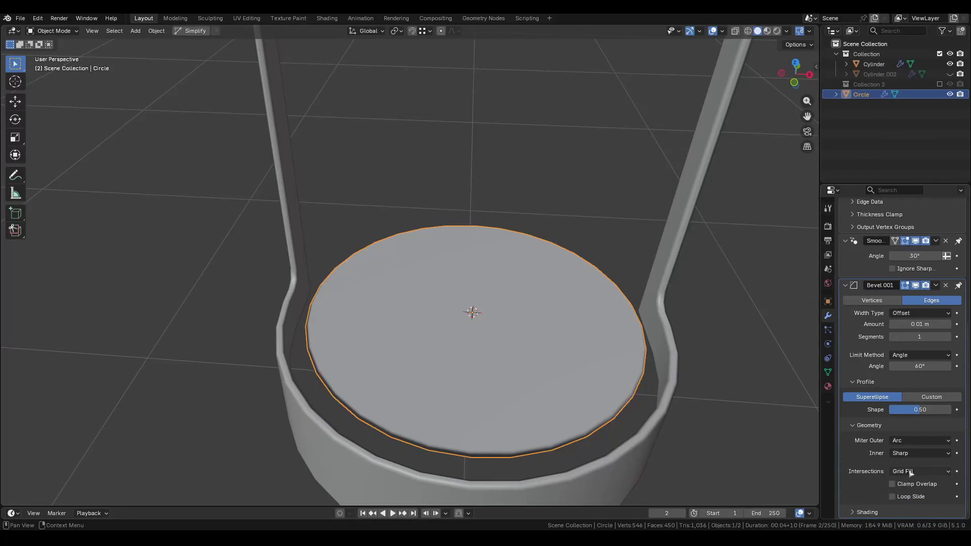
pyautogui.click(863, 383)
pyautogui.click(865, 425)
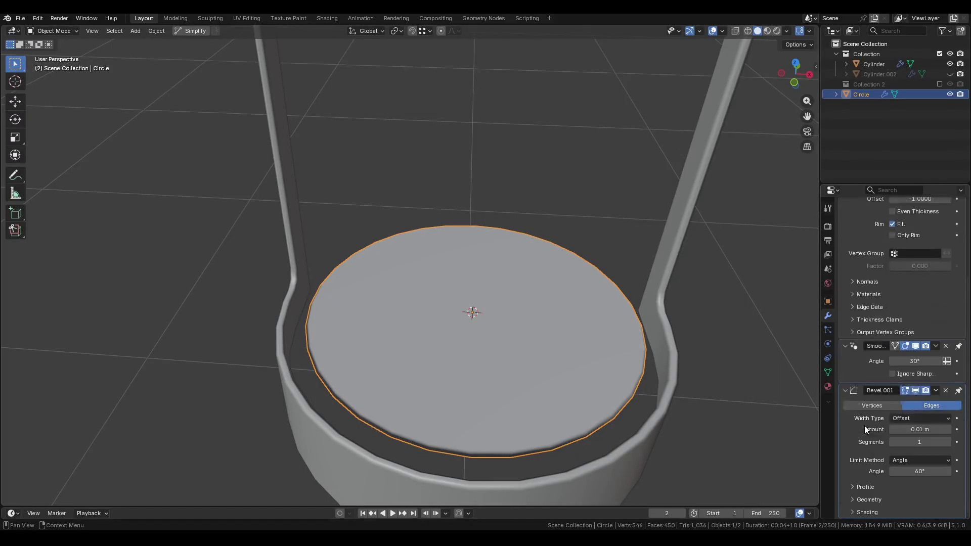
pyautogui.click(927, 433)
pyautogui.press('Return')
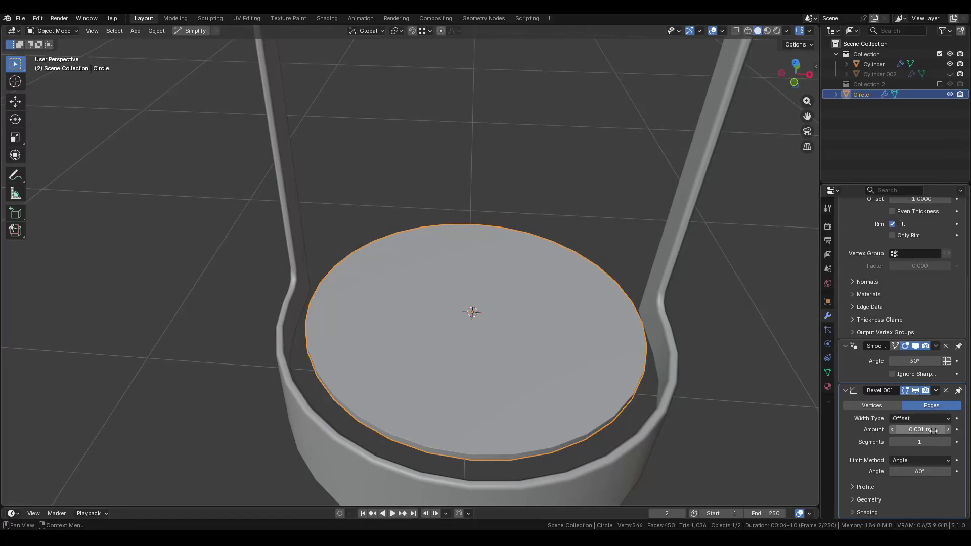
pyautogui.click(923, 429)
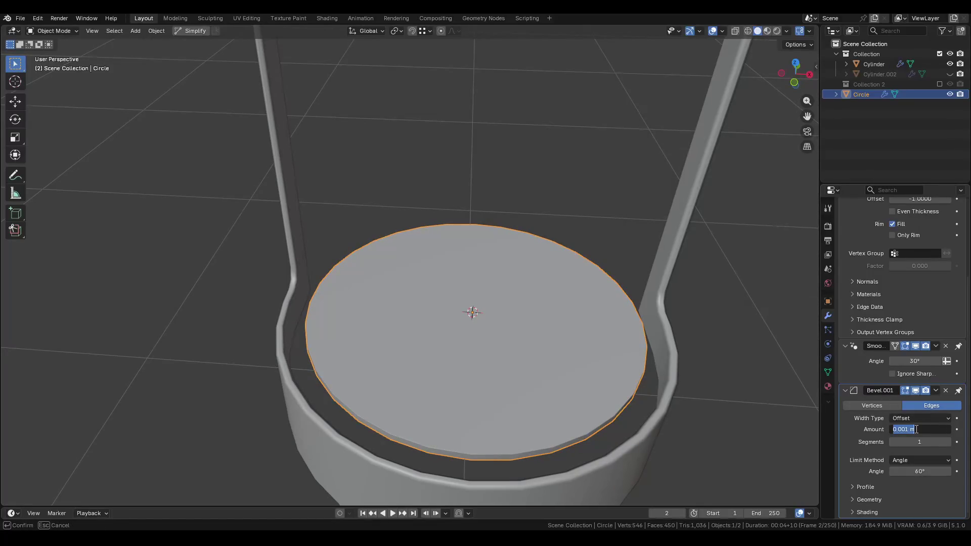
pyautogui.write('5m')
pyautogui.press('Return')
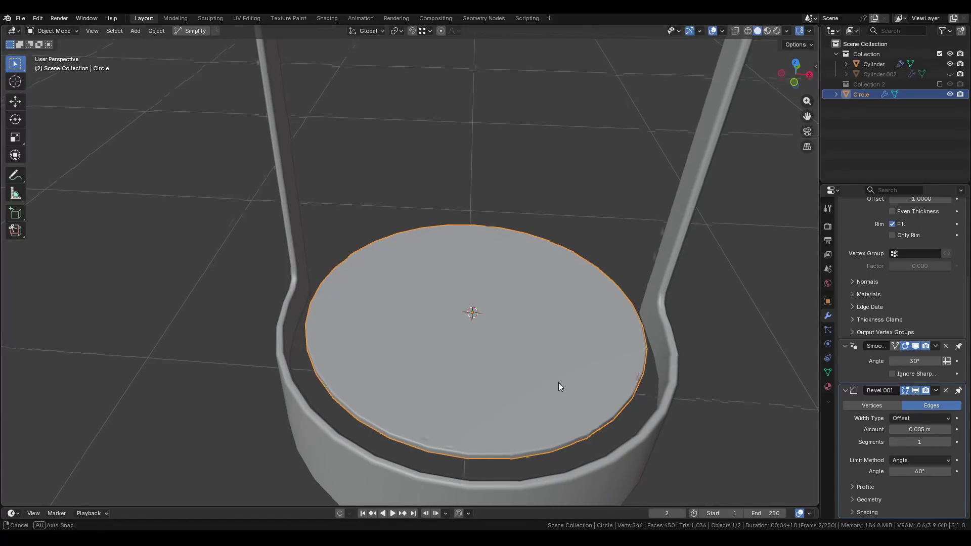
pyautogui.hotkey('ctrl', 's')
# Select the disc's rim edge loop in edge select mode.
pyautogui.moveTo(558, 382)
pyautogui.mouseDown(button='middle')
pyautogui.moveTo(563, 351)
pyautogui.moveTo(521, 316)
pyautogui.moveTo(574, 357)
pyautogui.mouseUp(button='middle')
pyautogui.press('Tab')
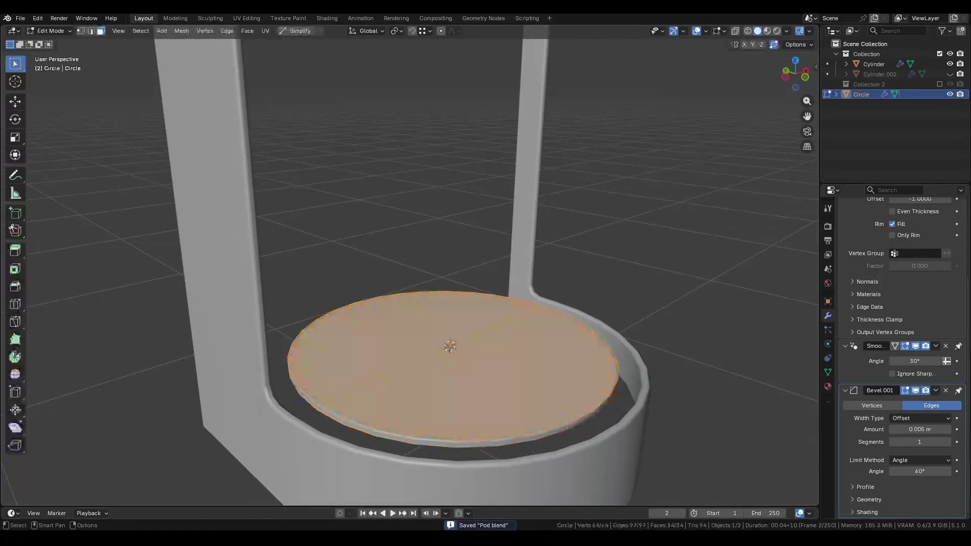
pyautogui.press('2')
pyautogui.keyDown('alt'); pyautogui.click(314, 381); pyautogui.keyUp('alt')
pyautogui.rightClick(314, 381)
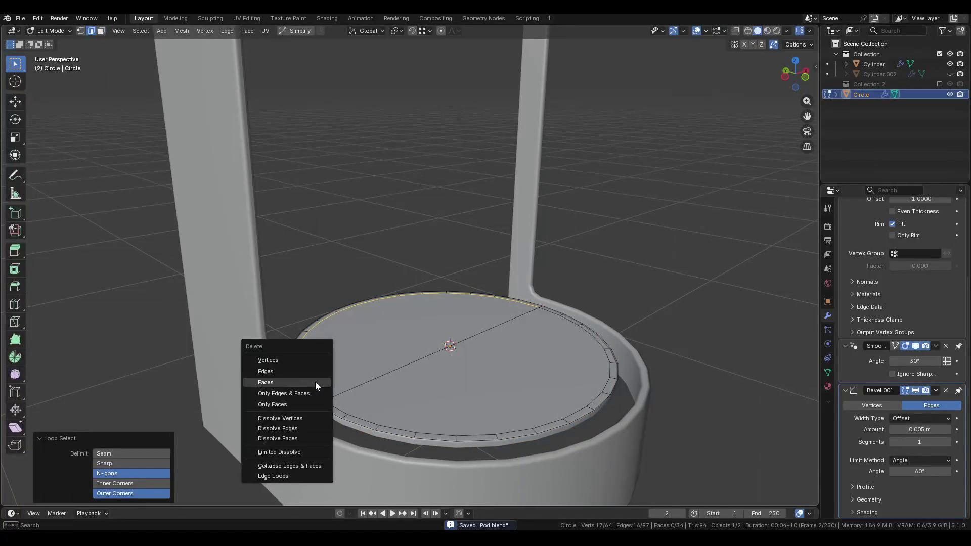
# Dissolve the bevel rim edges and select the back half of the disc's rim.
pyautogui.press('x')
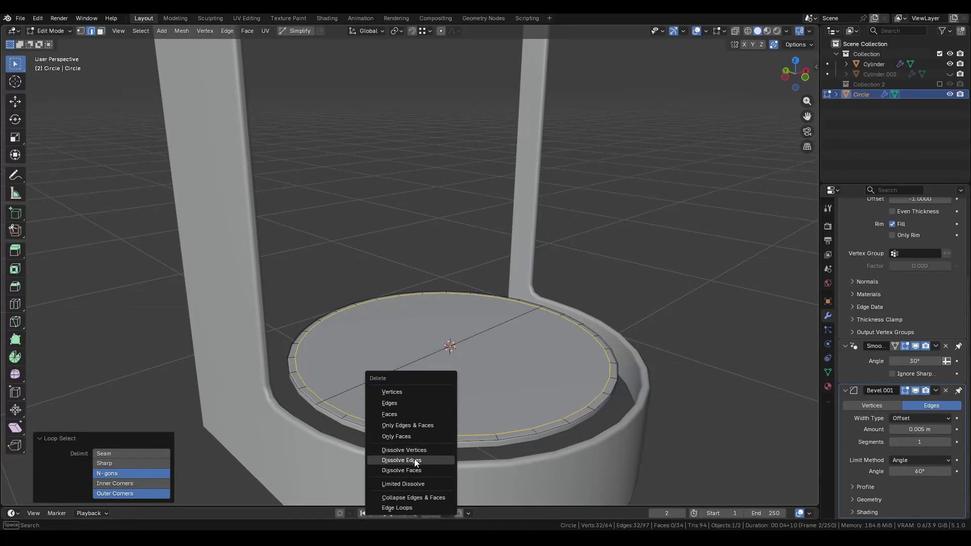
pyautogui.click(419, 457)
pyautogui.click(299, 383)
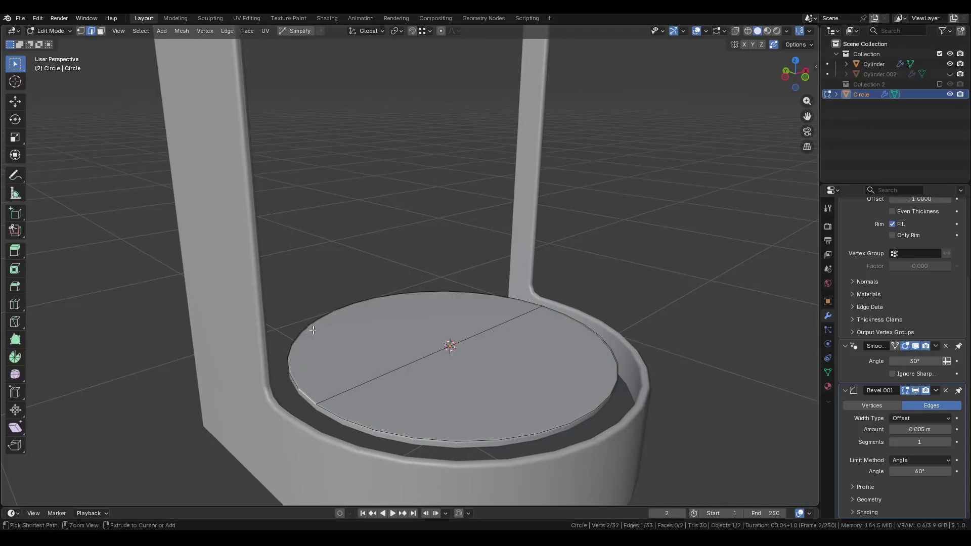
pyautogui.keyDown('ctrl'); pyautogui.click(374, 296); pyautogui.keyUp('ctrl')
pyautogui.keyDown('ctrl'); pyautogui.click(546, 305); pyautogui.keyUp('ctrl')
pyautogui.moveTo(546, 306); pyautogui.dragTo(532, 324, button='middle')
# Duplicate the back rim edges, extrude them up along Z, and separate the wall into its own object.
pyautogui.hotkey('shift', 'd')
pyautogui.rightClick(509, 311)
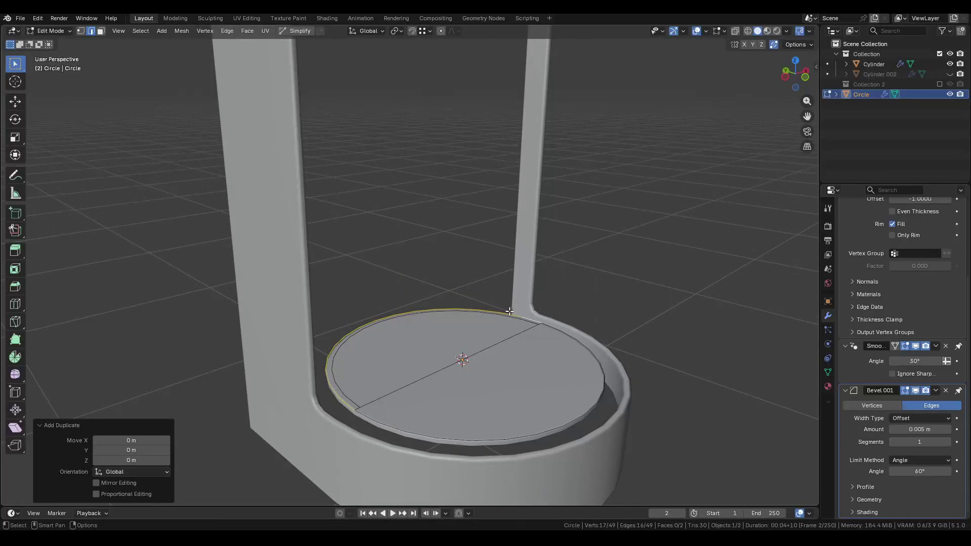
pyautogui.press('e')
pyautogui.press('z')
pyautogui.click(529, 286)
pyautogui.press('3')
pyautogui.click(528, 284)
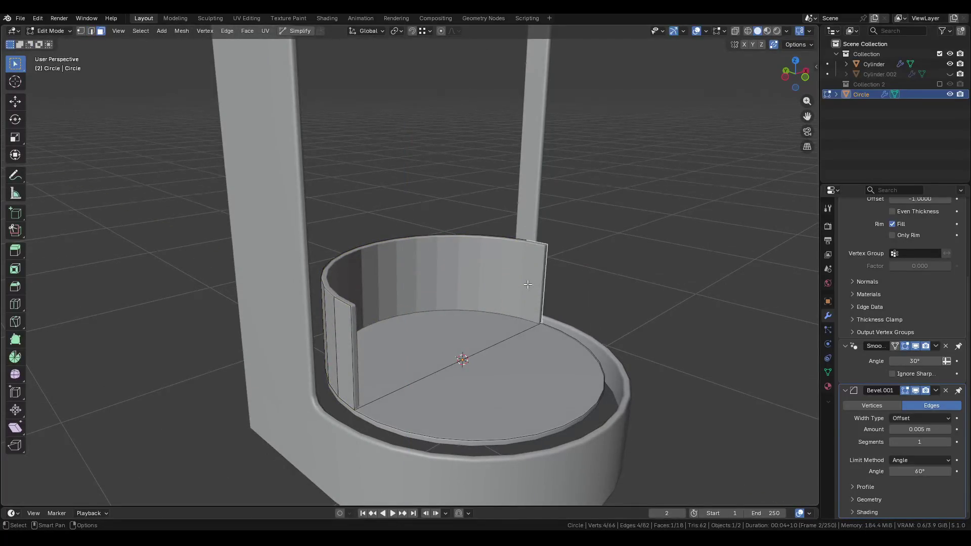
pyautogui.hotkey('ctrl', 'l')
pyautogui.press('p')
pyautogui.click(527, 285)
# Smooth-shade the new Circle.001 wall object.
pyautogui.press('Tab')
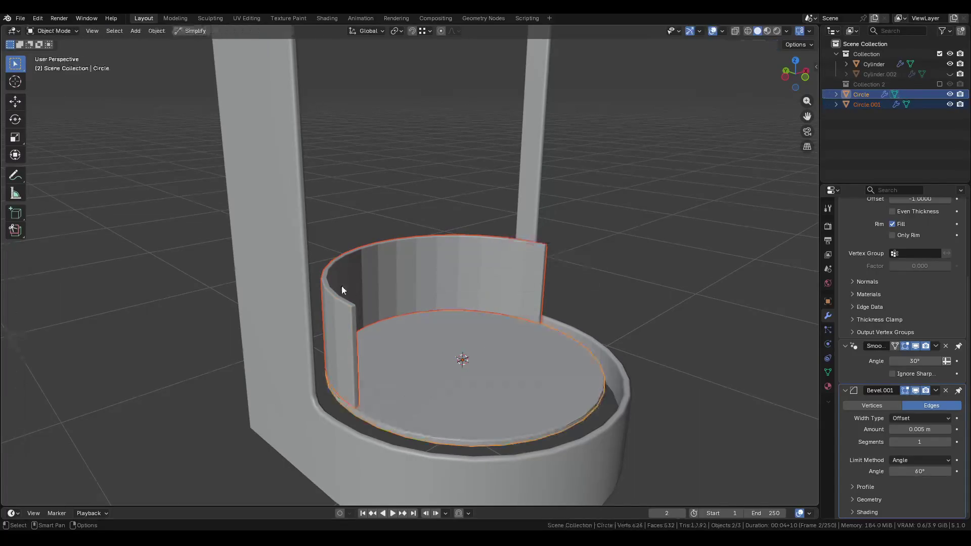
pyautogui.click(341, 286)
pyautogui.rightClick(341, 286)
pyautogui.click(326, 281)
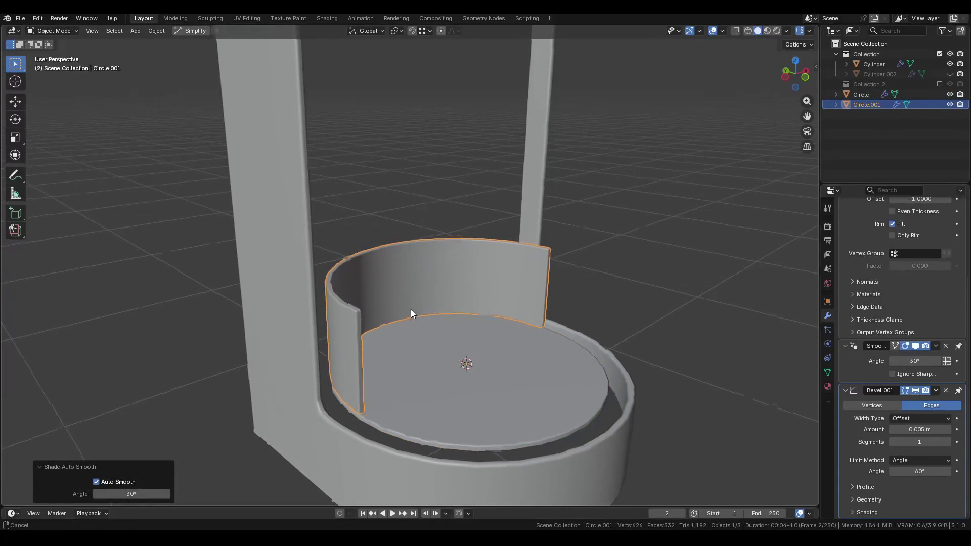
pyautogui.rightClick(410, 309)
pyautogui.click(396, 301)
# Raise the wall's top rim loop about 1.14 m along Z to full pod height.
pyautogui.moveTo(440, 279)
pyautogui.mouseDown(button='middle')
pyautogui.moveTo(385, 269)
pyautogui.moveTo(560, 297)
pyautogui.mouseUp(button='middle')
pyautogui.press('Tab')
pyautogui.press('2')
pyautogui.keyDown('alt'); pyautogui.click(371, 286); pyautogui.keyUp('alt')
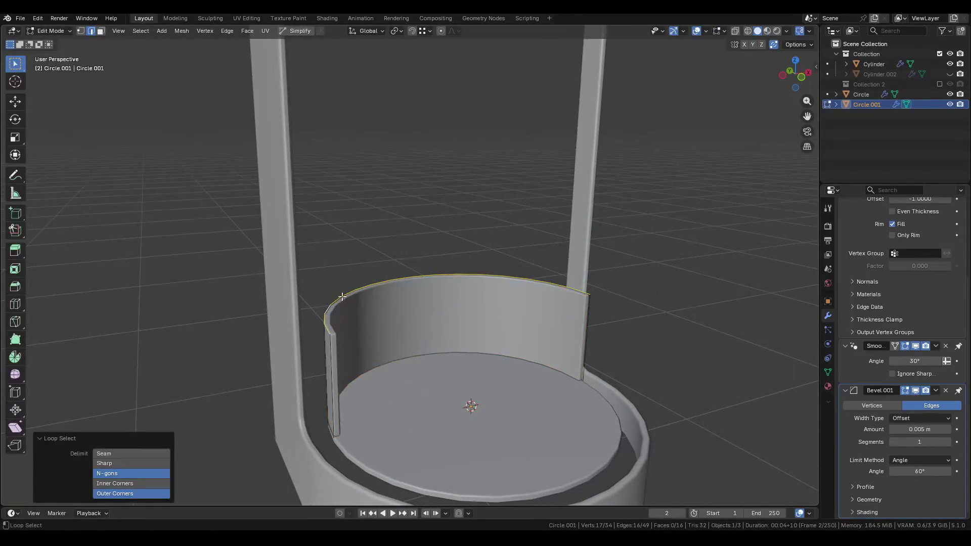
pyautogui.scroll(-5, 371, 287)
pyautogui.keyDown('shift'); pyautogui.moveTo(442, 228); pyautogui.dragTo(442, 321, button='middle'); pyautogui.keyUp('shift')
pyautogui.press('g')
pyautogui.press('z')
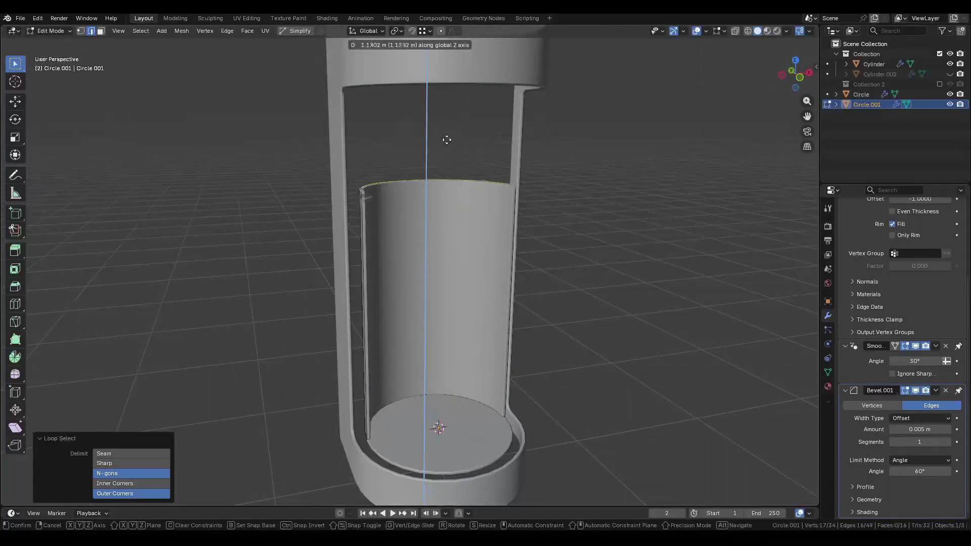
pyautogui.click(446, 75)
pyautogui.moveTo(446, 75); pyautogui.dragTo(434, 279, button='middle')
pyautogui.click(429, 356)
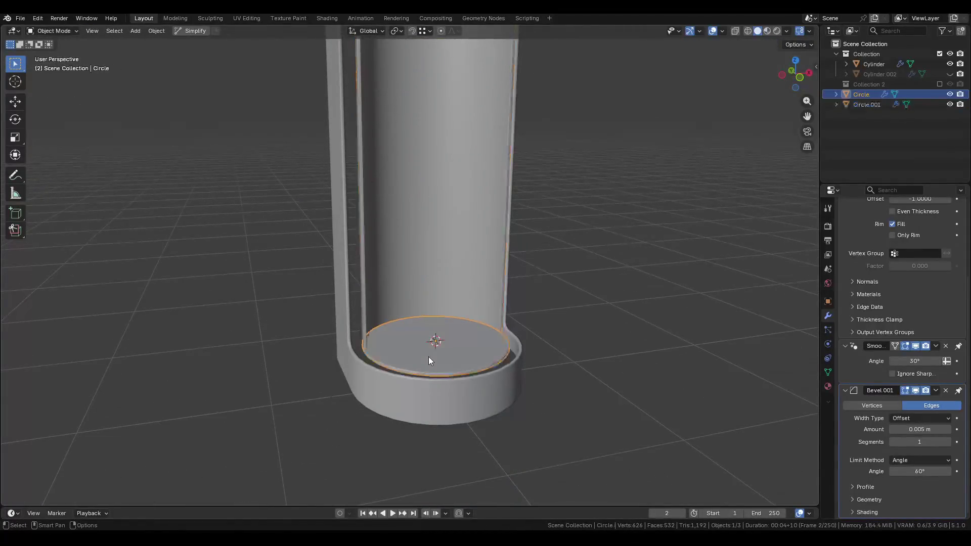
# Inset the disc face twice, sinking the second inset about 0.022 m into a dish.
pyautogui.scroll(4, 428, 356)
pyautogui.press('3')
pyautogui.press('a')
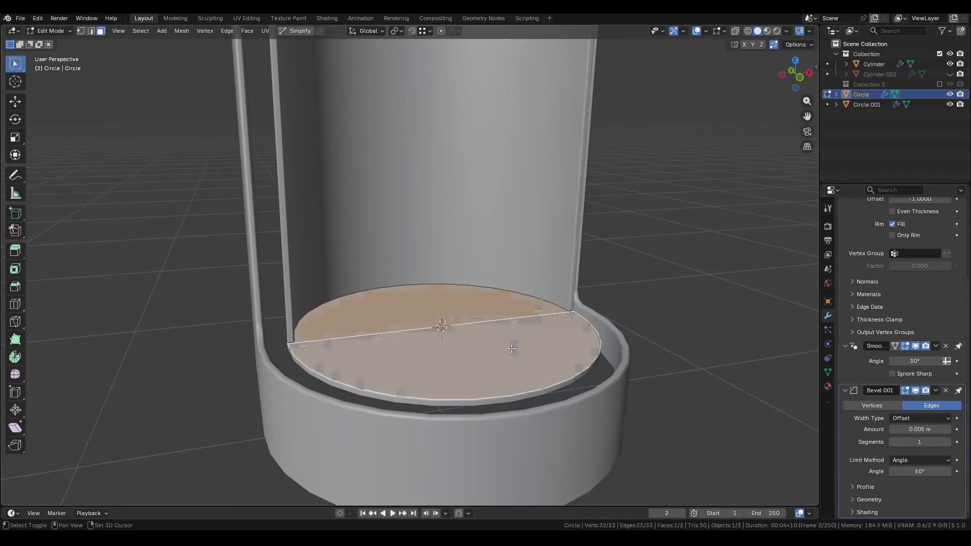
pyautogui.press('i')
pyautogui.click(680, 334)
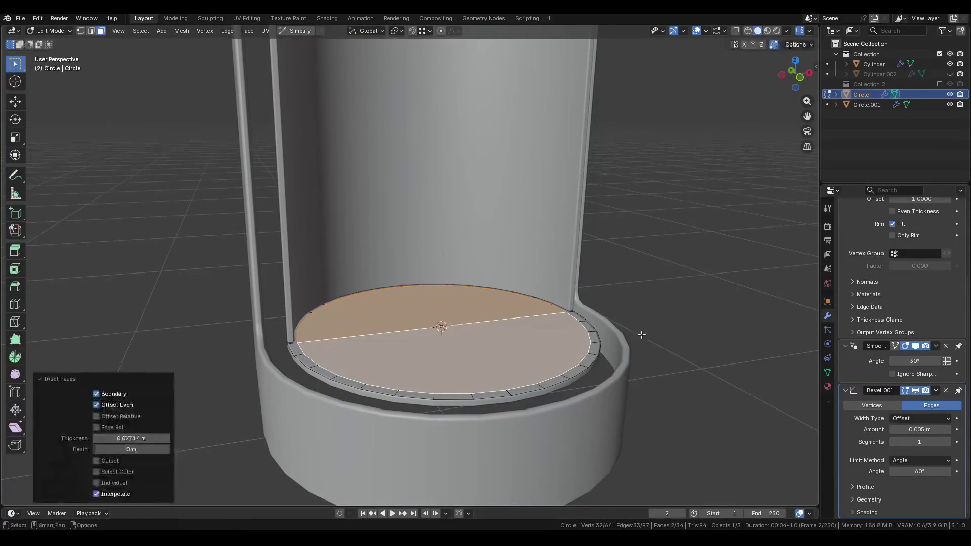
pyautogui.press('i')
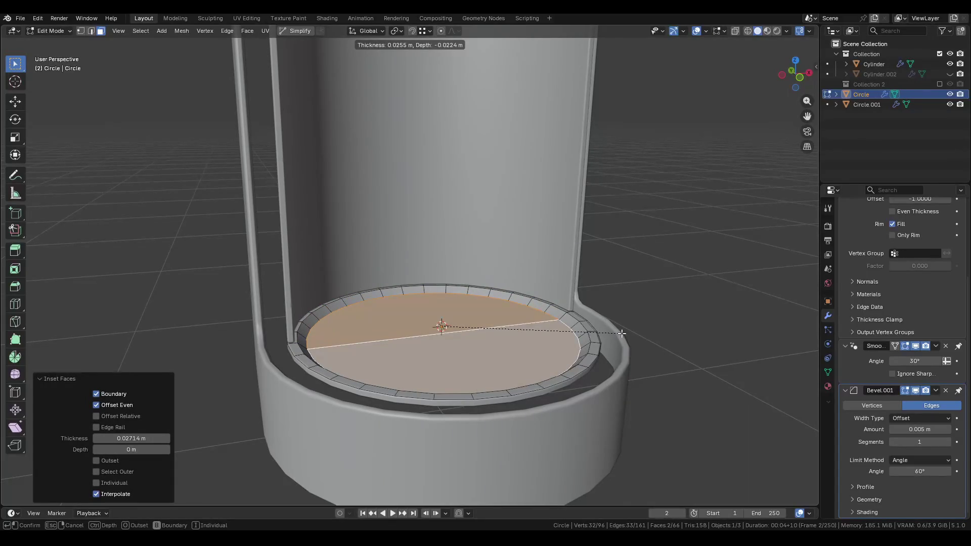
pyautogui.click(602, 328)
# Return to Object Mode, save Pod.blend and look closely at the disc's rim.
pyautogui.press('Tab')
pyautogui.scroll(3, 421, 356)
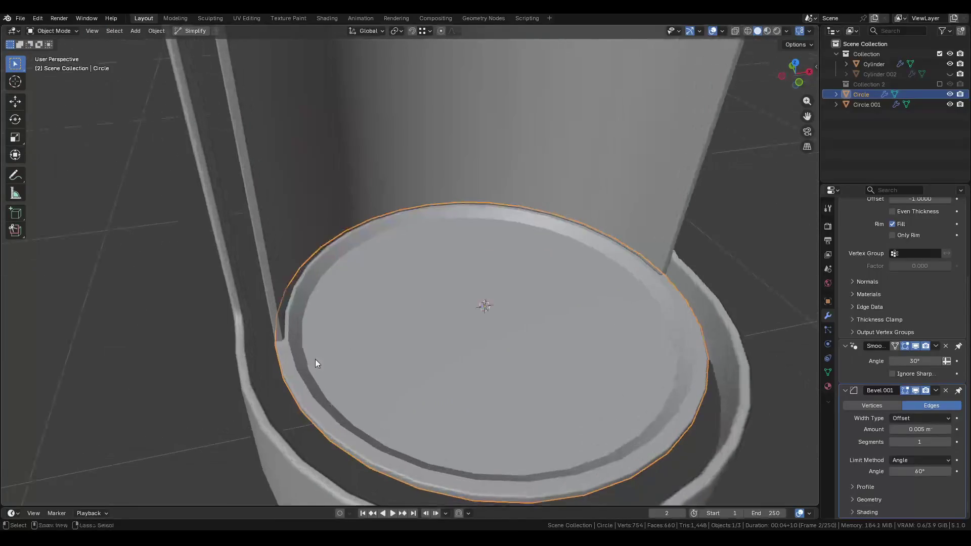
pyautogui.hotkey('ctrl', 's')
pyautogui.scroll(3, 366, 381)
pyautogui.moveTo(341, 381); pyautogui.dragTo(315, 336, button='middle')
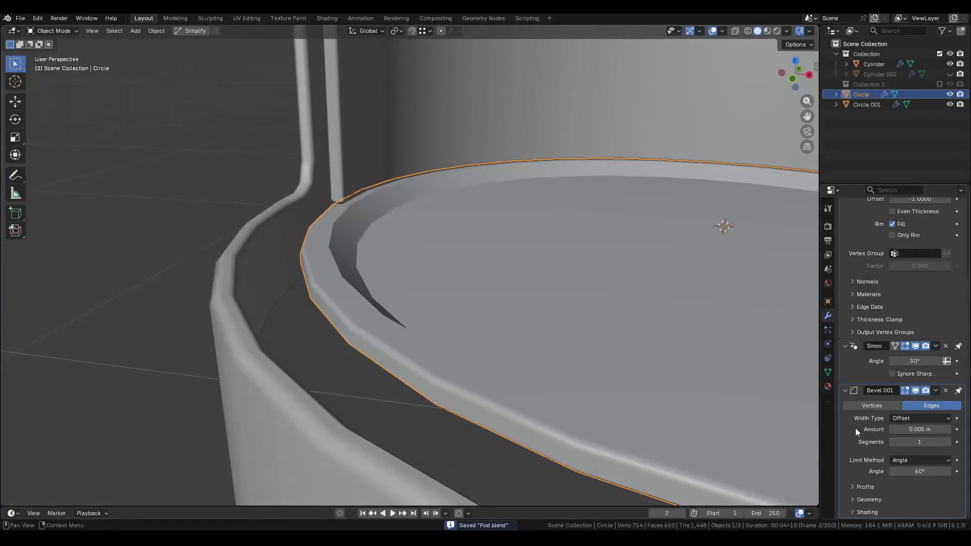
pyautogui.scroll(5, 875, 313)
pyautogui.click(843, 235)
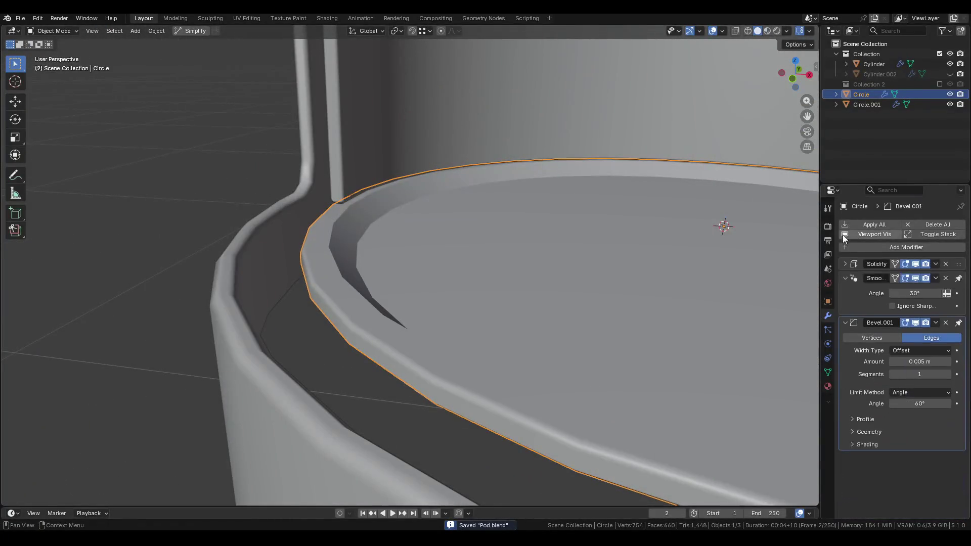
# Add a Bevel modifier to the Circle disc and move it above Solidify.
pyautogui.click(844, 290)
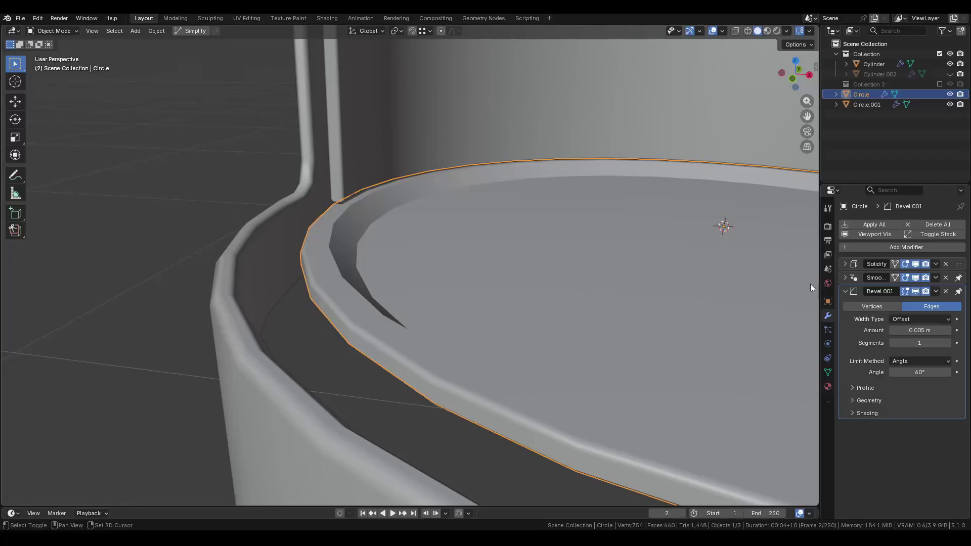
pyautogui.moveTo(622, 322)
pyautogui.mouseDown(button='middle')
pyautogui.moveTo(483, 310)
pyautogui.moveTo(472, 288)
pyautogui.moveTo(462, 291)
pyautogui.mouseUp(button='middle')
pyautogui.click(876, 249)
pyautogui.write('bev')
pyautogui.press('Return')
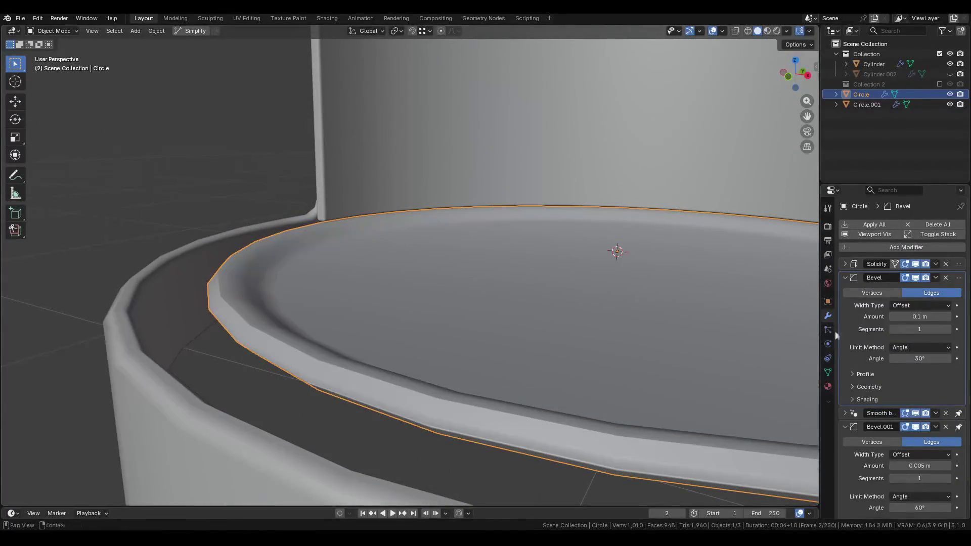
pyautogui.scroll(-2, 956, 430)
pyautogui.scroll(2, 956, 430)
pyautogui.moveTo(952, 279); pyautogui.dragTo(954, 263)
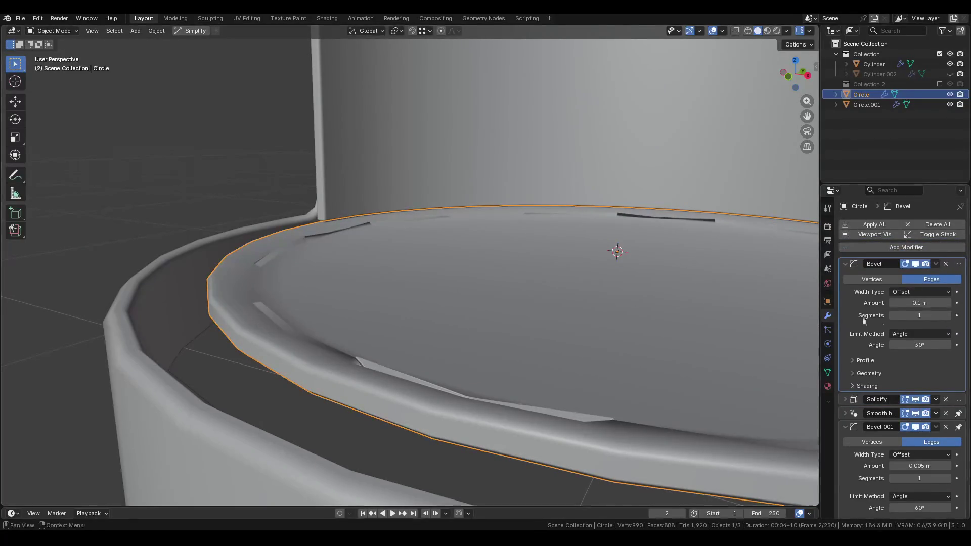
pyautogui.keyDown('ctrl'); pyautogui.scroll(-1, 913, 303); pyautogui.keyUp('ctrl')
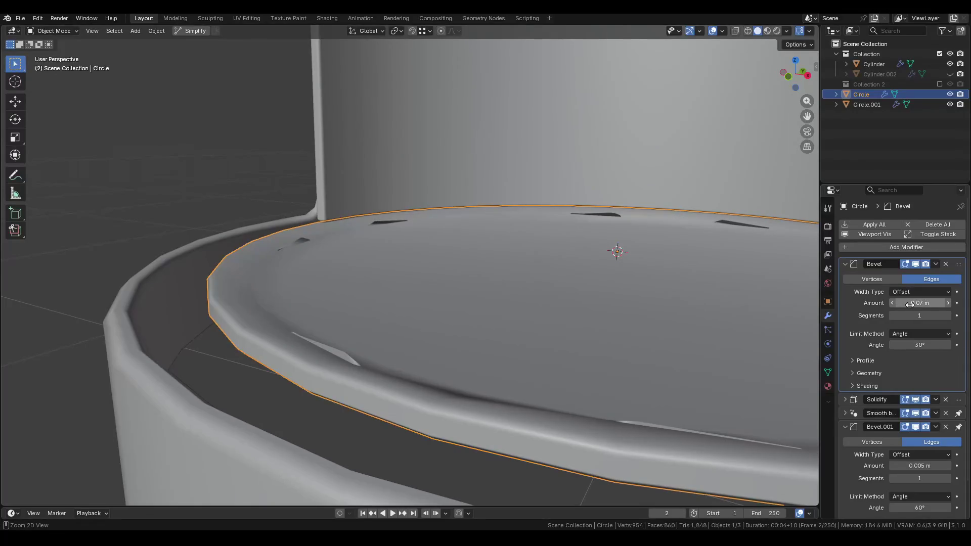
# Try bevel amounts of 1 mm and 0.005 m, toggle hardened normals, then settle on 0.008 m.
pyautogui.moveTo(905, 302); pyautogui.dragTo(895, 302)
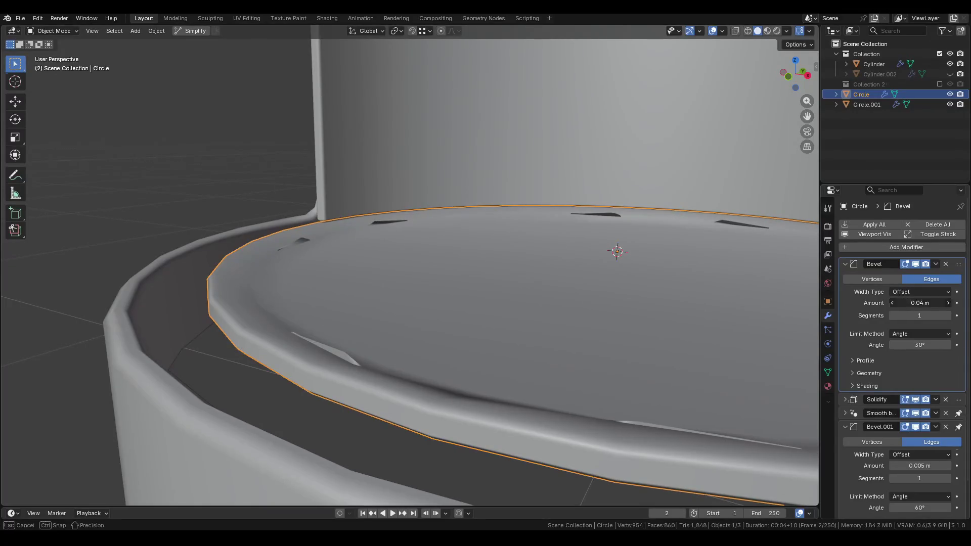
pyautogui.press('Return')
pyautogui.click(907, 302)
pyautogui.press('Return')
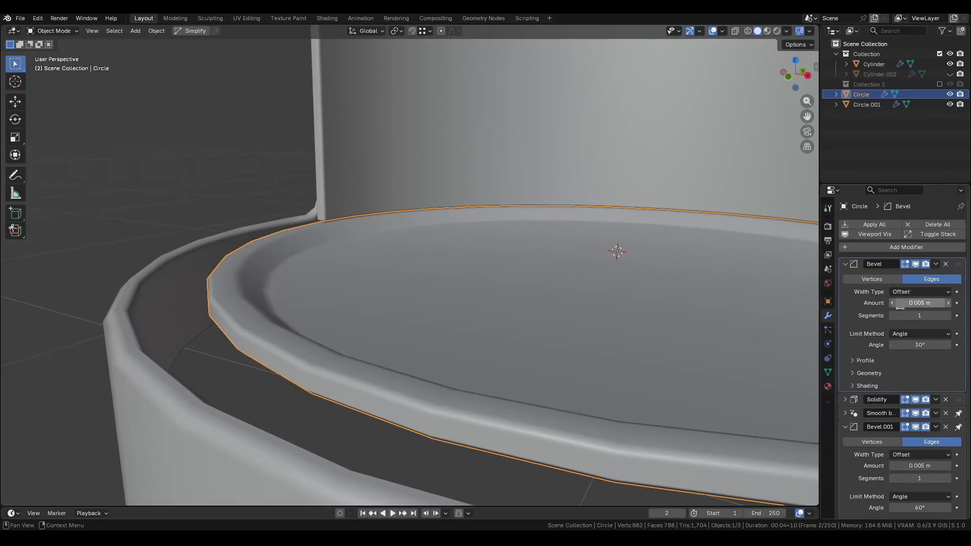
pyautogui.moveTo(429, 301)
pyautogui.mouseDown(button='middle')
pyautogui.moveTo(441, 270)
pyautogui.moveTo(480, 284)
pyautogui.moveTo(484, 312)
pyautogui.moveTo(494, 288)
pyautogui.moveTo(462, 307)
pyautogui.mouseUp(button='middle')
pyautogui.click(860, 385)
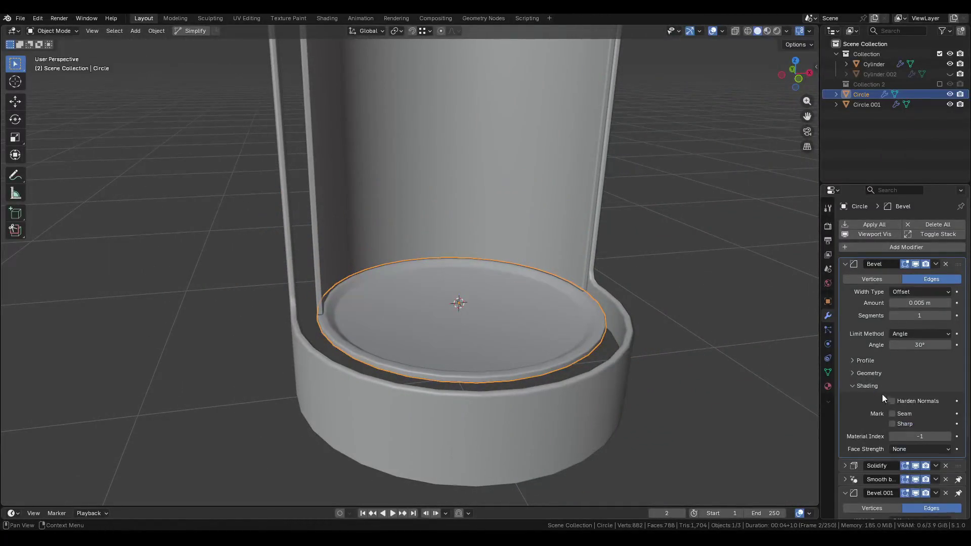
pyautogui.click(897, 405)
pyautogui.click(873, 385)
pyautogui.click(924, 300)
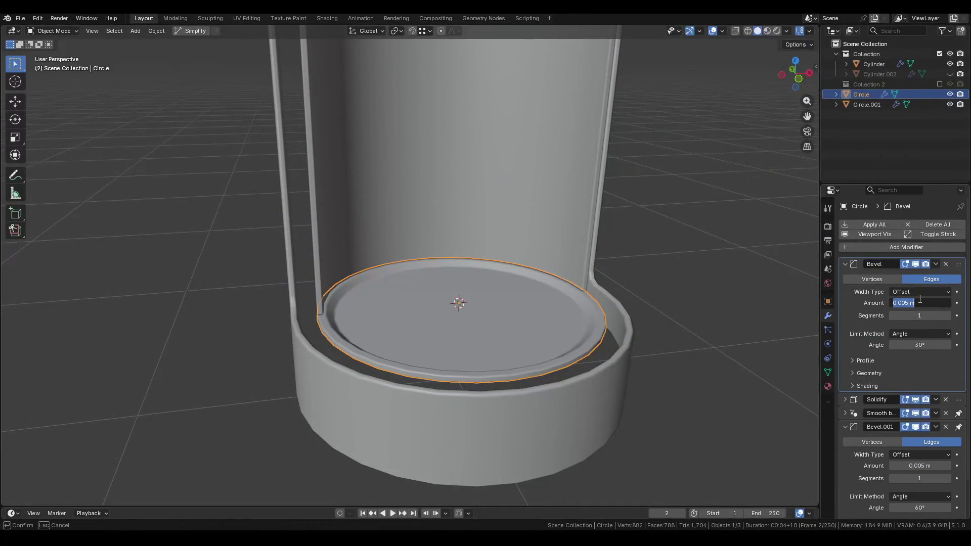
pyautogui.press('Return')
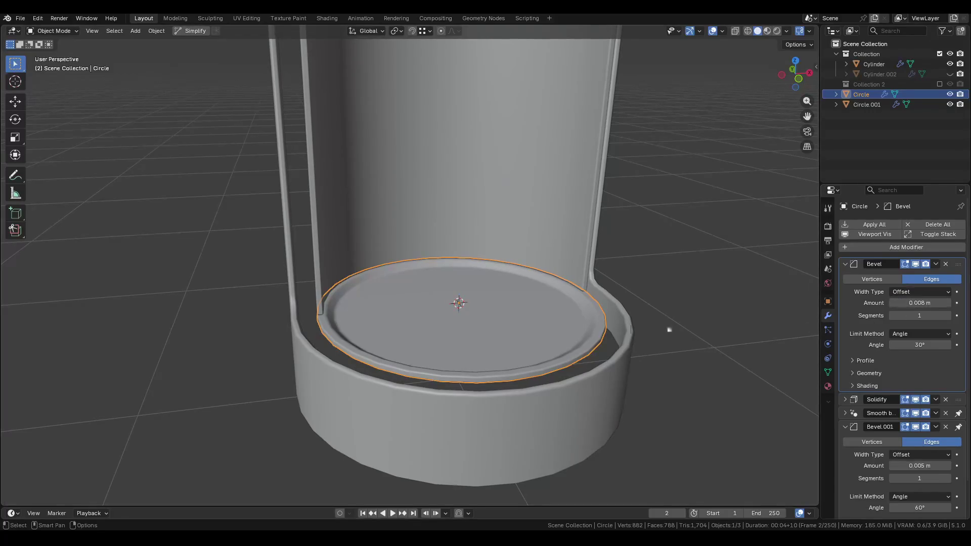
# Inspect the softened disc rim from above and deselect the disc.
pyautogui.moveTo(668, 329)
pyautogui.mouseDown(button='middle')
pyautogui.moveTo(462, 344)
pyautogui.moveTo(468, 330)
pyautogui.moveTo(536, 323)
pyautogui.moveTo(541, 346)
pyautogui.mouseUp(button='middle')
pyautogui.scroll(-3, 602, 331)
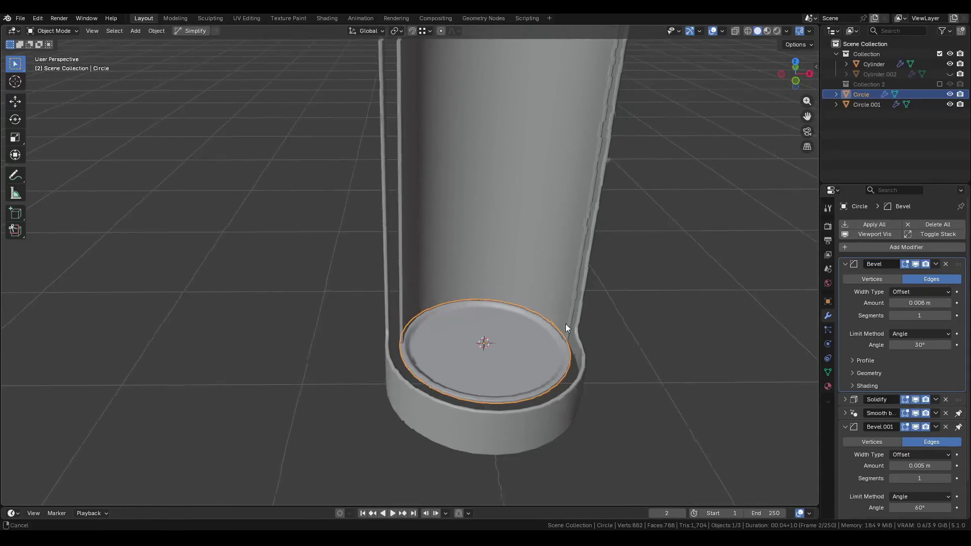
pyautogui.scroll(3, 480, 356)
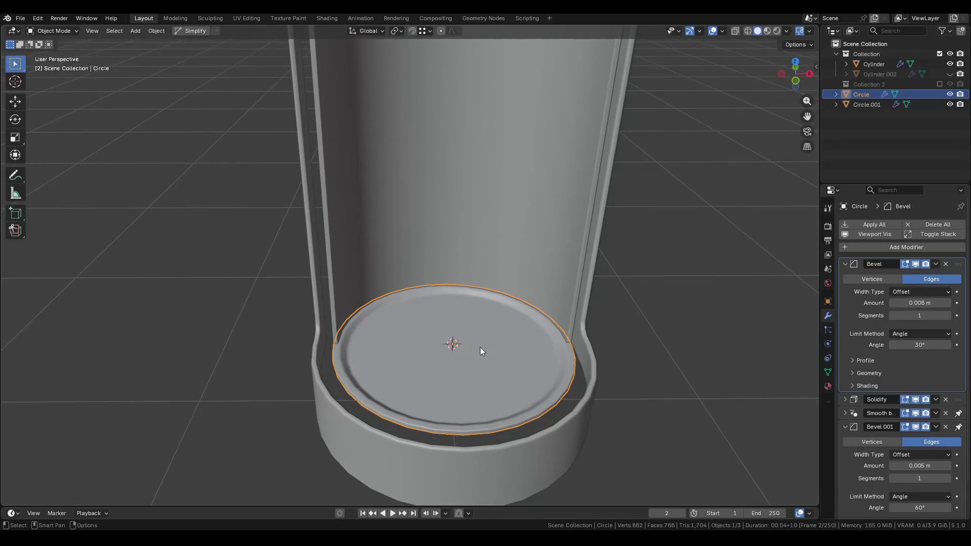
pyautogui.scroll(-2, 488, 336)
pyautogui.scroll(-2, 501, 338)
pyautogui.click(574, 325)
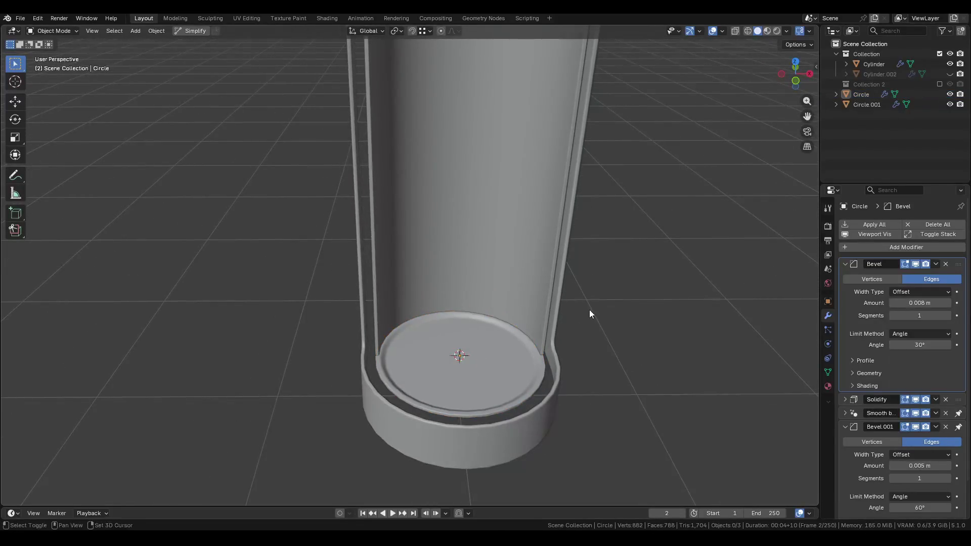
# Edit Circle.001, collapsing its Solidify, Smooth by Angle and Bevel.001 panels and toggling on-cage display.
pyautogui.scroll(-5, 590, 309)
pyautogui.moveTo(570, 306); pyautogui.dragTo(511, 312, button='middle')
pyautogui.click(511, 312)
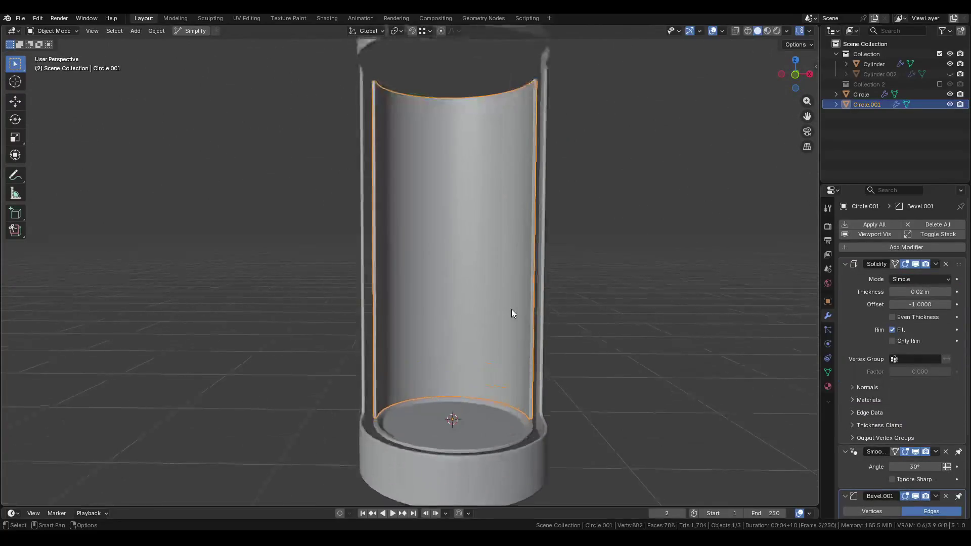
pyautogui.press('Tab')
pyautogui.scroll(3, 556, 278)
pyautogui.moveTo(561, 278)
pyautogui.mouseDown(button='middle')
pyautogui.moveTo(474, 277)
pyautogui.moveTo(436, 290)
pyautogui.mouseUp(button='middle')
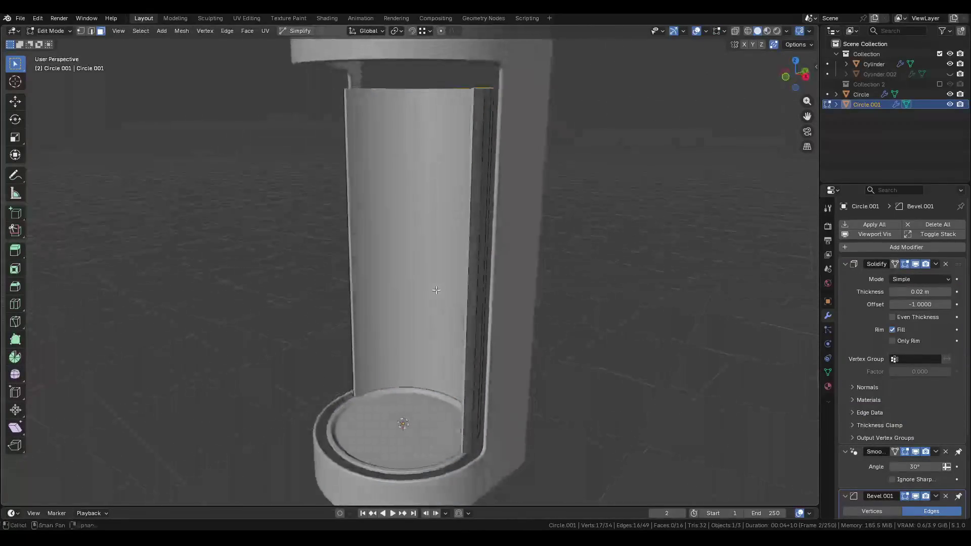
pyautogui.click(844, 264)
pyautogui.click(844, 278)
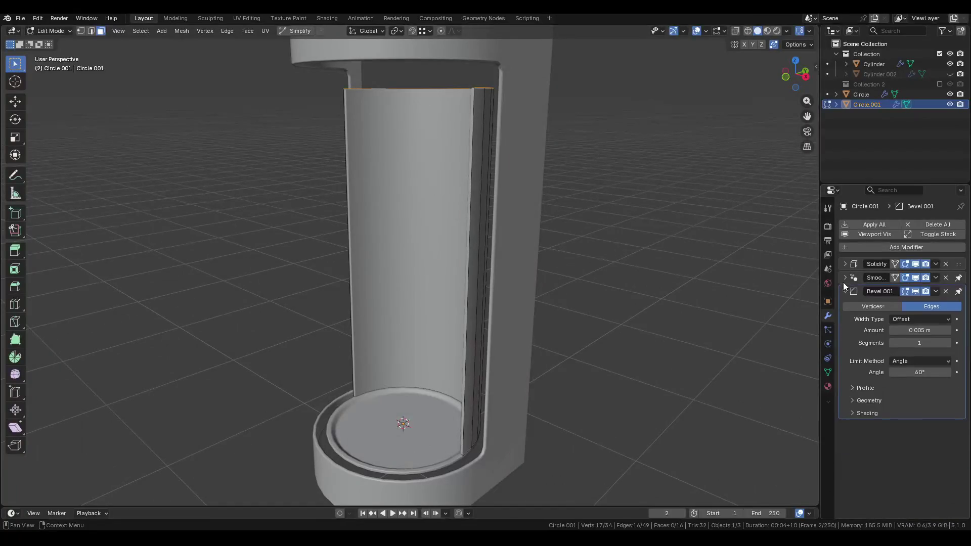
pyautogui.click(844, 292)
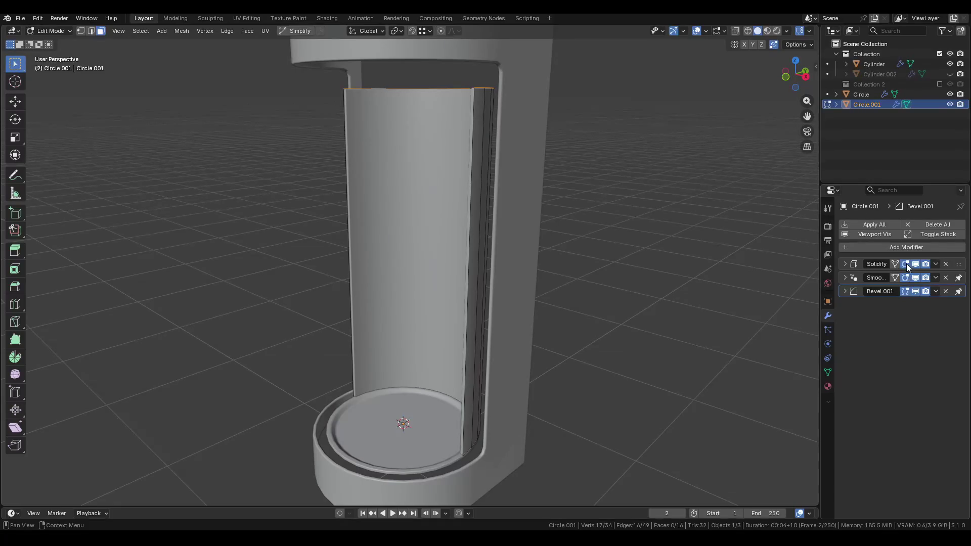
pyautogui.click(894, 278)
pyautogui.click(894, 278)
pyautogui.click(894, 279)
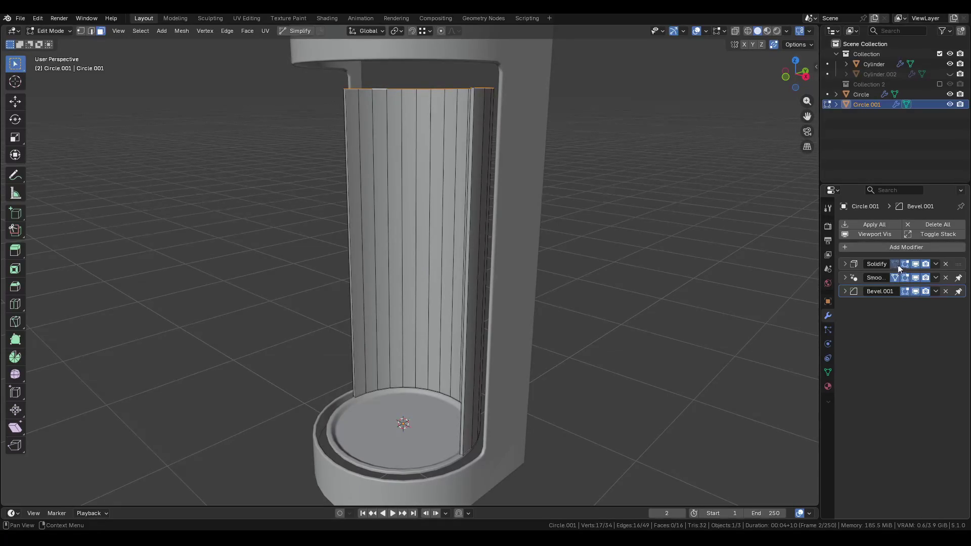
pyautogui.moveTo(435, 263); pyautogui.dragTo(456, 263, button='middle')
# Add evenly spaced horizontal loop cuts around the curved wall.
pyautogui.click(430, 263)
pyautogui.scroll(3, 430, 263)
pyautogui.scroll(-2, 435, 263)
pyautogui.hotkey('ctrl', 'r')
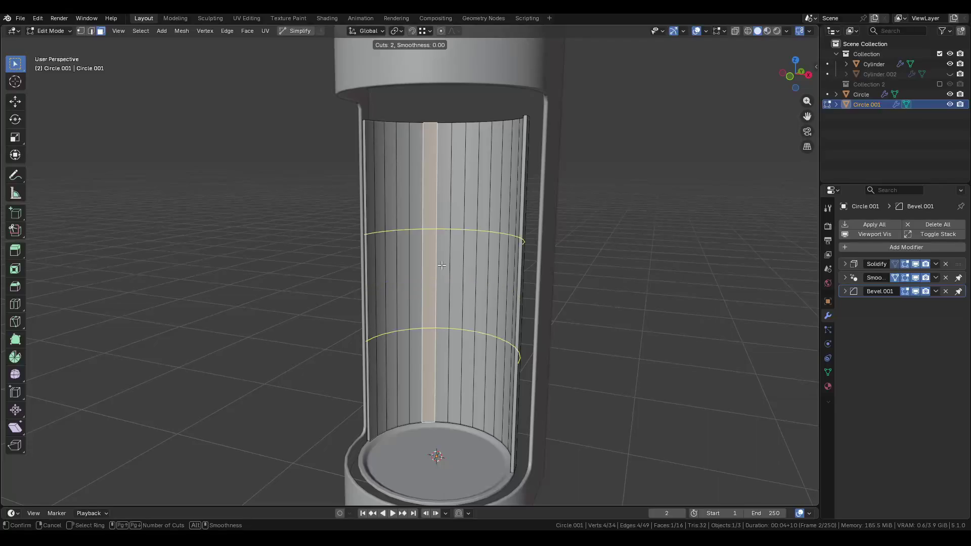
pyautogui.scroll(1, 441, 265)
pyautogui.click(441, 265)
pyautogui.rightClick(441, 265)
pyautogui.scroll(-3, 455, 258)
# Delete a single wall face to open a hole, then leave Edit Mode.
pyautogui.click(496, 246)
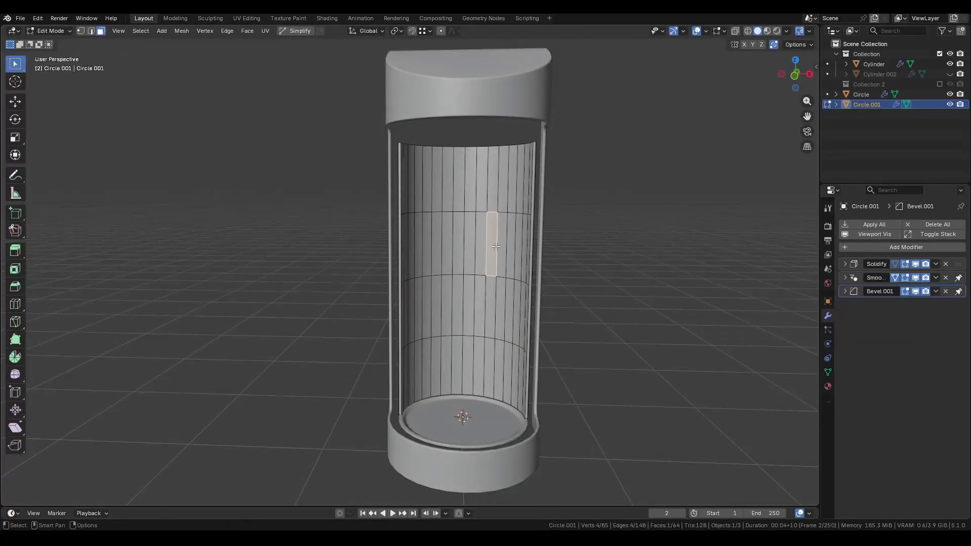
pyautogui.keyDown('shift'); pyautogui.click(471, 242); pyautogui.keyUp('shift')
pyautogui.keyDown('shift'); pyautogui.click(449, 238); pyautogui.keyUp('shift')
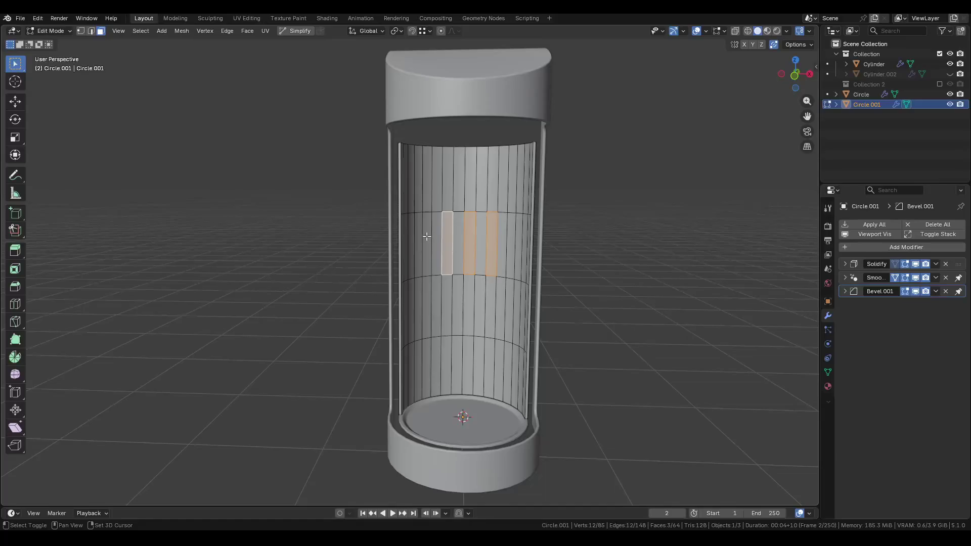
pyautogui.keyDown('shift'); pyautogui.click(426, 236); pyautogui.keyUp('shift')
pyautogui.click(428, 236)
pyautogui.click(436, 235)
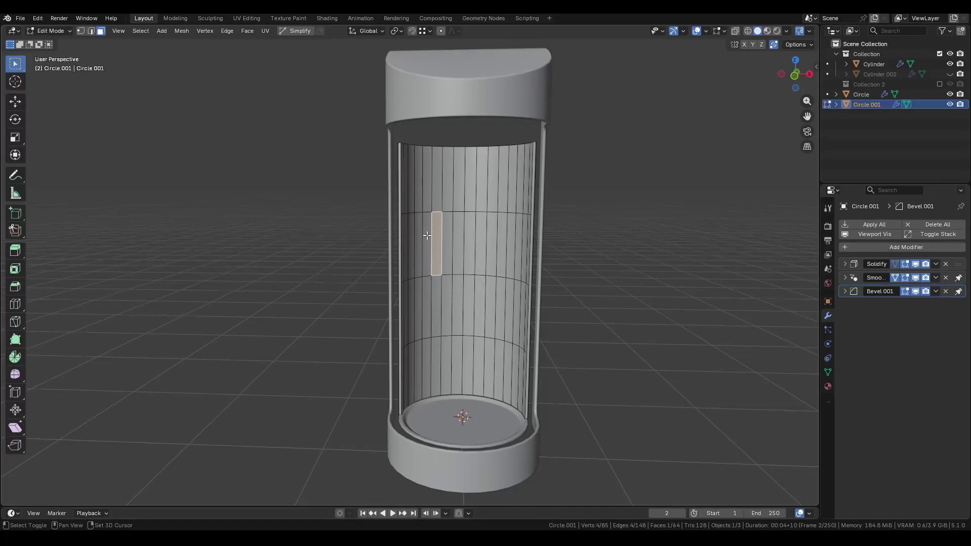
pyautogui.press('x')
pyautogui.click(405, 192)
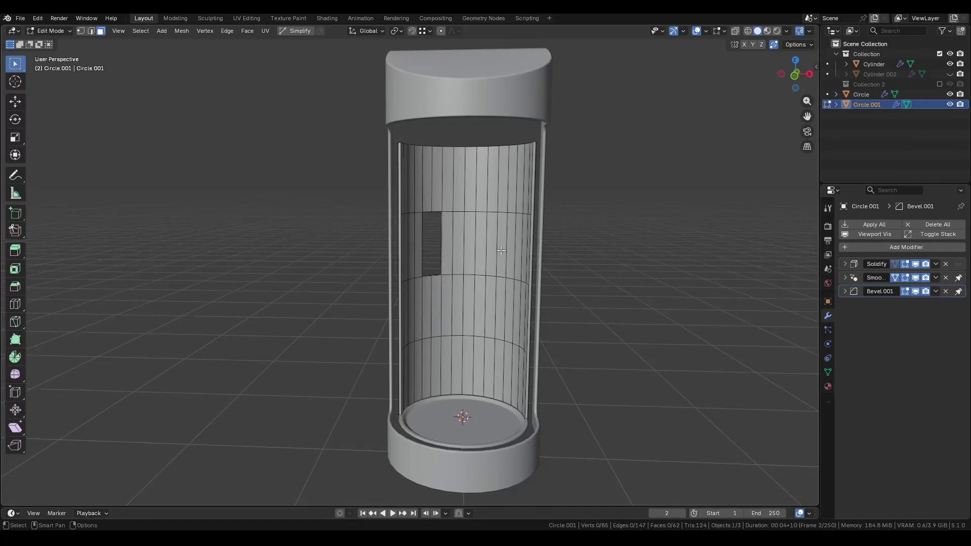
pyautogui.press('Tab')
# Reselect the curved wall Circle.001, briefly enter vertex editing, and collapse its Solidify panel.
pyautogui.moveTo(481, 240)
pyautogui.mouseDown(button='middle')
pyautogui.moveTo(444, 224)
pyautogui.moveTo(603, 240)
pyautogui.moveTo(477, 255)
pyautogui.moveTo(509, 270)
pyautogui.moveTo(505, 232)
pyautogui.moveTo(499, 275)
pyautogui.moveTo(445, 218)
pyautogui.moveTo(541, 158)
pyautogui.moveTo(492, 142)
pyautogui.moveTo(404, 164)
pyautogui.mouseUp(button='middle')
pyautogui.click(603, 241)
pyautogui.scroll(3, 506, 269)
pyautogui.click(499, 275)
pyautogui.press('Tab')
pyautogui.press('1')
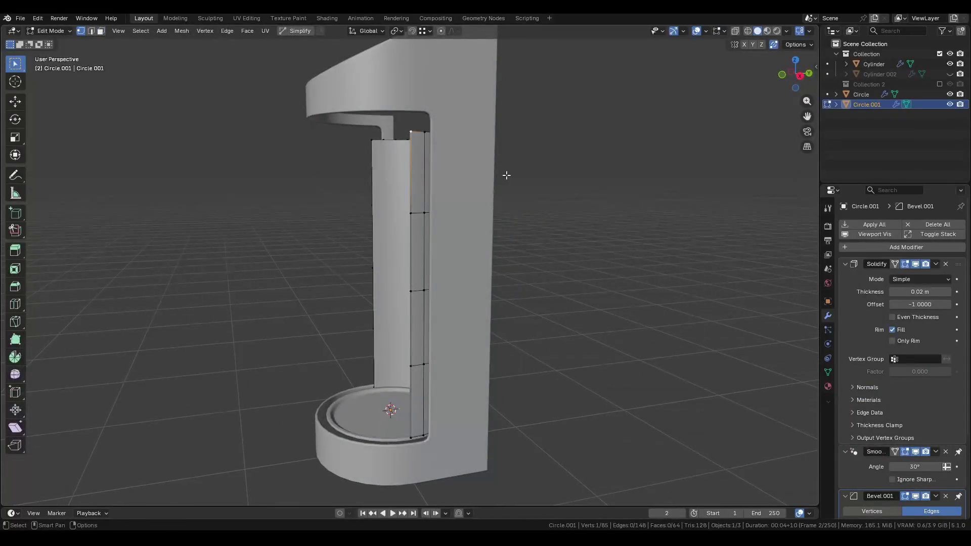
pyautogui.hotkey('ctrl', 'Tab')
pyautogui.click(341, 213)
pyautogui.moveTo(415, 215); pyautogui.dragTo(527, 217, button='middle')
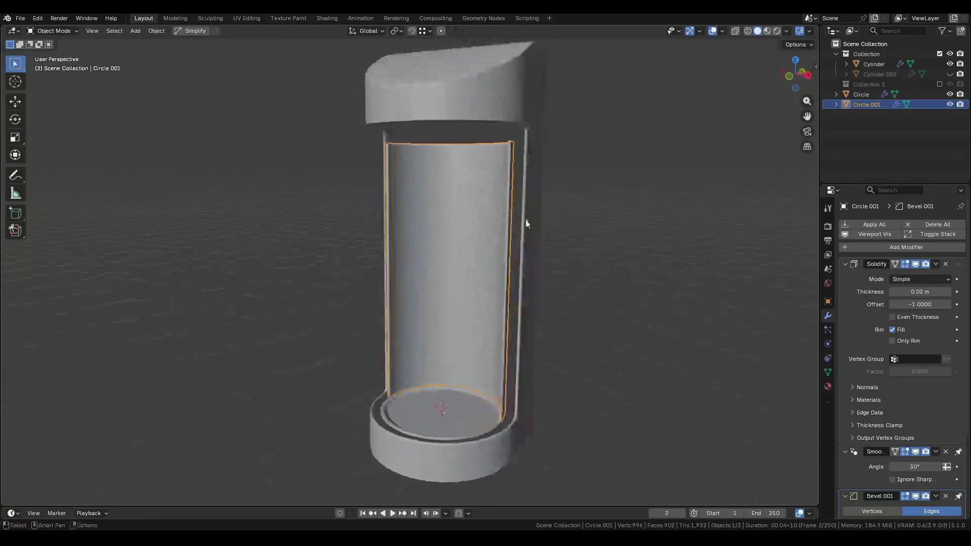
pyautogui.click(844, 266)
pyautogui.scroll(5, 472, 387)
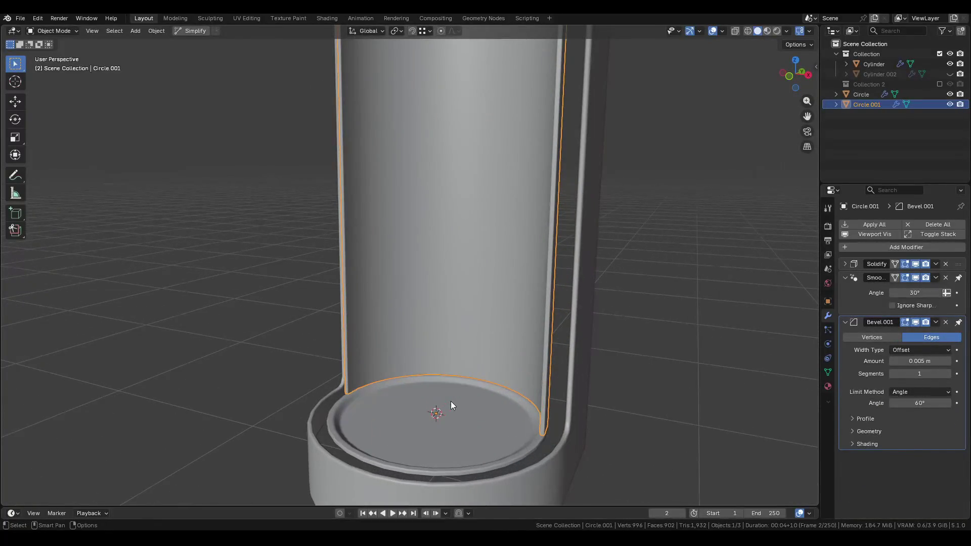
# Extrude the wall's bottom edge loop and scale it inward to 0.863.
pyautogui.press('Tab')
pyautogui.press('2')
pyautogui.keyDown('alt'); pyautogui.click(369, 384); pyautogui.keyUp('alt')
pyautogui.moveTo(370, 385); pyautogui.dragTo(614, 371, button='middle')
pyautogui.press('e')
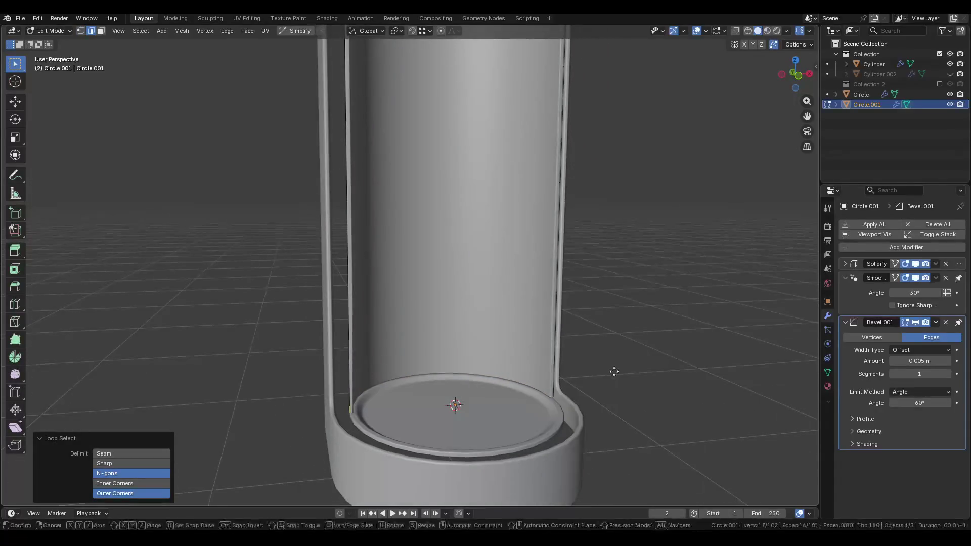
pyautogui.press('Escape')
pyautogui.press('s')
pyautogui.click(613, 365)
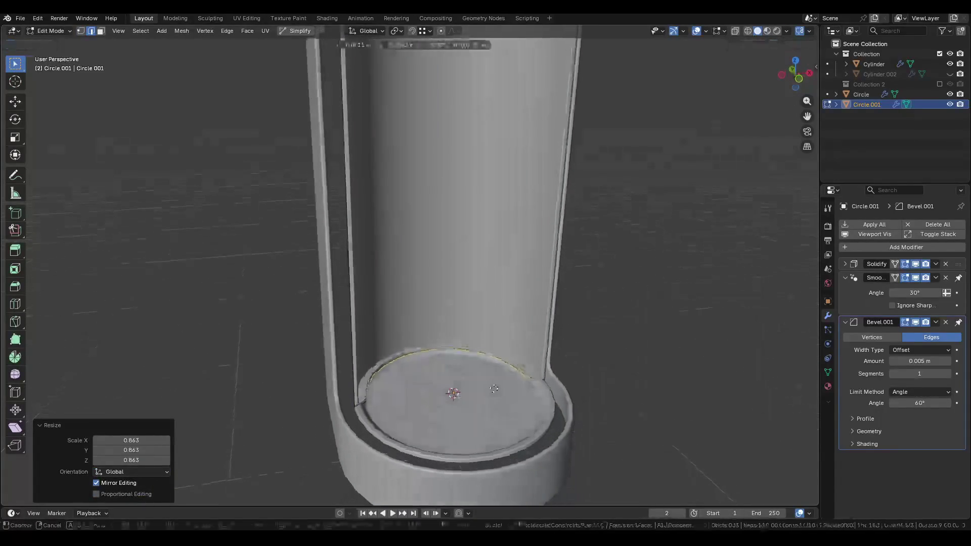
# Lower the extruded loop about 0.025 m into the disc, nudge it along Y, and reselect the wall.
pyautogui.press('g')
pyautogui.press('z')
pyautogui.click(479, 338)
pyautogui.moveTo(479, 338)
pyautogui.mouseDown(button='middle')
pyautogui.moveTo(429, 364)
pyautogui.moveTo(386, 321)
pyautogui.moveTo(581, 294)
pyautogui.moveTo(538, 372)
pyautogui.moveTo(511, 349)
pyautogui.moveTo(508, 377)
pyautogui.mouseUp(button='middle')
pyautogui.press('g')
pyautogui.press('y')
pyautogui.click(429, 364)
pyautogui.press('Tab')
pyautogui.click(581, 293)
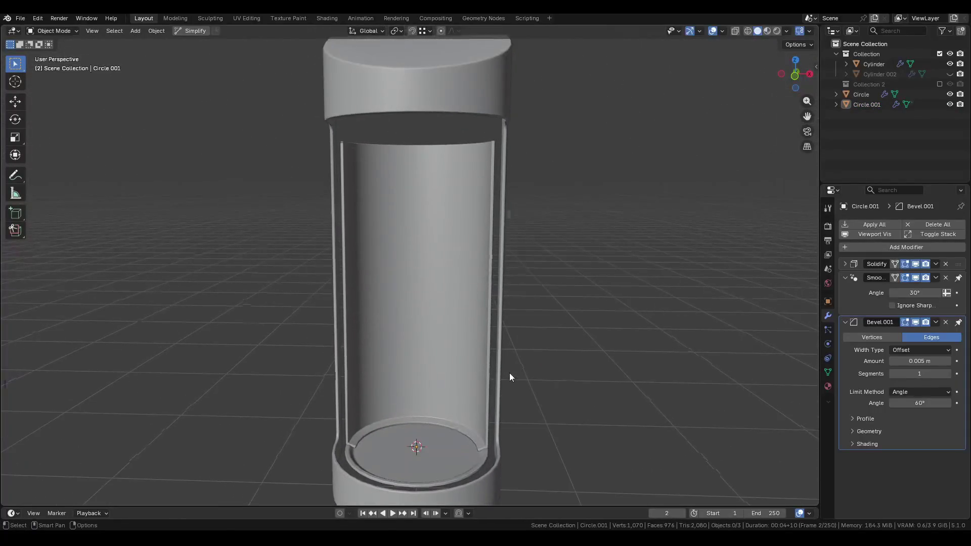
pyautogui.click(466, 414)
pyautogui.keyDown('shift'); pyautogui.moveTo(466, 413); pyautogui.dragTo(460, 337, button='middle'); pyautogui.keyUp('shift')
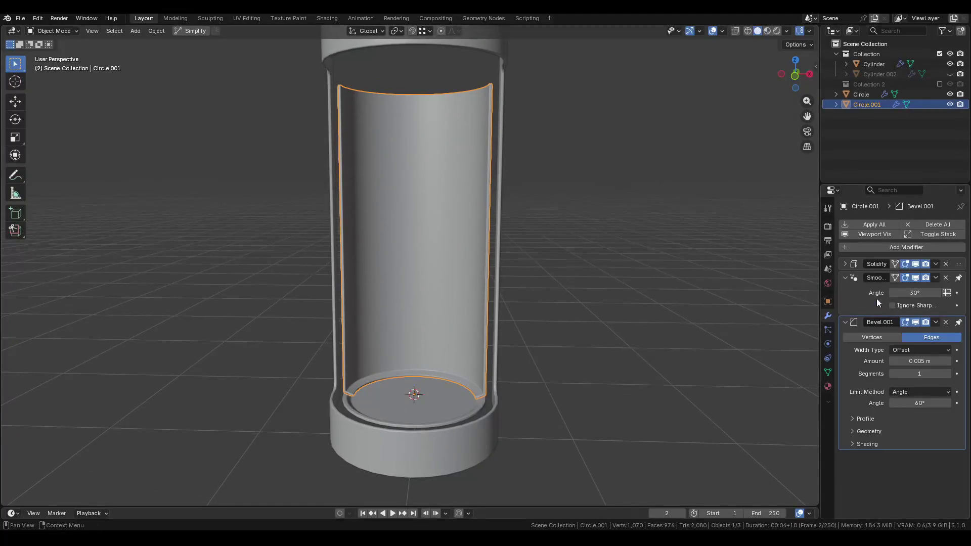
# Collapse the Smooth by Angle and Bevel.001 panels and orbit to look into the cup.
pyautogui.click(845, 278)
pyautogui.click(843, 291)
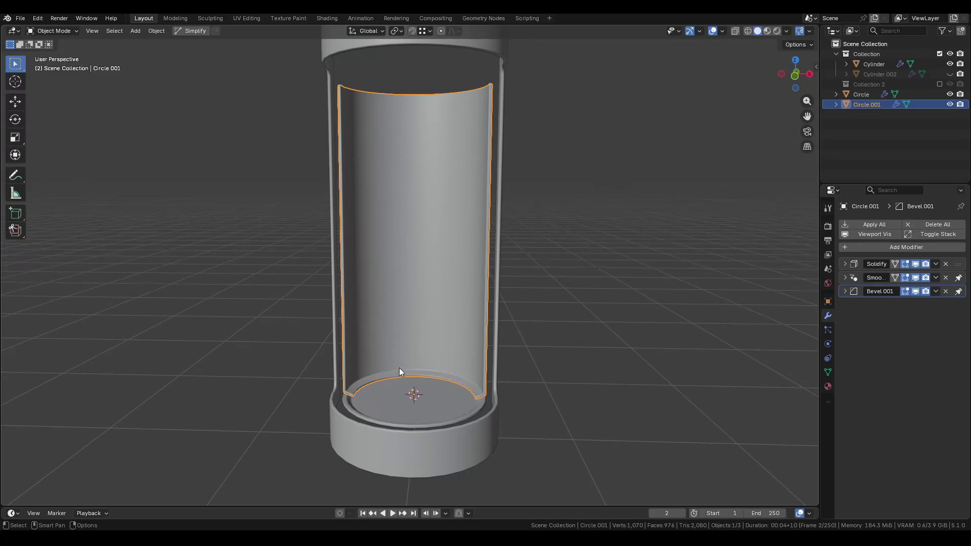
pyautogui.scroll(2, 401, 369)
pyautogui.moveTo(402, 368); pyautogui.dragTo(384, 412, button='middle')
# In Edit Mode, select the edge at the curved wall's base.
pyautogui.press('Tab')
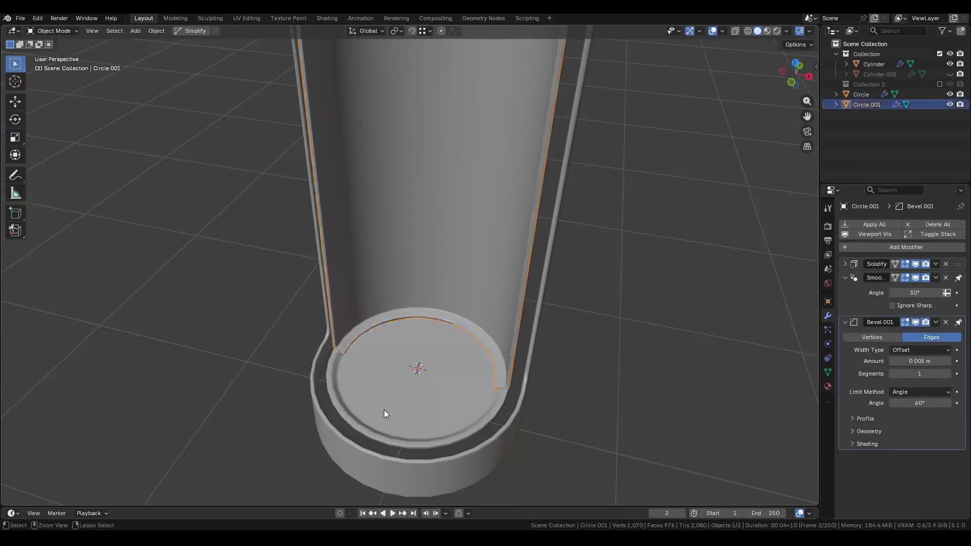
pyautogui.press('g')
pyautogui.click(387, 395)
pyautogui.moveTo(388, 393); pyautogui.dragTo(477, 415, button='middle')
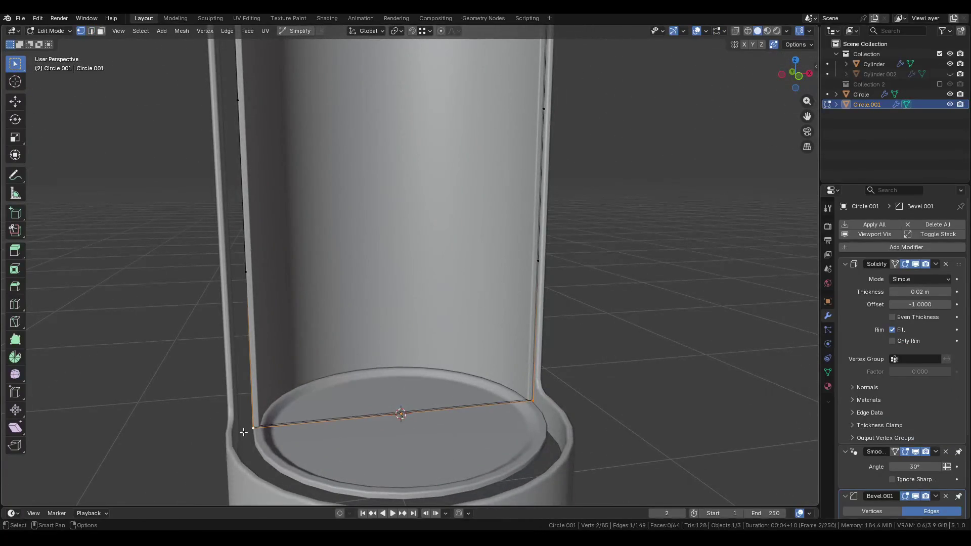
pyautogui.keyDown('alt'); pyautogui.click(321, 419); pyautogui.keyUp('alt')
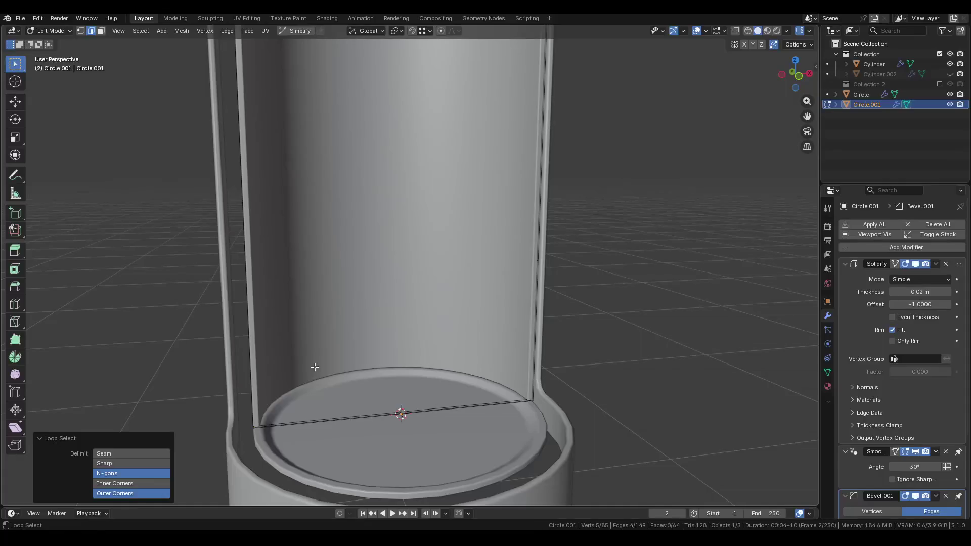
pyautogui.moveTo(325, 406); pyautogui.dragTo(510, 336, button='middle')
pyautogui.keyDown('alt'); pyautogui.click(479, 254); pyautogui.keyUp('alt')
pyautogui.moveTo(479, 255); pyautogui.dragTo(430, 325, button='middle')
# Slide the wall's base edge along the Y axis.
pyautogui.press('g')
pyautogui.press('y')
pyautogui.click(509, 274)
pyautogui.moveTo(510, 274); pyautogui.dragTo(304, 303, button='middle')
pyautogui.scroll(5, 303, 304)
pyautogui.scroll(-5, 303, 304)
pyautogui.press('g')
pyautogui.press('y')
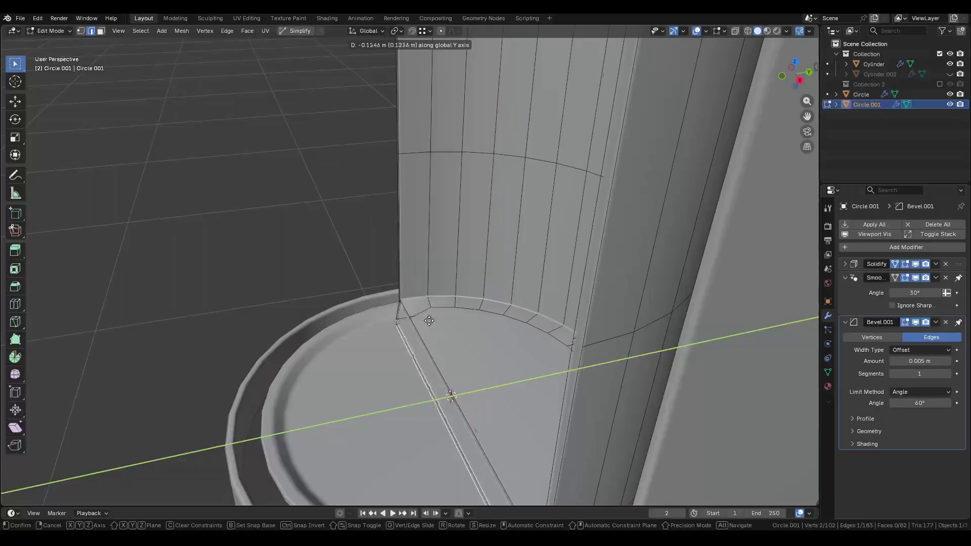
pyautogui.click(412, 308)
# Toggle Solidify's edit-mode display and nudge the base edge along Y again.
pyautogui.click(899, 264)
pyautogui.click(906, 264)
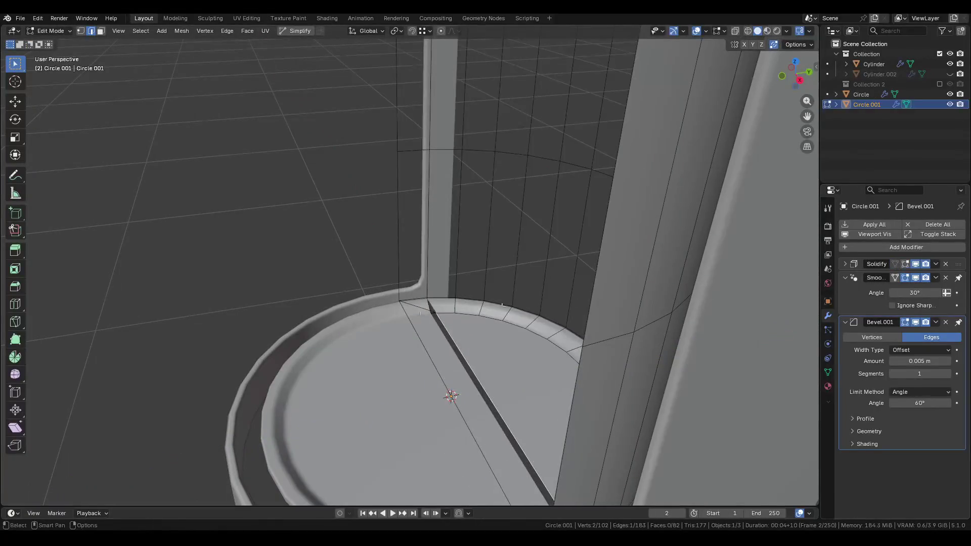
pyautogui.press('g')
pyautogui.press('y')
pyautogui.click(400, 303)
pyautogui.moveTo(400, 303); pyautogui.dragTo(322, 333, button='middle')
# Scale the straight edge across the disc out to the rim.
pyautogui.press('1')
pyautogui.click(312, 335)
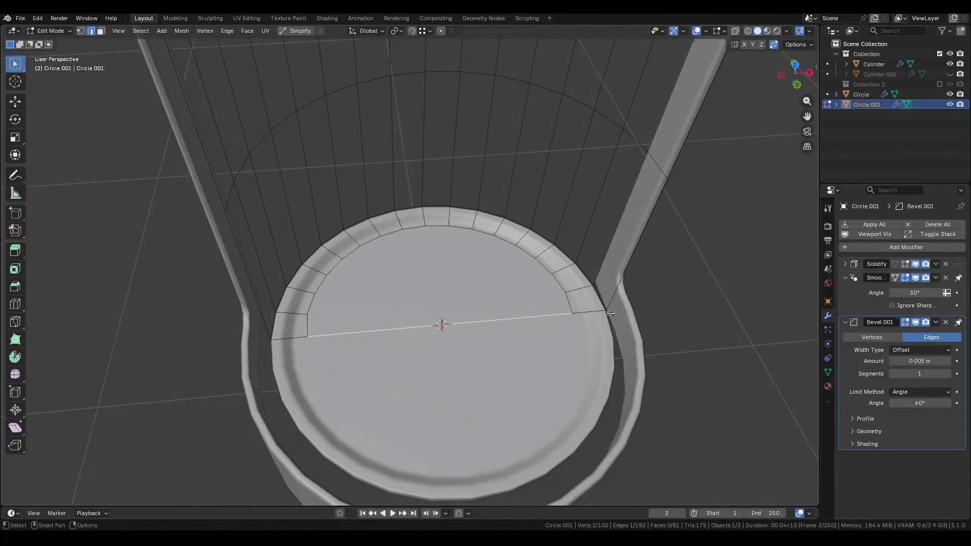
pyautogui.press('s')
pyautogui.click(646, 304)
# Delete the upper half-disc face and toggle Solidify's display.
pyautogui.press('3')
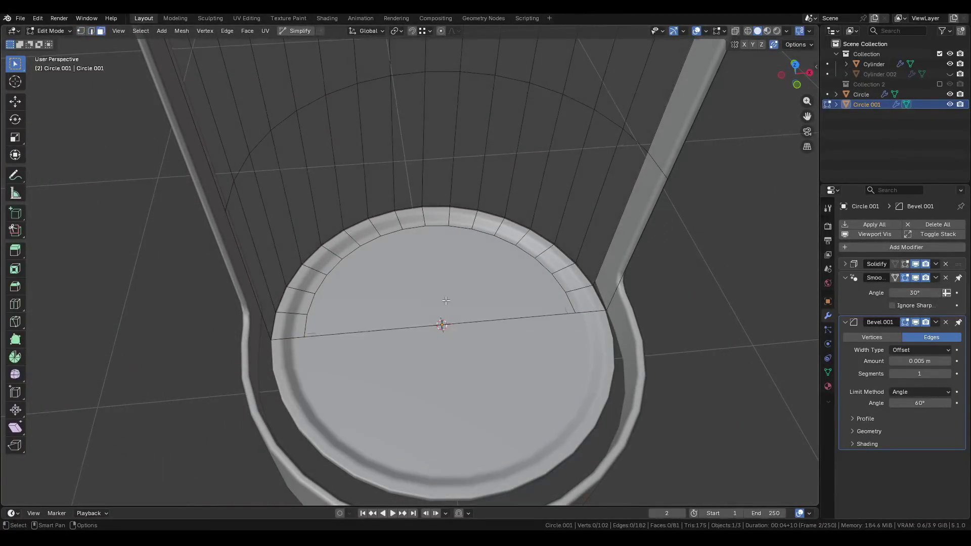
pyautogui.click(466, 300)
pyautogui.press('x')
pyautogui.click(447, 304)
pyautogui.moveTo(446, 305); pyautogui.dragTo(438, 276, button='middle')
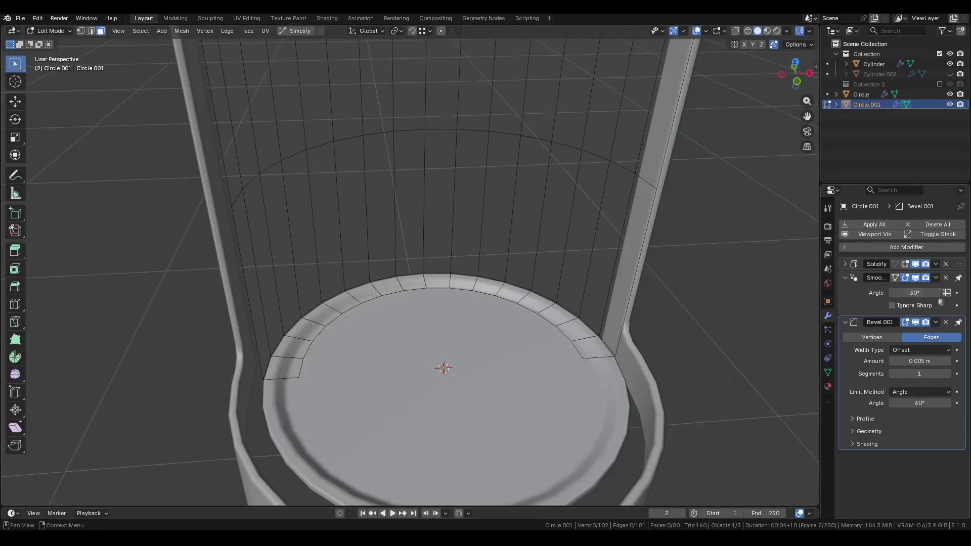
pyautogui.click(905, 265)
pyautogui.moveTo(404, 303); pyautogui.dragTo(347, 310, button='middle')
# Select the wall's bottom edge loop and turn on Solidify's Even Thickness.
pyautogui.press('2')
pyautogui.keyDown('alt'); pyautogui.click(324, 317); pyautogui.keyUp('alt')
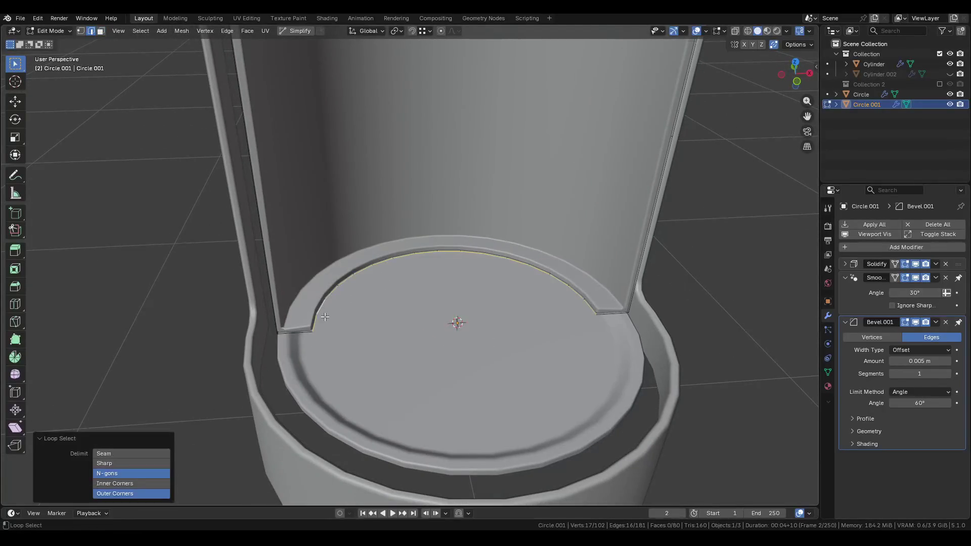
pyautogui.click(844, 264)
pyautogui.click(900, 320)
pyautogui.click(844, 263)
pyautogui.moveTo(455, 314)
pyautogui.mouseDown(button='middle')
pyautogui.moveTo(448, 263)
pyautogui.moveTo(506, 283)
pyautogui.mouseUp(button='middle')
# Lower the bottom loop along Z and scale it inward.
pyautogui.press('g')
pyautogui.press('z')
pyautogui.click(446, 253)
pyautogui.press('s')
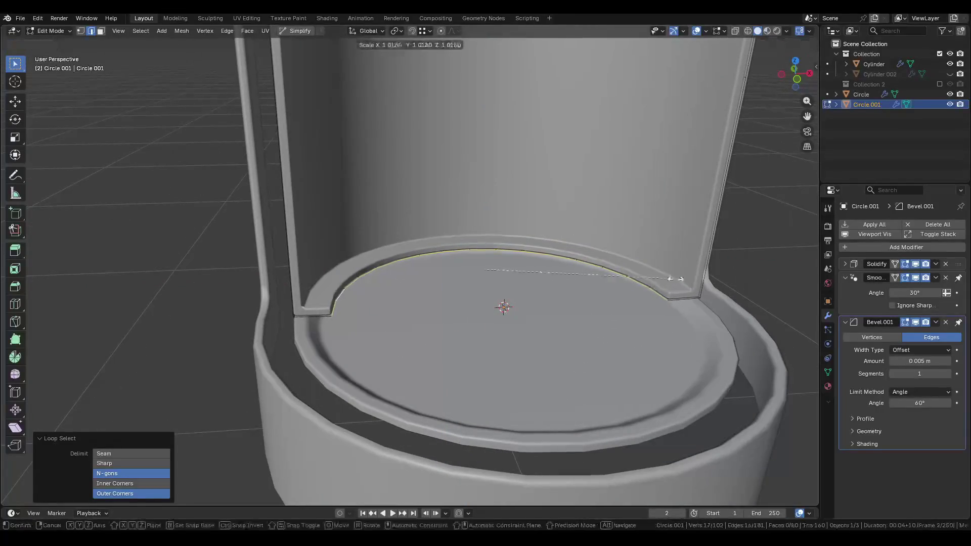
pyautogui.click(680, 279)
pyautogui.moveTo(680, 280); pyautogui.dragTo(526, 283, button='middle')
# Lower the bottom loop further along Z to -0.0279 m.
pyautogui.press('g')
pyautogui.press('z')
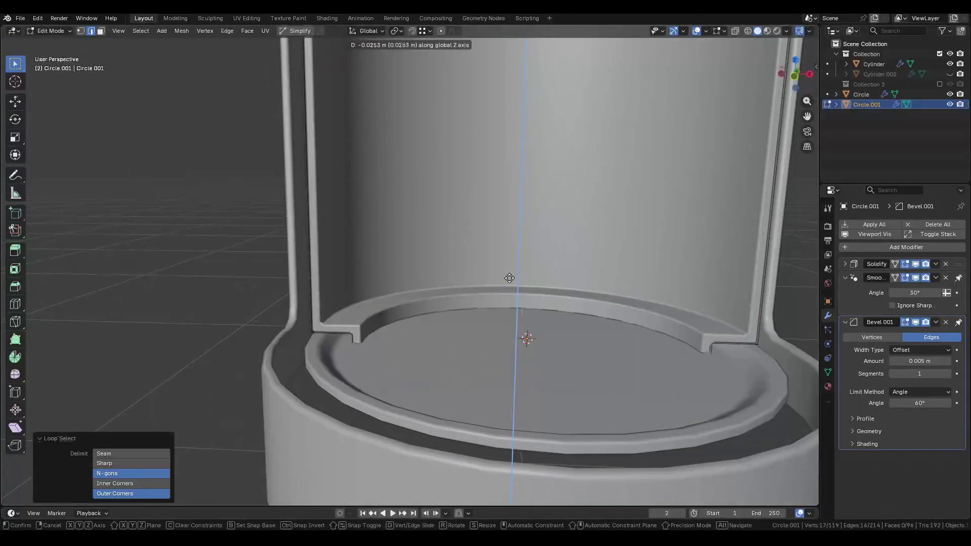
pyautogui.click(513, 279)
pyautogui.press('g')
pyautogui.press('z')
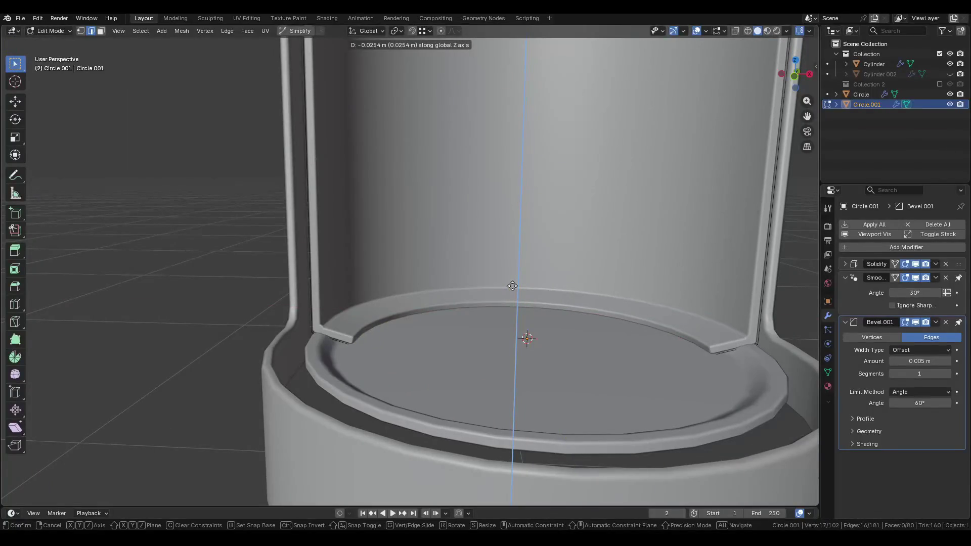
pyautogui.click(512, 287)
# Duplicate the Bevel.001 modifier to create Bevel.002.
pyautogui.keyDown('shift'); pyautogui.moveTo(671, 323); pyautogui.dragTo(607, 325, button='middle'); pyautogui.keyUp('shift')
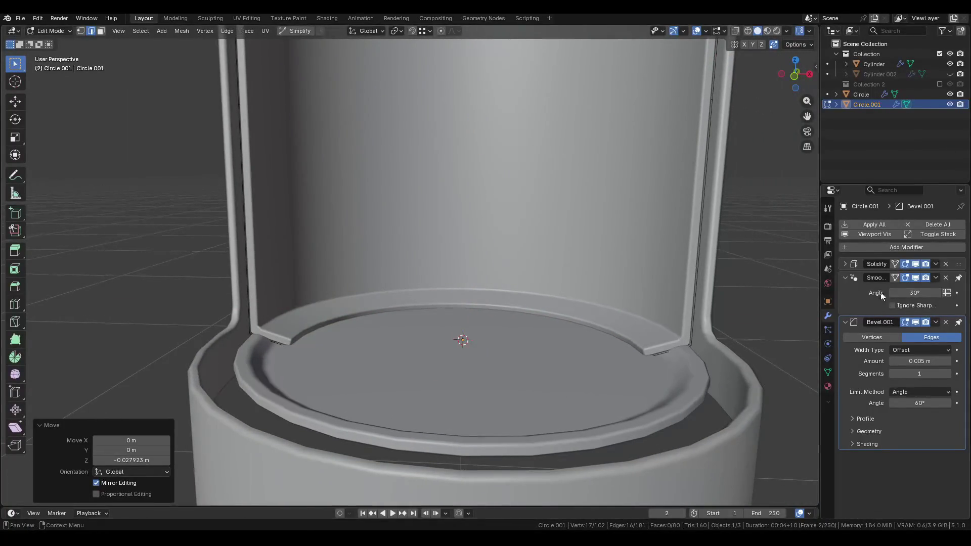
pyautogui.click(874, 249)
pyautogui.write('bew')
pyautogui.press('Escape')
pyautogui.click(936, 322)
pyautogui.click(904, 345)
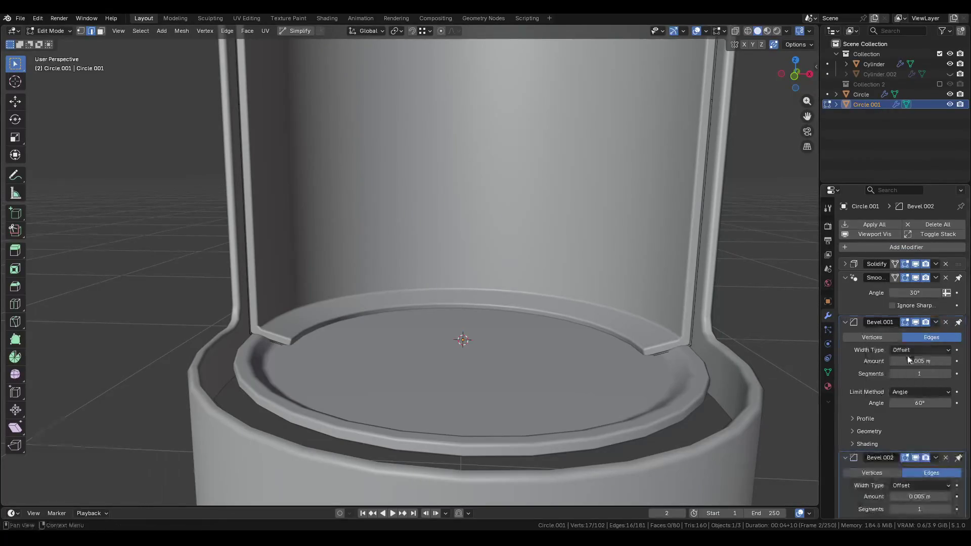
# Move Bevel.002 to the stack top, limit it by Weight, and raise the inner bend loop's bevel weight.
pyautogui.moveTo(964, 460); pyautogui.dragTo(951, 270)
pyautogui.click(910, 334)
pyautogui.click(909, 375)
pyautogui.keyDown('alt'); pyautogui.click(683, 334); pyautogui.keyUp('alt')
pyautogui.press('n')
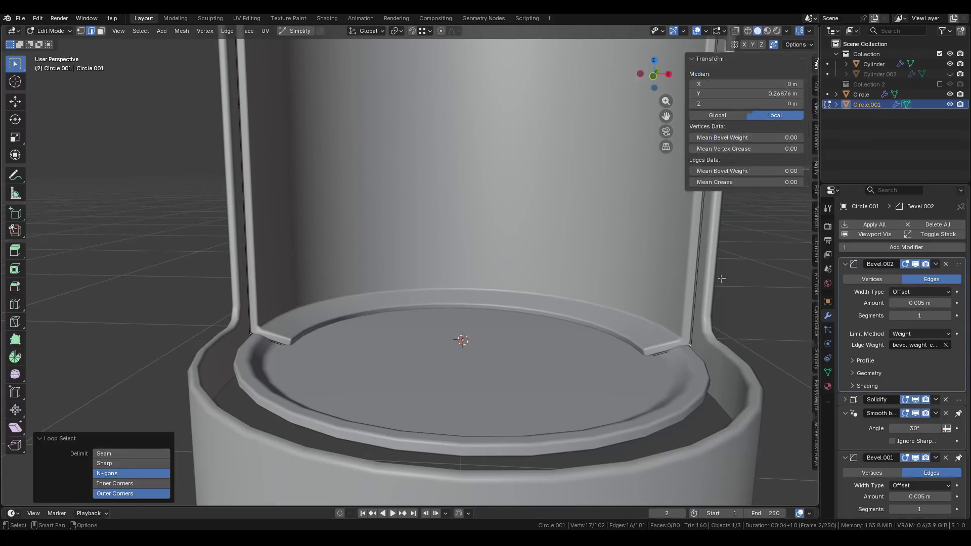
pyautogui.moveTo(723, 172); pyautogui.dragTo(744, 171)
pyautogui.press('n')
# In Object Mode, give Bevel.002 a 0.045 m amount and 2 segments.
pyautogui.hotkey('ctrl', 'Tab')
pyautogui.click(811, 317)
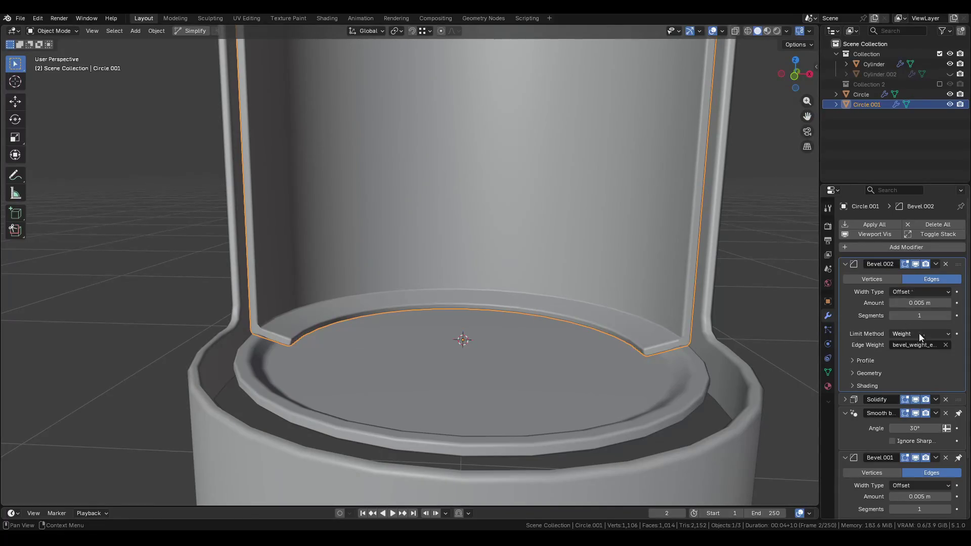
pyautogui.click(863, 372)
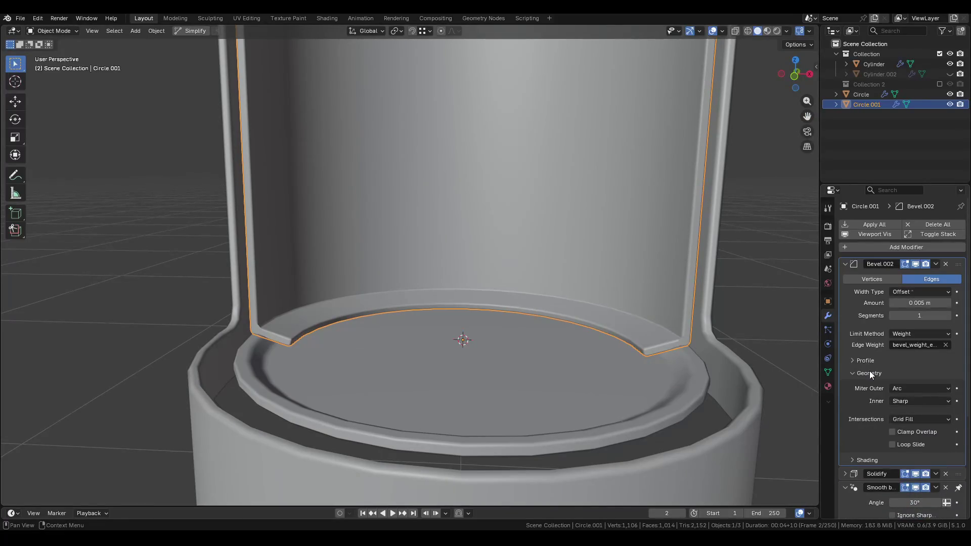
pyautogui.click(869, 372)
pyautogui.moveTo(920, 303)
pyautogui.mouseDown()
pyautogui.moveTo(950, 303)
pyautogui.moveTo(931, 303)
pyautogui.mouseUp()
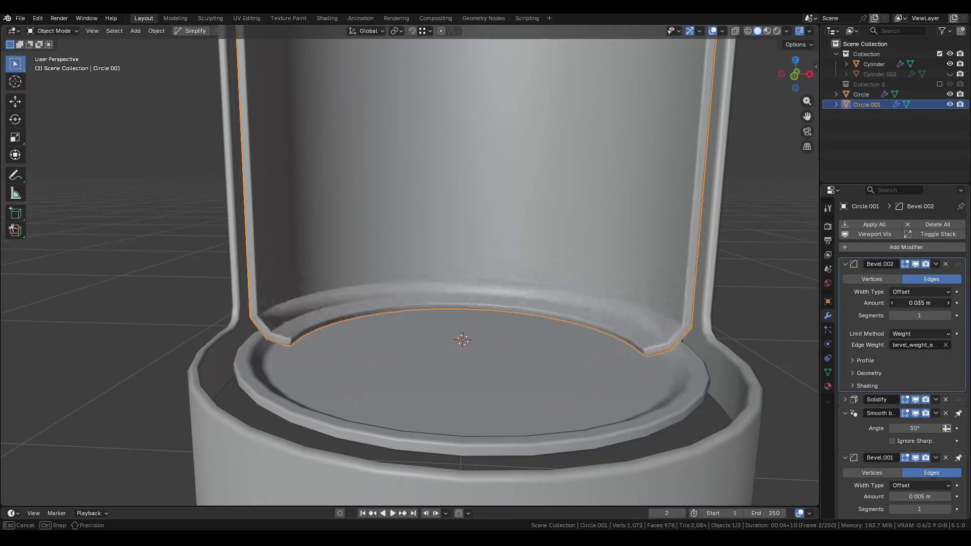
pyautogui.click(948, 315)
pyautogui.click(870, 386)
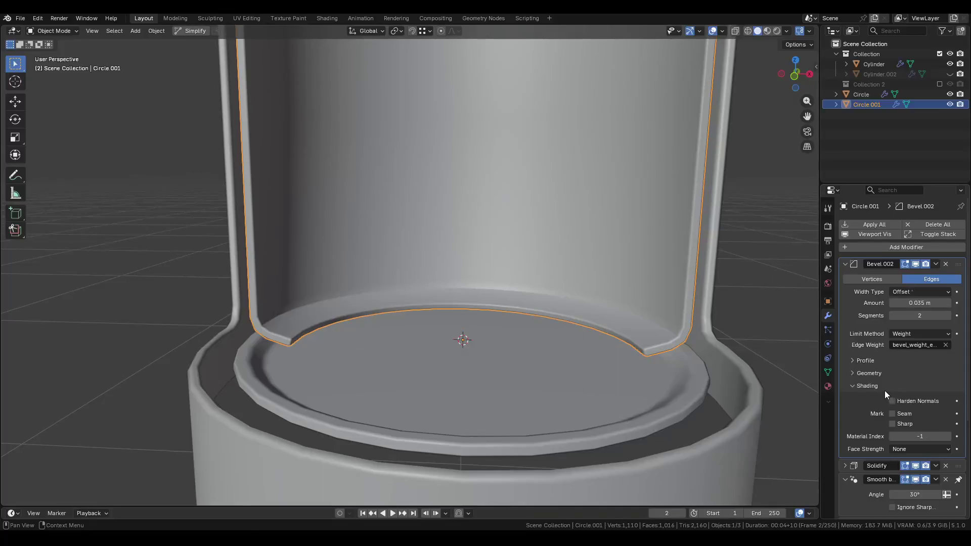
pyautogui.click(875, 387)
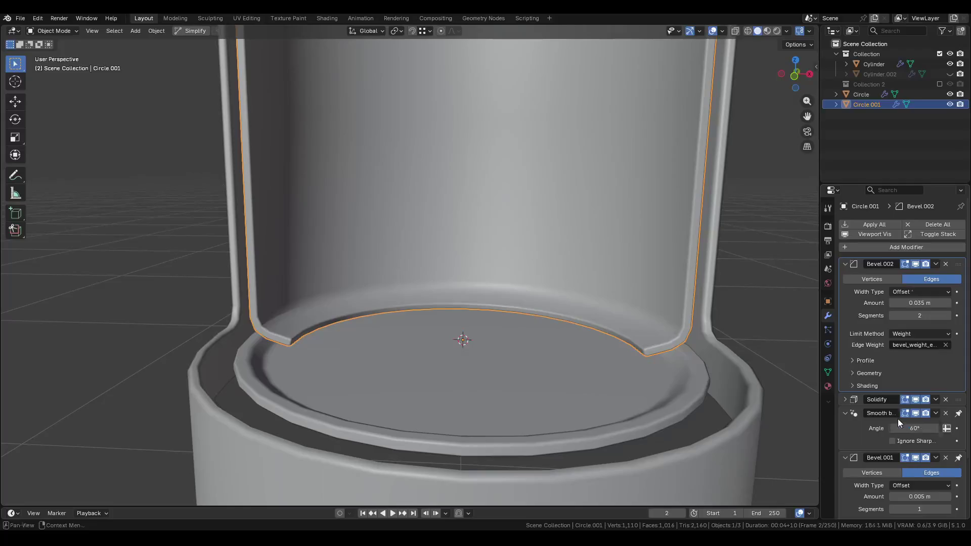
# Save Pod.blend, then deselect the wall and select the Circle base disc.
pyautogui.hotkey('ctrl', 's')
pyautogui.moveTo(565, 314); pyautogui.dragTo(506, 351, button='middle')
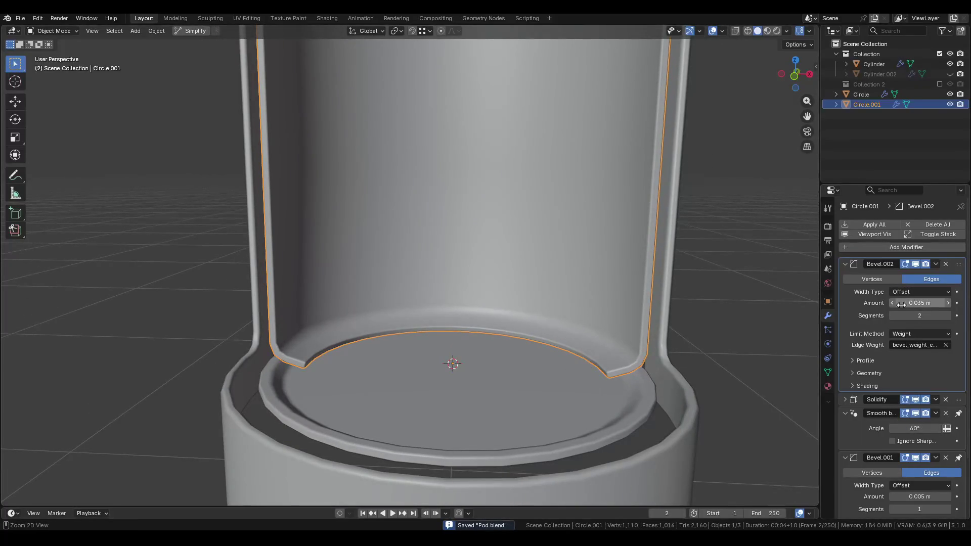
pyautogui.scroll(-3, 476, 257)
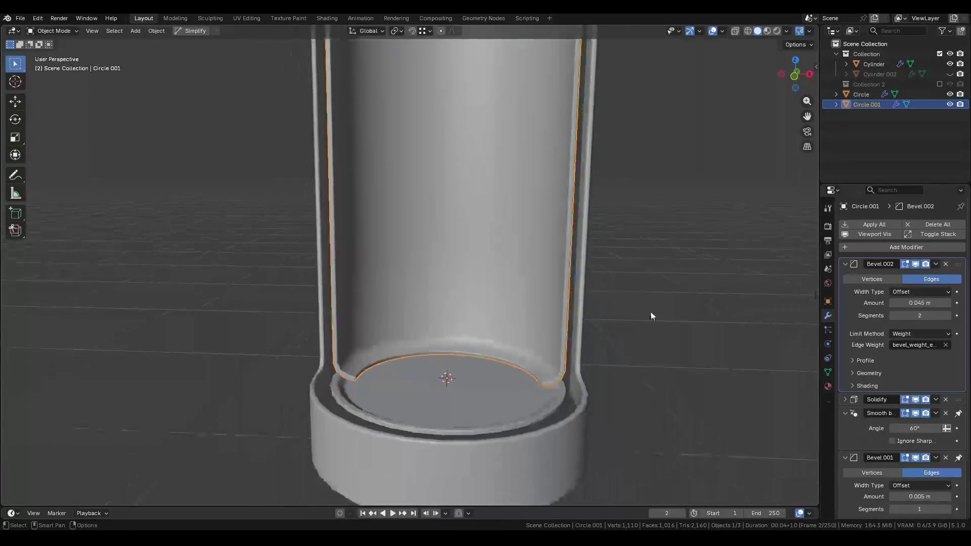
pyautogui.click(651, 310)
pyautogui.scroll(-5, 632, 348)
pyautogui.scroll(2, 576, 349)
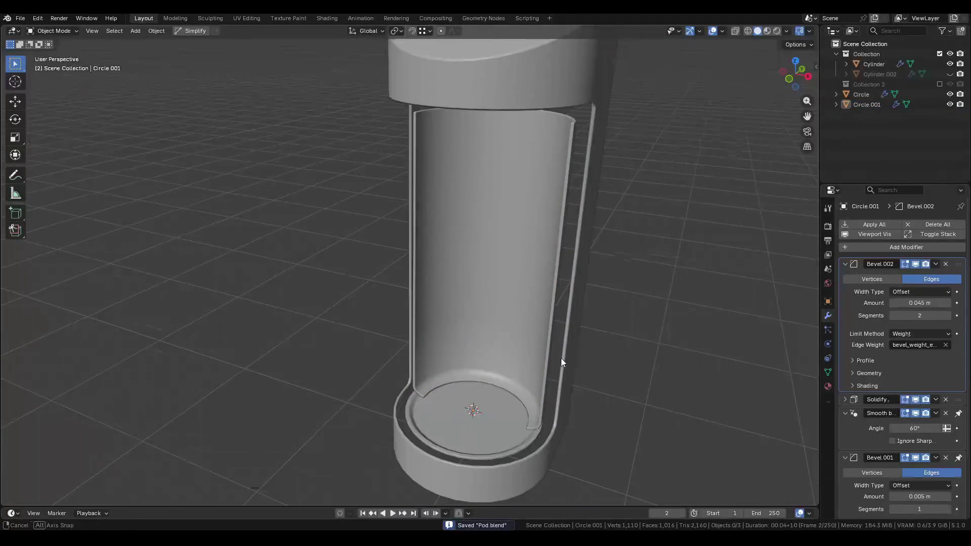
pyautogui.scroll(-3, 566, 357)
pyautogui.scroll(5, 514, 411)
pyautogui.click(514, 415)
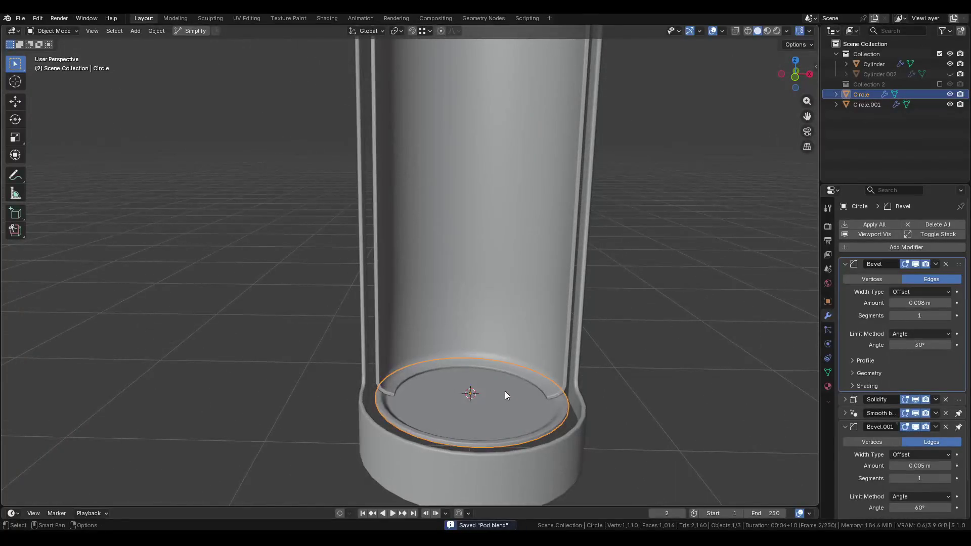
# In Edit Mode, select the disc's outer rim loop and try raising it along Z, then undo.
pyautogui.moveTo(504, 390); pyautogui.dragTo(462, 369, button='middle')
pyautogui.scroll(3, 441, 415)
pyautogui.press('Tab')
pyautogui.moveTo(437, 414)
pyautogui.mouseDown(button='middle')
pyautogui.moveTo(485, 368)
pyautogui.moveTo(696, 412)
pyautogui.mouseUp(button='middle')
pyautogui.keyDown('alt'); pyautogui.click(639, 392); pyautogui.keyUp('alt')
pyautogui.press('g')
pyautogui.press('z')
pyautogui.click(643, 346)
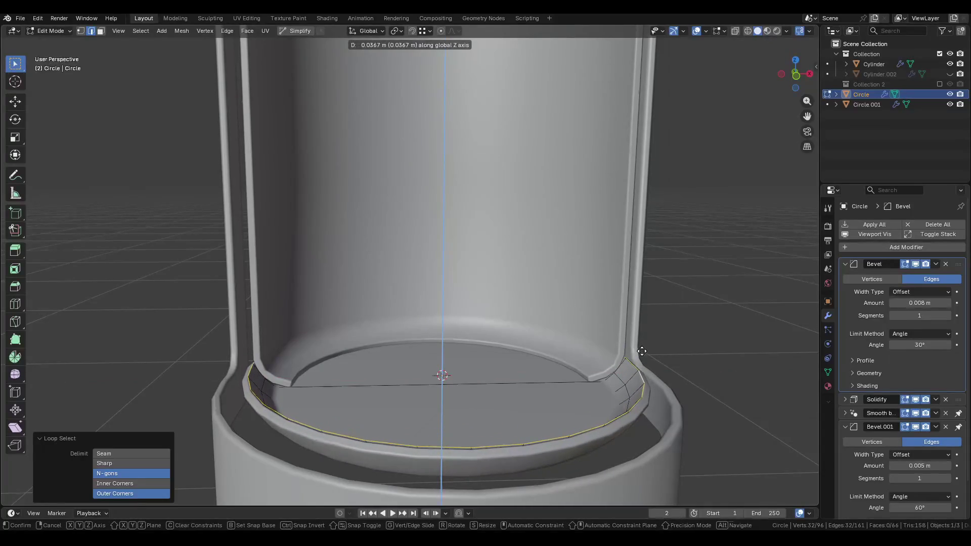
pyautogui.hotkey('ctrl', 'z')
pyautogui.scroll(4, 628, 365)
# Try lowering the rim loop along Z, then undo back to the original rim.
pyautogui.press('g')
pyautogui.press('z')
pyautogui.press('Escape')
pyautogui.press('g')
pyautogui.press('z')
pyautogui.click(644, 389)
pyautogui.moveTo(644, 389); pyautogui.dragTo(552, 390, button='middle')
pyautogui.hotkey('ctrl', 'z')
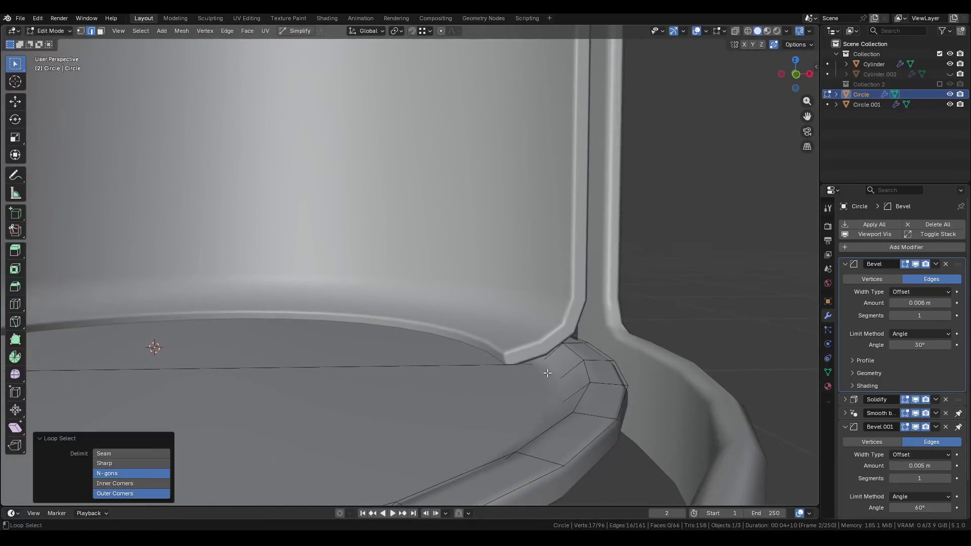
pyautogui.press('g')
pyautogui.press('z')
pyautogui.press('Escape')
pyautogui.hotkey('ctrl', 'z')
# Shrink the rim loop to 0.946 and frame the disc.
pyautogui.press('s')
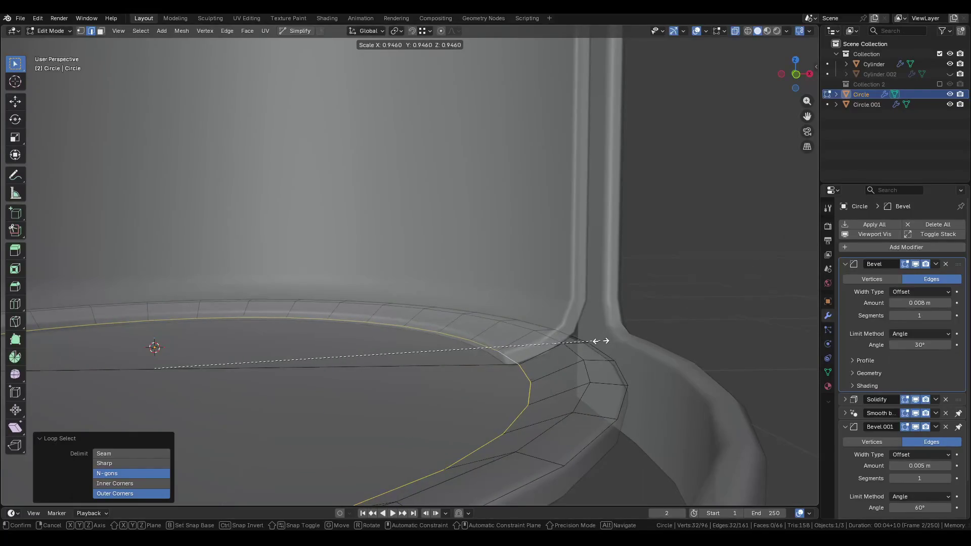
pyautogui.click(575, 340)
pyautogui.moveTo(575, 340)
pyautogui.mouseDown(button='middle')
pyautogui.moveTo(600, 321)
pyautogui.moveTo(615, 331)
pyautogui.mouseUp(button='middle')
pyautogui.press('KP_Decimal')
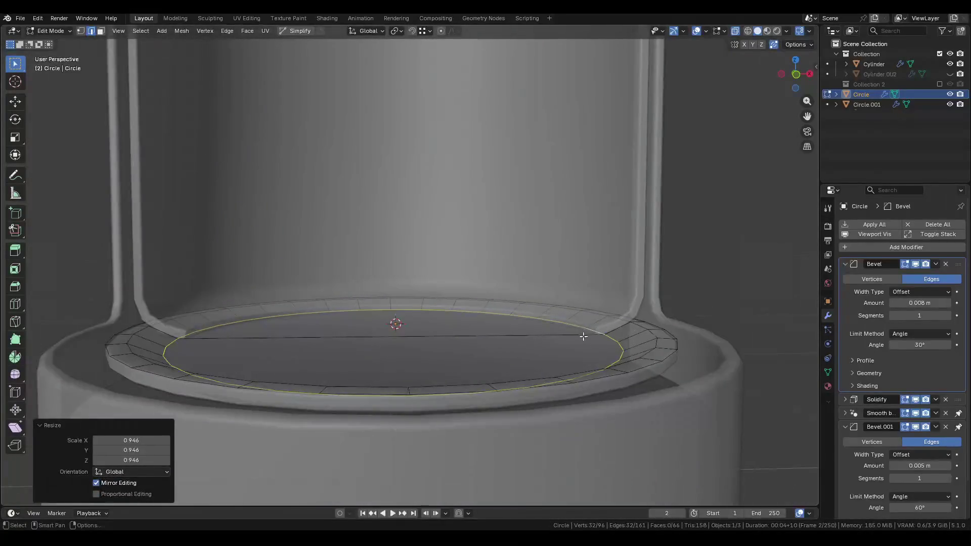
pyautogui.hotkey('ctrl', 'Tab')
pyautogui.click(378, 359)
# Mark the disc's rim edges sharp.
pyautogui.press('Tab')
pyautogui.rightClick(589, 359)
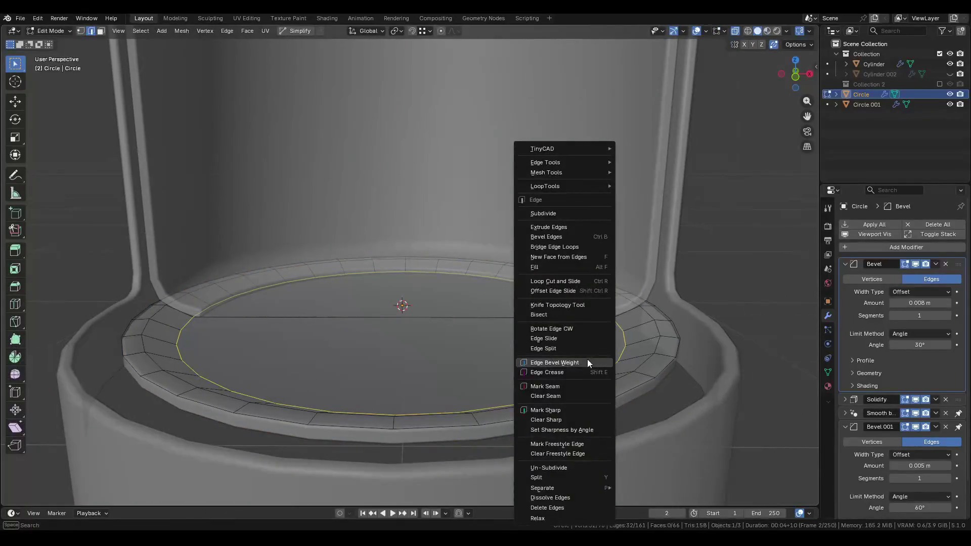
pyautogui.click(557, 407)
pyautogui.press('Tab')
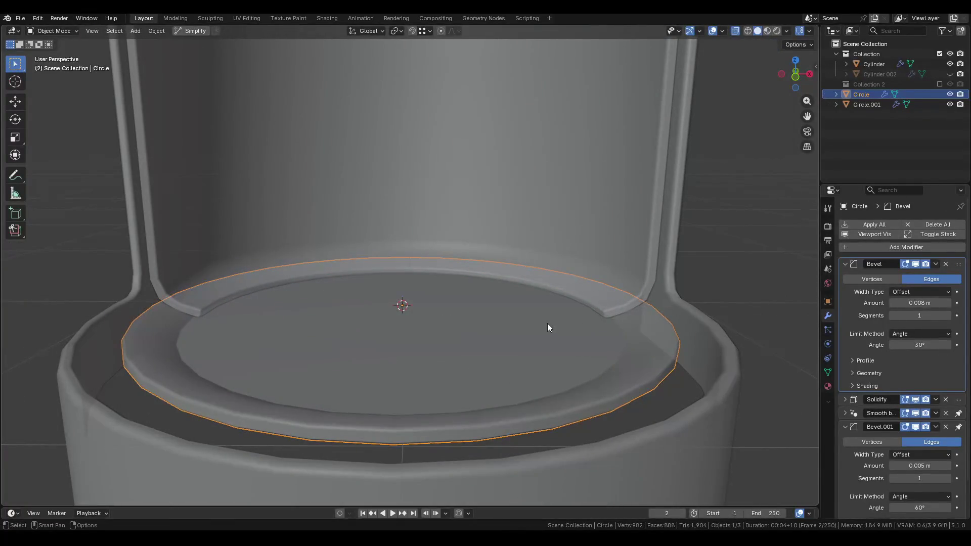
# Reselect the outer rim loop, shrink it slightly, and mark it sharp again.
pyautogui.moveTo(547, 327)
pyautogui.mouseDown(button='middle')
pyautogui.moveTo(466, 336)
pyautogui.moveTo(477, 357)
pyautogui.mouseUp(button='middle')
pyautogui.press('Tab')
pyautogui.scroll(3, 605, 353)
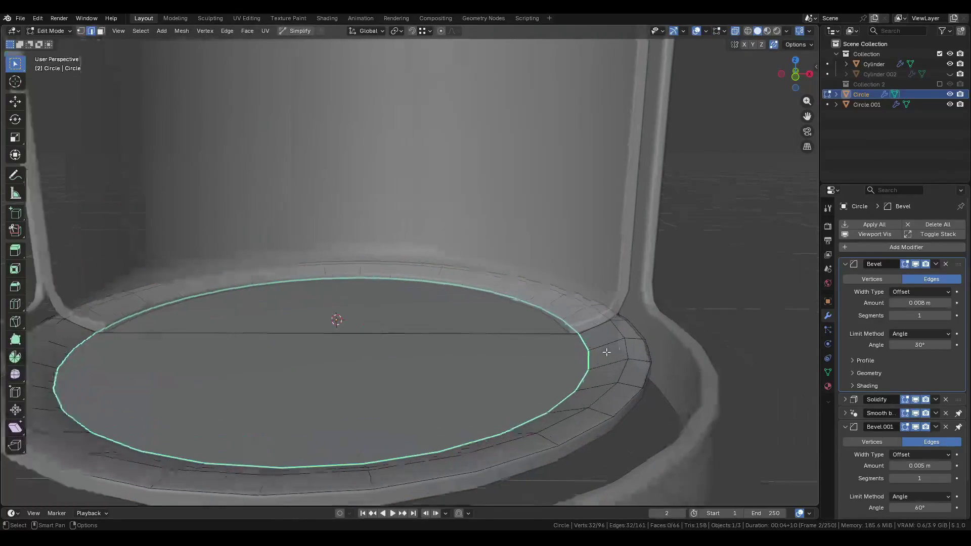
pyautogui.keyDown('alt'); pyautogui.click(630, 342); pyautogui.keyUp('alt')
pyautogui.press('s')
pyautogui.click(680, 325)
pyautogui.moveTo(679, 325)
pyautogui.mouseDown(button='middle')
pyautogui.moveTo(642, 304)
pyautogui.moveTo(650, 349)
pyautogui.moveTo(580, 352)
pyautogui.moveTo(598, 354)
pyautogui.moveTo(574, 405)
pyautogui.moveTo(574, 307)
pyautogui.mouseUp(button='middle')
pyautogui.rightClick(659, 348)
pyautogui.click(659, 349)
pyautogui.press('Tab')
pyautogui.press('Tab')
# Scale the outer loop down once more, settling the rim at 0.959.
pyautogui.keyDown('alt'); pyautogui.click(616, 343); pyautogui.keyUp('alt')
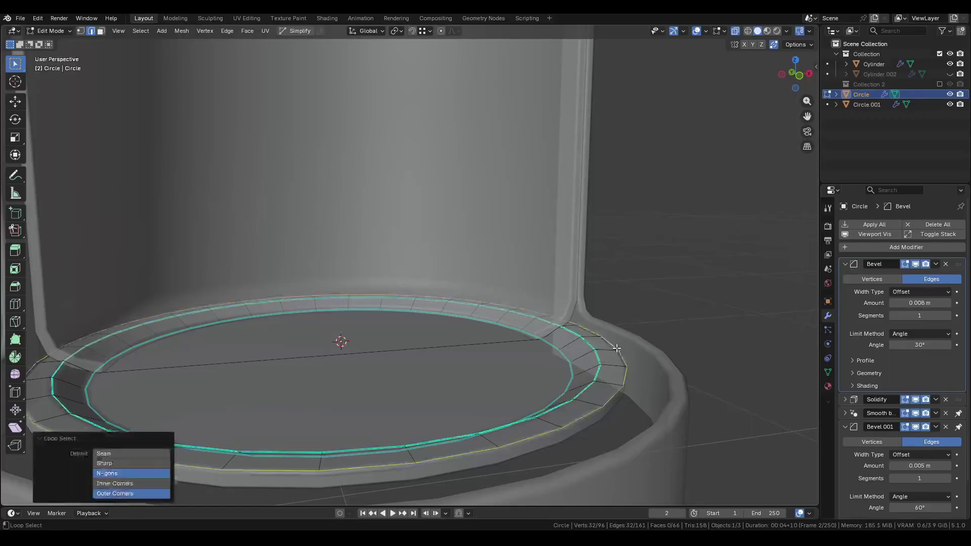
pyautogui.press('s')
pyautogui.click(656, 339)
pyautogui.moveTo(656, 339)
pyautogui.mouseDown(button='middle')
pyautogui.moveTo(594, 319)
pyautogui.moveTo(681, 323)
pyautogui.moveTo(682, 356)
pyautogui.mouseUp(button='middle')
pyautogui.press('Tab')
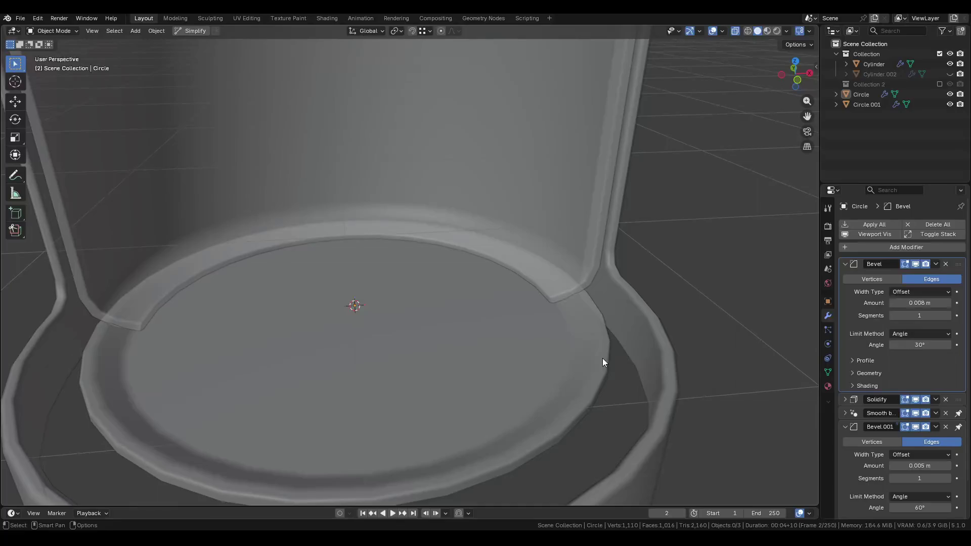
# View the pod from the side and make its walls opaque again.
pyautogui.moveTo(451, 352)
pyautogui.mouseDown(button='middle')
pyautogui.moveTo(504, 349)
pyautogui.moveTo(490, 273)
pyautogui.moveTo(498, 299)
pyautogui.mouseUp(button='middle')
pyautogui.scroll(-2, 503, 347)
pyautogui.scroll(-5, 499, 333)
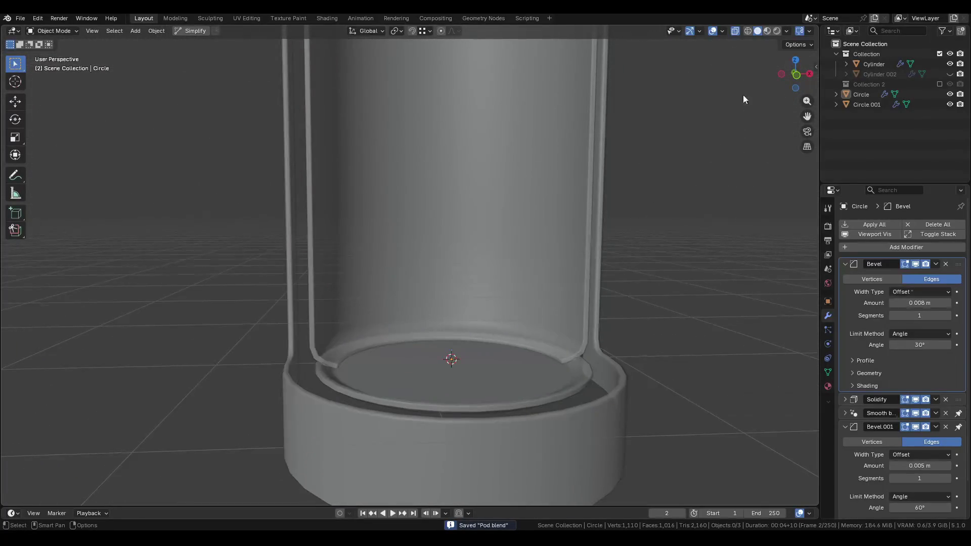
pyautogui.click(737, 30)
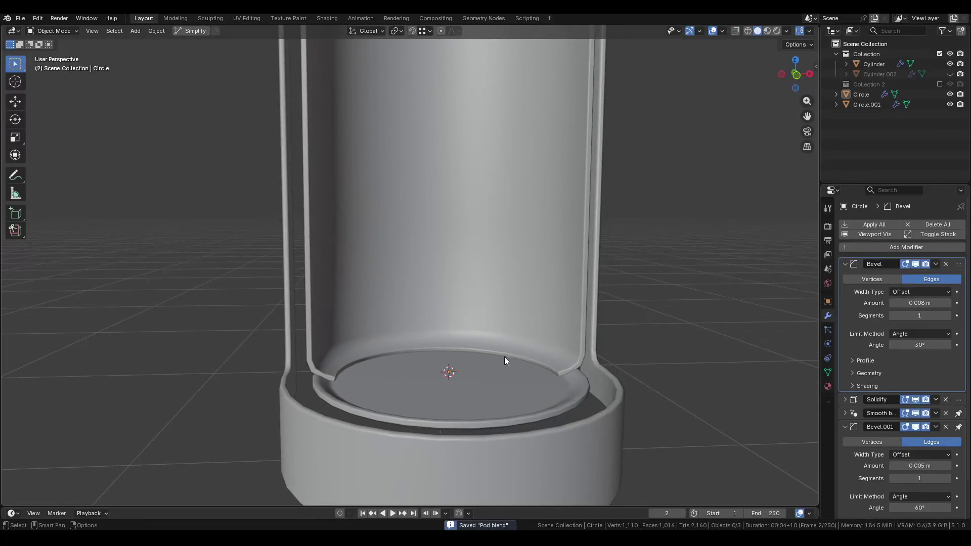
# In Circle.001's edit mode, raise the wall's bottom rim loop straight up along Z.
pyautogui.click(501, 357)
pyautogui.scroll(2, 521, 353)
pyautogui.press('Tab')
pyautogui.scroll(2, 603, 381)
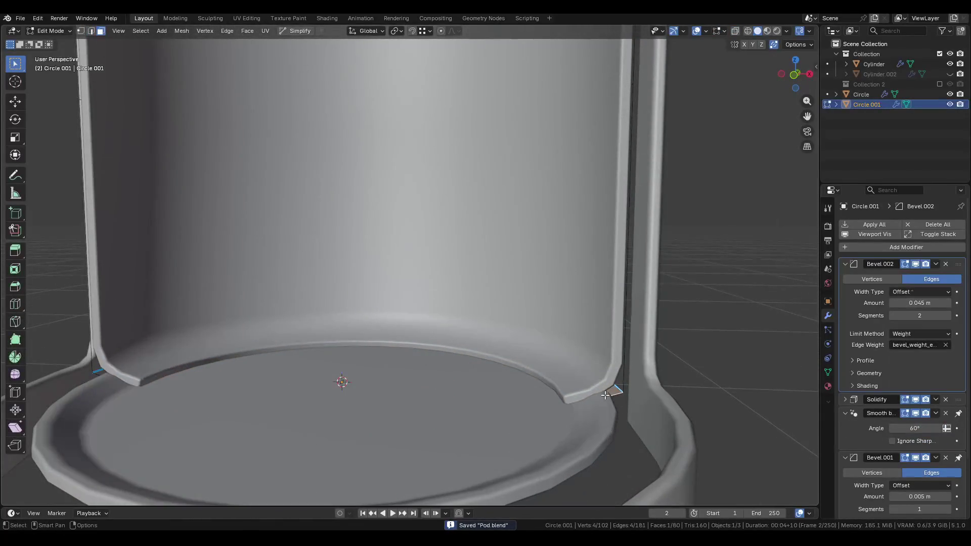
pyautogui.keyDown('alt'); pyautogui.click(577, 379); pyautogui.keyUp('alt')
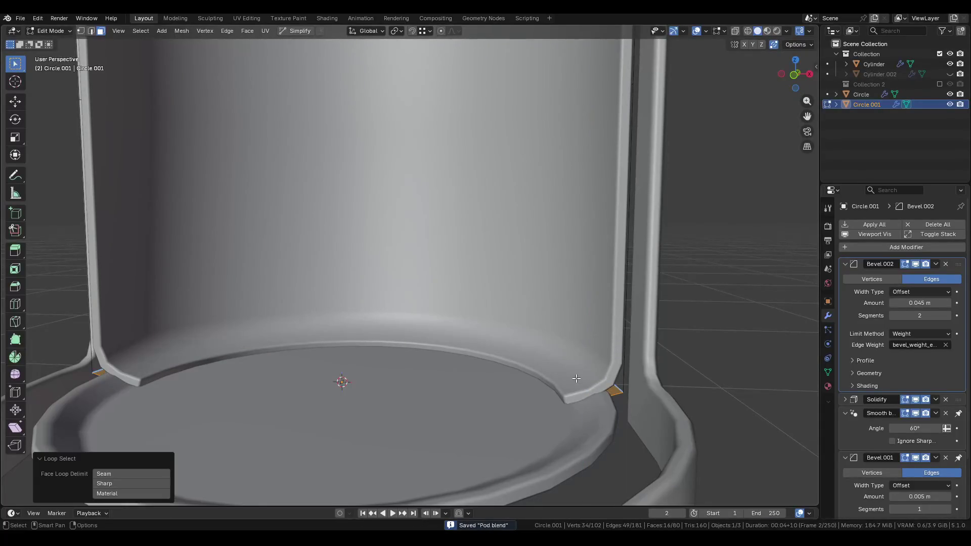
pyautogui.press('g')
pyautogui.press('z')
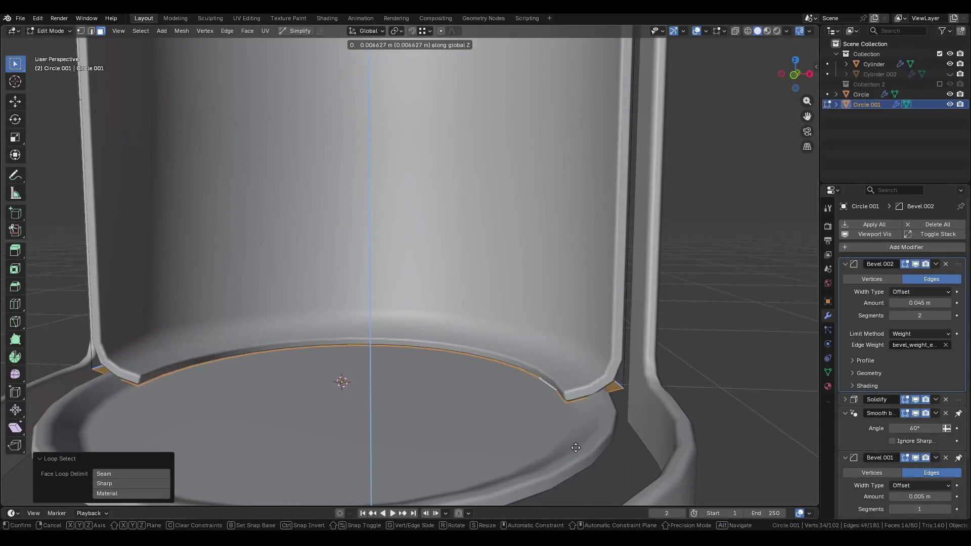
pyautogui.click(575, 448)
pyautogui.moveTo(576, 447)
pyautogui.mouseDown(button='middle')
pyautogui.moveTo(563, 347)
pyautogui.moveTo(591, 350)
pyautogui.moveTo(589, 419)
pyautogui.mouseUp(button='middle')
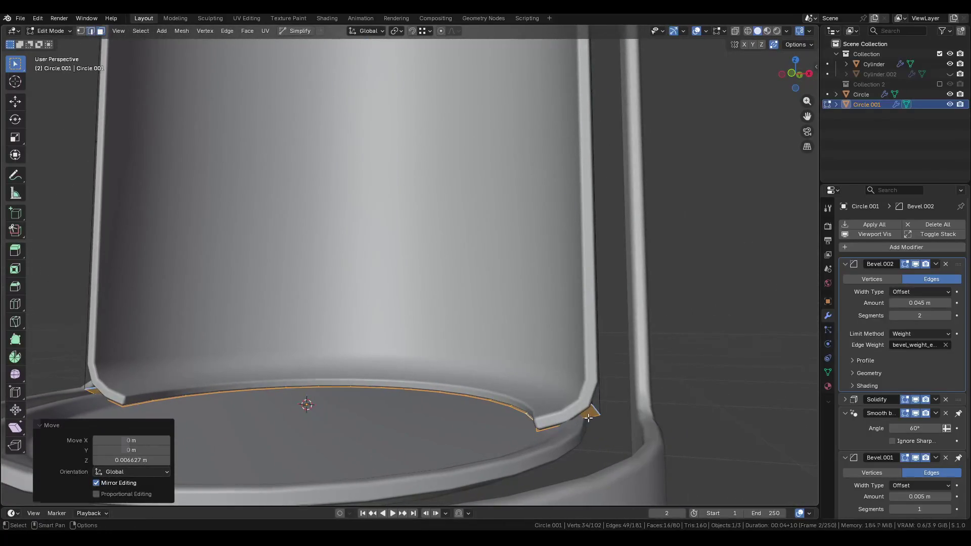
# Add a loop cut near the wall's foot and slide it vertically into place.
pyautogui.press('2')
pyautogui.keyDown('alt'); pyautogui.click(590, 406); pyautogui.keyUp('alt')
pyautogui.hotkey('ctrl', 'r')
pyautogui.click(575, 417)
pyautogui.rightClick(575, 416)
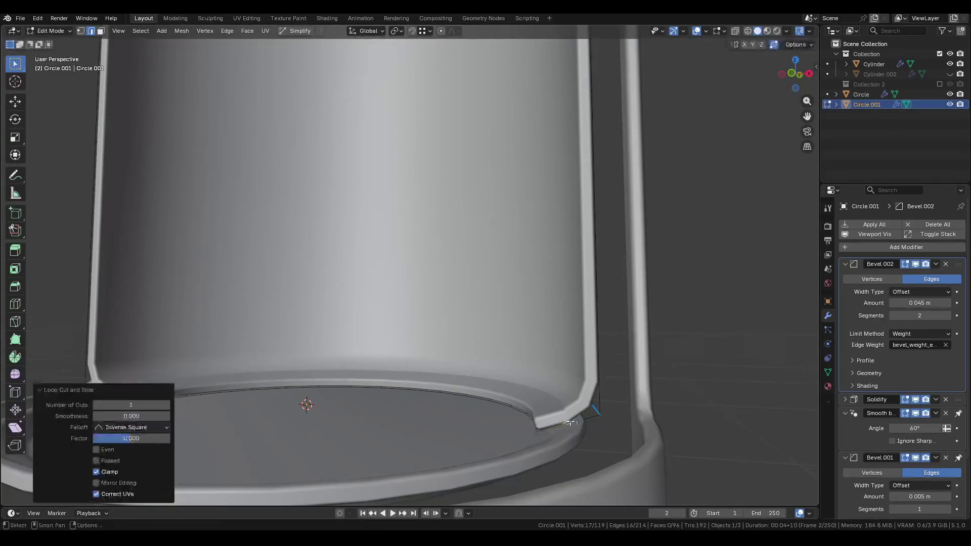
pyautogui.press('g')
pyautogui.press('z')
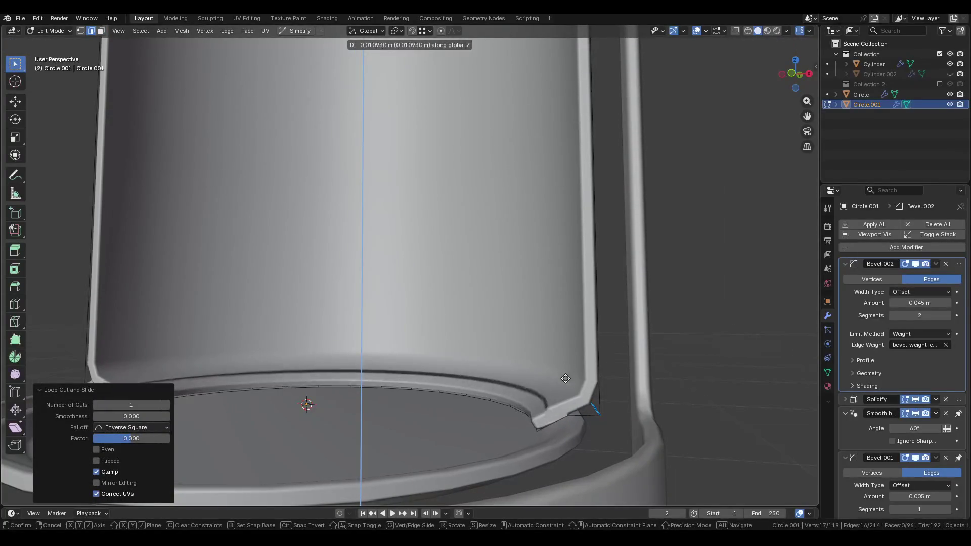
pyautogui.click(569, 418)
# Raise another wall edge loop along Z and check the Bevel.002 geometry settings.
pyautogui.keyDown('alt'); pyautogui.click(568, 420); pyautogui.keyUp('alt')
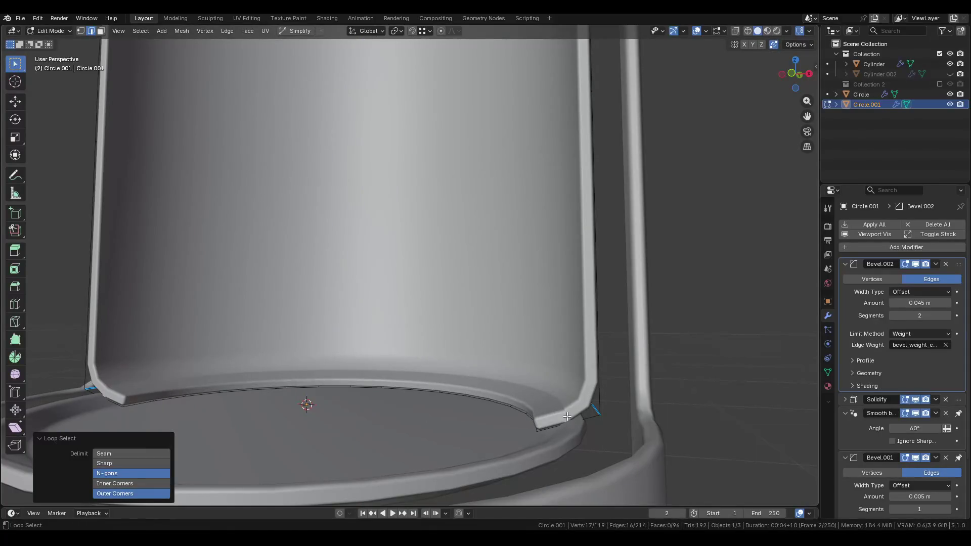
pyautogui.press('g')
pyautogui.press('z')
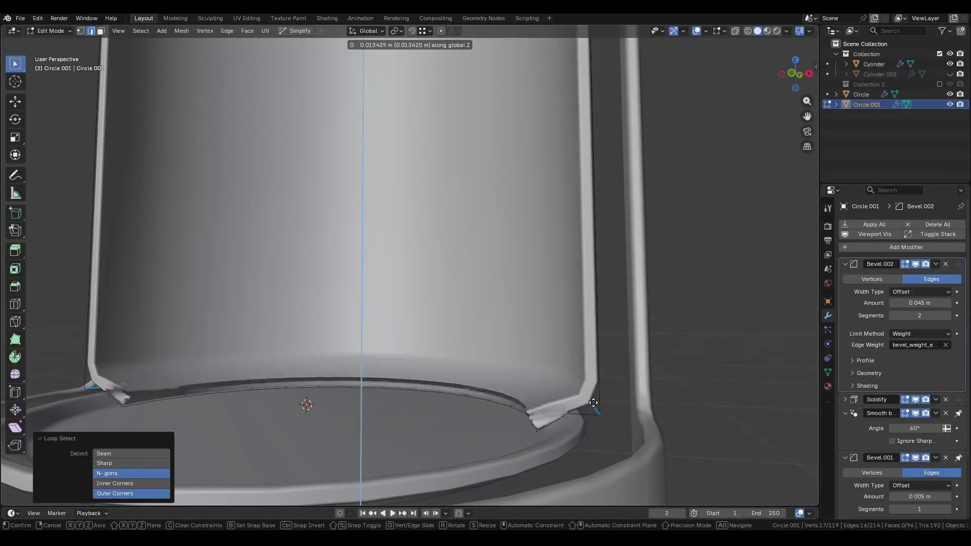
pyautogui.click(594, 402)
pyautogui.click(878, 360)
pyautogui.click(878, 360)
pyautogui.click(872, 373)
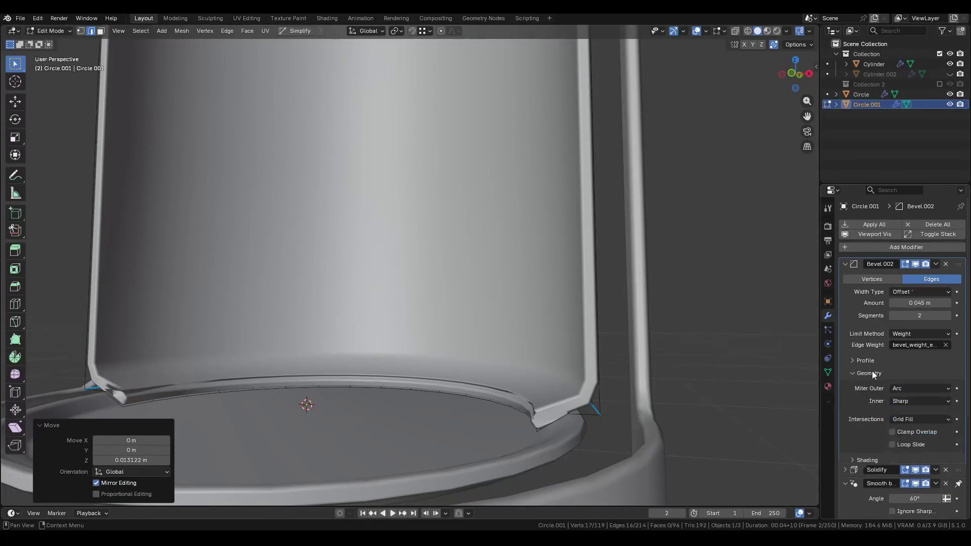
pyautogui.click(872, 373)
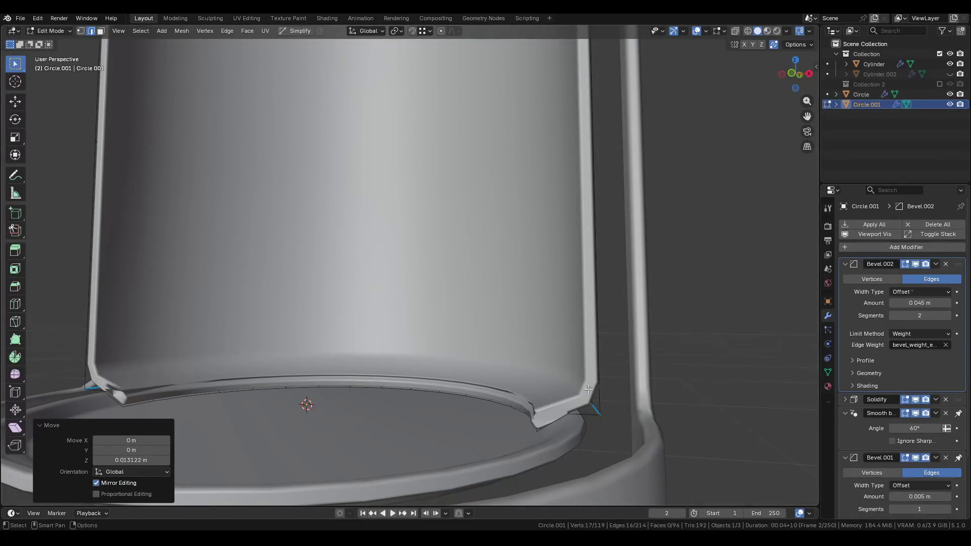
# Lower the loop along Z and reduce the Bevel.002 amount to tame the spikes.
pyautogui.press('g')
pyautogui.press('z')
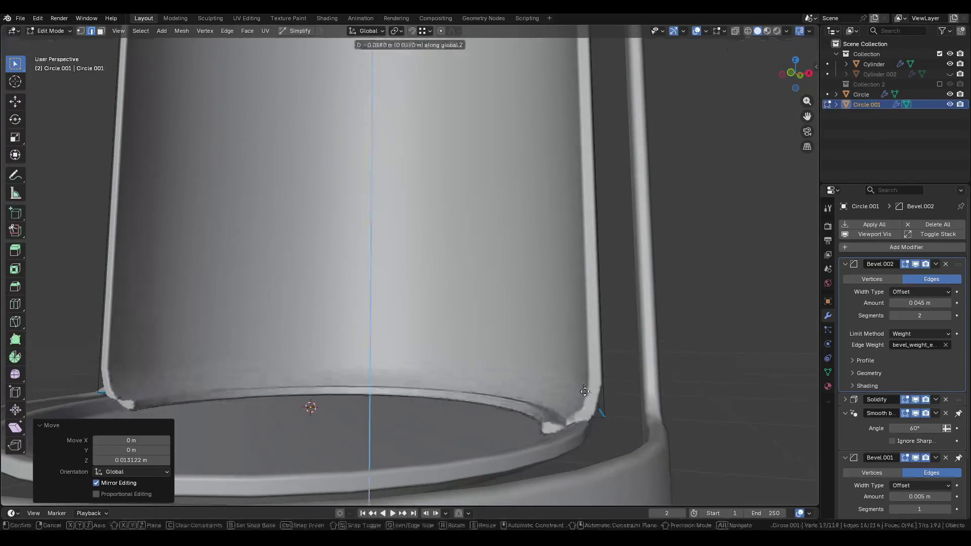
pyautogui.click(601, 413)
pyautogui.keyDown('alt'); pyautogui.click(614, 403); pyautogui.keyUp('alt')
pyautogui.moveTo(949, 309); pyautogui.dragTo(903, 308)
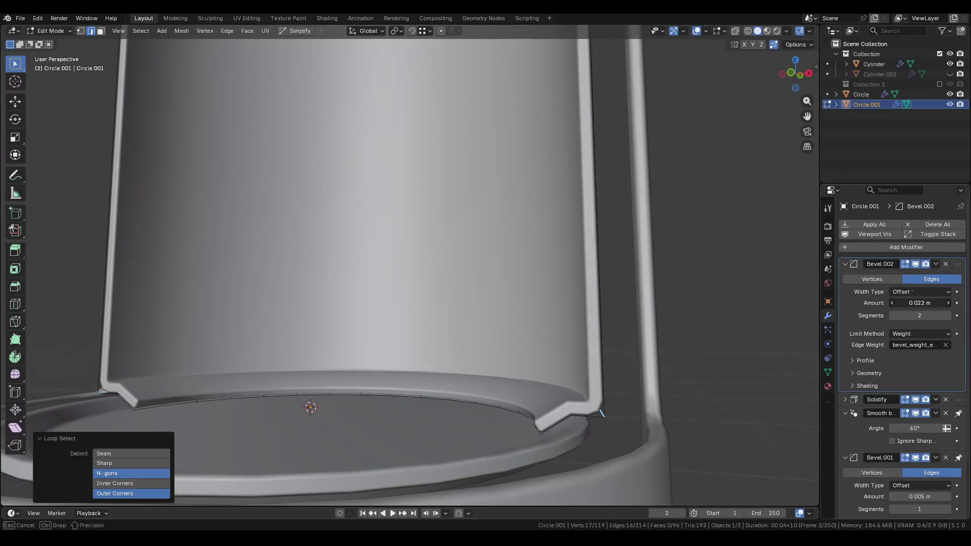
pyautogui.moveTo(597, 404)
pyautogui.mouseDown(button='middle')
pyautogui.moveTo(559, 392)
pyautogui.moveTo(586, 374)
pyautogui.moveTo(612, 385)
pyautogui.moveTo(622, 370)
pyautogui.moveTo(648, 383)
pyautogui.mouseUp(button='middle')
# Add one more centred loop cut near the rim, then dissolve the unwanted edge loop.
pyautogui.hotkey('ctrl', 'r')
pyautogui.click(627, 392)
pyautogui.rightClick(632, 391)
pyautogui.press('g')
pyautogui.press('z')
pyautogui.rightClick(642, 386)
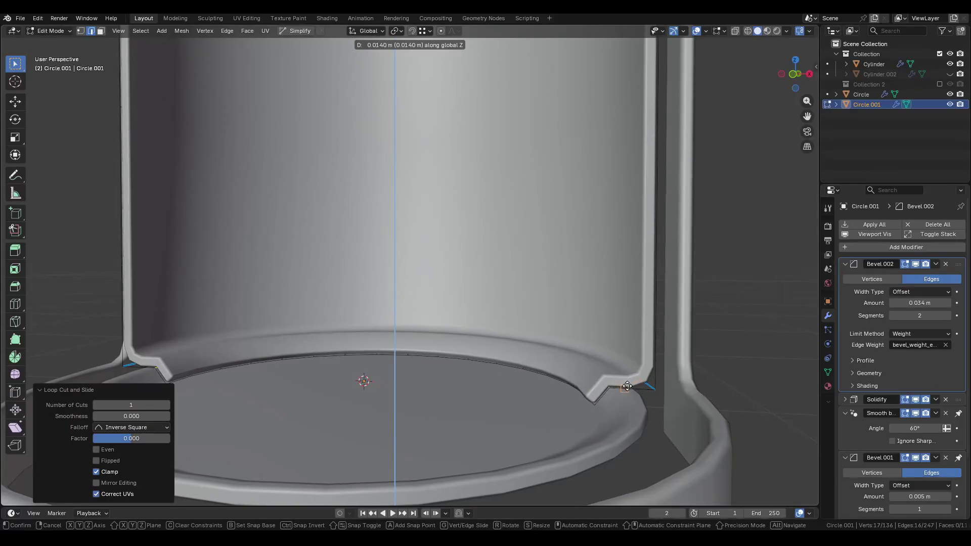
pyautogui.keyDown('alt'); pyautogui.click(627, 383); pyautogui.keyUp('alt')
pyautogui.press('x')
pyautogui.click(586, 429)
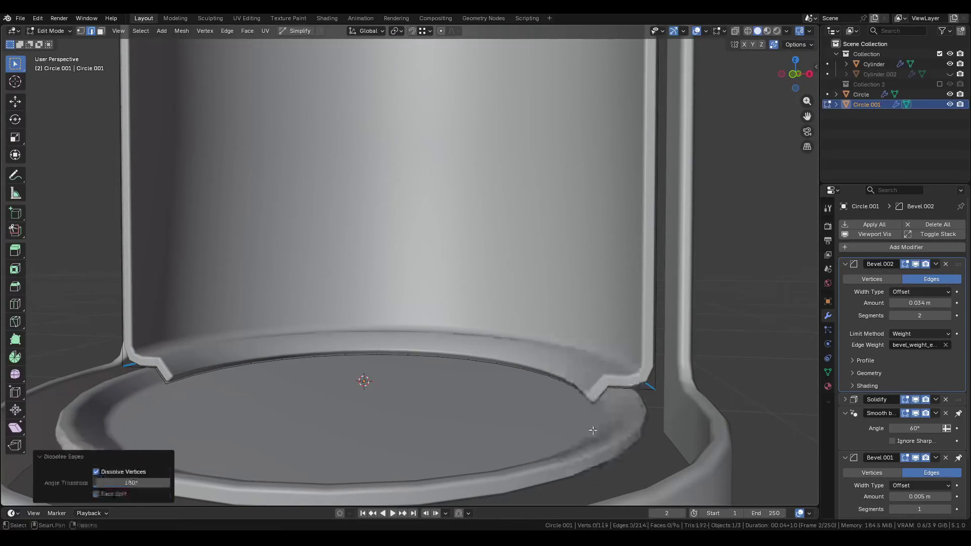
# Mark the loop at the wall's bend as sharp and leave edit mode.
pyautogui.moveTo(591, 379); pyautogui.dragTo(612, 377, button='middle')
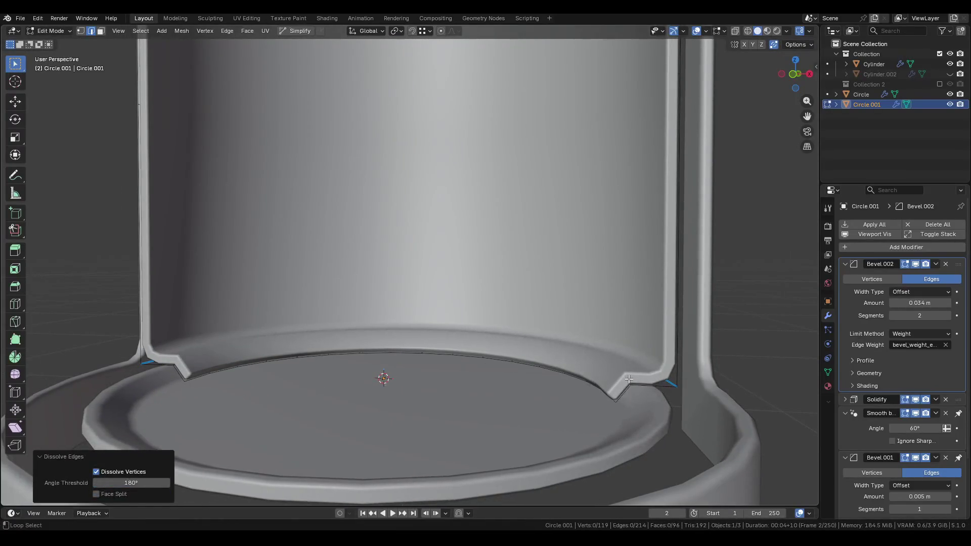
pyautogui.keyDown('alt'); pyautogui.click(628, 380); pyautogui.keyUp('alt')
pyautogui.press('q')
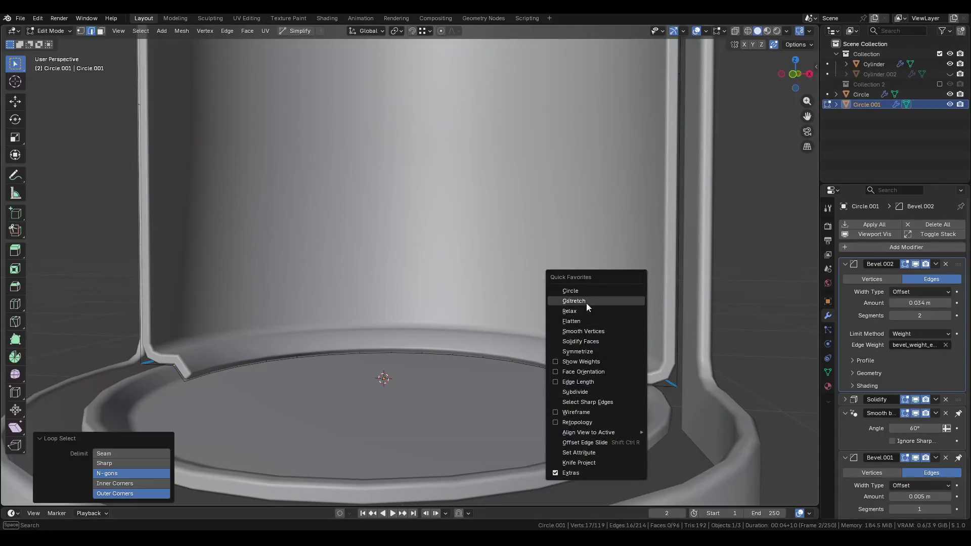
pyautogui.press('Escape')
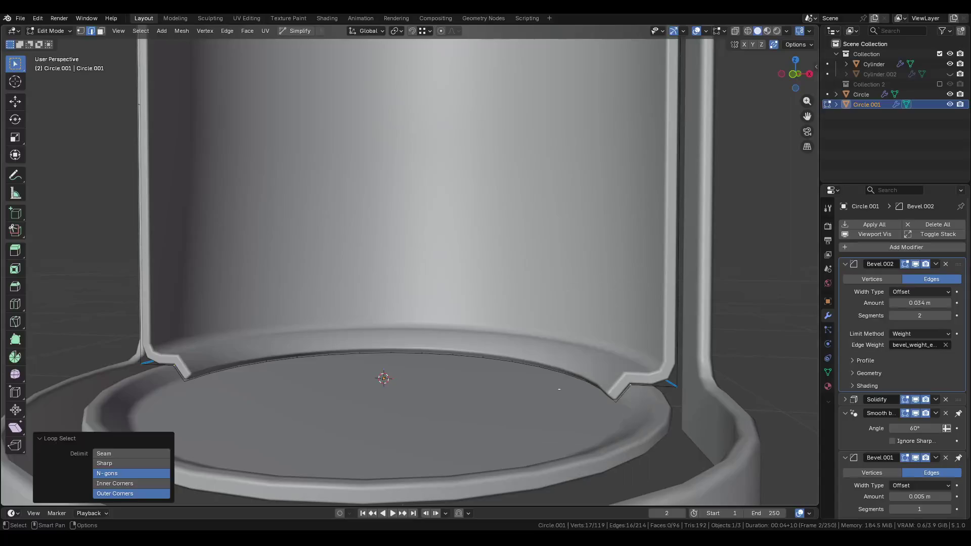
pyautogui.press('q')
pyautogui.press('Escape')
pyautogui.hotkey('ctrl', 'e')
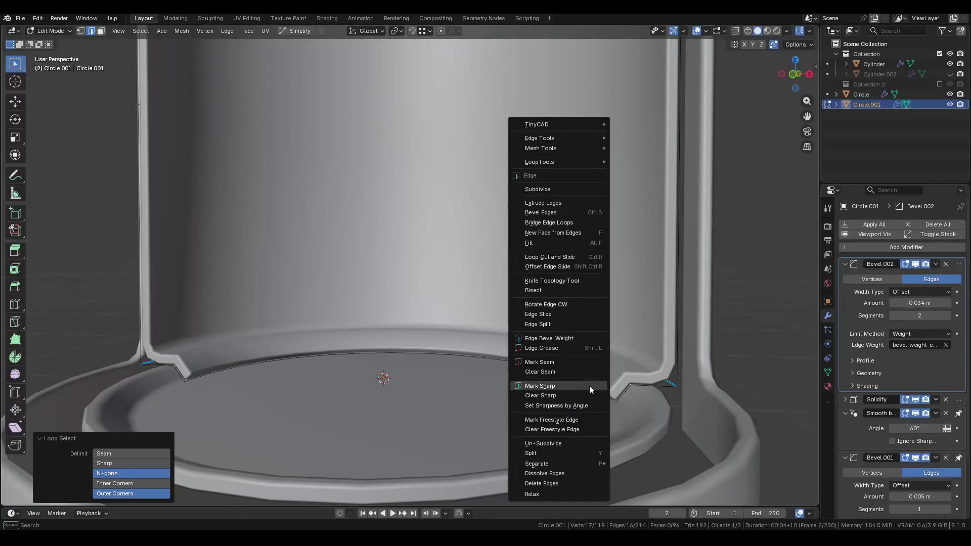
pyautogui.click(589, 385)
pyautogui.scroll(-5, 579, 386)
pyautogui.press('Tab')
# Reselect Circle.001, centre the wall base, and collapse the Bevel.002 and Smooth by Angle panels.
pyautogui.moveTo(380, 369)
pyautogui.mouseDown(button='middle')
pyautogui.moveTo(602, 335)
pyautogui.moveTo(526, 396)
pyautogui.mouseUp(button='middle')
pyautogui.click(602, 335)
pyautogui.click(526, 396)
pyautogui.scroll(5, 536, 326)
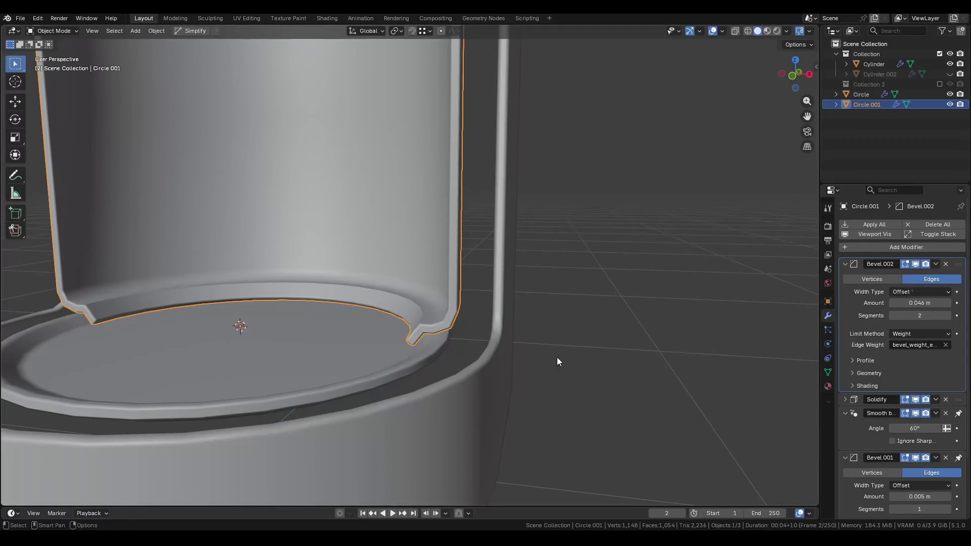
pyautogui.keyDown('shift'); pyautogui.moveTo(563, 357); pyautogui.dragTo(702, 355, button='middle'); pyautogui.keyUp('shift')
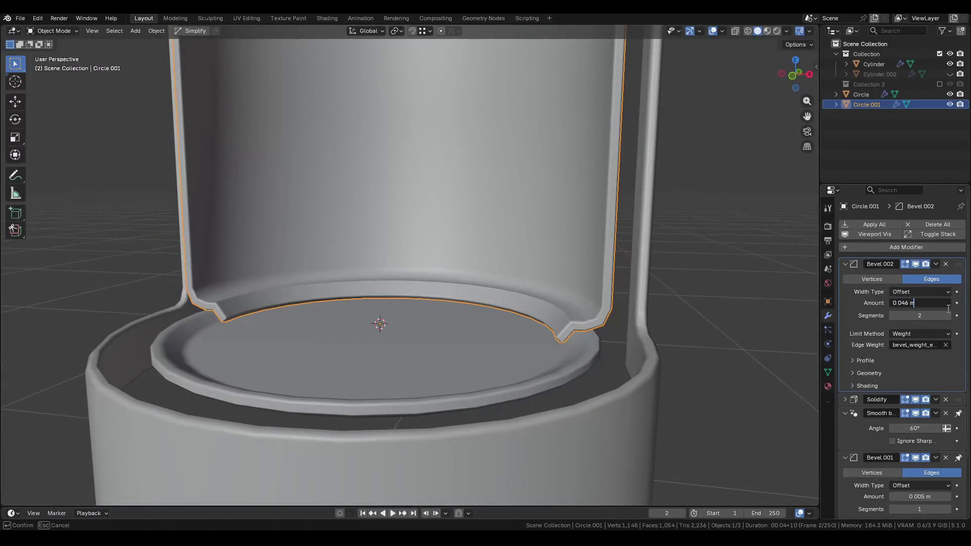
pyautogui.click(845, 264)
pyautogui.moveTo(624, 333)
pyautogui.keyDown('shift'); pyautogui.mouseDown(button='middle')
pyautogui.moveTo(583, 344)
pyautogui.moveTo(558, 370)
pyautogui.moveTo(544, 355)
pyautogui.mouseUp(button='middle'); pyautogui.keyUp('shift')
pyautogui.scroll(10, 686, 380)
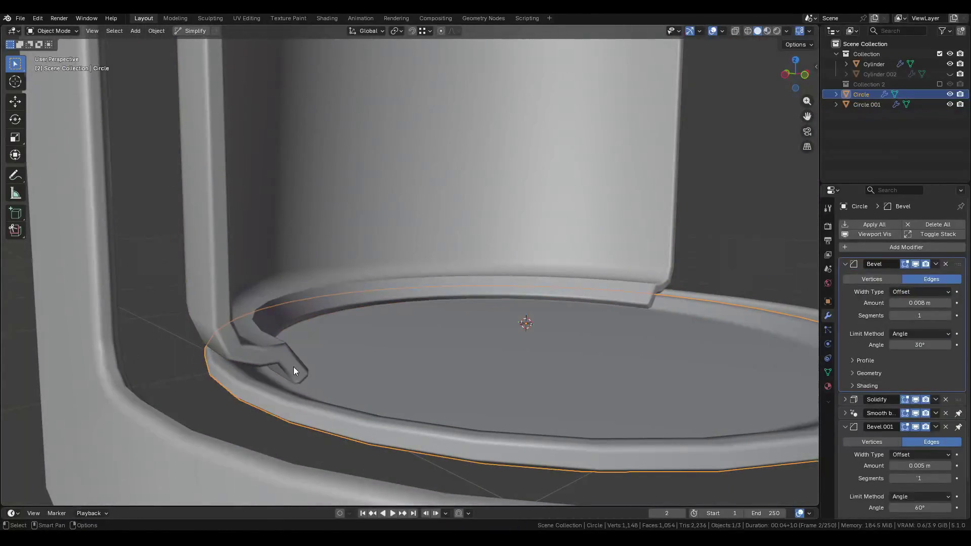
pyautogui.click(845, 291)
pyautogui.click(866, 426)
pyautogui.click(868, 427)
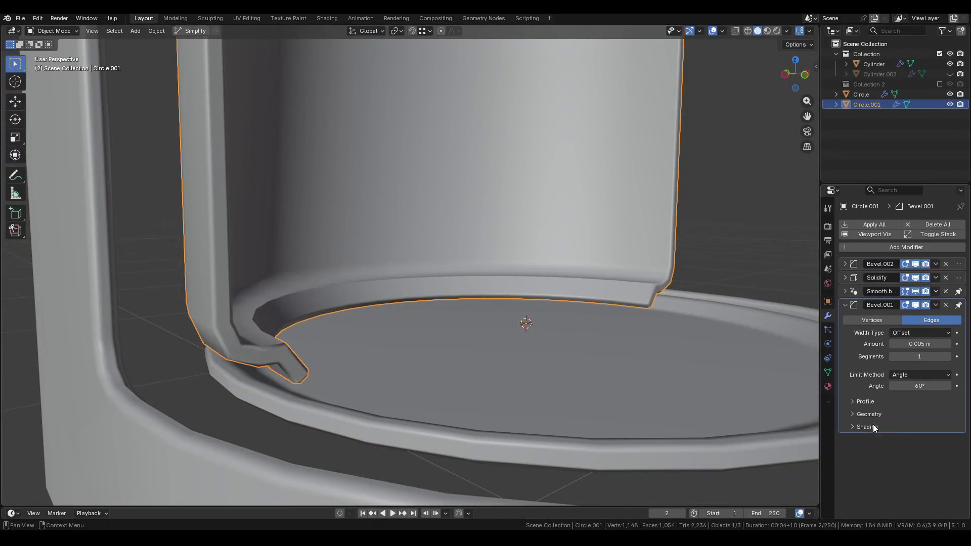
# Lower the wall lip's face loop 0.0137 m along Z in edit mode.
pyautogui.click(844, 305)
pyautogui.moveTo(420, 343)
pyautogui.mouseDown(button='middle')
pyautogui.moveTo(442, 351)
pyautogui.moveTo(408, 371)
pyautogui.moveTo(435, 369)
pyautogui.moveTo(419, 355)
pyautogui.mouseUp(button='middle')
pyautogui.press('Tab')
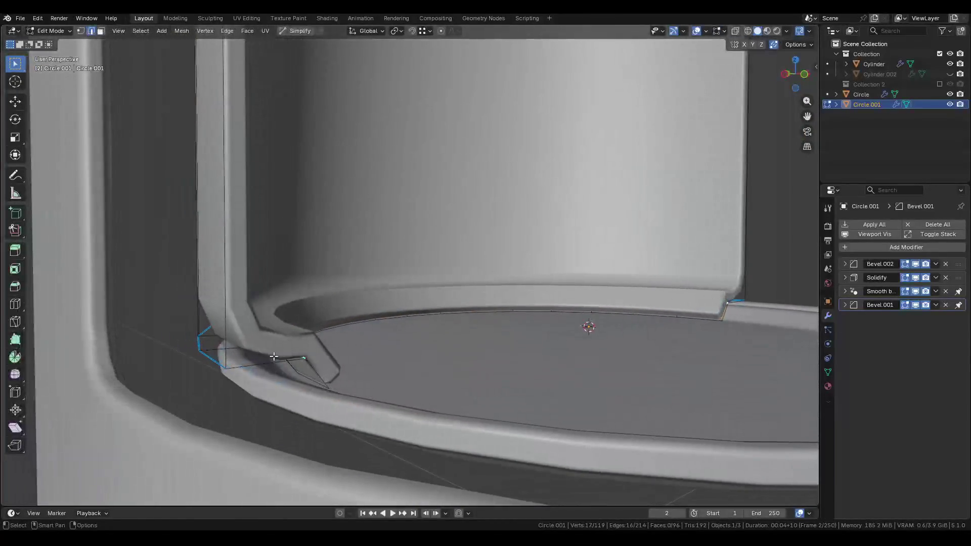
pyautogui.keyDown('alt'); pyautogui.click(238, 344); pyautogui.keyUp('alt')
pyautogui.moveTo(238, 345)
pyautogui.mouseDown(button='middle')
pyautogui.moveTo(308, 342)
pyautogui.moveTo(315, 330)
pyautogui.mouseUp(button='middle')
pyautogui.press('g')
pyautogui.press('z')
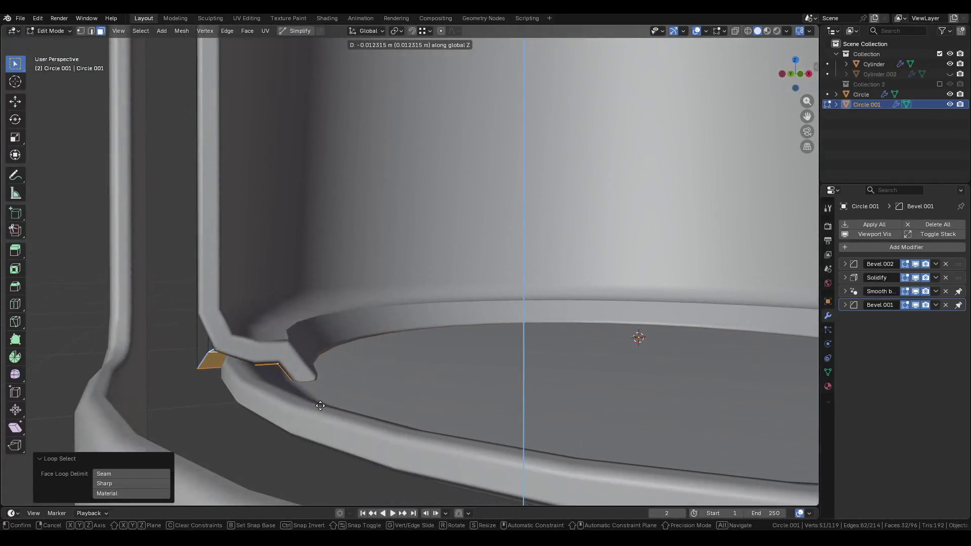
pyautogui.click(320, 413)
pyautogui.moveTo(310, 379)
pyautogui.mouseDown(button='middle')
pyautogui.moveTo(303, 408)
pyautogui.moveTo(334, 370)
pyautogui.mouseUp(button='middle')
# Extrude the lip's inner edge loop 0.0092 m straight up along Z.
pyautogui.keyDown('alt'); pyautogui.click(291, 399); pyautogui.keyUp('alt')
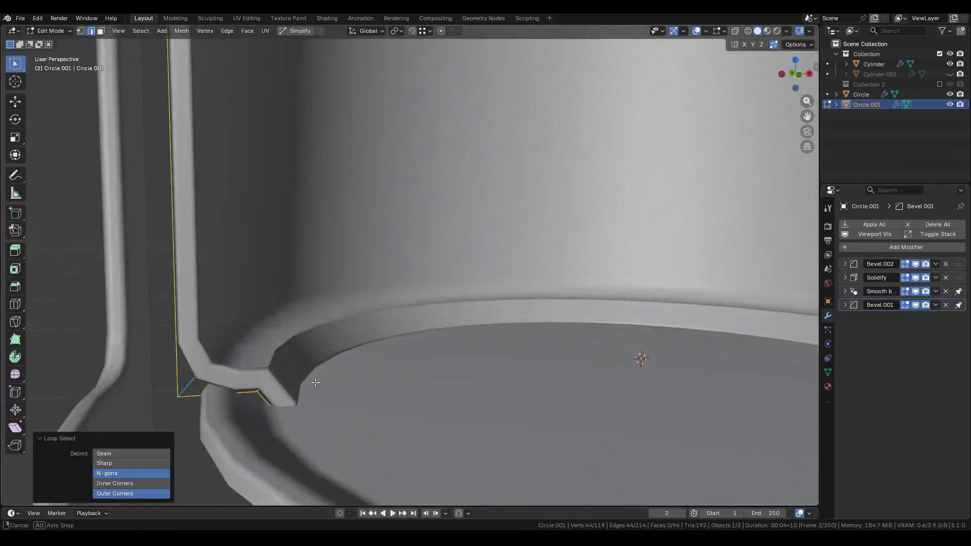
pyautogui.scroll(3, 284, 408)
pyautogui.moveTo(284, 408)
pyautogui.mouseDown(button='middle')
pyautogui.moveTo(278, 347)
pyautogui.moveTo(289, 366)
pyautogui.moveTo(289, 346)
pyautogui.mouseUp(button='middle')
pyautogui.moveTo(270, 390); pyautogui.dragTo(288, 393, button='middle')
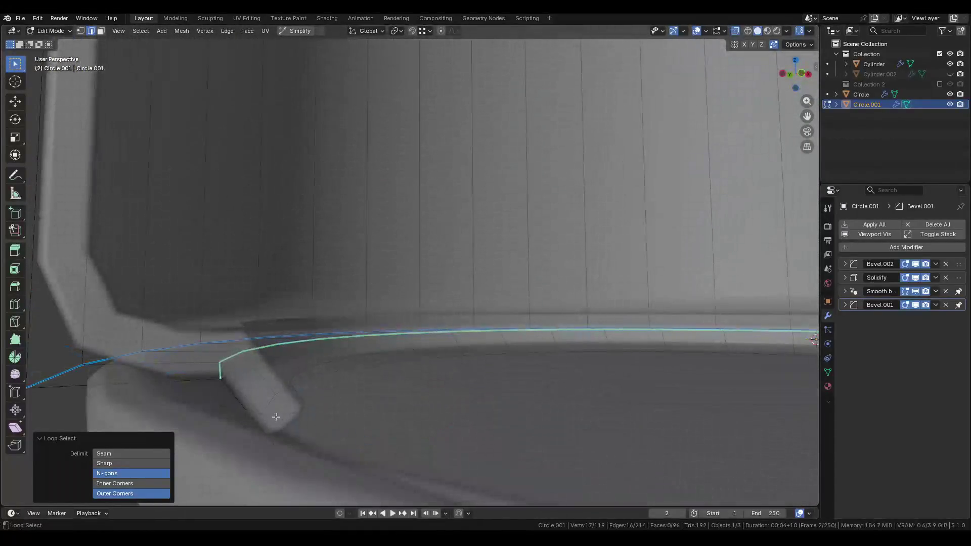
pyautogui.hotkey('alt', 'e')
pyautogui.click(296, 359)
pyautogui.press('z')
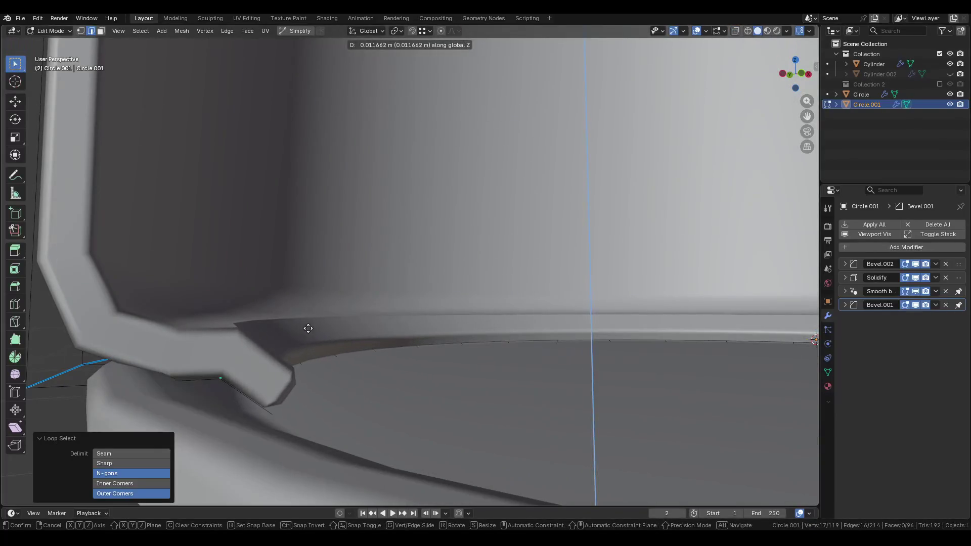
pyautogui.click(310, 354)
pyautogui.scroll(-6, 310, 354)
# Enter edit mode on the bottom disc, try scaling its rim loop, then undo it.
pyautogui.press('Tab')
pyautogui.click(307, 363)
pyautogui.press('Tab')
pyautogui.moveTo(307, 363); pyautogui.dragTo(302, 295, button='middle')
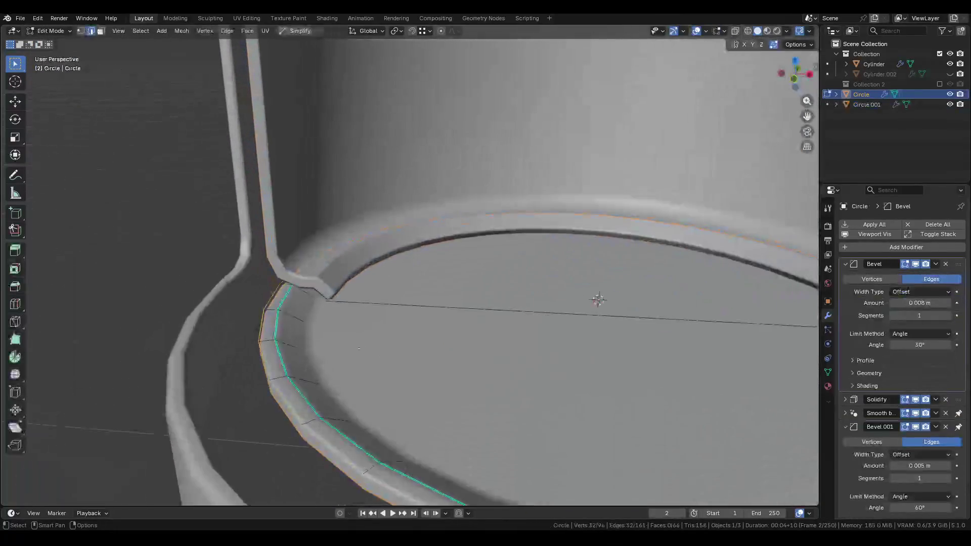
pyautogui.scroll(5, 302, 295)
pyautogui.scroll(1, 302, 295)
pyautogui.press('s')
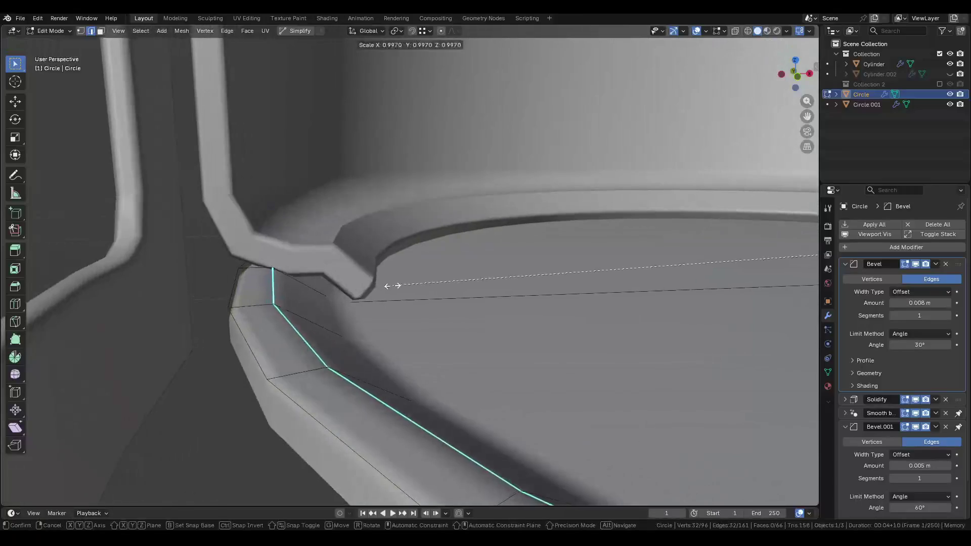
pyautogui.click(428, 284)
pyautogui.press('g')
pyautogui.press('z')
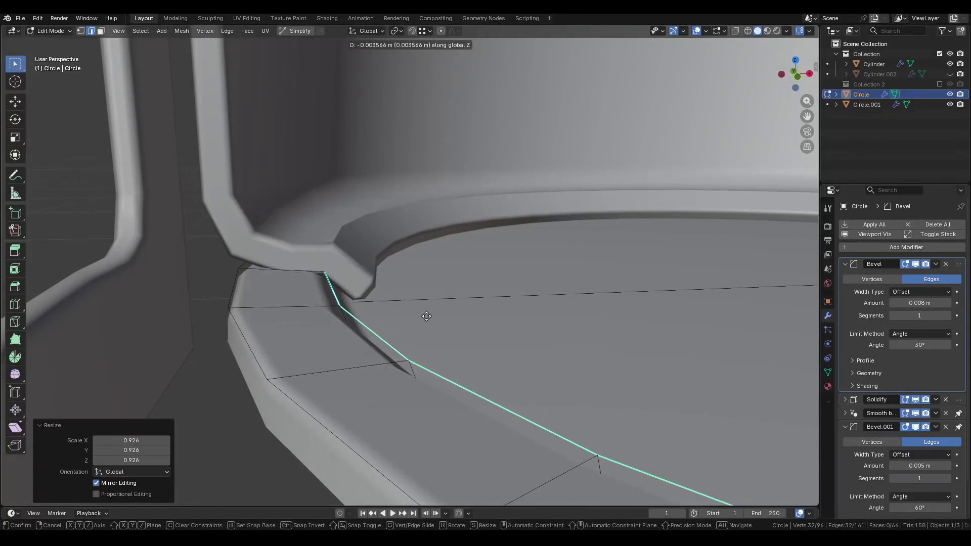
pyautogui.press('Escape')
pyautogui.hotkey('ctrl', 'z')
# Lower the disc's rim face loop slightly along Z.
pyautogui.click(299, 296)
pyautogui.keyDown('alt'); pyautogui.click(298, 296); pyautogui.keyUp('alt')
pyautogui.press('g')
pyautogui.press('z')
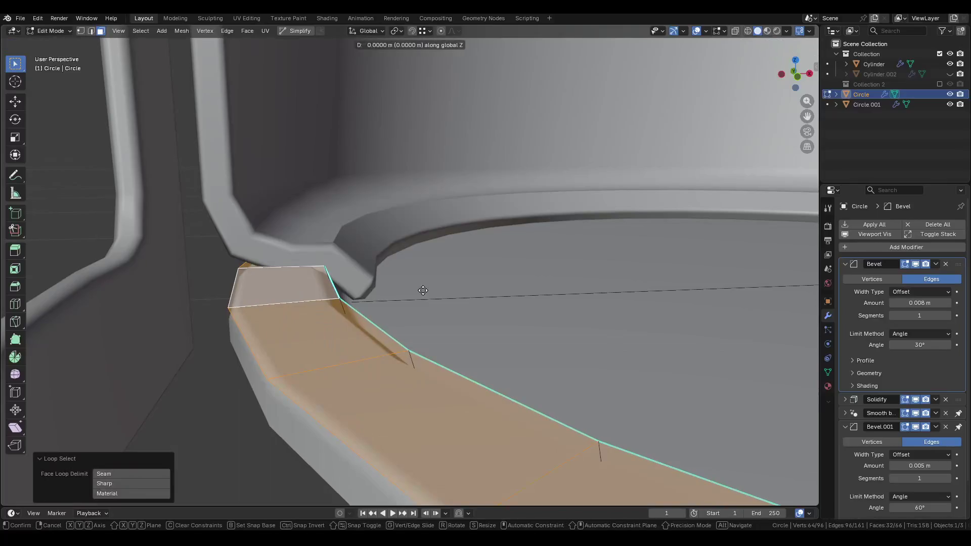
pyautogui.click(429, 349)
pyautogui.moveTo(429, 348)
pyautogui.mouseDown(button='middle')
pyautogui.moveTo(304, 316)
pyautogui.moveTo(430, 281)
pyautogui.mouseUp(button='middle')
# Scale the disc's two rim edge loops inward to 0.973.
pyautogui.press('2')
pyautogui.keyDown('alt'); pyautogui.click(282, 310); pyautogui.keyUp('alt')
pyautogui.keyDown('alt'); pyautogui.keyDown('shift'); pyautogui.click(303, 322); pyautogui.keyUp('shift'); pyautogui.keyUp('alt')
pyautogui.press('s')
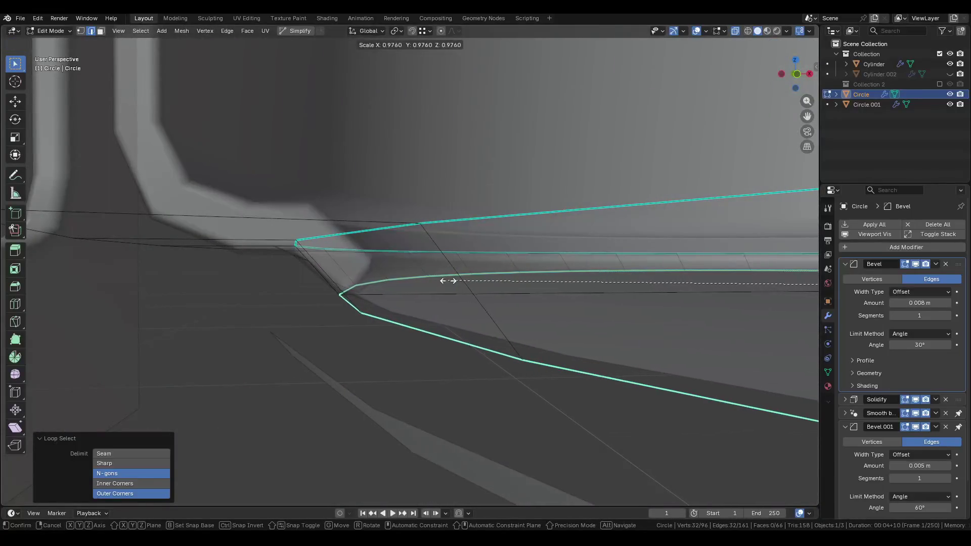
pyautogui.click(448, 280)
pyautogui.moveTo(448, 280)
pyautogui.mouseDown(button='middle')
pyautogui.moveTo(425, 337)
pyautogui.moveTo(309, 321)
pyautogui.moveTo(298, 307)
pyautogui.moveTo(321, 356)
pyautogui.moveTo(357, 355)
pyautogui.mouseUp(button='middle')
# Return to object mode, save Pod.blend, and select the inner cylinder.
pyautogui.press('Tab')
pyautogui.hotkey('ctrl', 's')
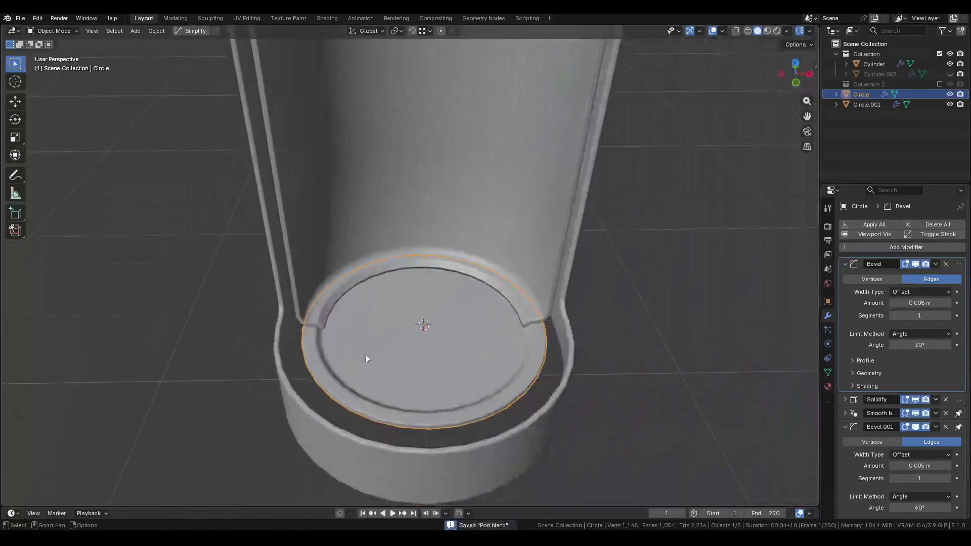
pyautogui.scroll(-2, 357, 355)
pyautogui.click(595, 321)
pyautogui.scroll(-4, 595, 322)
pyautogui.moveTo(595, 322)
pyautogui.mouseDown(button='middle')
pyautogui.moveTo(549, 366)
pyautogui.moveTo(499, 335)
pyautogui.moveTo(475, 344)
pyautogui.moveTo(483, 318)
pyautogui.moveTo(466, 346)
pyautogui.moveTo(496, 337)
pyautogui.moveTo(480, 370)
pyautogui.mouseUp(button='middle')
pyautogui.scroll(2, 481, 370)
pyautogui.click(477, 372)
# Select the inner cylinder shell and enter mesh edit mode.
pyautogui.click(554, 353)
pyautogui.moveTo(554, 354)
pyautogui.mouseDown(button='middle')
pyautogui.moveTo(535, 360)
pyautogui.moveTo(496, 339)
pyautogui.moveTo(438, 348)
pyautogui.mouseUp(button='middle')
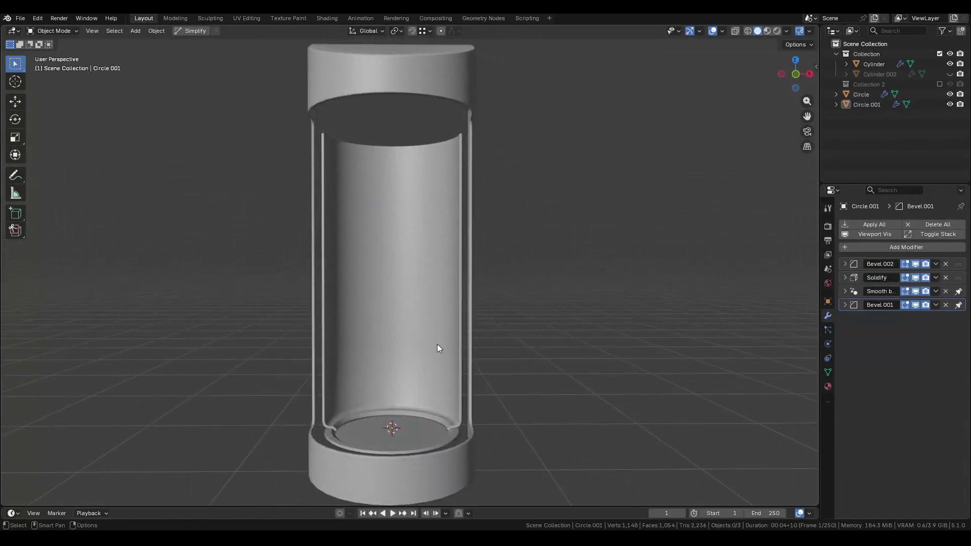
pyautogui.click(438, 348)
pyautogui.hotkey('ctrl', 'Tab')
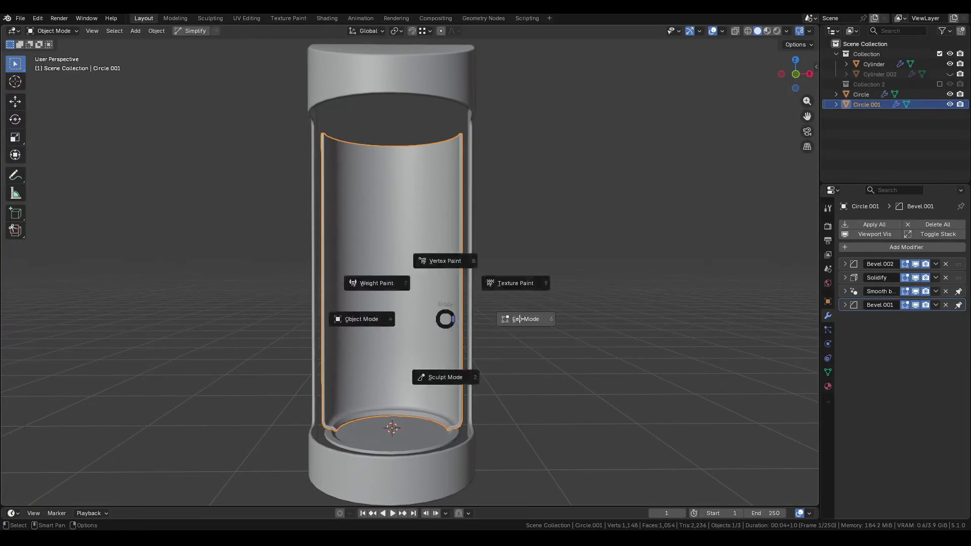
pyautogui.click(450, 306)
# Isolate the cylinder and dissolve its extra upper and lower horizontal edge loops.
pyautogui.hotkey('ctrl', 'Tab')
pyautogui.click(422, 241)
pyautogui.moveTo(387, 144); pyautogui.dragTo(417, 147, button='middle')
pyautogui.keyDown('alt'); pyautogui.click(418, 146); pyautogui.keyUp('alt')
pyautogui.moveTo(412, 204); pyautogui.dragTo(431, 201, button='middle')
pyautogui.press('KP_Divide')
pyautogui.moveTo(475, 223); pyautogui.dragTo(524, 215, button='middle')
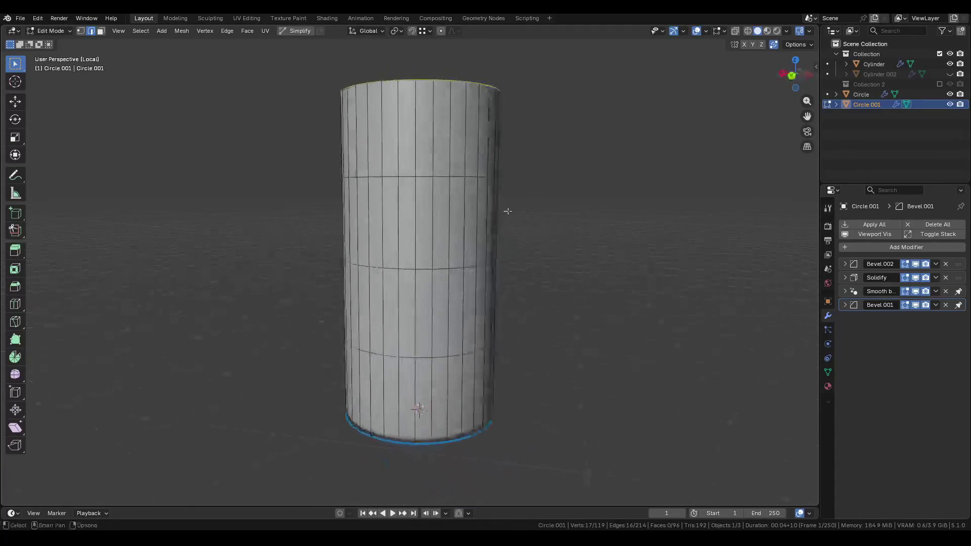
pyautogui.press('x')
pyautogui.click(447, 302)
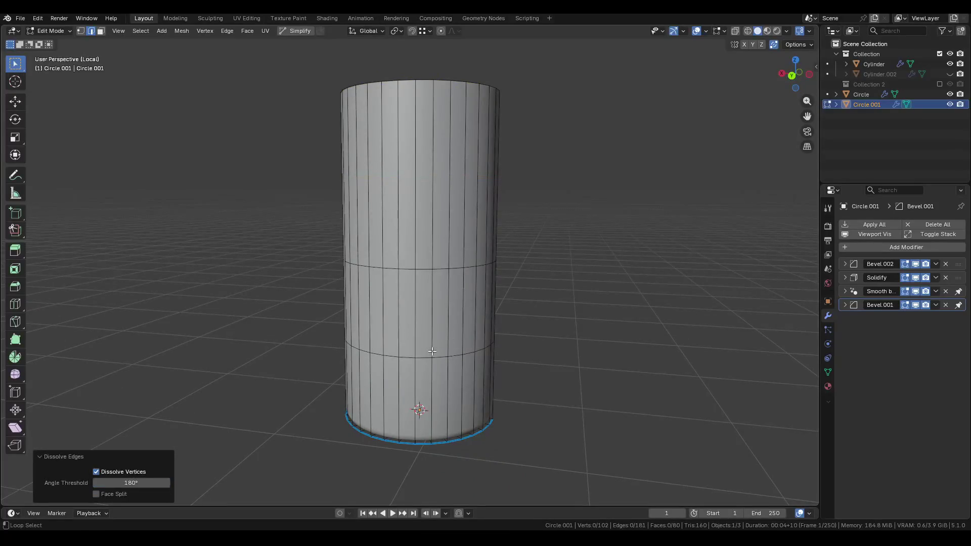
pyautogui.keyDown('alt'); pyautogui.click(426, 357); pyautogui.keyUp('alt')
pyautogui.press('x')
pyautogui.click(426, 357)
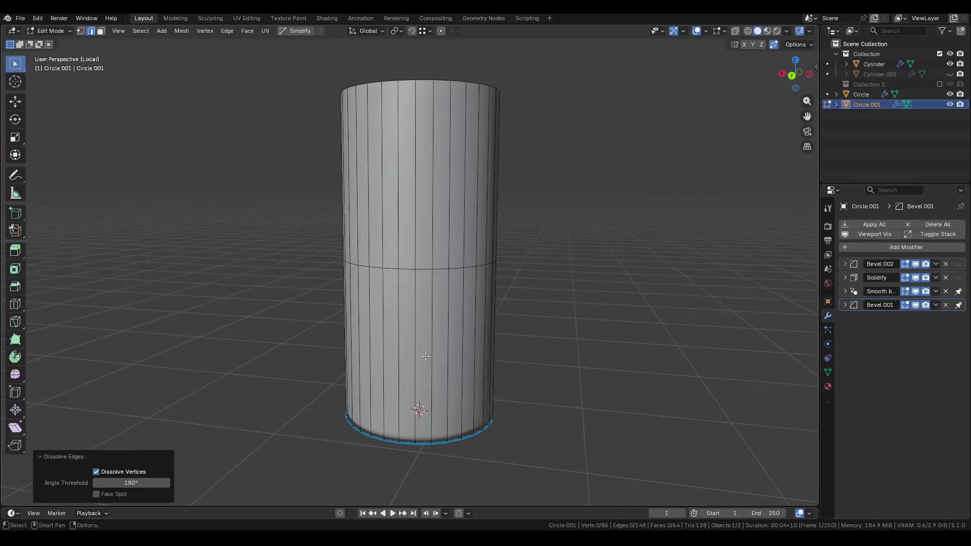
# Delete the top ring of faces on the inner cylinder, leaving an open rim.
pyautogui.press('3')
pyautogui.keyDown('alt'); pyautogui.click(447, 191); pyautogui.keyUp('alt')
pyautogui.hotkey('ctrl', 'x')
pyautogui.hotkey('ctrl', 'z')
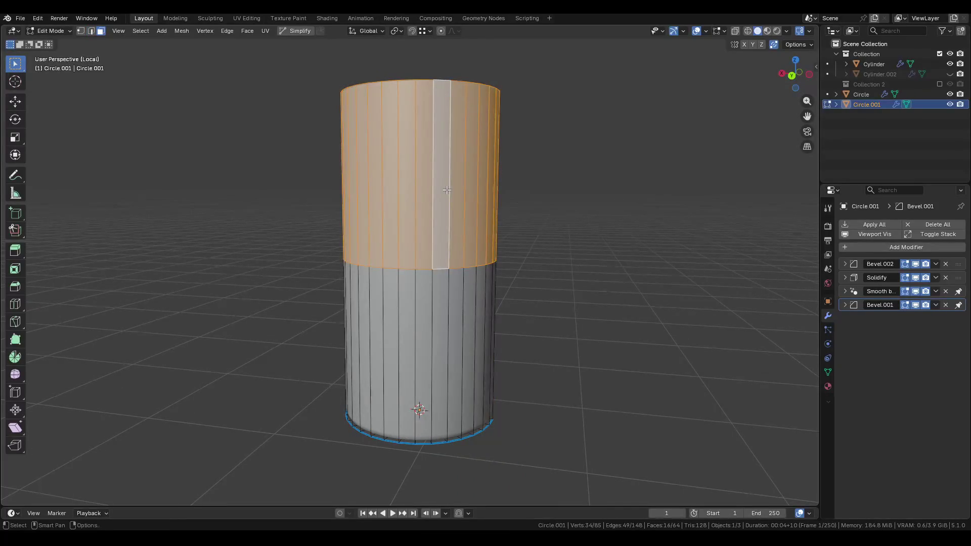
pyautogui.press('x')
pyautogui.click(405, 143)
pyautogui.press('2')
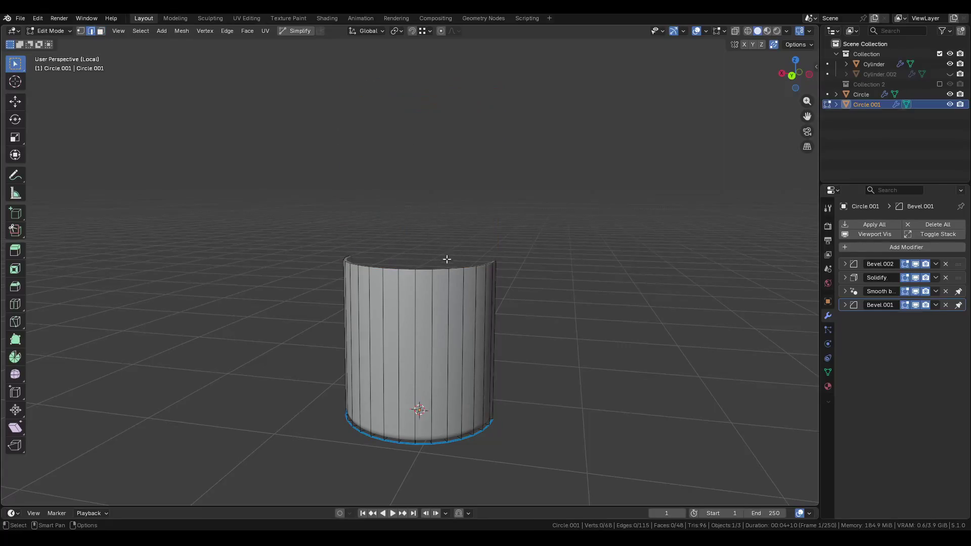
pyautogui.keyDown('alt'); pyautogui.click(445, 271); pyautogui.keyUp('alt')
# Set the inner shell's origin to the 3D cursor and save Pod.blend.
pyautogui.moveTo(495, 238); pyautogui.dragTo(387, 210, button='middle')
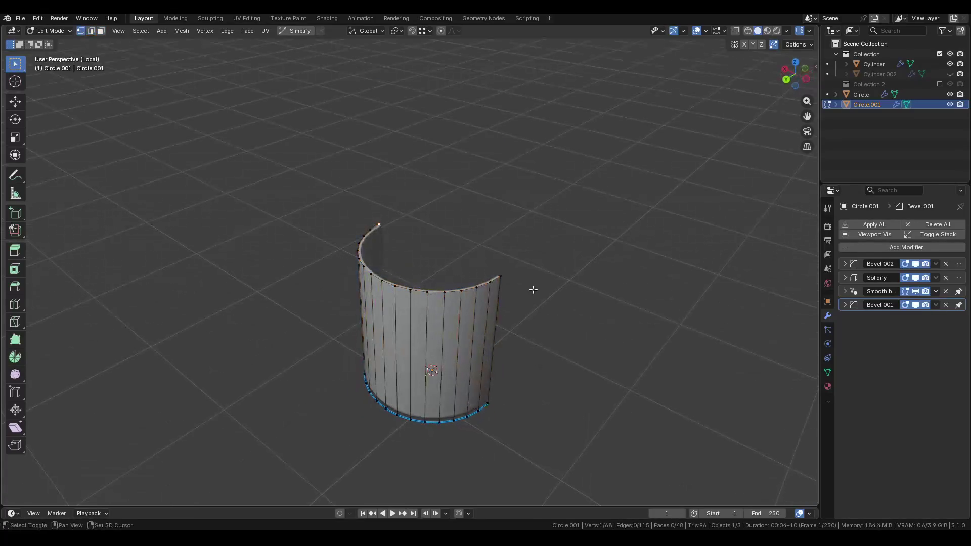
pyautogui.press('Tab')
pyautogui.moveTo(466, 272); pyautogui.dragTo(460, 273, button='middle')
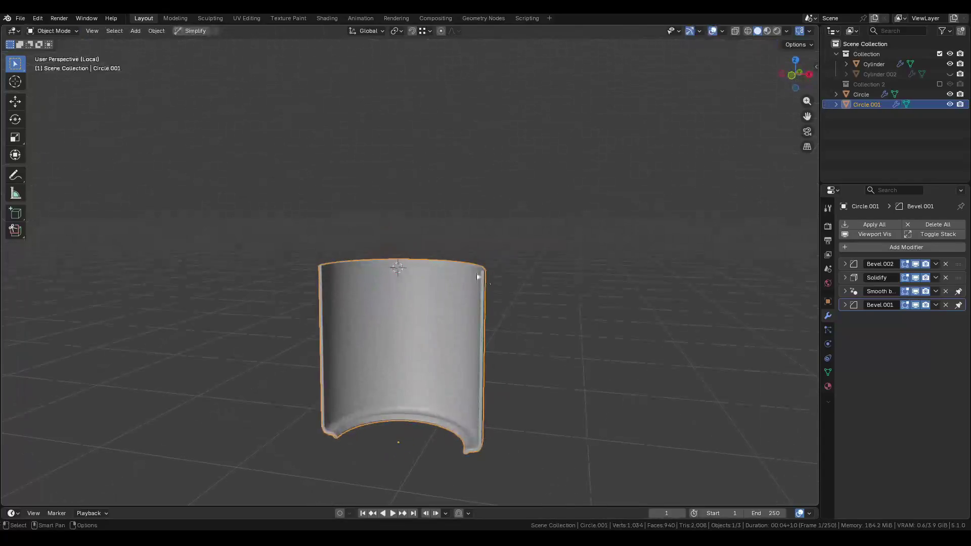
pyautogui.rightClick(503, 322)
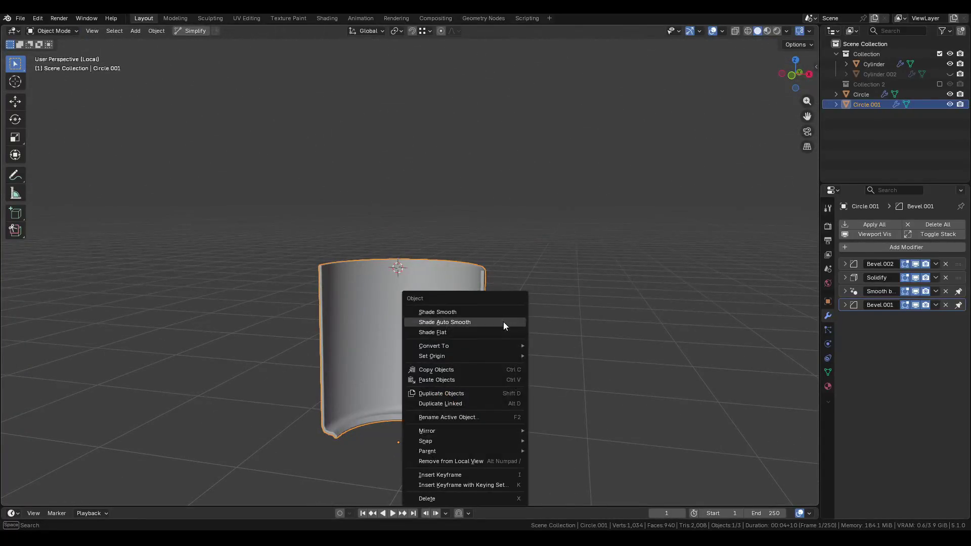
pyautogui.moveTo(500, 355)
pyautogui.click(558, 378)
pyautogui.hotkey('ctrl', 's')
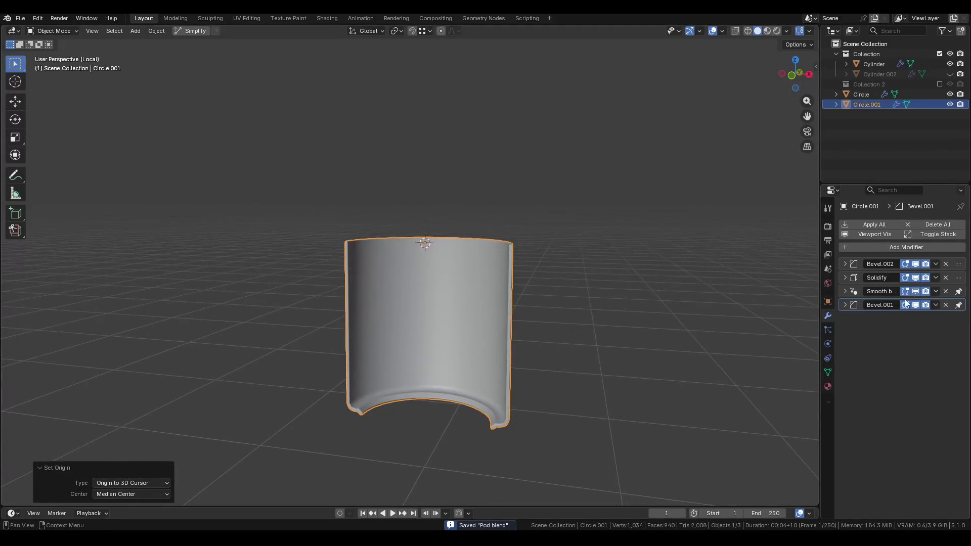
# Add a Mirror modifier to the shell, mirroring along Z instead of Y.
pyautogui.click(901, 250)
pyautogui.moveTo(880, 273)
pyautogui.click(787, 299)
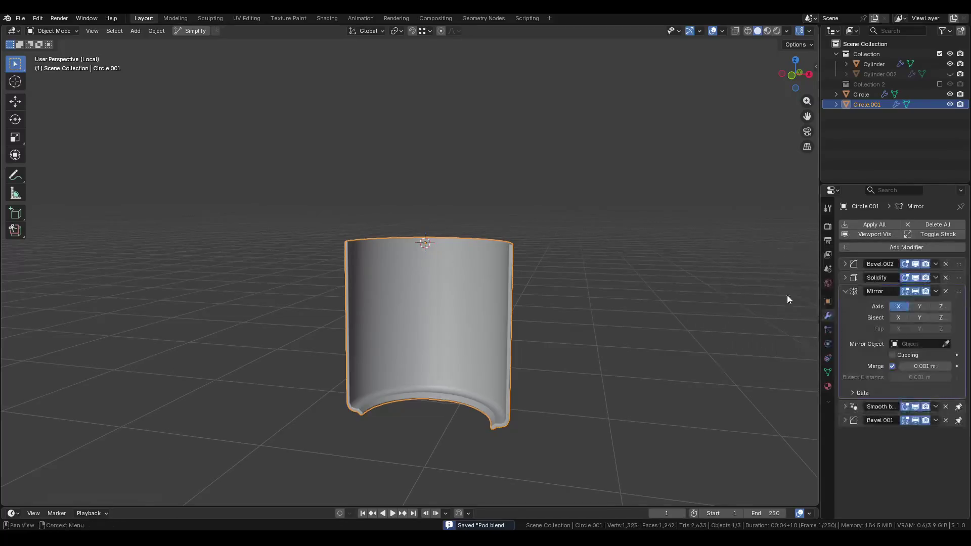
pyautogui.click(916, 304)
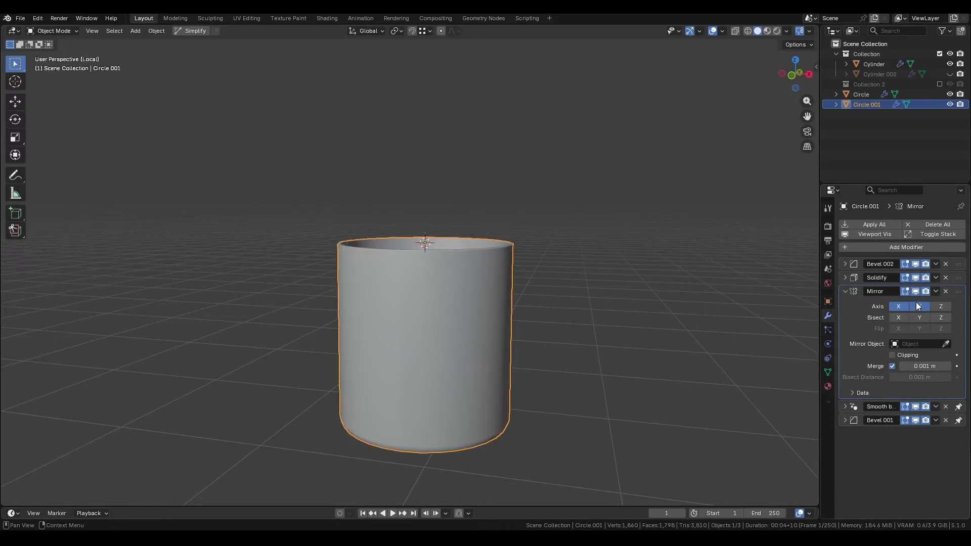
pyautogui.click(941, 306)
pyautogui.click(920, 307)
pyautogui.moveTo(523, 283)
pyautogui.mouseDown(button='middle')
pyautogui.moveTo(539, 275)
pyautogui.moveTo(466, 269)
pyautogui.mouseUp(button='middle')
pyautogui.press('KP_Divide')
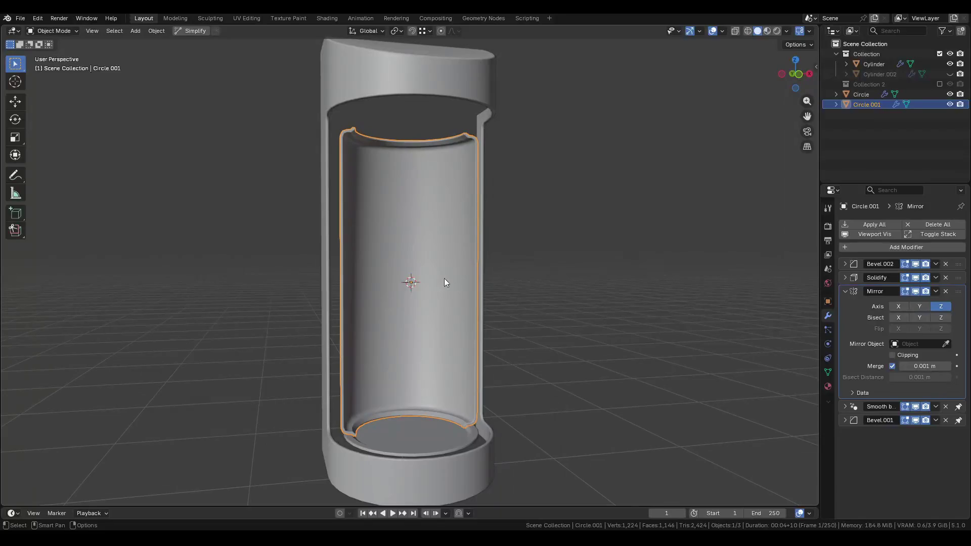
pyautogui.moveTo(456, 227); pyautogui.dragTo(483, 227, button='middle')
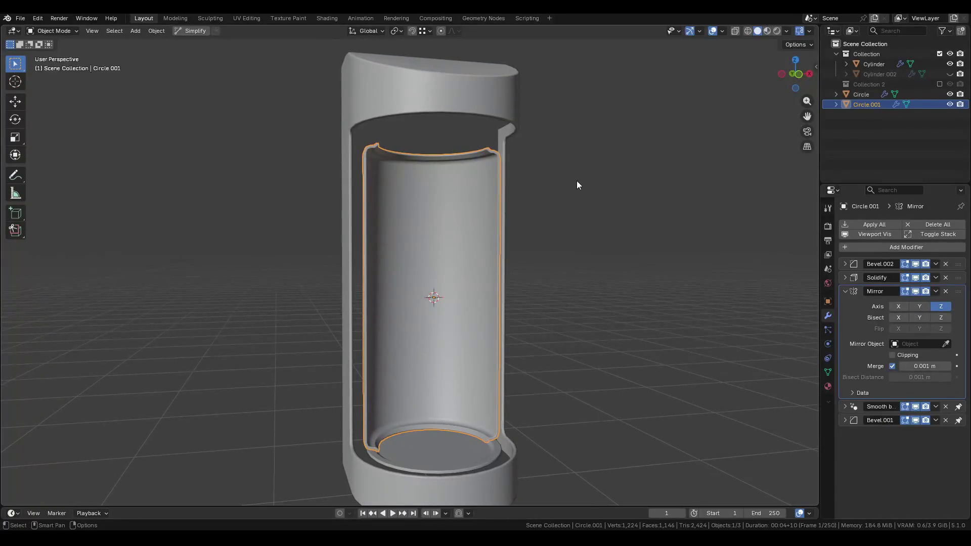
# Try moving the inner shell vertically in front orthographic view, then undo it.
pyautogui.press('g')
pyautogui.press('z')
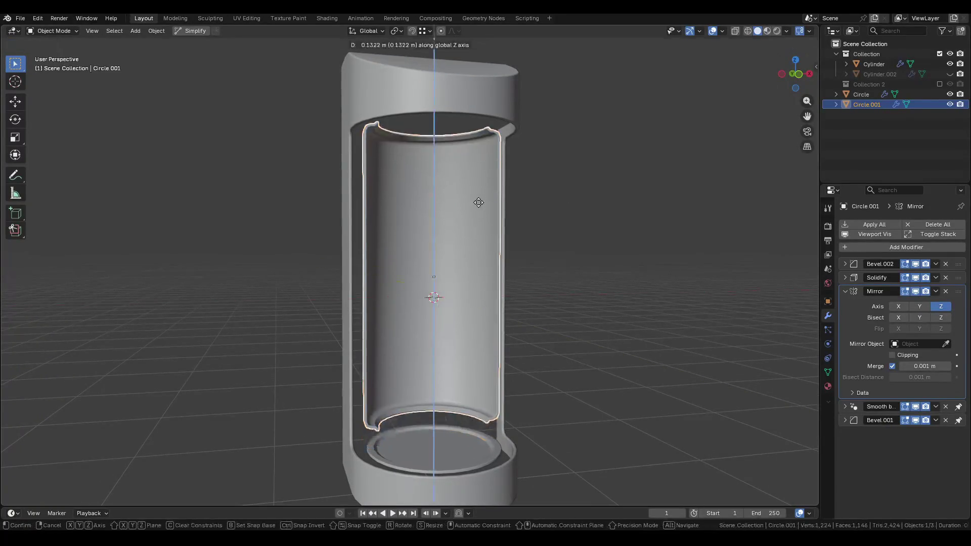
pyautogui.press('Escape')
pyautogui.click(798, 75)
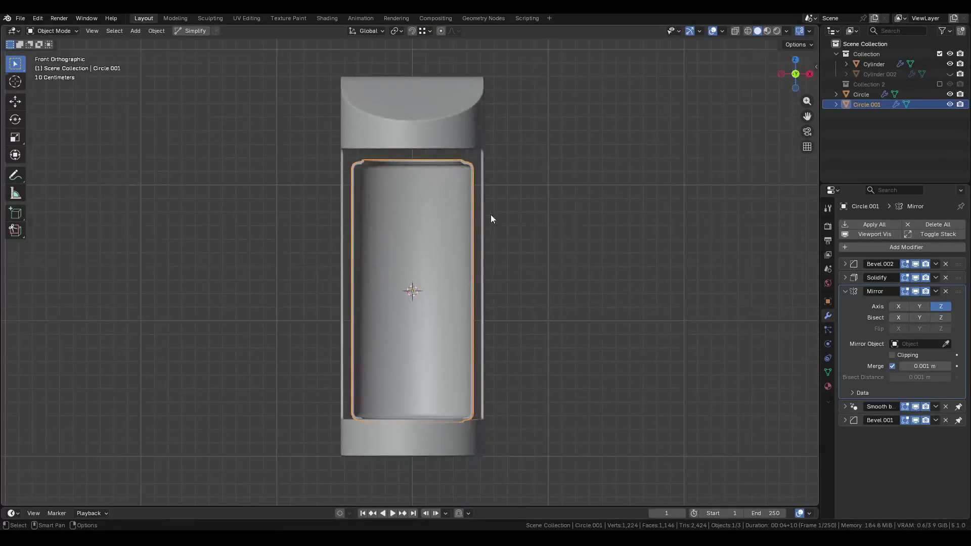
pyautogui.press('g')
pyautogui.press('z')
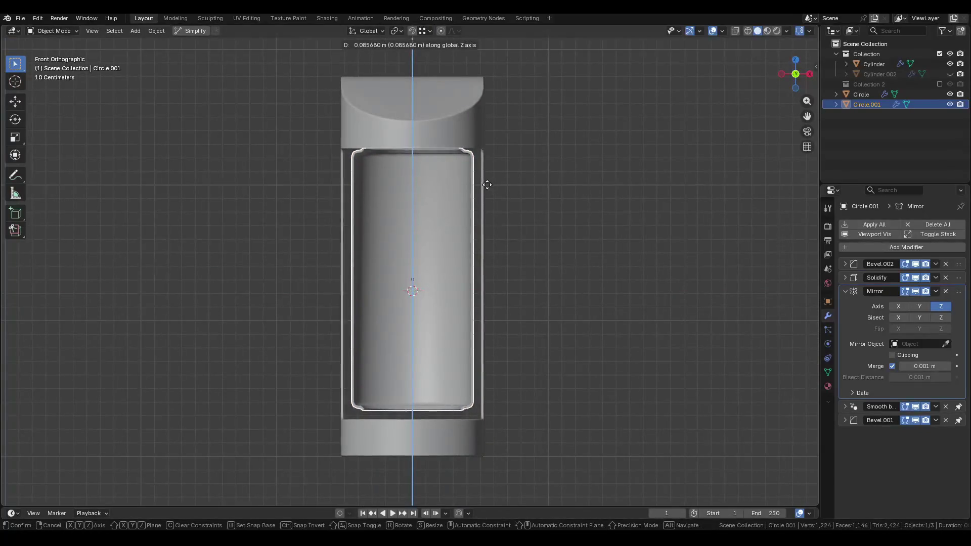
pyautogui.click(475, 230)
pyautogui.hotkey('ctrl', 'z')
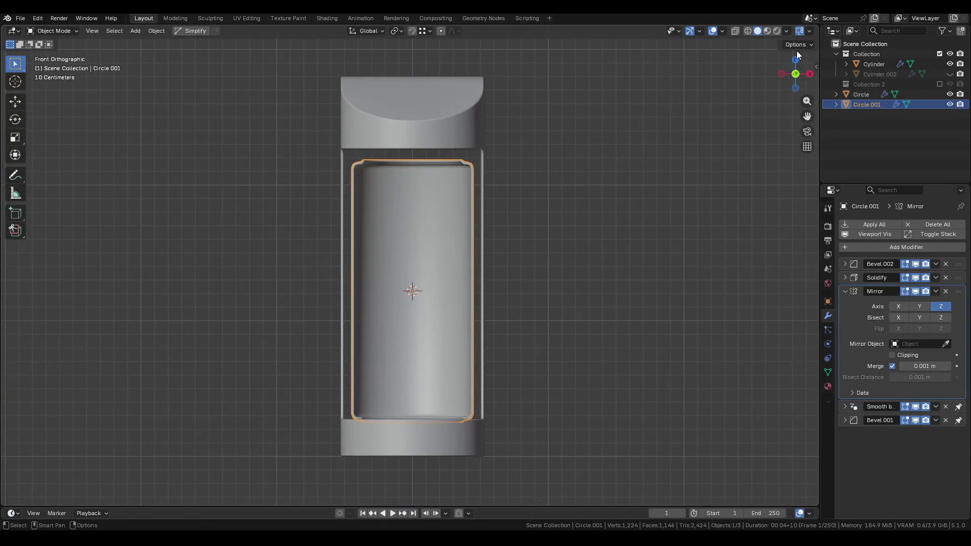
# Move only the shell's origin up along Z, splitting the mirrored halves apart.
pyautogui.click(807, 45)
pyautogui.press('g')
pyautogui.press('z')
pyautogui.click(462, 245)
pyautogui.scroll(2, 463, 242)
pyautogui.moveTo(466, 231)
pyautogui.keyDown('shift'); pyautogui.mouseDown(button='middle')
pyautogui.moveTo(488, 188)
pyautogui.moveTo(491, 219)
pyautogui.moveTo(437, 228)
pyautogui.mouseUp(button='middle'); pyautogui.keyUp('shift')
pyautogui.press('KP_Decimal')
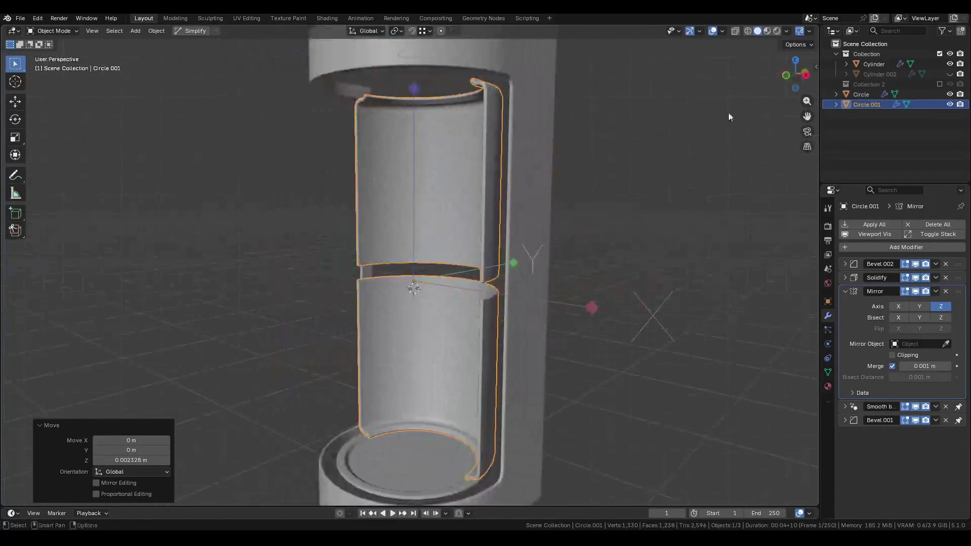
pyautogui.click(804, 46)
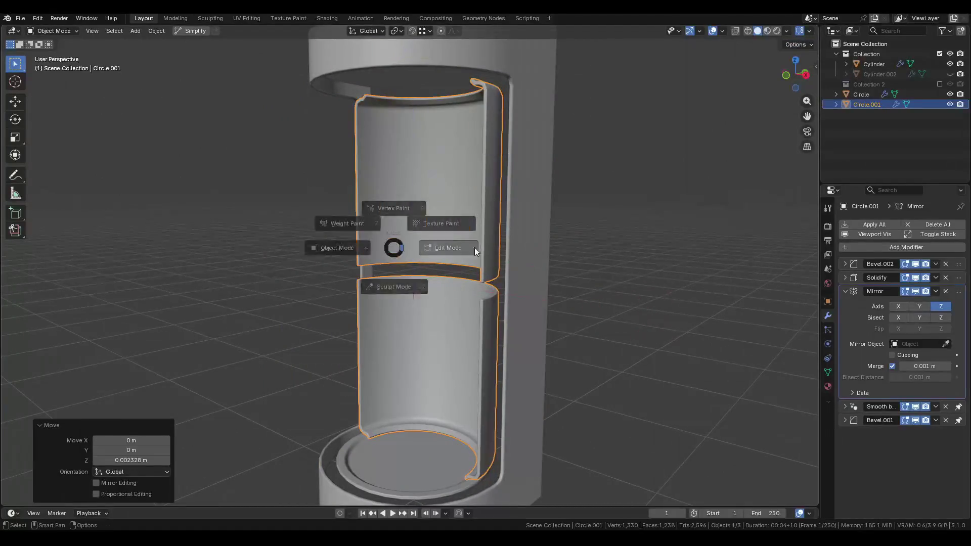
# Enable Mirror Clipping and snap the rim edge loop to the mirror plane, closing the gap.
pyautogui.press('Tab')
pyautogui.scroll(4, 407, 287)
pyautogui.moveTo(408, 287); pyautogui.dragTo(473, 265, button='middle')
pyautogui.press('2')
pyautogui.keyDown('alt'); pyautogui.click(464, 262); pyautogui.keyUp('alt')
pyautogui.press('g')
pyautogui.press('z')
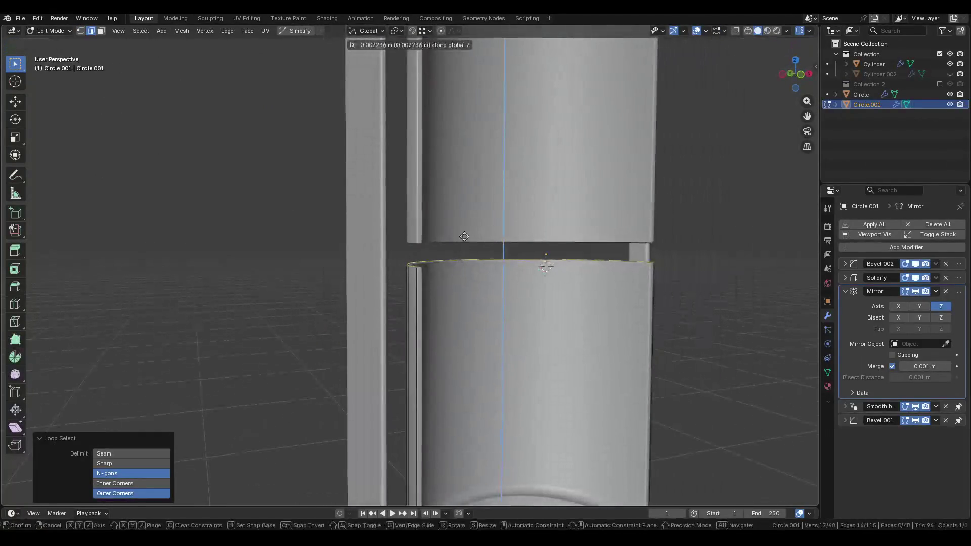
pyautogui.press('Escape')
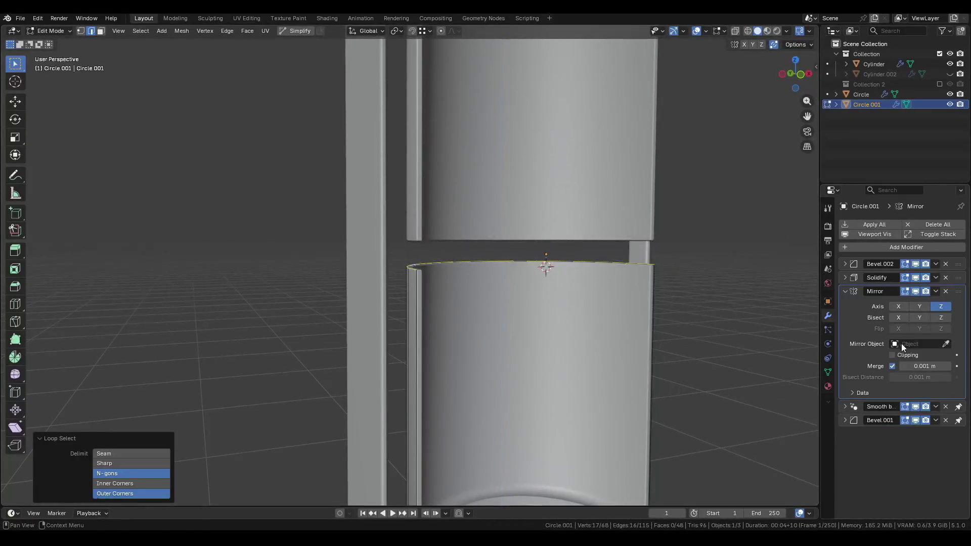
pyautogui.click(901, 355)
pyautogui.press('g')
pyautogui.press('z')
pyautogui.click(897, 344)
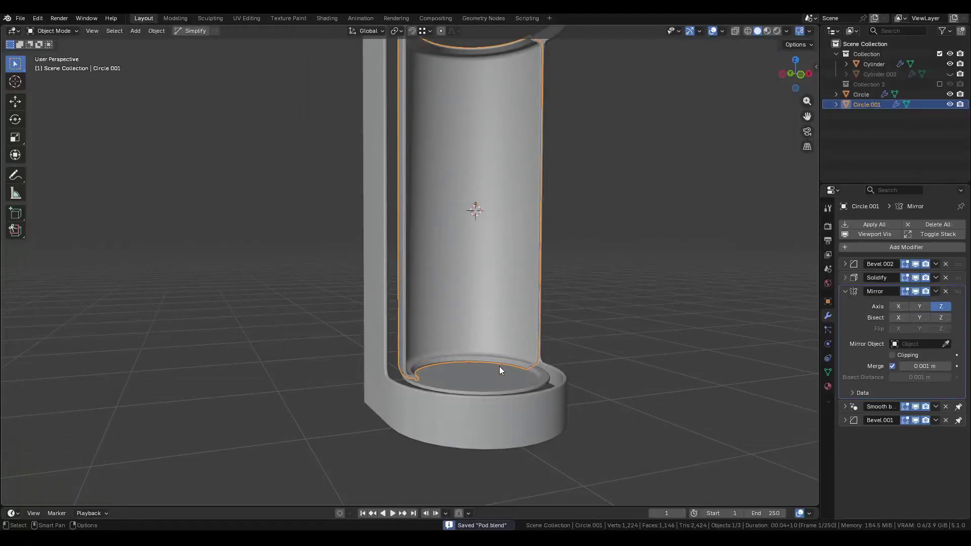
# Make a linked duplicate of the bottom disc.
pyautogui.click(499, 367)
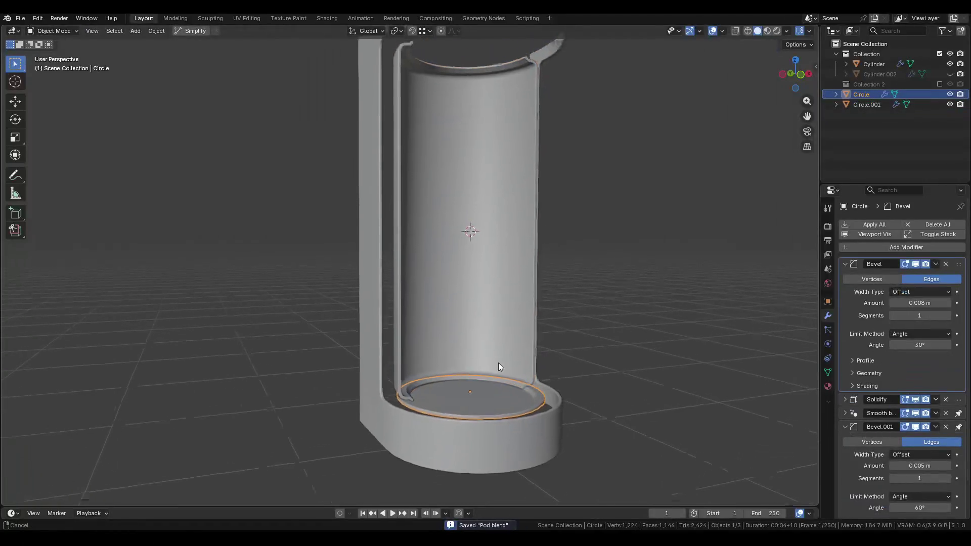
pyautogui.click(866, 104)
pyautogui.click(479, 396)
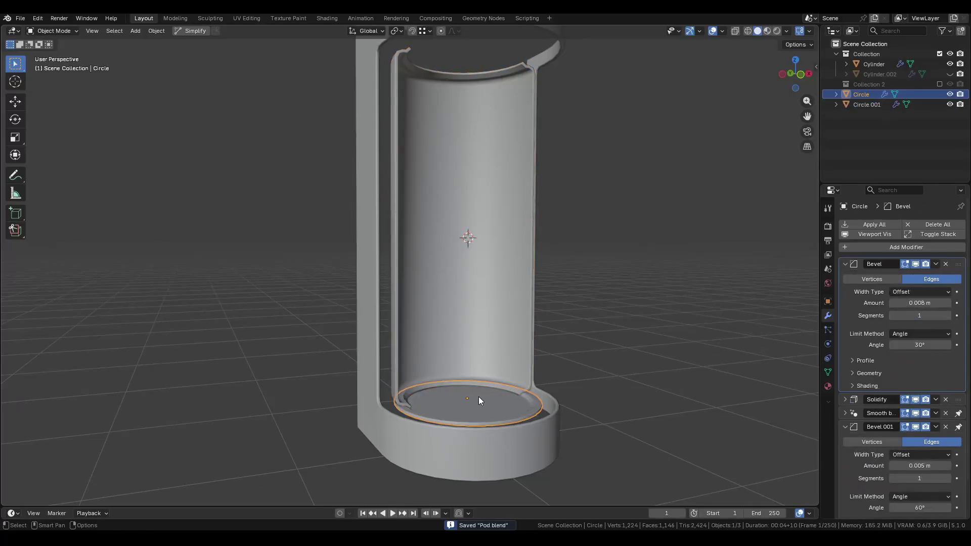
pyautogui.hotkey('shift', 'd')
# Move the disc copy up to the pod's top and rotate it 80 about Y to flip it.
pyautogui.press('z')
pyautogui.click(482, 89)
pyautogui.moveTo(482, 89); pyautogui.dragTo(526, 193, button='middle')
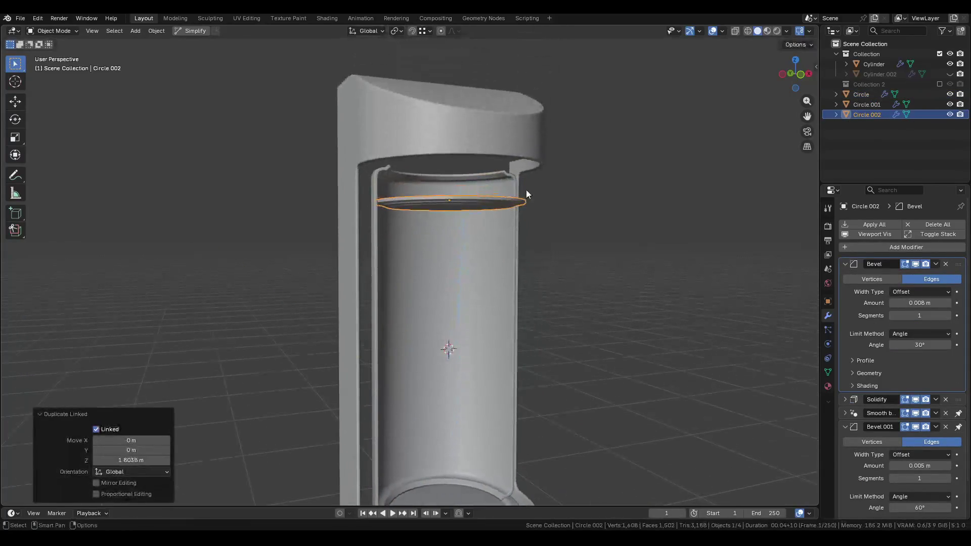
pyautogui.press('r')
pyautogui.press('y')
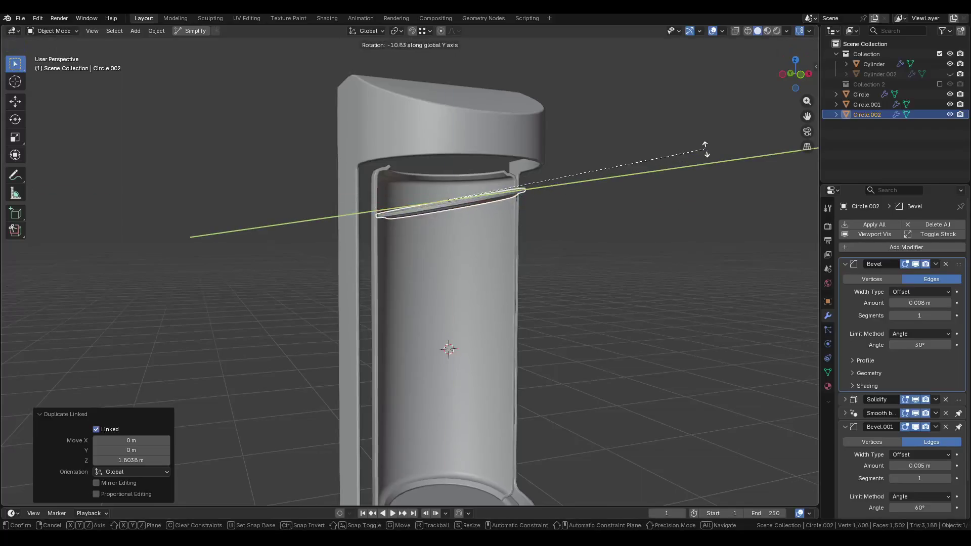
pyautogui.write('180')
pyautogui.press('Return')
# Make the disc's mesh data single-user and raise it near the top.
pyautogui.scroll(2, 479, 199)
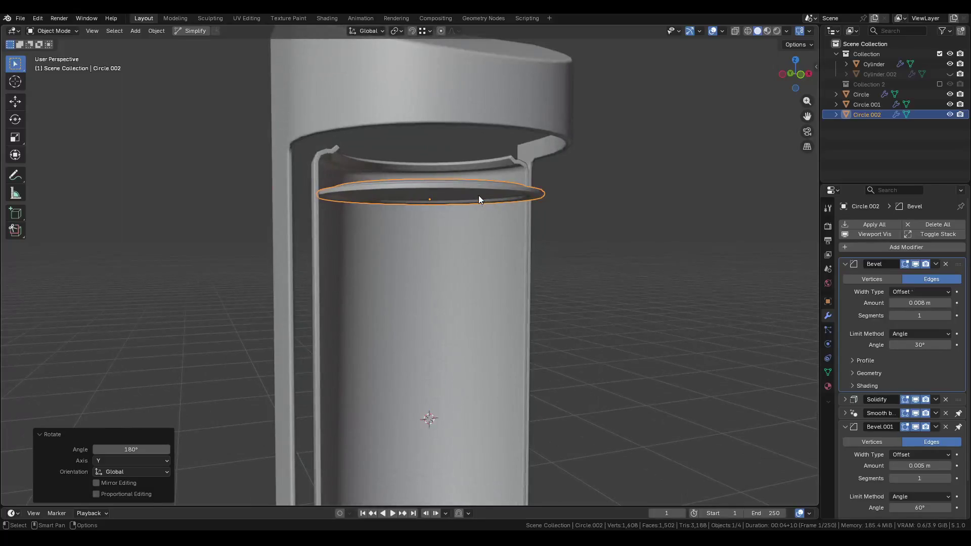
pyautogui.click(828, 372)
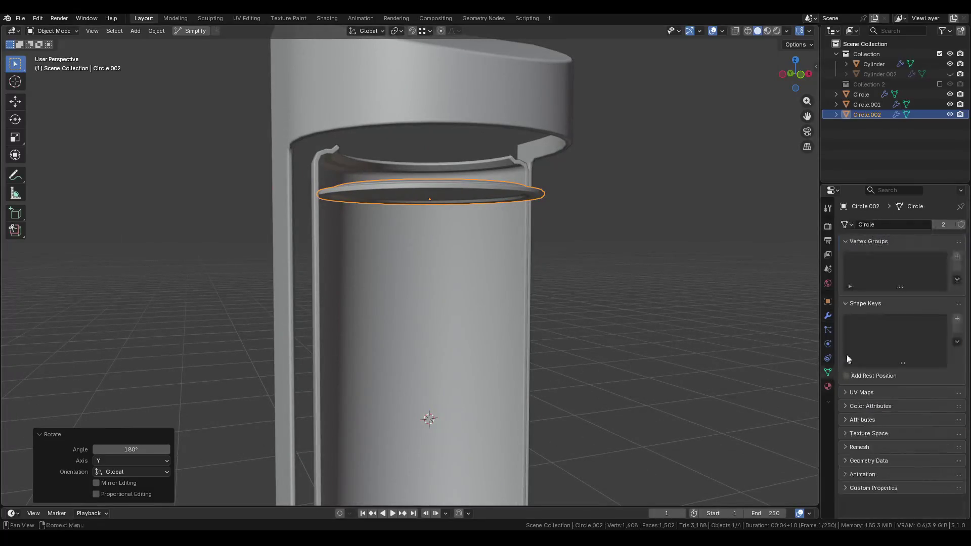
pyautogui.click(945, 224)
pyautogui.press('g')
pyautogui.press('z')
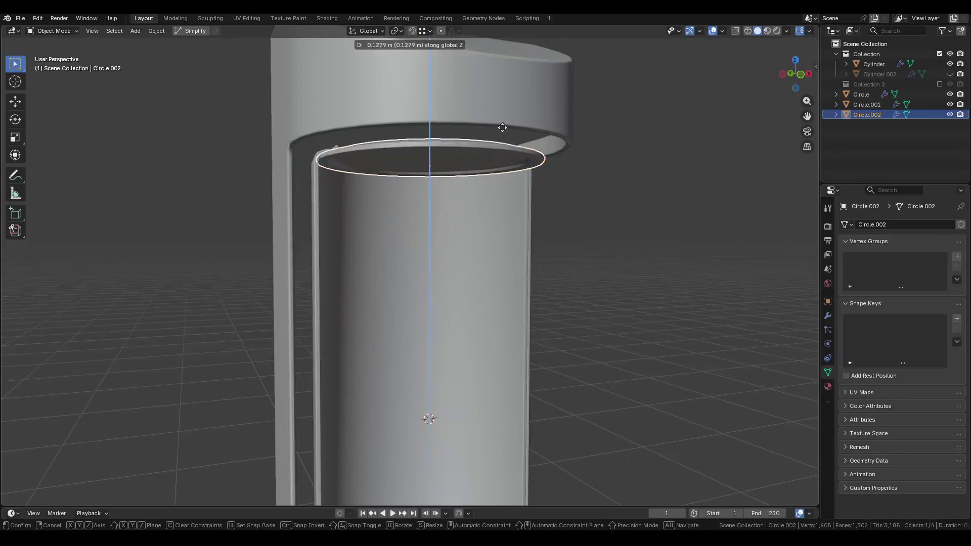
pyautogui.click(497, 116)
# Fine-tune the disc's height under the cap along Z and save the Pod file.
pyautogui.scroll(3, 497, 116)
pyautogui.press('g')
pyautogui.press('z')
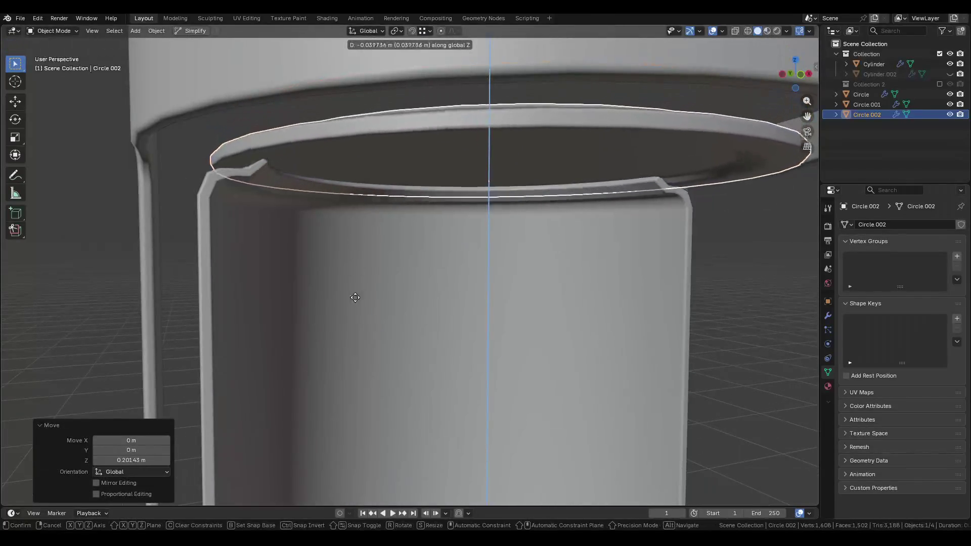
pyautogui.moveTo(356, 275)
pyautogui.keyDown('alt'); pyautogui.mouseDown(button='middle')
pyautogui.moveTo(327, 234)
pyautogui.moveTo(307, 228)
pyautogui.moveTo(389, 235)
pyautogui.mouseUp(button='middle'); pyautogui.keyUp('alt')
pyautogui.click(296, 237)
pyautogui.press('g')
pyautogui.press('z')
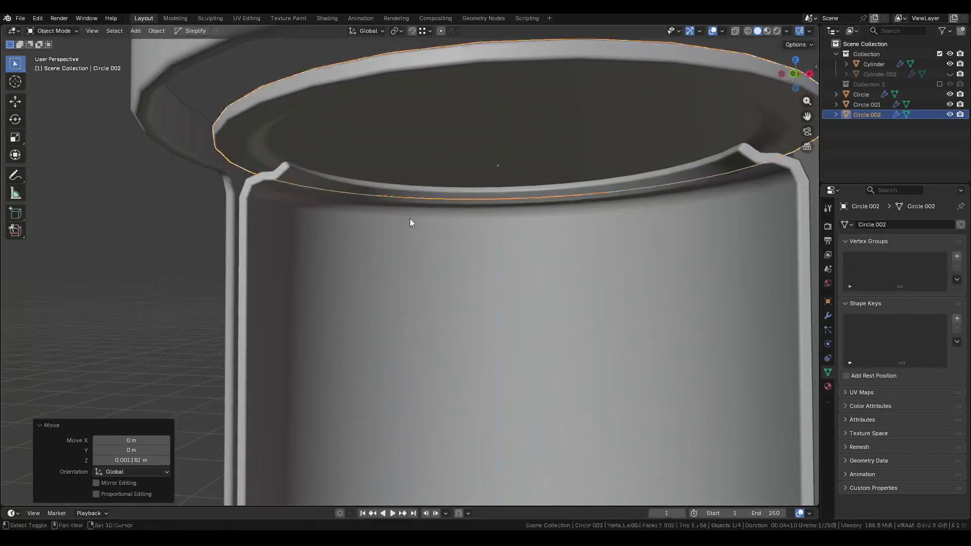
pyautogui.rightClick(409, 219)
pyautogui.click(147, 229)
pyautogui.scroll(-6, 312, 178)
pyautogui.hotkey('ctrl', 's')
# Drag the three Circle discs into Collection in the Outliner.
pyautogui.moveTo(312, 178)
pyautogui.mouseDown(button='middle')
pyautogui.moveTo(442, 144)
pyautogui.moveTo(475, 122)
pyautogui.moveTo(472, 170)
pyautogui.moveTo(487, 172)
pyautogui.mouseUp(button='middle')
pyautogui.click(860, 93)
pyautogui.keyDown('shift'); pyautogui.click(861, 113); pyautogui.keyUp('shift')
pyautogui.moveTo(861, 113); pyautogui.dragTo(869, 54)
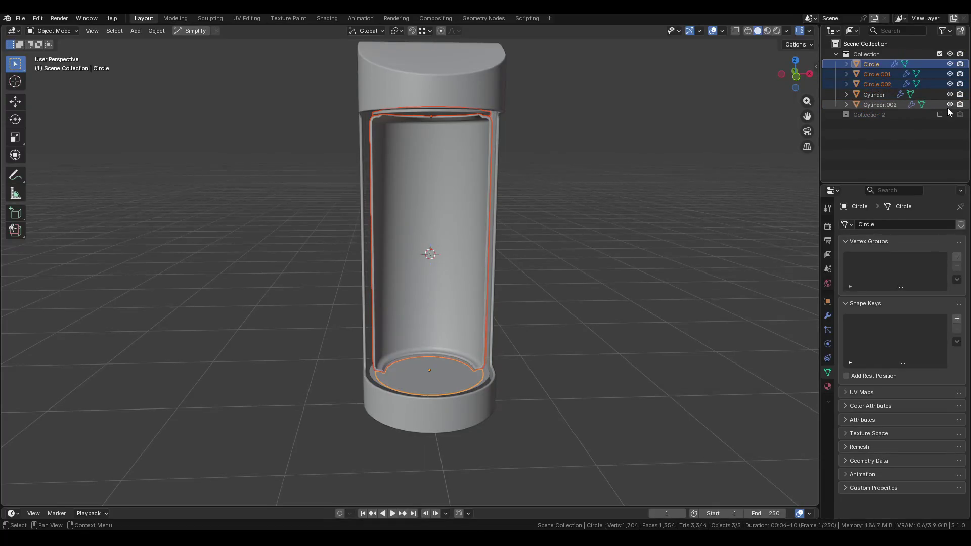
# Toggle Cylinder.002's visibility, inspect the pod up close, then switch to File Explorer.
pyautogui.click(950, 105)
pyautogui.moveTo(467, 231)
pyautogui.mouseDown(button='middle')
pyautogui.moveTo(571, 186)
pyautogui.moveTo(609, 203)
pyautogui.moveTo(577, 214)
pyautogui.moveTo(507, 278)
pyautogui.moveTo(494, 312)
pyautogui.moveTo(508, 260)
pyautogui.moveTo(526, 249)
pyautogui.moveTo(566, 260)
pyautogui.moveTo(502, 270)
pyautogui.mouseUp(button='middle')
pyautogui.click(547, 198)
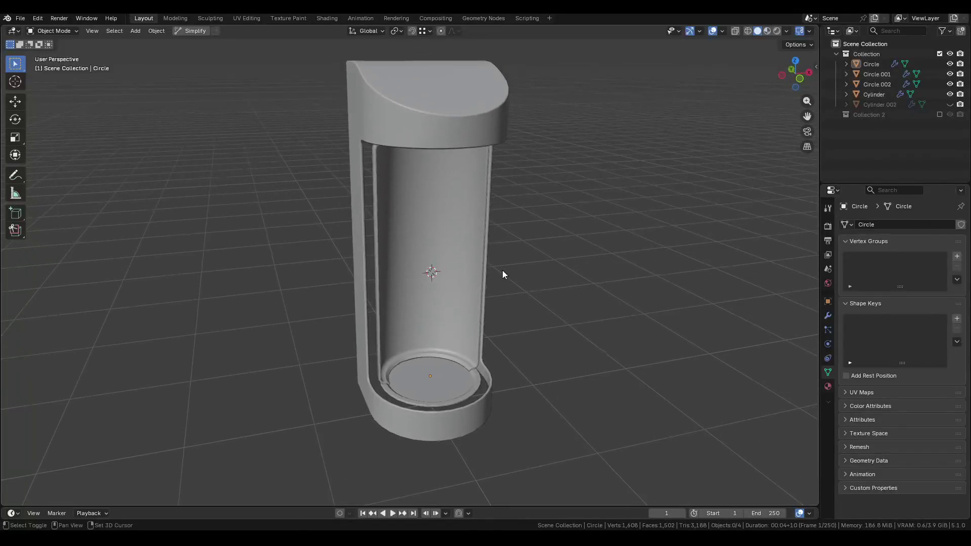
pyautogui.moveTo(443, 314)
pyautogui.keyDown('ctrl'); pyautogui.mouseDown(button='middle')
pyautogui.moveTo(410, 396)
pyautogui.moveTo(432, 366)
pyautogui.moveTo(430, 427)
pyautogui.moveTo(397, 412)
pyautogui.moveTo(419, 352)
pyautogui.moveTo(438, 331)
pyautogui.mouseUp(button='middle'); pyautogui.keyUp('ctrl')
pyautogui.scroll(-5, 429, 424)
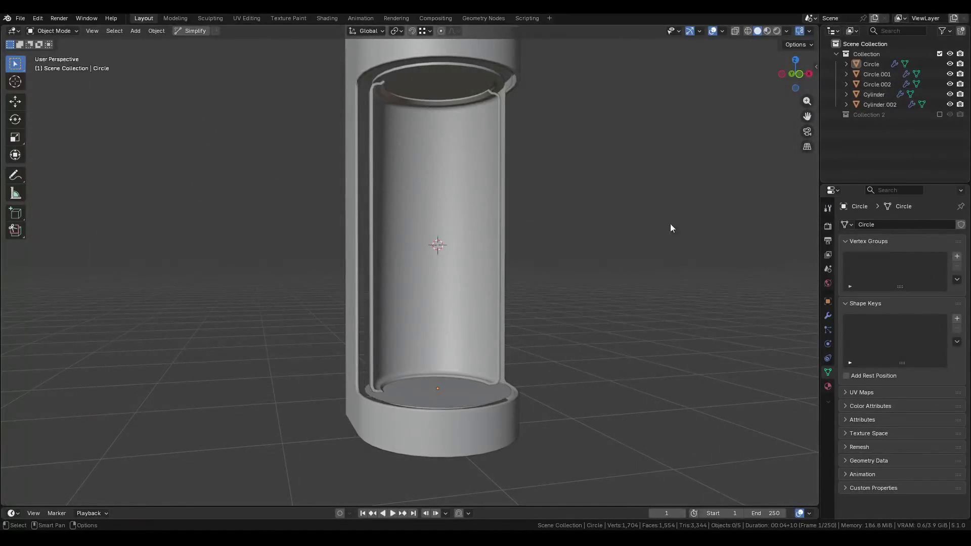
pyautogui.click(415, 408)
pyautogui.moveTo(415, 408); pyautogui.dragTo(442, 377, button='middle')
pyautogui.scroll(2, 440, 380)
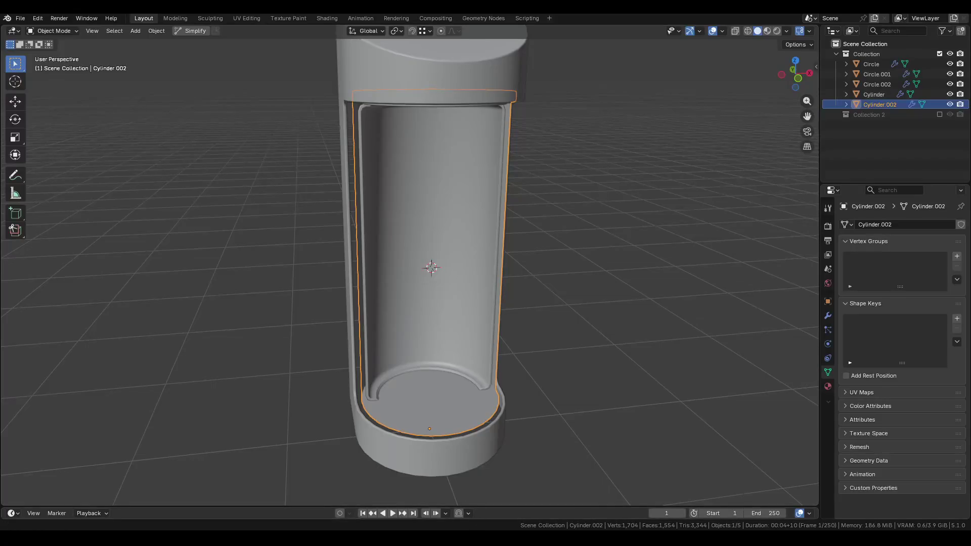
pyautogui.moveTo(395, 363); pyautogui.dragTo(399, 361, button='middle')
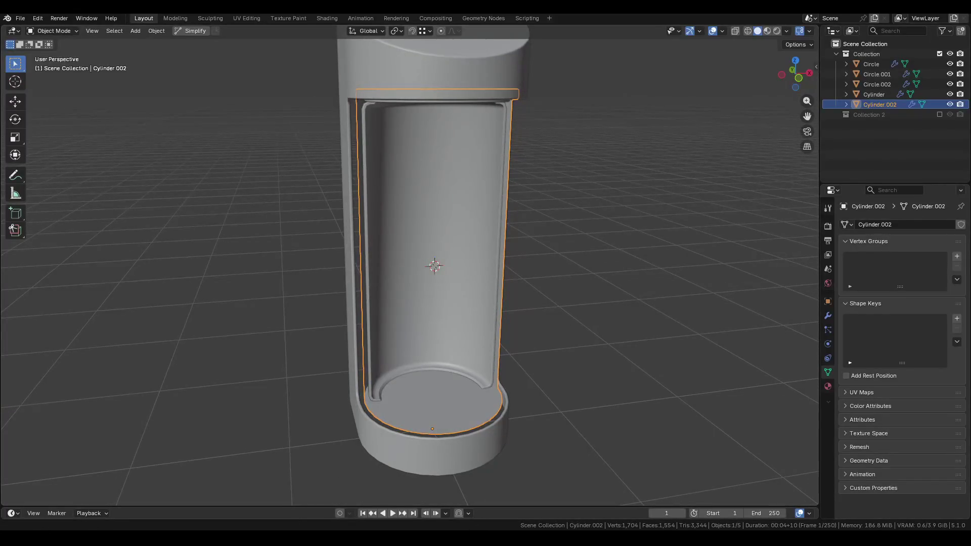
pyautogui.hotkey('alt', 'Tab')
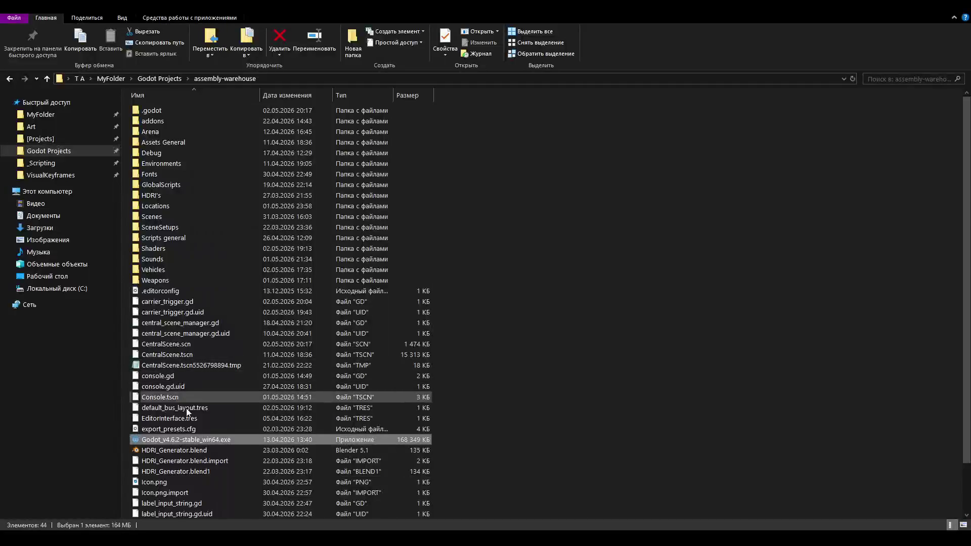
# Launch Godot_v4.6.2-stable_win64.exe and load the central scene from the debug console.
pyautogui.doubleClick(192, 441)
pyautogui.write('load centra')
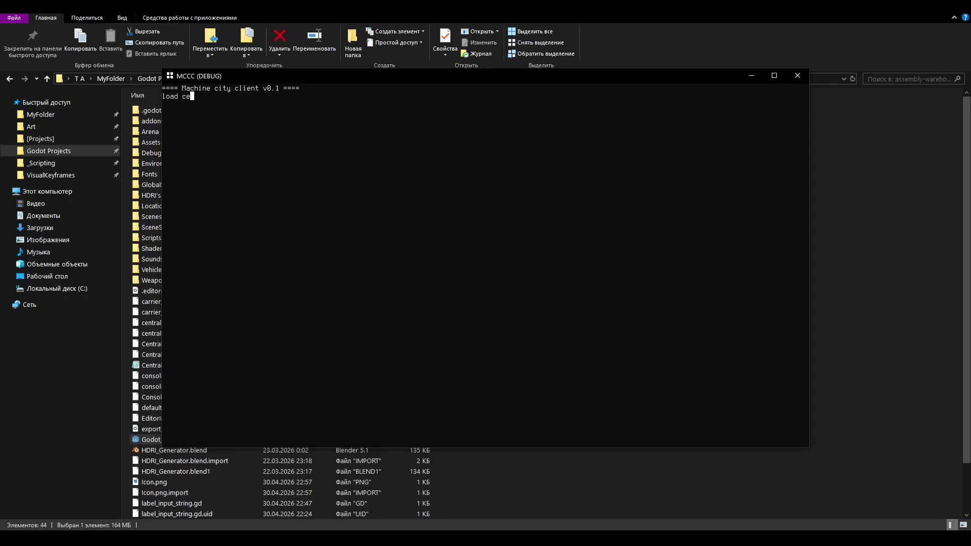
pyautogui.write('l')
pyautogui.press('Return')
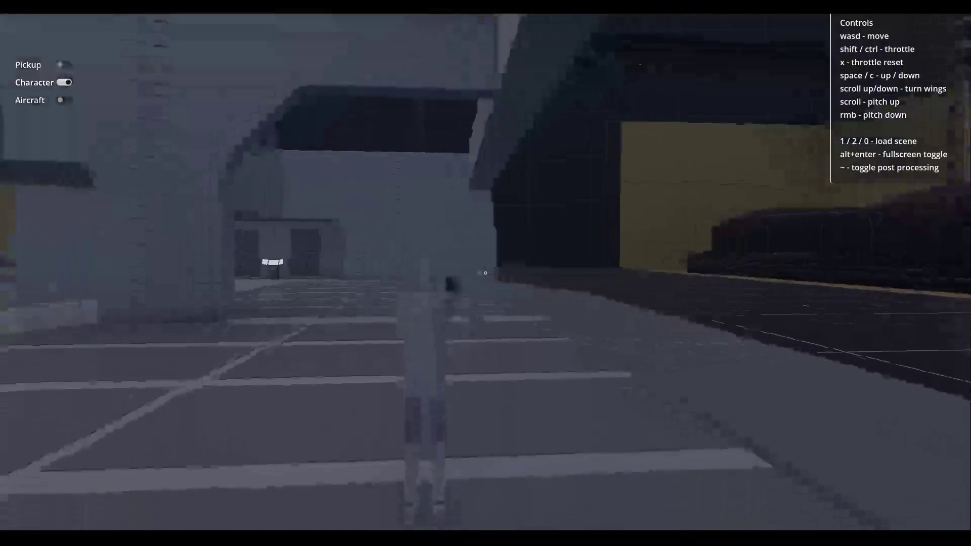
# Run the character through the yellow-walled room, past the pillars, across the gridded floor.
pyautogui.press('w')
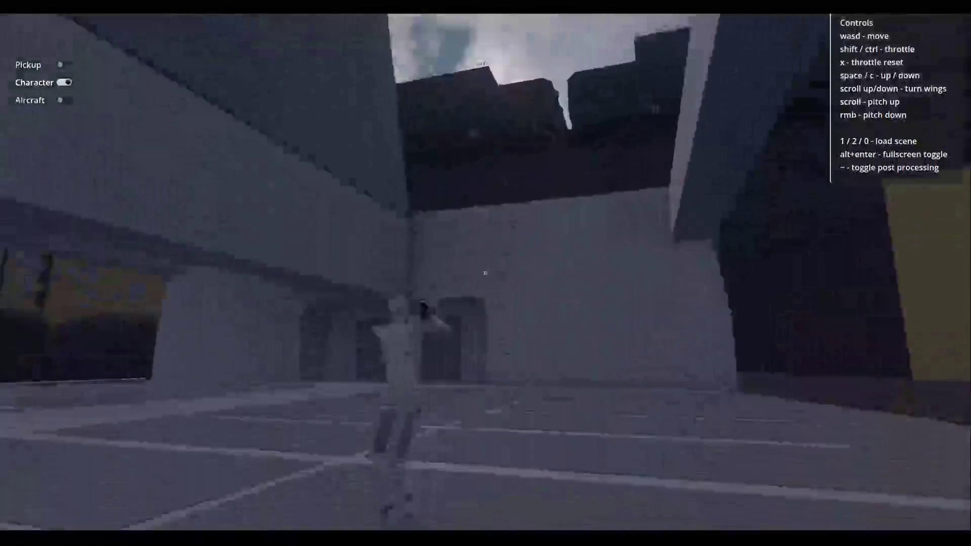
pyautogui.press('w')
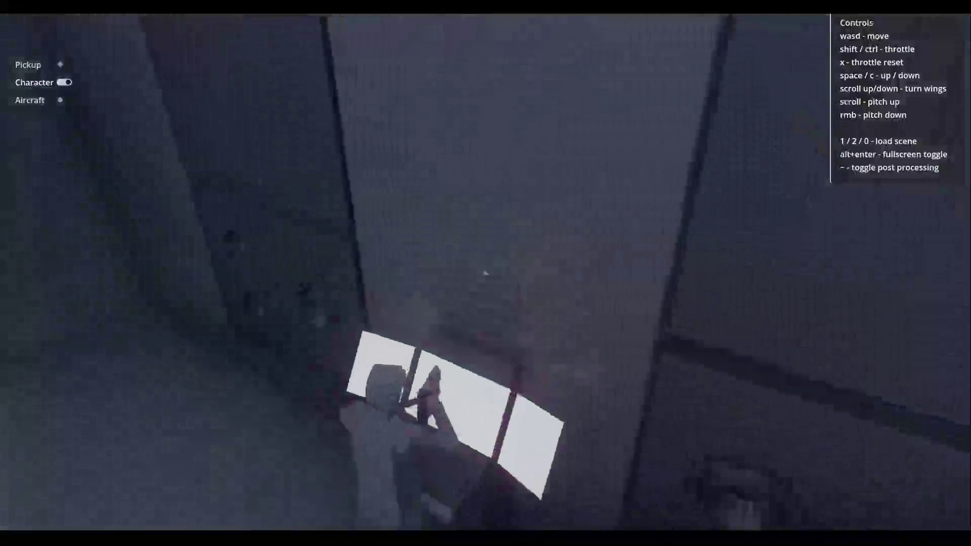
pyautogui.press('w')
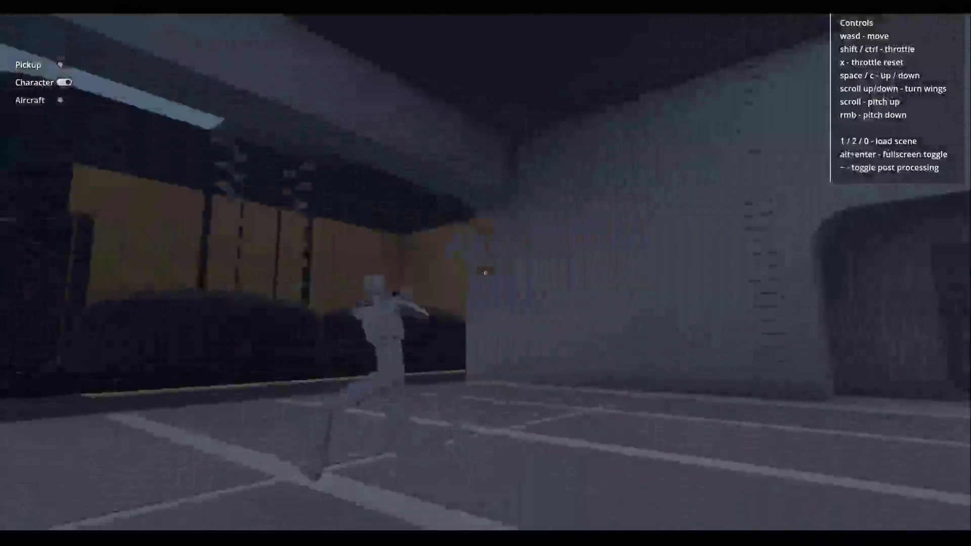
pyautogui.press('w')
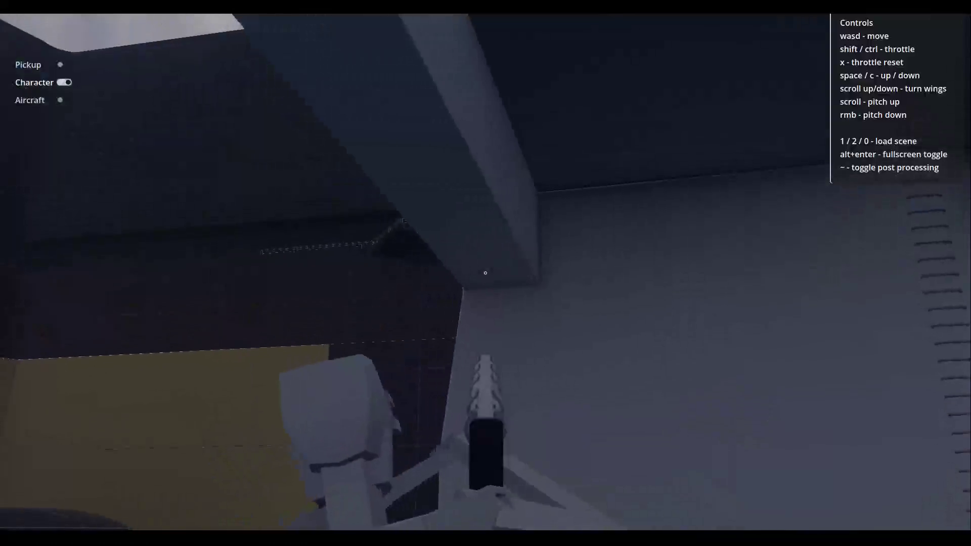
pyautogui.press('w')
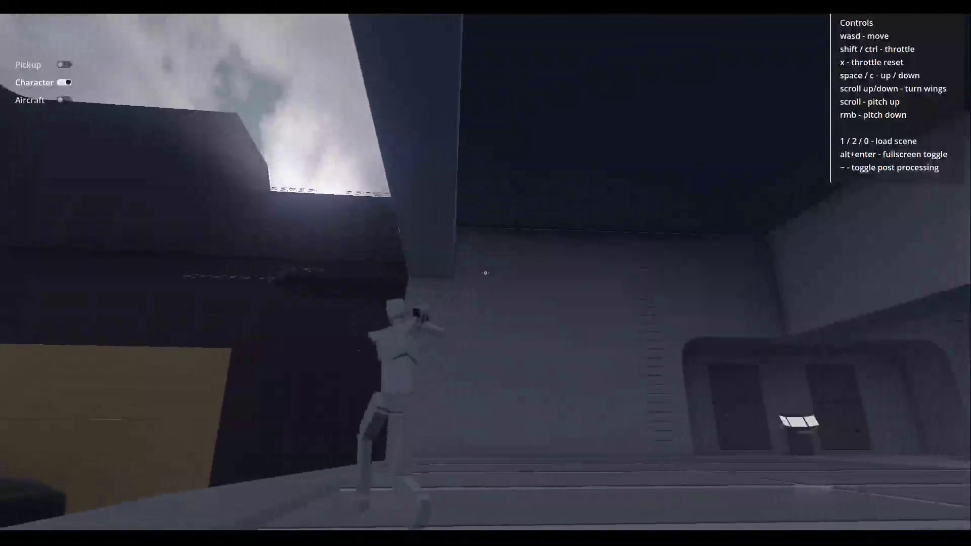
pyautogui.press('w')
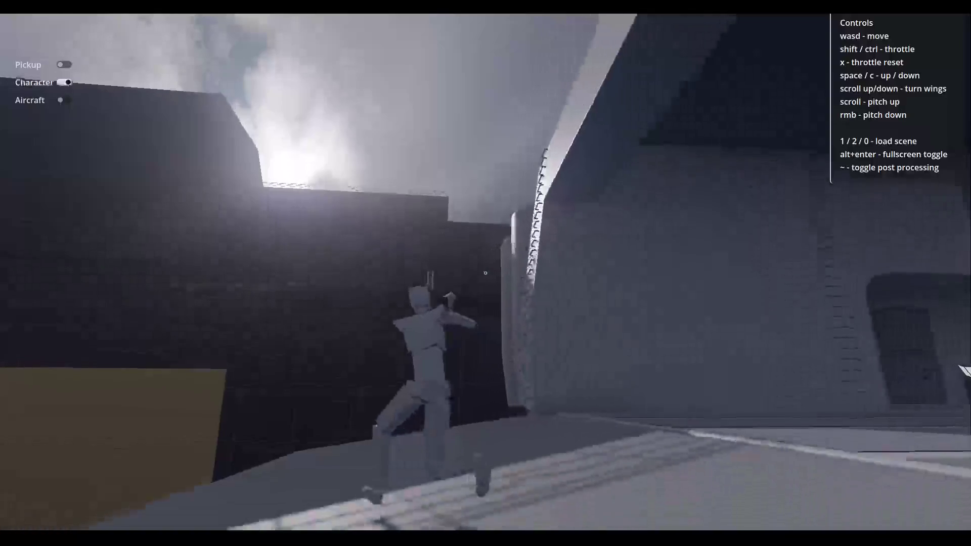
pyautogui.press('w')
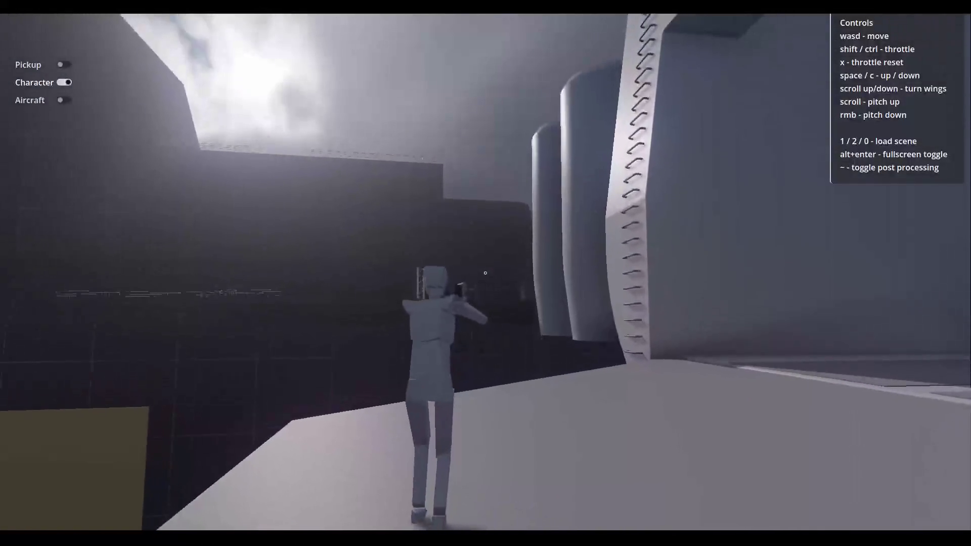
pyautogui.press('w')
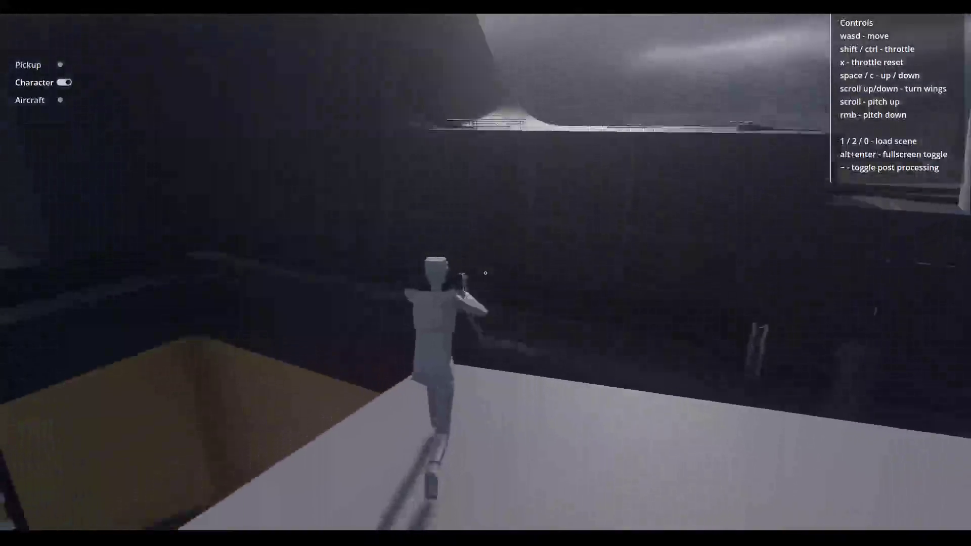
pyautogui.press('w')
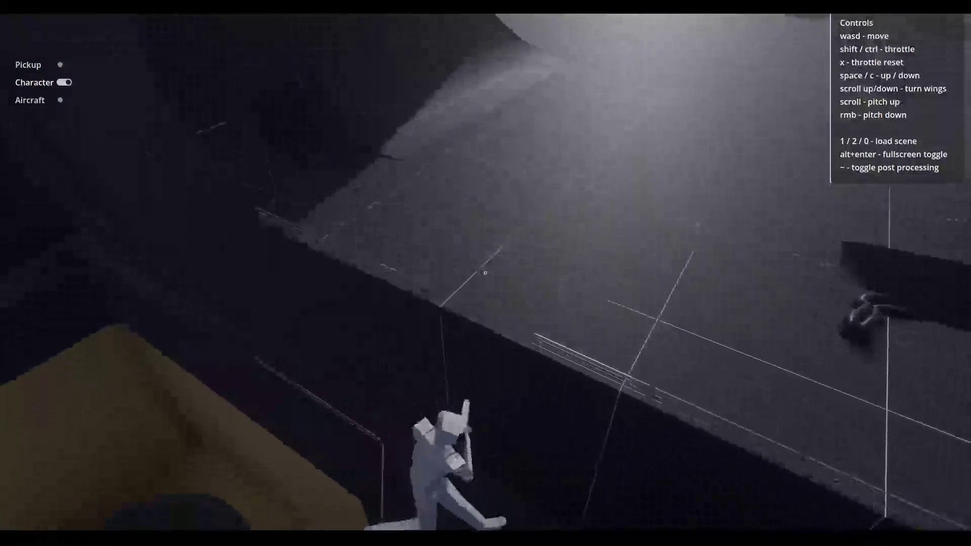
pyautogui.press('w')
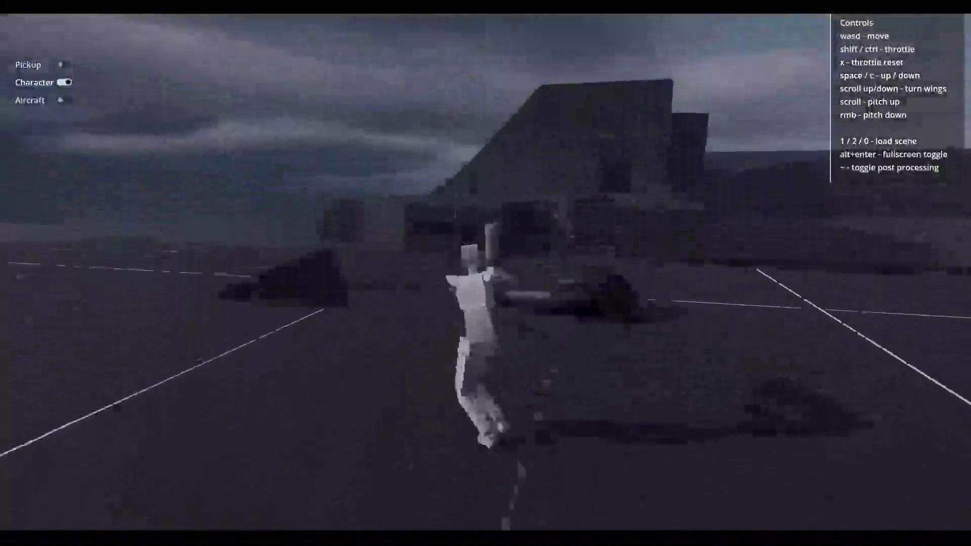
# Aim the pistol, run into the capsule pod and out to the yard, then leave the game.
pyautogui.rightClick(486, 273)
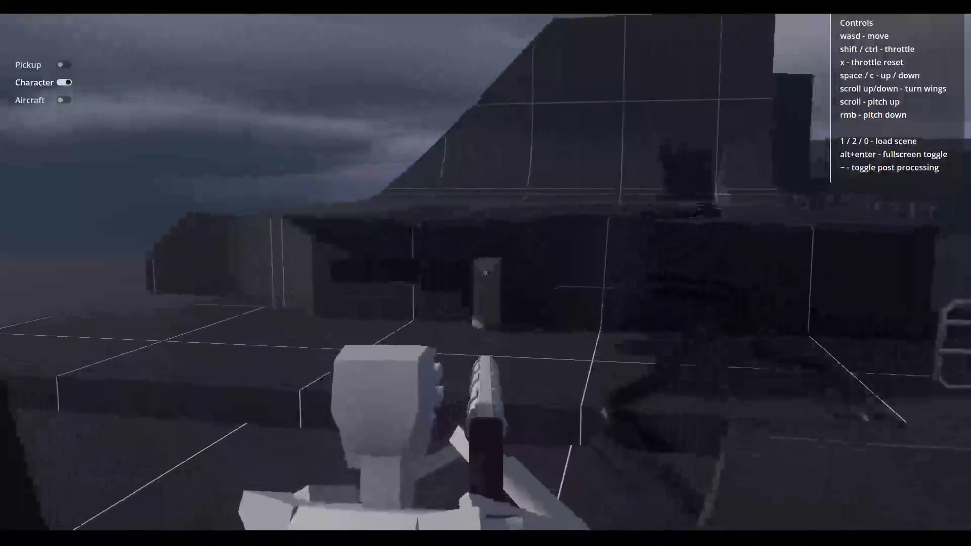
pyautogui.press('w')
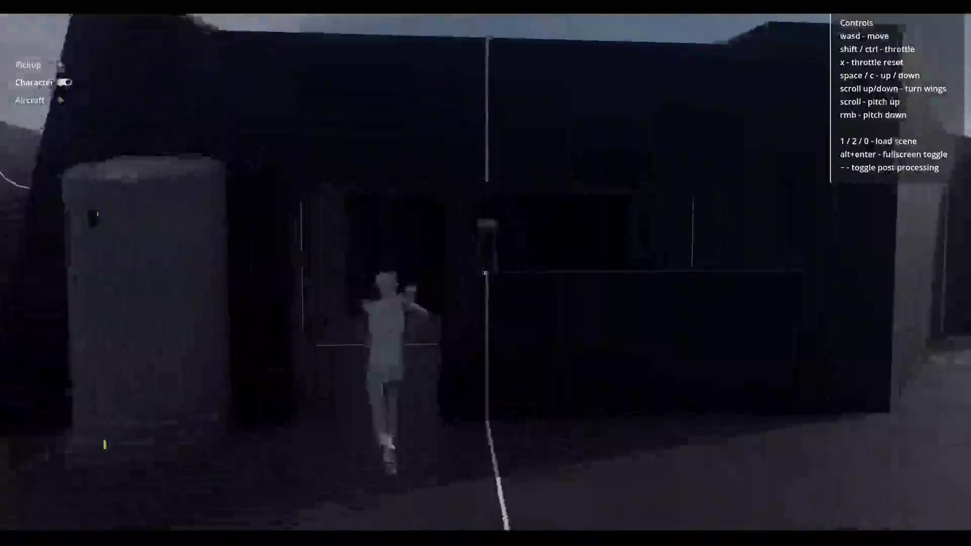
pyautogui.rightClick(486, 273)
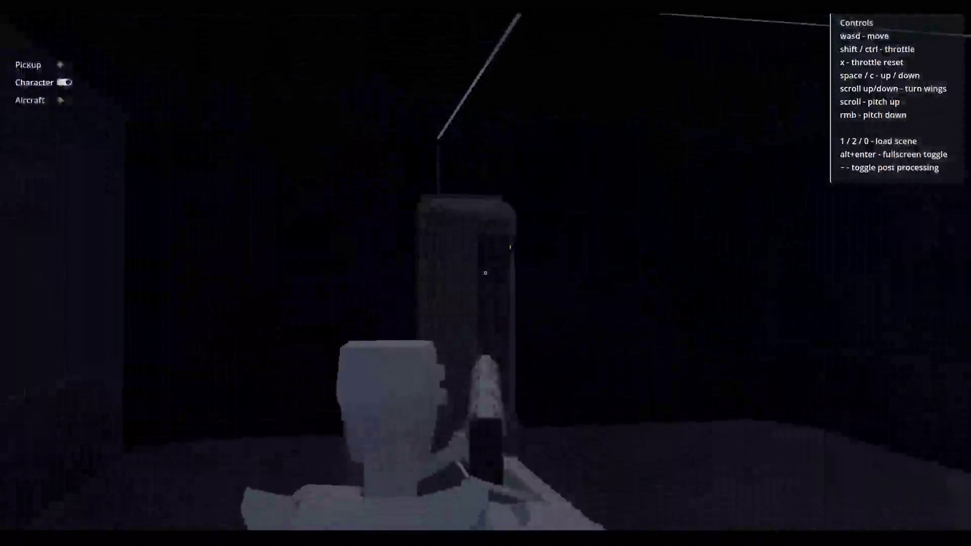
pyautogui.press('w')
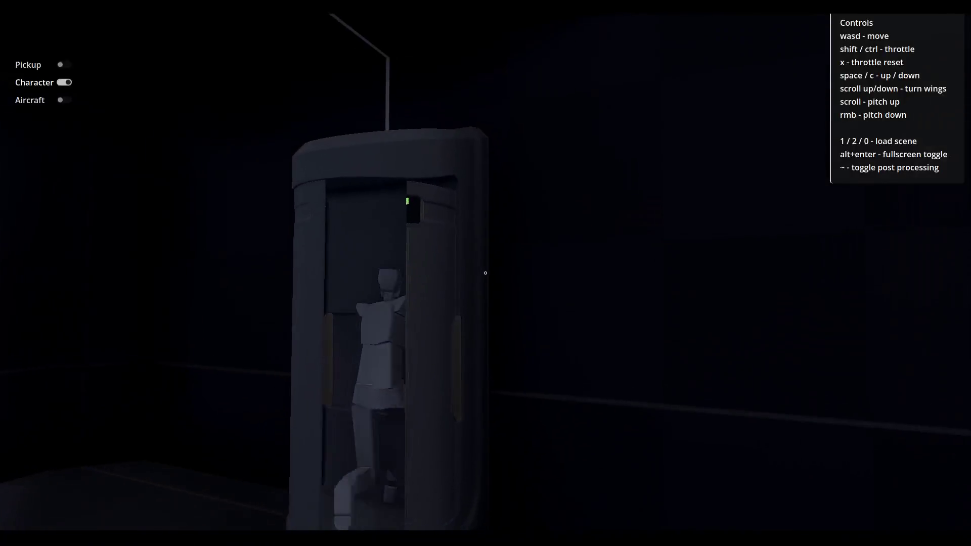
pyautogui.press('w')
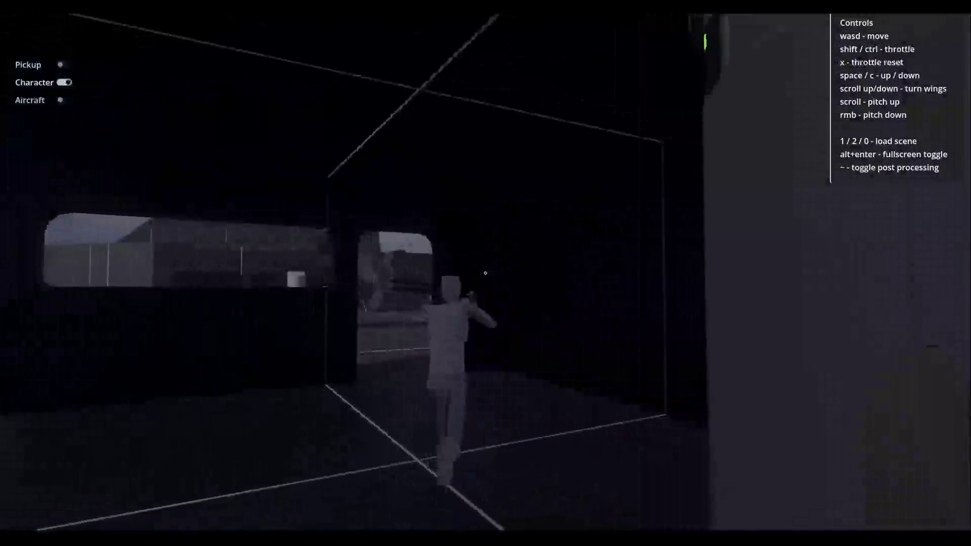
pyautogui.press('w')
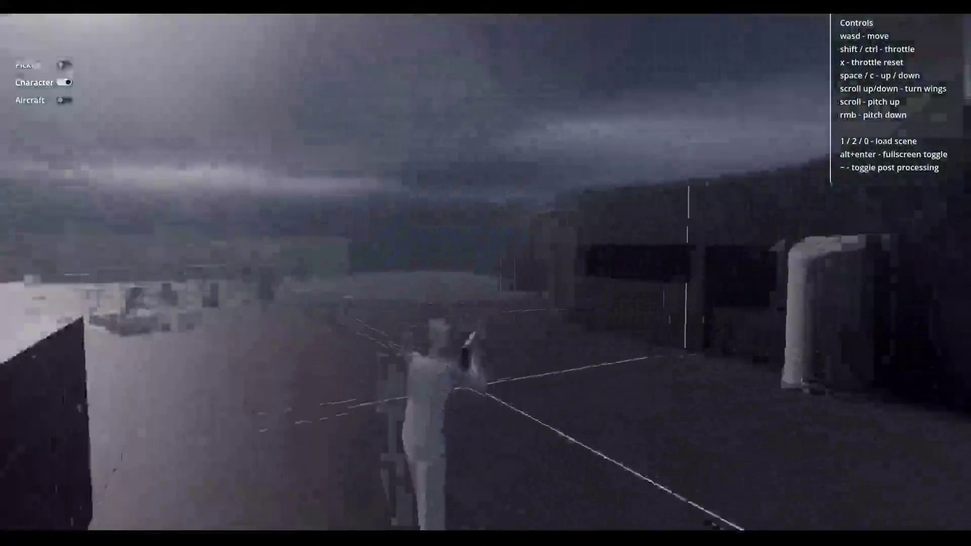
pyautogui.hotkey('alt', 'Tab')
pyautogui.hotkey('alt', 'Tab')
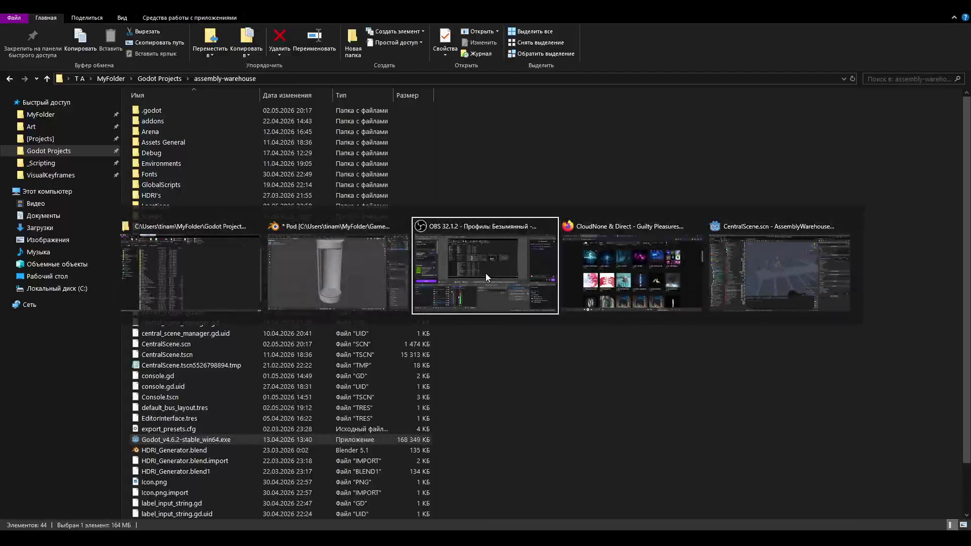
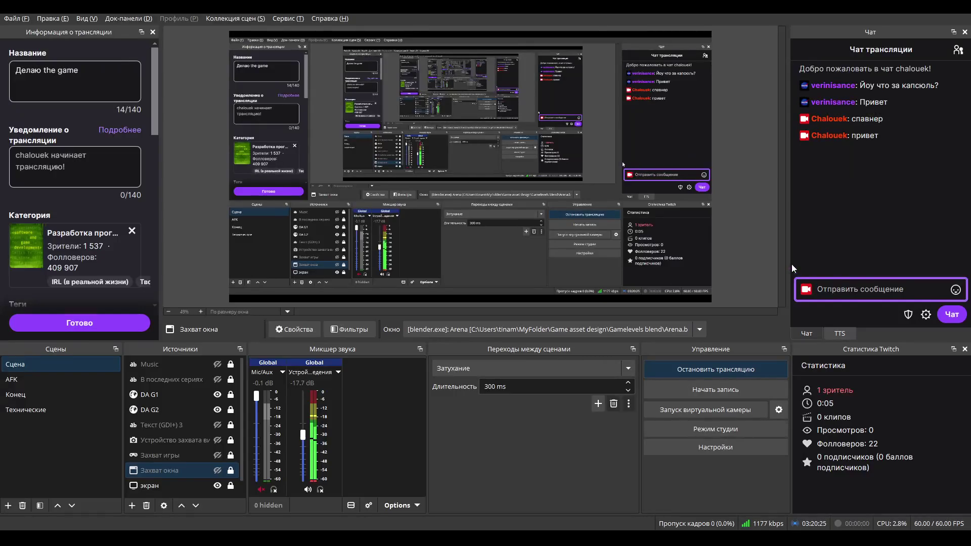
# Switch from OBS Studio to Blender and look down into the cylinder's opening.
pyautogui.hotkey('alt', 'Tab')
pyautogui.hotkey('alt', 'Tab')
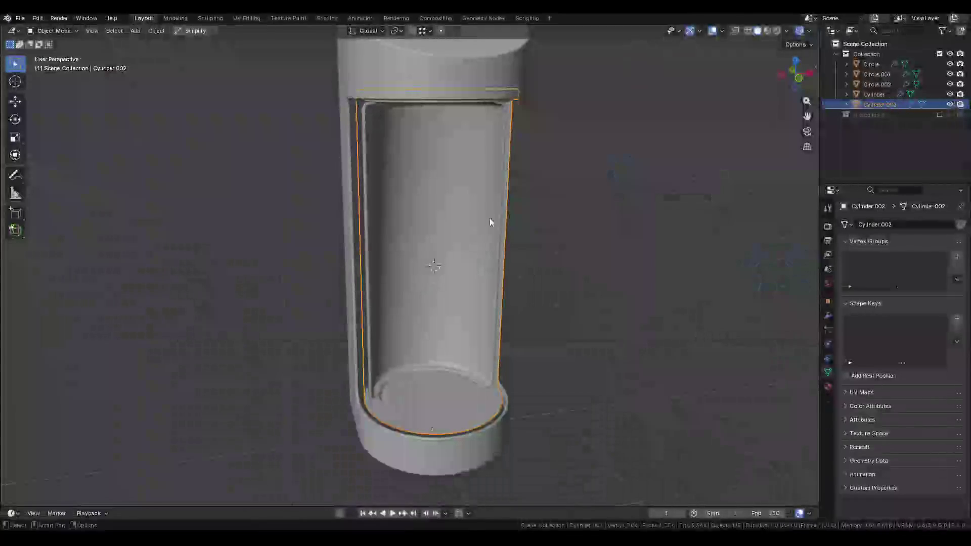
pyautogui.moveTo(490, 223)
pyautogui.mouseDown(button='middle')
pyautogui.moveTo(468, 217)
pyautogui.moveTo(494, 184)
pyautogui.mouseUp(button='middle')
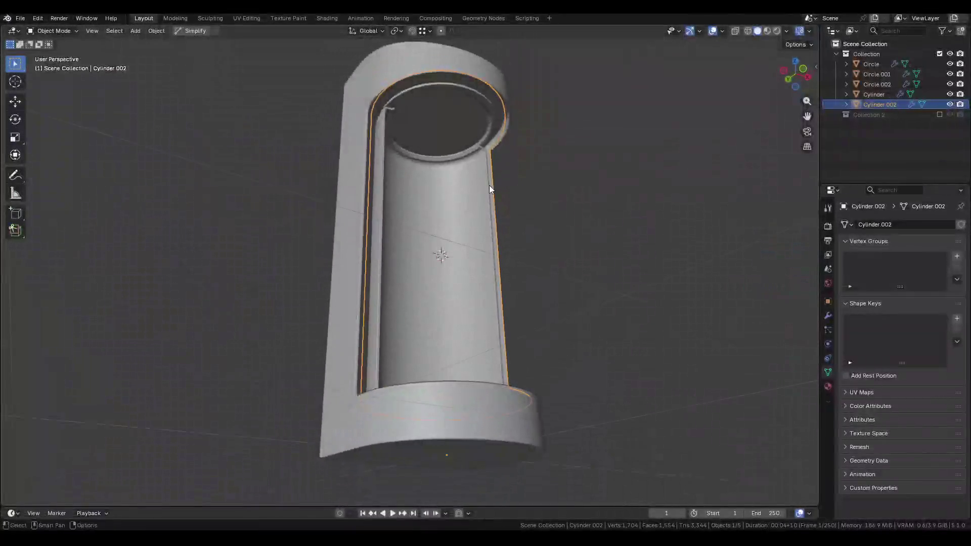
# Delete the curved outer shell Cylinder.002, leaving the inner tube and base ring.
pyautogui.scroll(3, 356, 107)
pyautogui.moveTo(381, 90)
pyautogui.mouseDown(button='middle')
pyautogui.moveTo(342, 141)
pyautogui.moveTo(432, 268)
pyautogui.moveTo(498, 253)
pyautogui.moveTo(492, 169)
pyautogui.mouseUp(button='middle')
pyautogui.press('g')
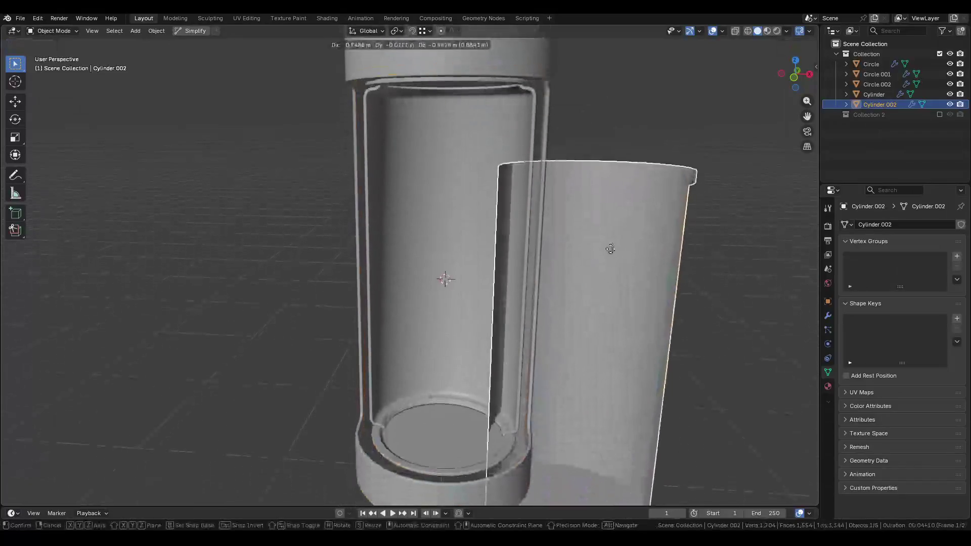
pyautogui.press('Escape')
pyautogui.moveTo(576, 319); pyautogui.dragTo(517, 362, button='middle')
pyautogui.press('x')
pyautogui.click(514, 366)
# Inspect the inner shell Circle.001's mesh, then open the base ring Circle for editing.
pyautogui.click(470, 404)
pyautogui.moveTo(435, 375)
pyautogui.mouseDown(button='middle')
pyautogui.moveTo(431, 398)
pyautogui.moveTo(410, 405)
pyautogui.mouseUp(button='middle')
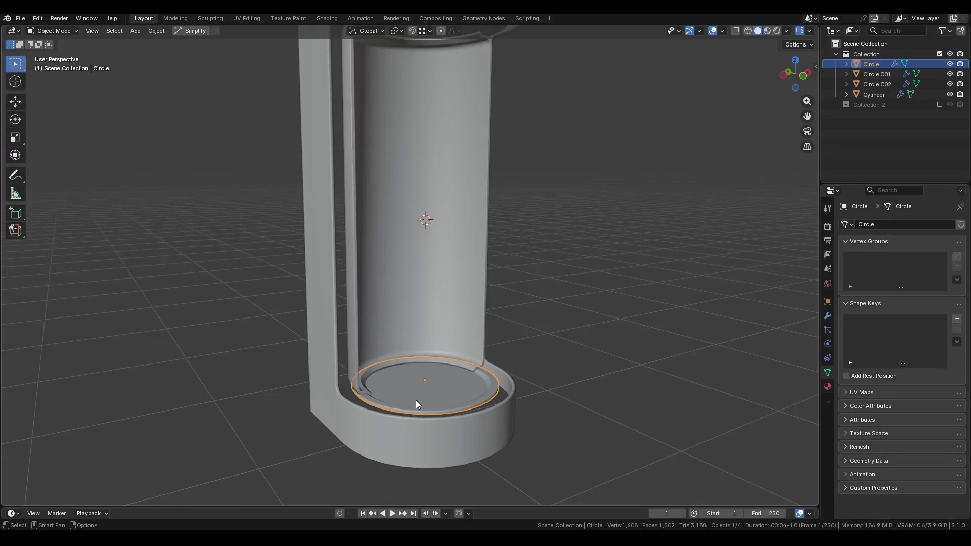
pyautogui.click(367, 340)
pyautogui.hotkey('ctrl', 'Tab')
pyautogui.click(605, 273)
pyautogui.click(374, 315)
pyautogui.press('KP_Decimal')
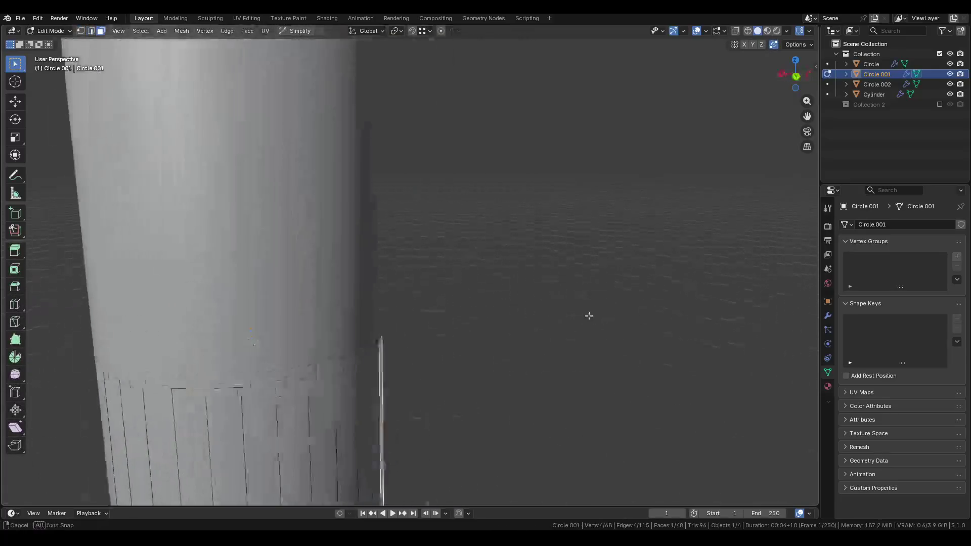
pyautogui.moveTo(486, 352); pyautogui.dragTo(445, 379, button='middle')
pyautogui.press('Tab')
pyautogui.click(442, 382)
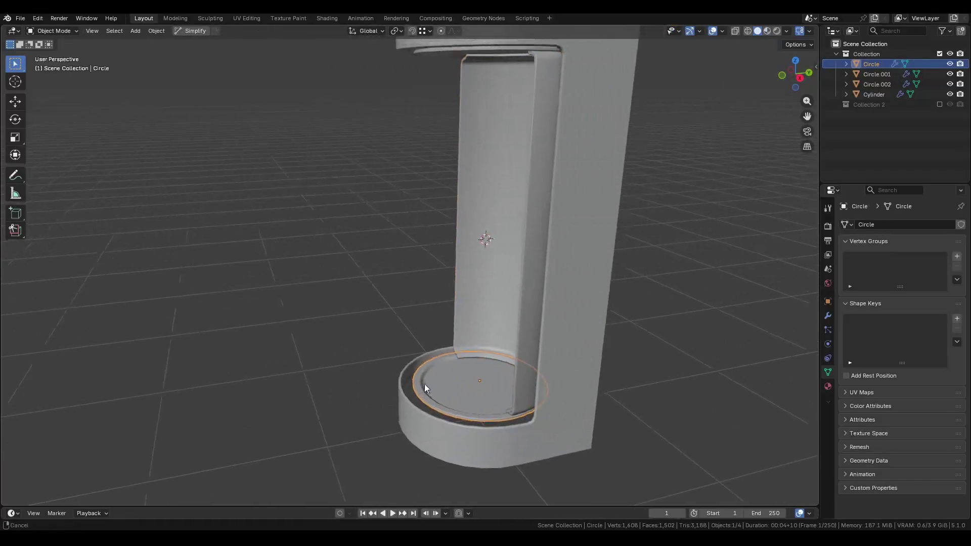
pyautogui.press('Tab')
# Duplicate the base ring's inner edge loop and separate it into a new object, Circle.003.
pyautogui.press('KP_Decimal')
pyautogui.keyDown('alt'); pyautogui.click(458, 359); pyautogui.keyUp('alt')
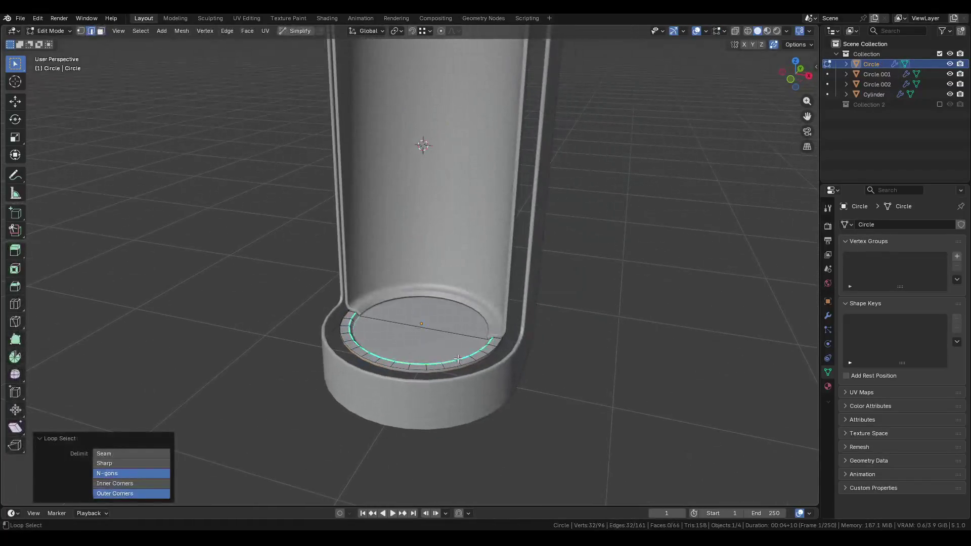
pyautogui.moveTo(460, 366)
pyautogui.mouseDown(button='middle')
pyautogui.moveTo(501, 364)
pyautogui.moveTo(488, 340)
pyautogui.mouseUp(button='middle')
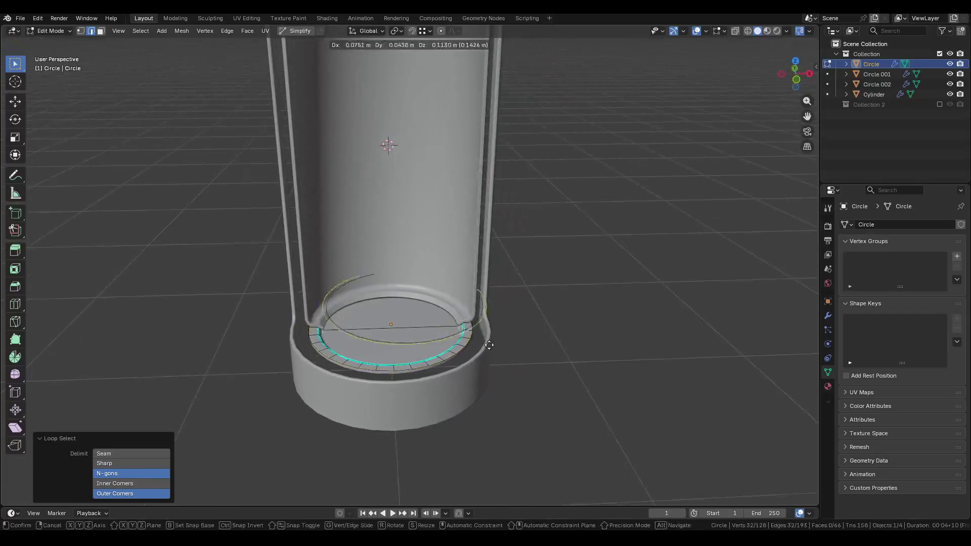
pyautogui.hotkey('shift', 'd')
pyautogui.press('Escape')
pyautogui.click(483, 356)
pyautogui.press('Tab')
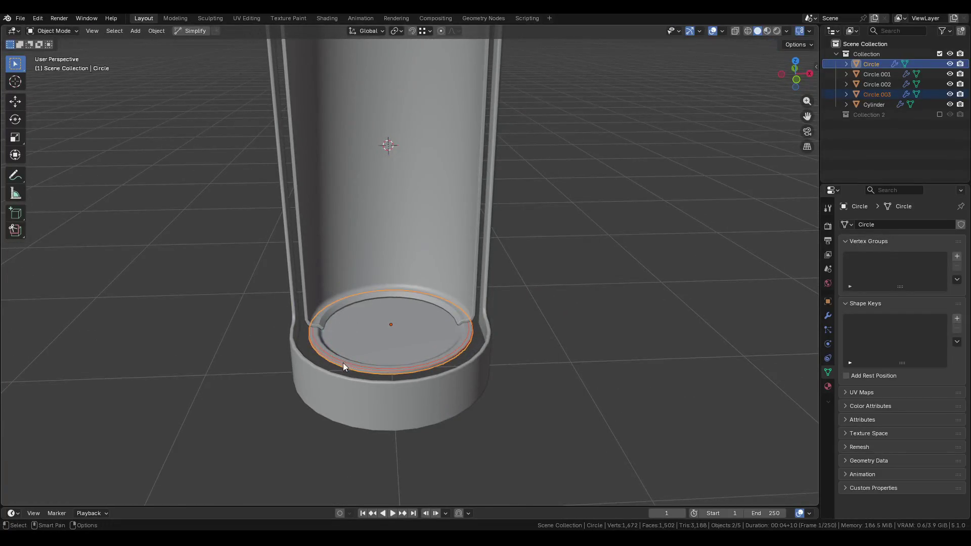
# Extrude Circle.003's loop into a wall raised 0.9558 m up to the top cap.
pyautogui.moveTo(341, 362); pyautogui.dragTo(353, 363, button='middle')
pyautogui.click(347, 364)
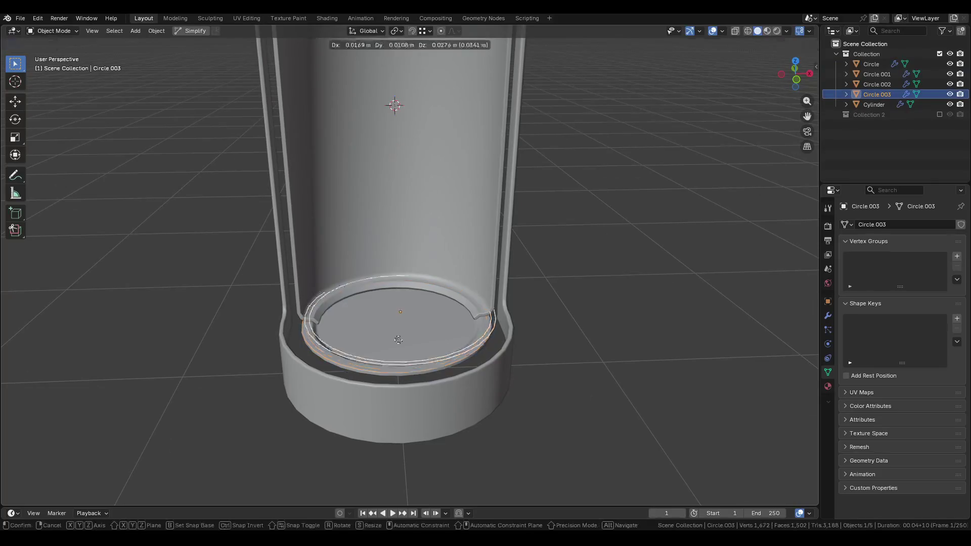
pyautogui.press('Tab')
pyautogui.press('a')
pyautogui.press('e')
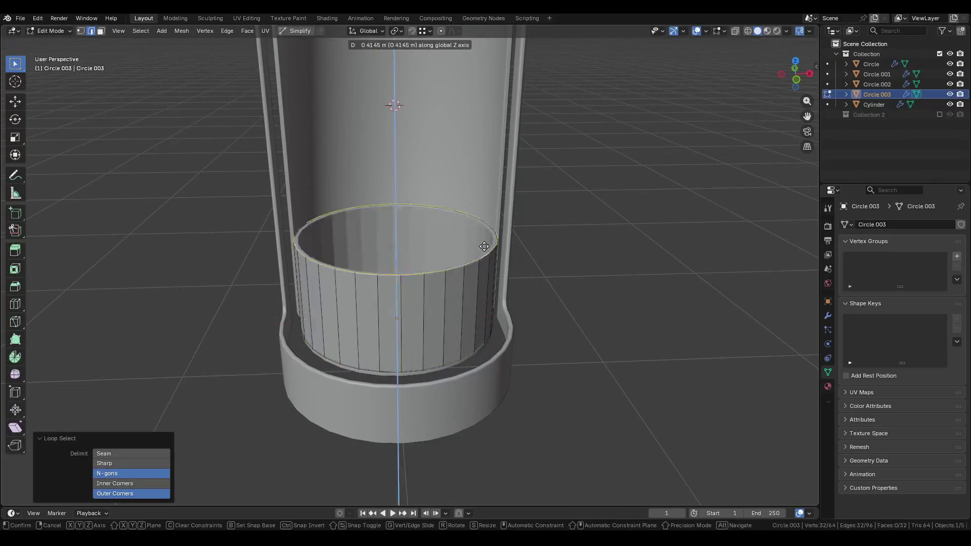
pyautogui.click(447, 302)
pyautogui.press('g')
pyautogui.press('z')
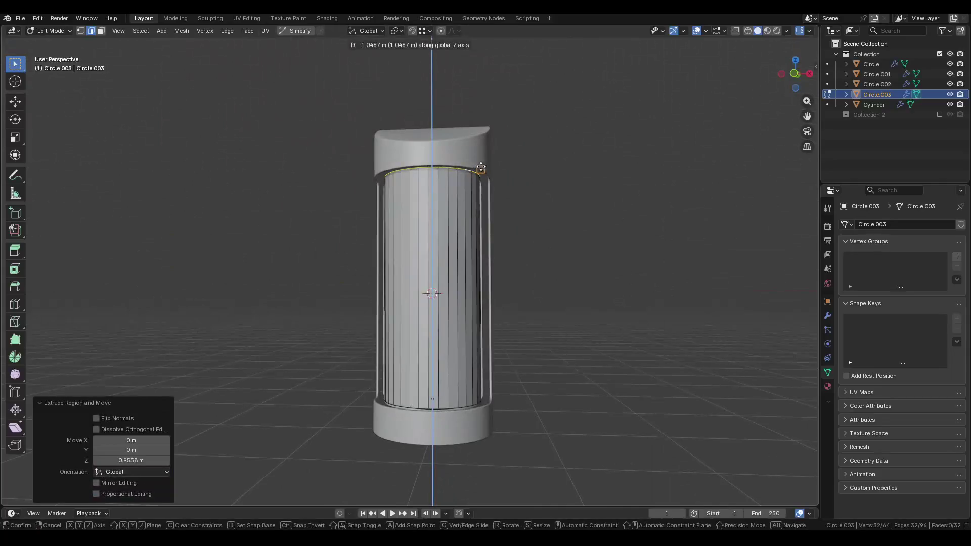
pyautogui.click(484, 172)
# Apply Shade Auto Smooth at 30° to the wall and begin thickening it with Shrink/Fatten.
pyautogui.press('a')
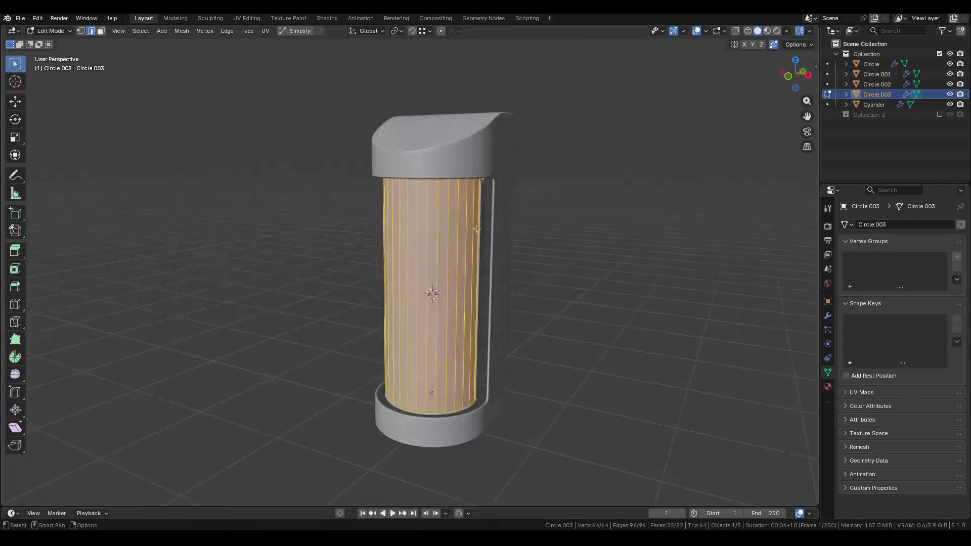
pyautogui.press('Tab')
pyautogui.rightClick(454, 248)
pyautogui.click(415, 217)
pyautogui.scroll(3, 448, 280)
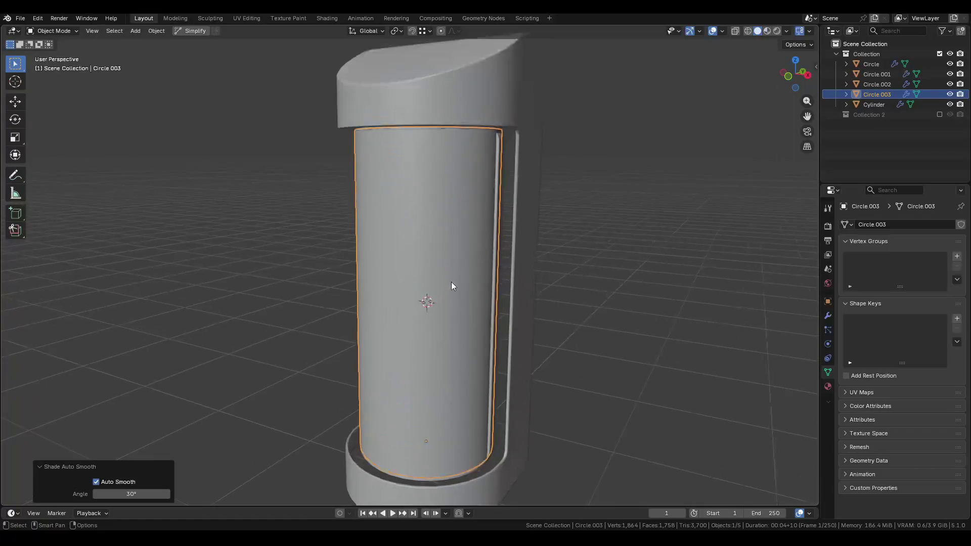
pyautogui.press('Tab')
pyautogui.hotkey('alt', 's')
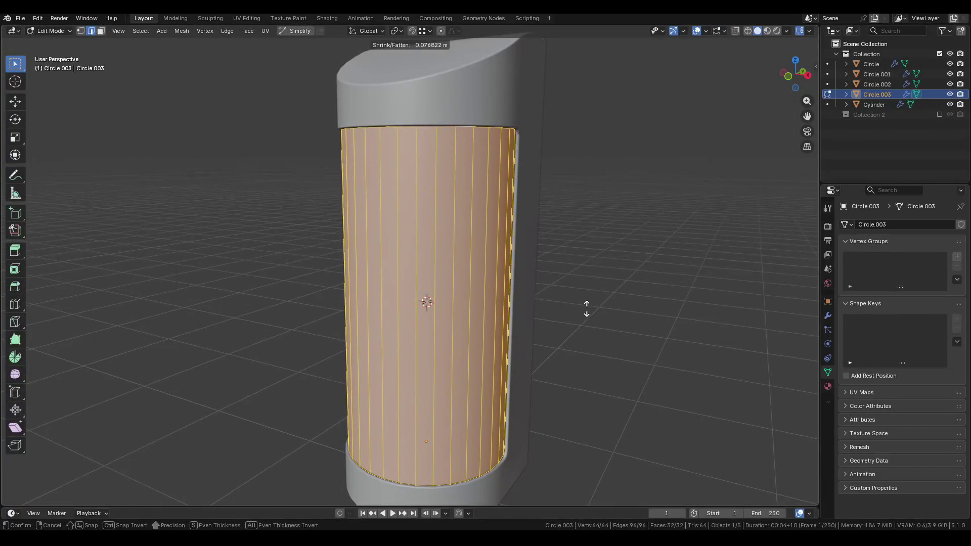
# Thicken the wall to 0.0768 m with Shrink/Fatten.
pyautogui.click(585, 306)
pyautogui.moveTo(585, 306)
pyautogui.mouseDown(button='middle')
pyautogui.moveTo(400, 401)
pyautogui.moveTo(455, 359)
pyautogui.moveTo(585, 364)
pyautogui.moveTo(381, 369)
pyautogui.moveTo(394, 388)
pyautogui.moveTo(395, 322)
pyautogui.moveTo(381, 296)
pyautogui.moveTo(308, 293)
pyautogui.mouseUp(button='middle')
pyautogui.press('Tab')
pyautogui.press('Tab')
pyautogui.moveTo(415, 283); pyautogui.dragTo(447, 284, button='middle')
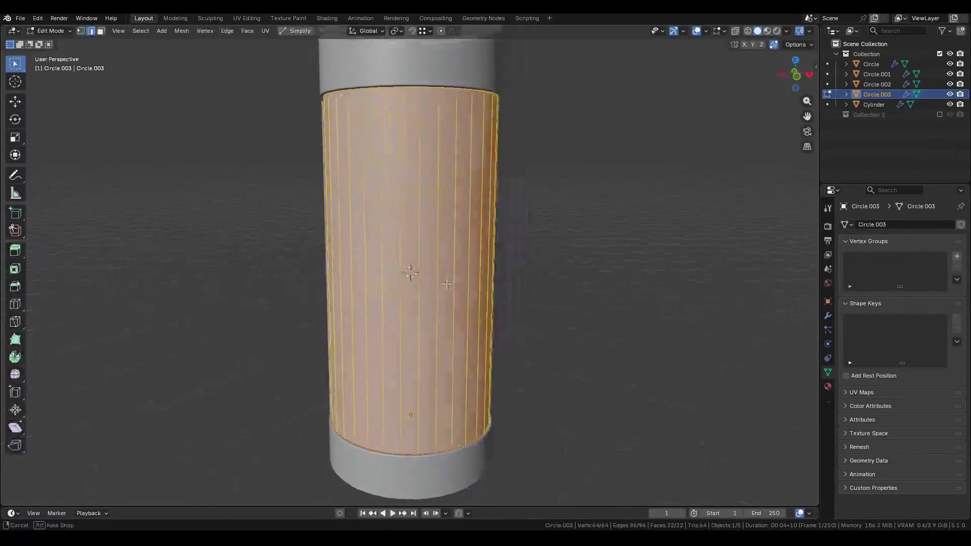
# Delete vertical face strips from the back and sides of the wall.
pyautogui.click(408, 332)
pyautogui.press('x')
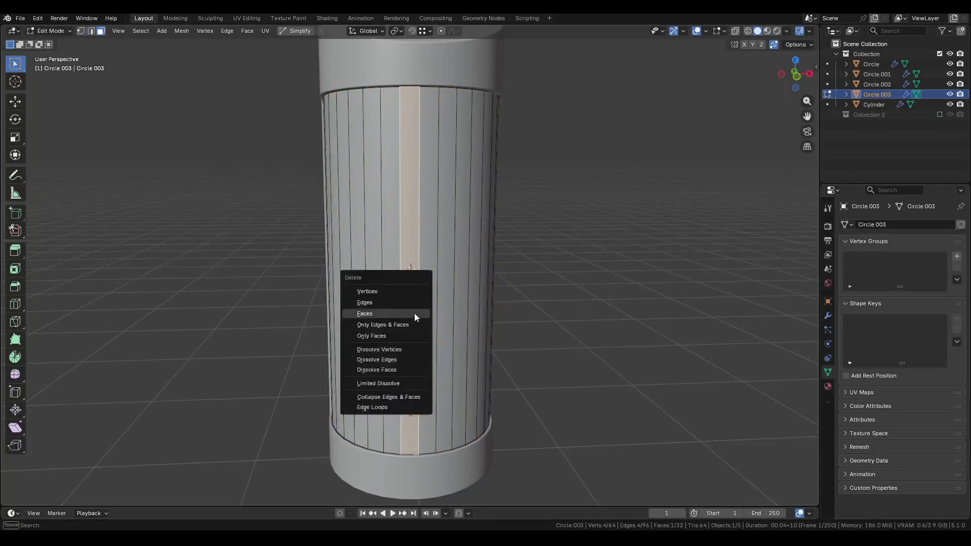
pyautogui.click(414, 314)
pyautogui.click(392, 310)
pyautogui.moveTo(393, 310)
pyautogui.mouseDown(button='middle')
pyautogui.moveTo(609, 310)
pyautogui.moveTo(626, 350)
pyautogui.mouseUp(button='middle')
pyautogui.click(415, 243)
pyautogui.press('x')
pyautogui.click(415, 244)
pyautogui.press('l')
pyautogui.press('x')
pyautogui.click(457, 244)
pyautogui.moveTo(456, 245)
pyautogui.mouseDown(button='middle')
pyautogui.moveTo(428, 214)
pyautogui.moveTo(319, 239)
pyautogui.mouseUp(button='middle')
pyautogui.scroll(5, 440, 228)
# Delete the last side strips, leaving an upright front door panel about 0.508 × 0.703 × 1.99 m.
pyautogui.click(414, 221)
pyautogui.click(343, 230)
pyautogui.press('x')
pyautogui.click(401, 245)
pyautogui.press('Tab')
pyautogui.moveTo(401, 245)
pyautogui.mouseDown(button='middle')
pyautogui.moveTo(336, 244)
pyautogui.moveTo(551, 304)
pyautogui.mouseUp(button='middle')
pyautogui.press('r')
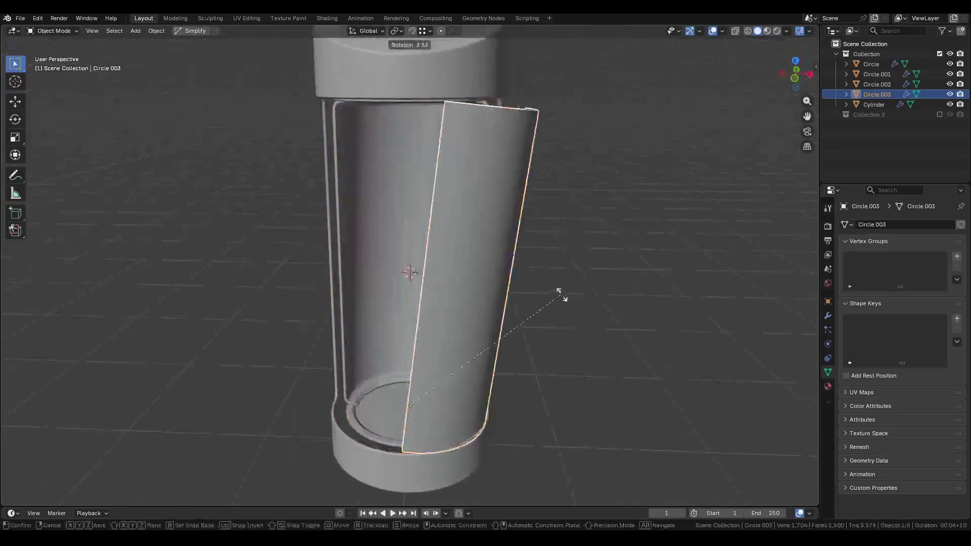
pyautogui.press('Escape')
pyautogui.press('n')
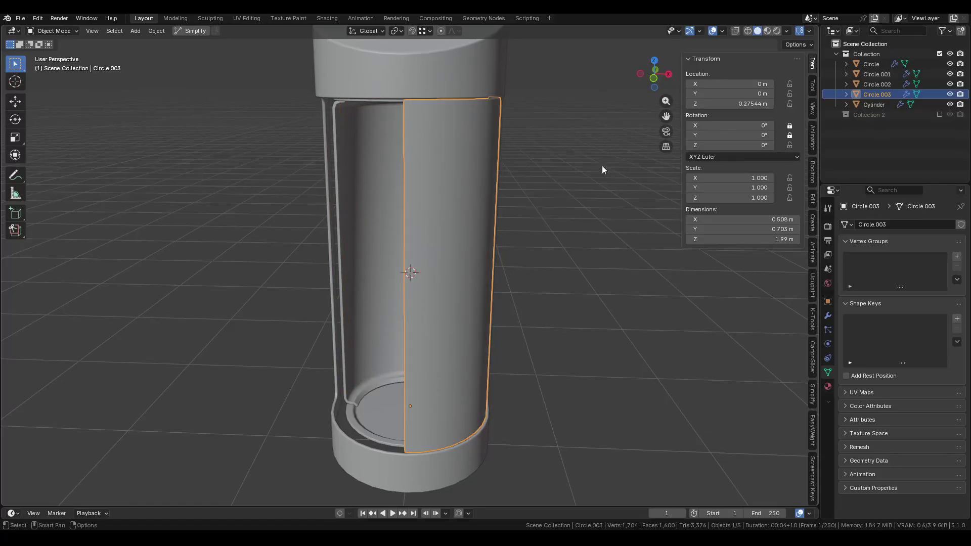
# Join the inner shell Circle.001, top ring and base ring into one object, Circle.
pyautogui.press('n')
pyautogui.press('r')
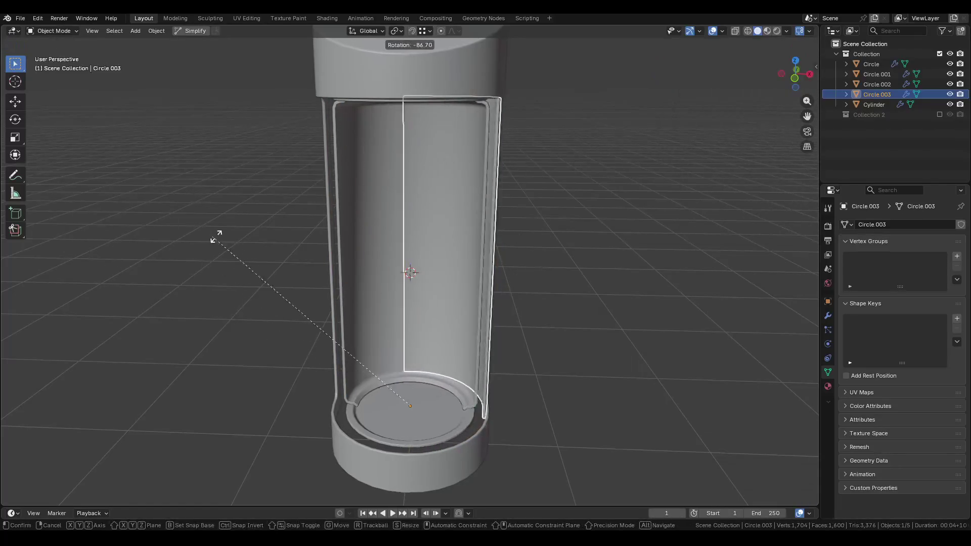
pyautogui.press('Escape')
pyautogui.click(386, 315)
pyautogui.click(377, 396)
pyautogui.moveTo(510, 247)
pyautogui.mouseDown(button='middle')
pyautogui.moveTo(419, 198)
pyautogui.moveTo(374, 208)
pyautogui.moveTo(387, 252)
pyautogui.mouseUp(button='middle')
pyautogui.keyDown('shift'); pyautogui.click(394, 172); pyautogui.keyUp('shift')
pyautogui.keyDown('shift'); pyautogui.click(401, 99); pyautogui.keyUp('shift')
pyautogui.keyDown('shift'); pyautogui.click(411, 416); pyautogui.keyUp('shift')
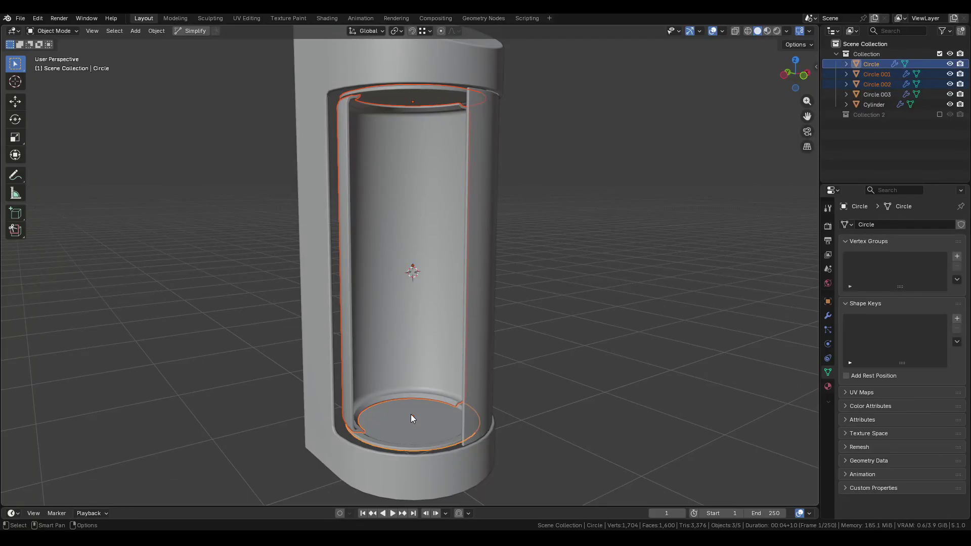
pyautogui.hotkey('ctrl', 'j')
pyautogui.click(411, 414)
# Lock the joined rings' X and Y rotation and rotate them around Z.
pyautogui.press('r')
pyautogui.press('z')
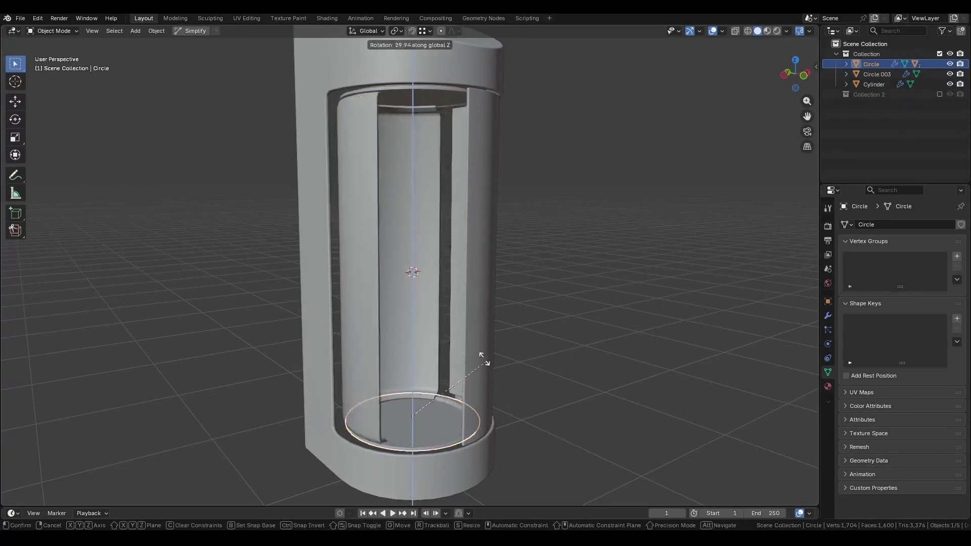
pyautogui.press('Escape')
pyautogui.press('n')
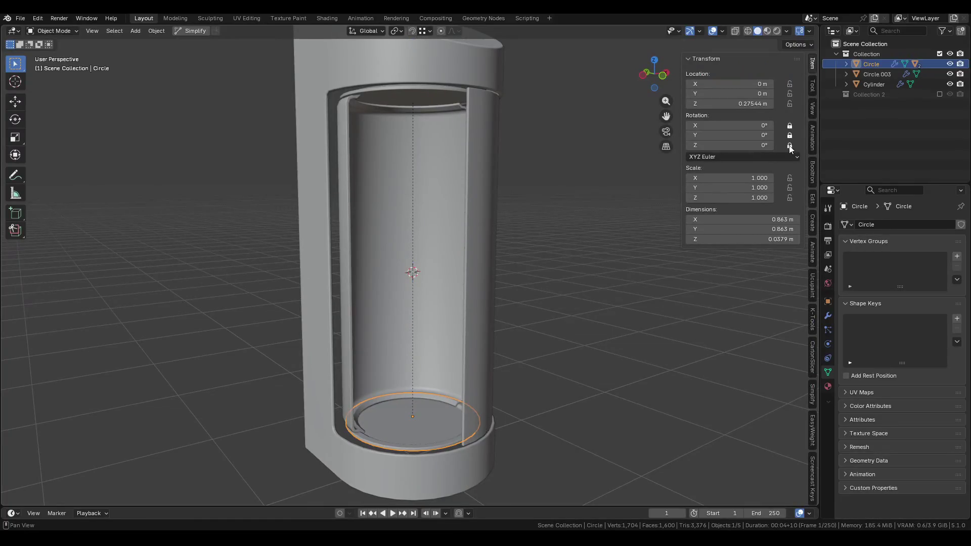
pyautogui.press('n')
pyautogui.press('n')
pyautogui.press('n')
pyautogui.press('r')
pyautogui.press('z')
pyautogui.click(312, 406)
# Rotate the joined rings further around Z, finishing at 39.8°.
pyautogui.moveTo(362, 410)
pyautogui.mouseDown(button='middle')
pyautogui.moveTo(542, 413)
pyautogui.moveTo(479, 442)
pyautogui.moveTo(506, 370)
pyautogui.mouseUp(button='middle')
pyautogui.press('r')
pyautogui.press('z')
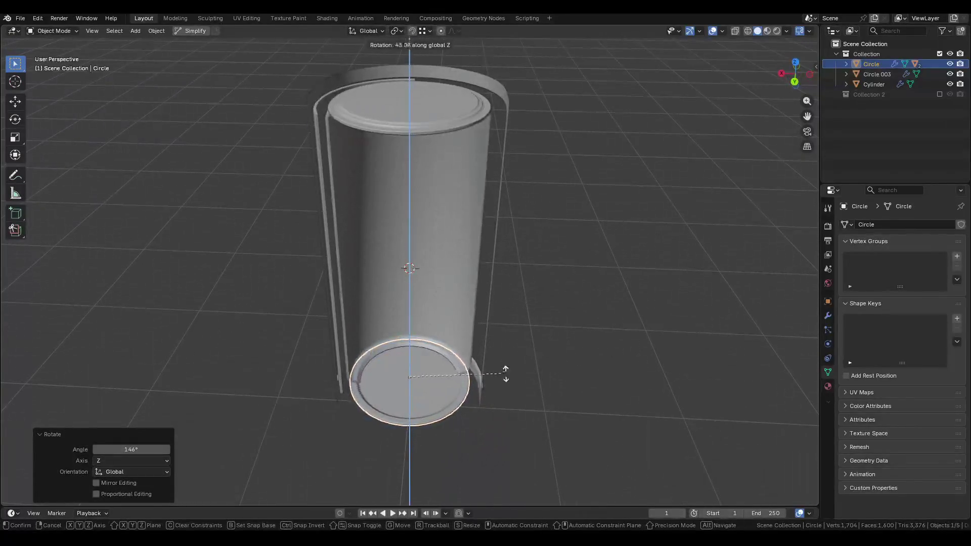
pyautogui.click(506, 373)
pyautogui.press('n')
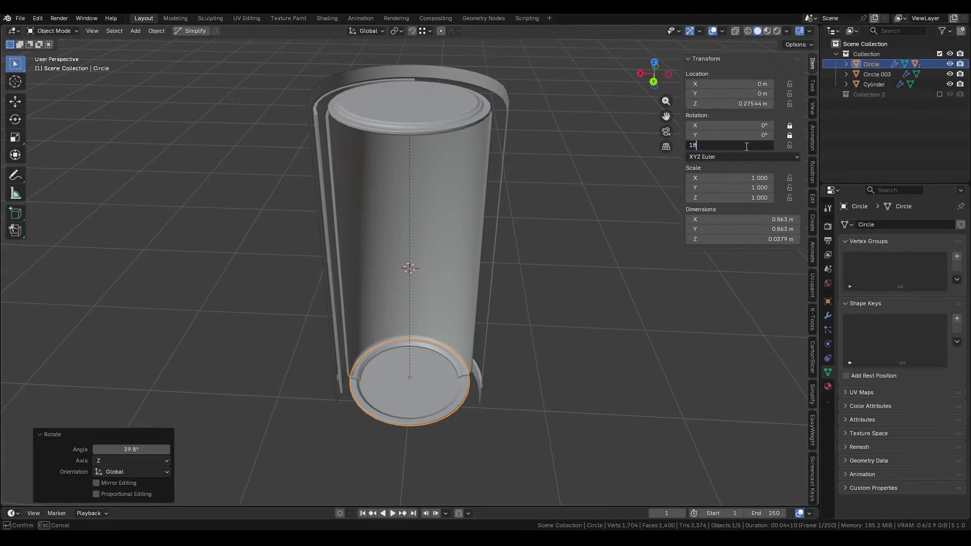
pyautogui.press('Return')
pyautogui.press('n')
pyautogui.hotkey('shift', 'a')
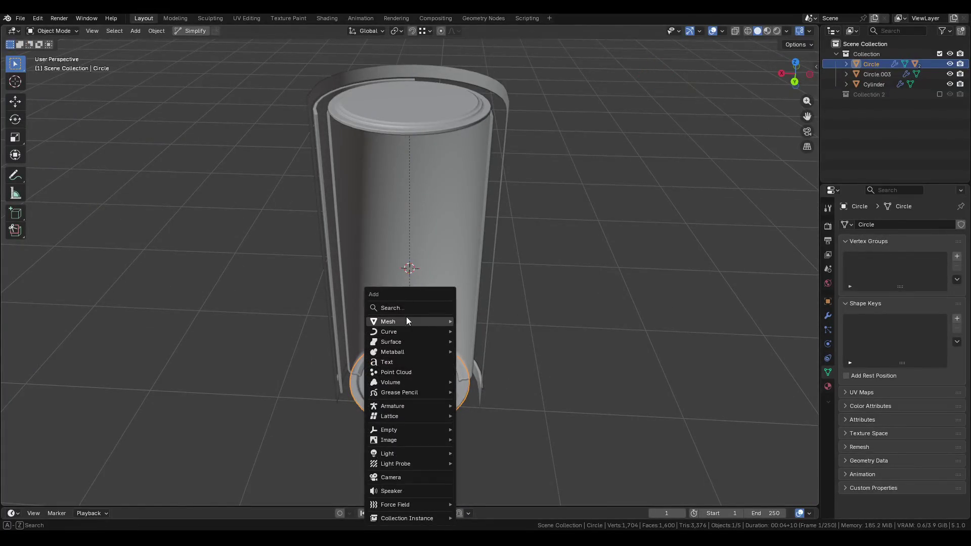
# Add a Monkey head inside the pod, scaled down and turned 180° around Z.
pyautogui.moveTo(407, 321)
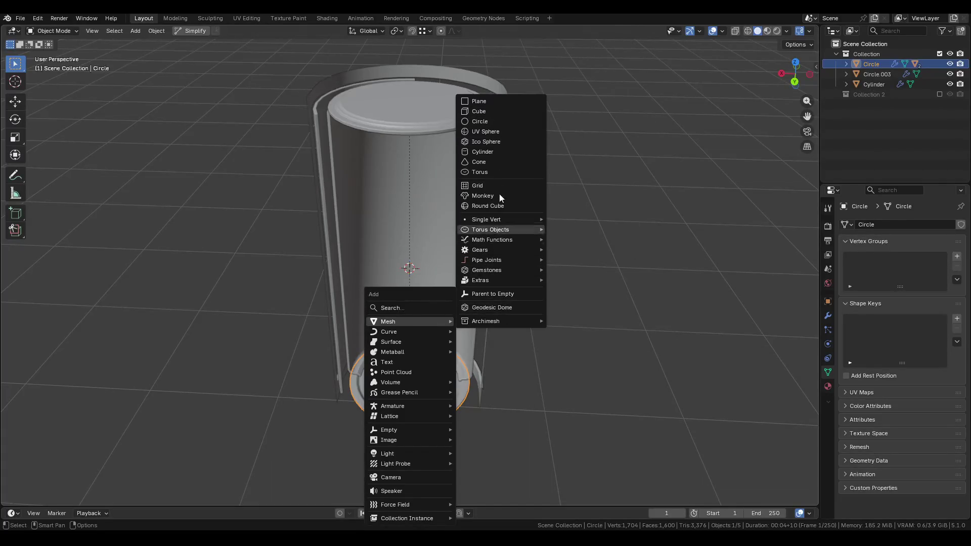
pyautogui.click(484, 196)
pyautogui.press('s')
pyautogui.press('Return')
pyautogui.write('rz180')
pyautogui.press('Return')
# Parent the monkey head to the base ring Circle.
pyautogui.moveTo(373, 325); pyautogui.dragTo(437, 343, button='middle')
pyautogui.click(412, 405)
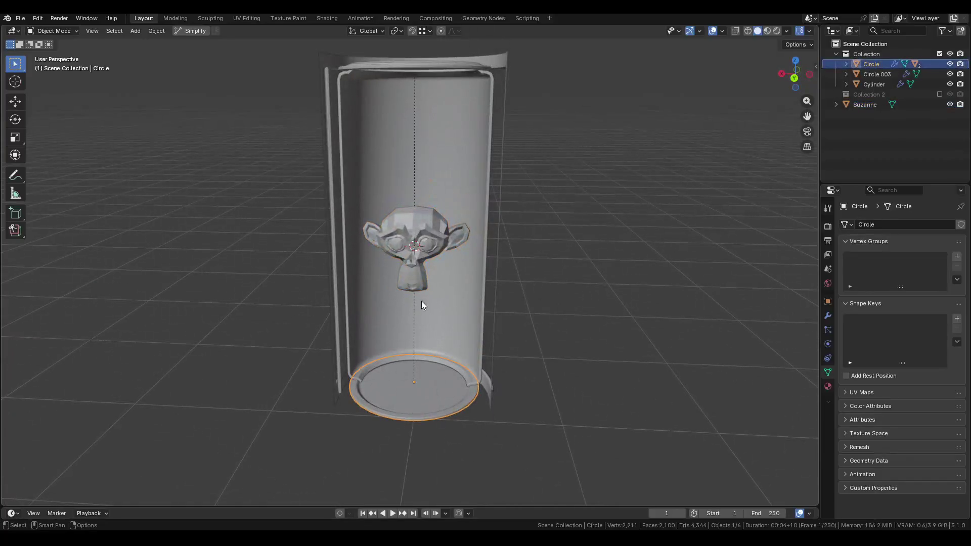
pyautogui.keyDown('shift'); pyautogui.click(421, 253); pyautogui.keyUp('shift')
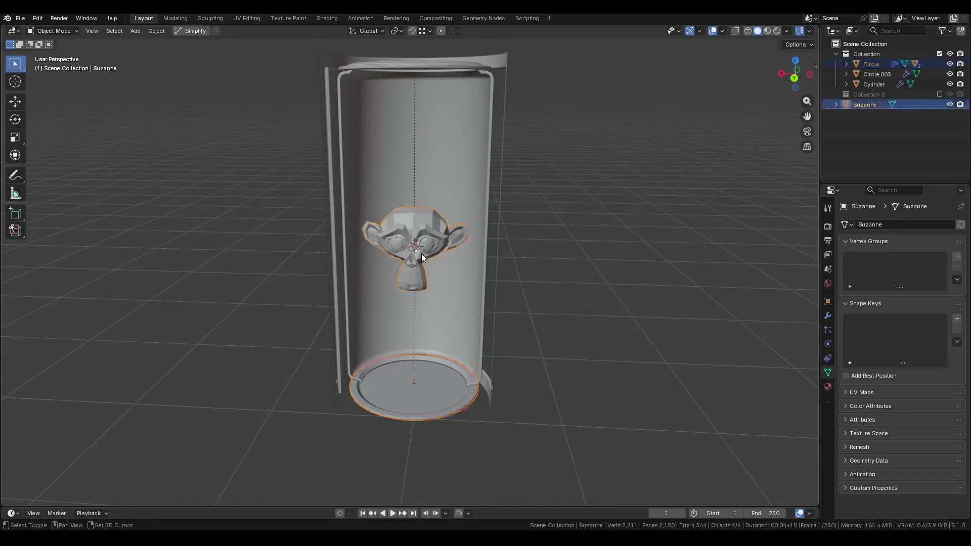
pyautogui.keyDown('shift'); pyautogui.click(420, 377); pyautogui.keyUp('shift')
pyautogui.hotkey('ctrl', 'p')
pyautogui.click(420, 378)
pyautogui.click(424, 393)
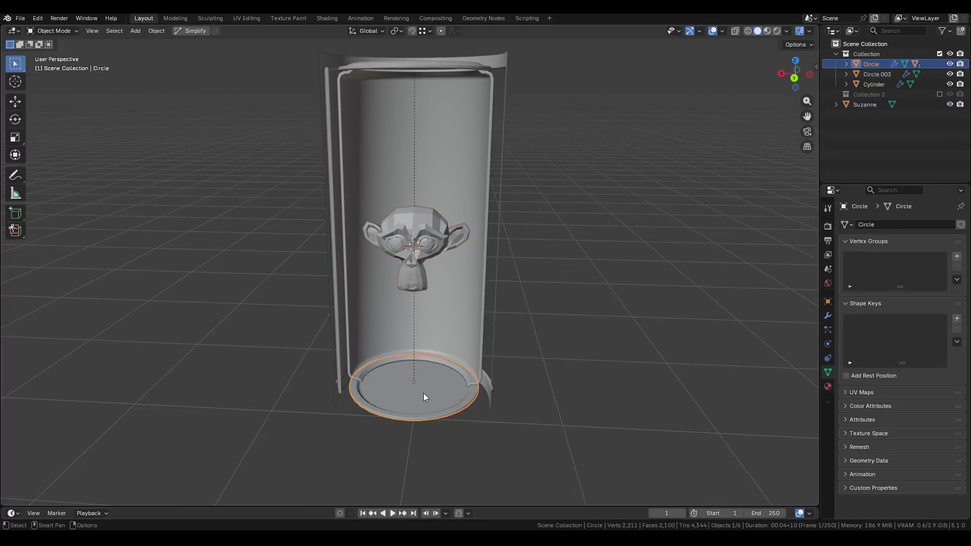
# Select the curved door panel Circle.003 from a higher, closer view.
pyautogui.moveTo(535, 342)
pyautogui.mouseDown(button='middle')
pyautogui.moveTo(560, 353)
pyautogui.moveTo(269, 342)
pyautogui.moveTo(470, 327)
pyautogui.moveTo(382, 328)
pyautogui.moveTo(476, 310)
pyautogui.mouseUp(button='middle')
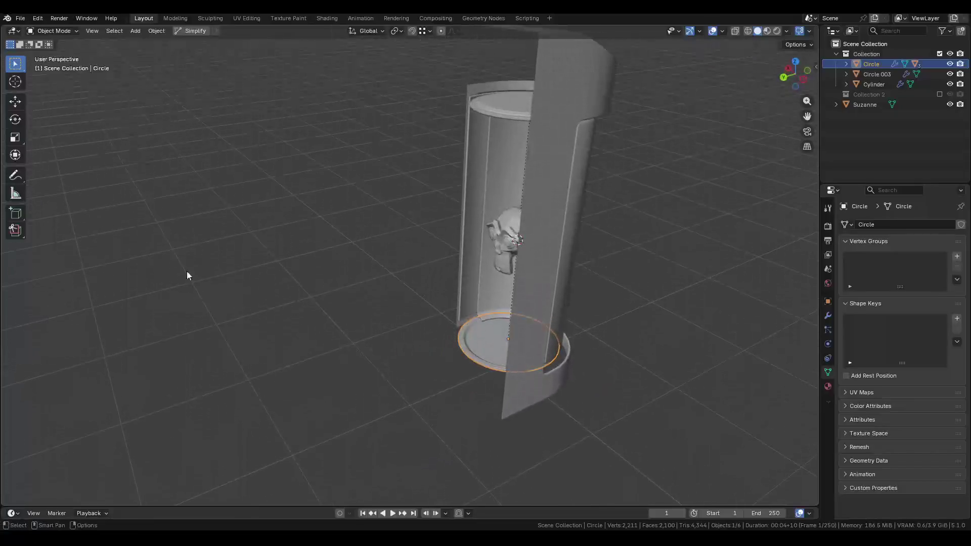
pyautogui.moveTo(201, 197)
pyautogui.mouseDown(button='middle')
pyautogui.moveTo(417, 245)
pyautogui.moveTo(362, 298)
pyautogui.moveTo(320, 303)
pyautogui.moveTo(184, 277)
pyautogui.moveTo(390, 299)
pyautogui.moveTo(356, 265)
pyautogui.moveTo(303, 269)
pyautogui.moveTo(390, 196)
pyautogui.moveTo(433, 246)
pyautogui.moveTo(440, 187)
pyautogui.moveTo(433, 323)
pyautogui.moveTo(438, 310)
pyautogui.moveTo(355, 232)
pyautogui.moveTo(229, 222)
pyautogui.moveTo(356, 217)
pyautogui.moveTo(372, 254)
pyautogui.moveTo(405, 275)
pyautogui.moveTo(447, 276)
pyautogui.mouseUp(button='middle')
pyautogui.click(390, 298)
pyautogui.click(228, 223)
# Rename Circle.003 to 'door' and save the scene as Pod.blend.
pyautogui.moveTo(508, 275); pyautogui.dragTo(486, 289, button='middle')
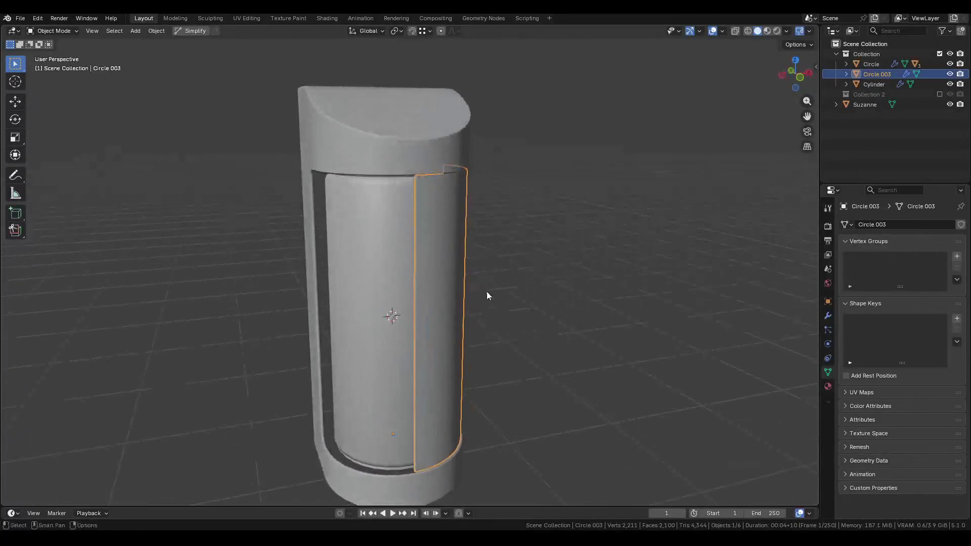
pyautogui.press('r')
pyautogui.press('z')
pyautogui.press('Escape')
pyautogui.press('F2')
pyautogui.write('B')
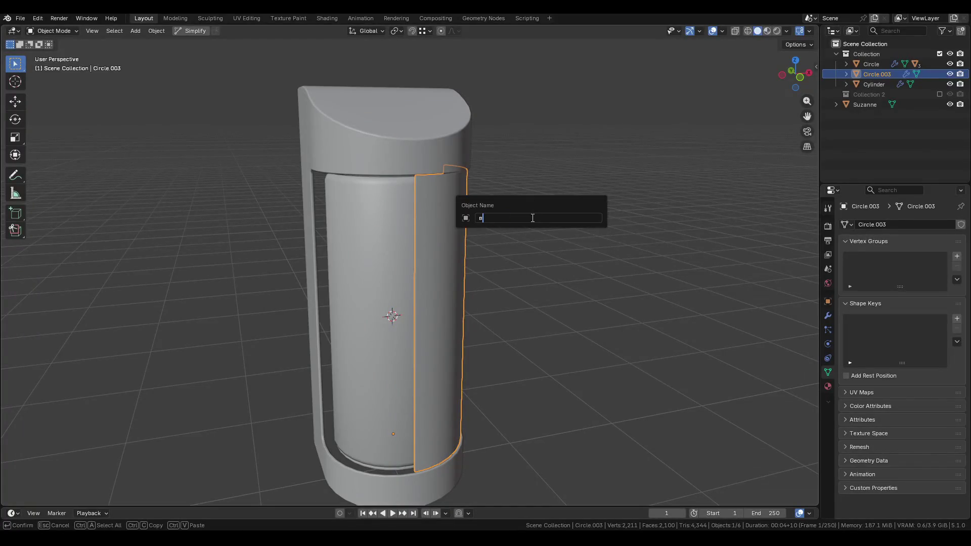
pyautogui.press('Return')
pyautogui.hotkey('ctrl', 's')
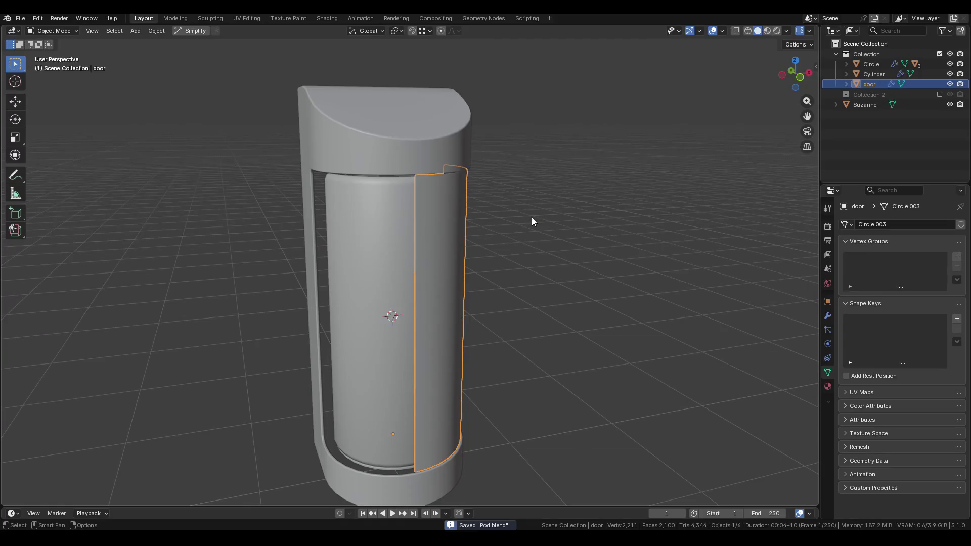
# Select the inner glass cylinder Circle.001, then the bottom ring Circle.
pyautogui.moveTo(519, 274)
pyautogui.mouseDown(button='middle')
pyautogui.moveTo(475, 272)
pyautogui.moveTo(453, 211)
pyautogui.moveTo(426, 189)
pyautogui.moveTo(347, 200)
pyautogui.moveTo(445, 197)
pyautogui.moveTo(403, 228)
pyautogui.moveTo(467, 238)
pyautogui.mouseUp(button='middle')
pyautogui.click(470, 235)
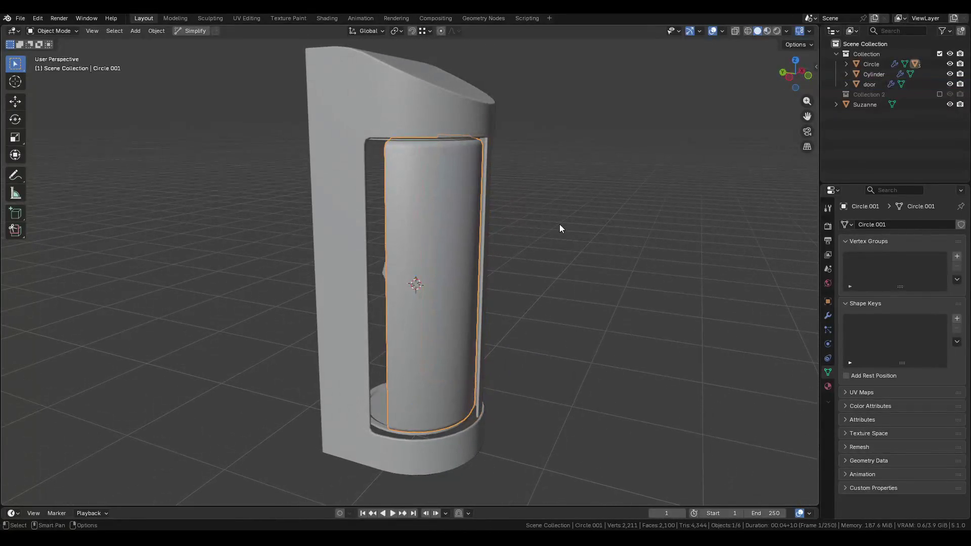
pyautogui.click(387, 422)
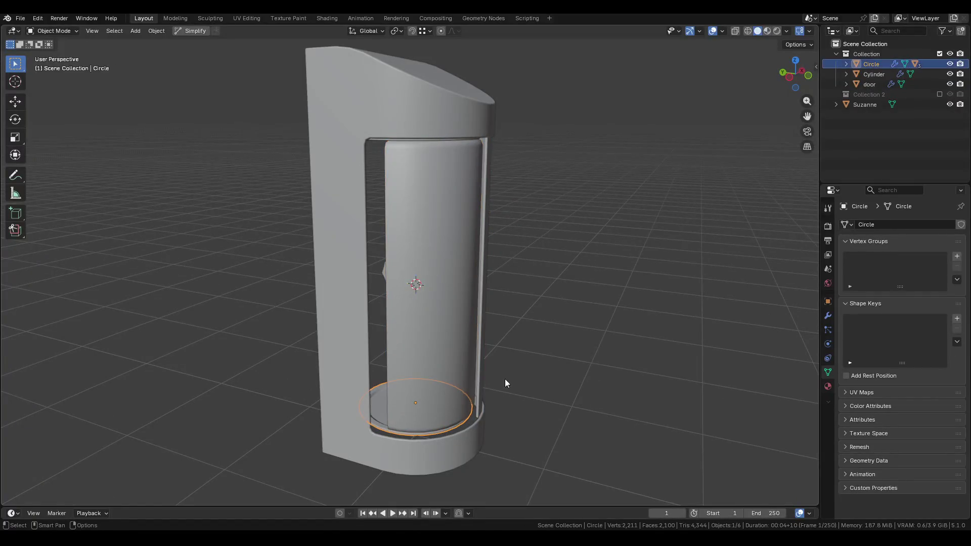
# Finish rotating the bottom ring about Z, then select the Cylinder frame and enter Edit Mode.
pyautogui.press('r')
pyautogui.press('z')
pyautogui.click(405, 303)
pyautogui.moveTo(405, 303)
pyautogui.mouseDown(button='middle')
pyautogui.moveTo(444, 354)
pyautogui.moveTo(579, 360)
pyautogui.moveTo(480, 390)
pyautogui.moveTo(491, 365)
pyautogui.moveTo(460, 238)
pyautogui.mouseUp(button='middle')
pyautogui.click(491, 364)
pyautogui.click(390, 110)
pyautogui.moveTo(390, 109); pyautogui.dragTo(412, 259, button='middle')
pyautogui.scroll(3, 412, 260)
pyautogui.press('Tab')
pyautogui.moveTo(521, 284)
pyautogui.mouseDown(button='middle')
pyautogui.moveTo(383, 288)
pyautogui.moveTo(314, 263)
pyautogui.moveTo(344, 267)
pyautogui.moveTo(339, 354)
pyautogui.mouseUp(button='middle')
# Select two opposite edge paths down the frame's side, fill them with a face, and inset it.
pyautogui.press('2')
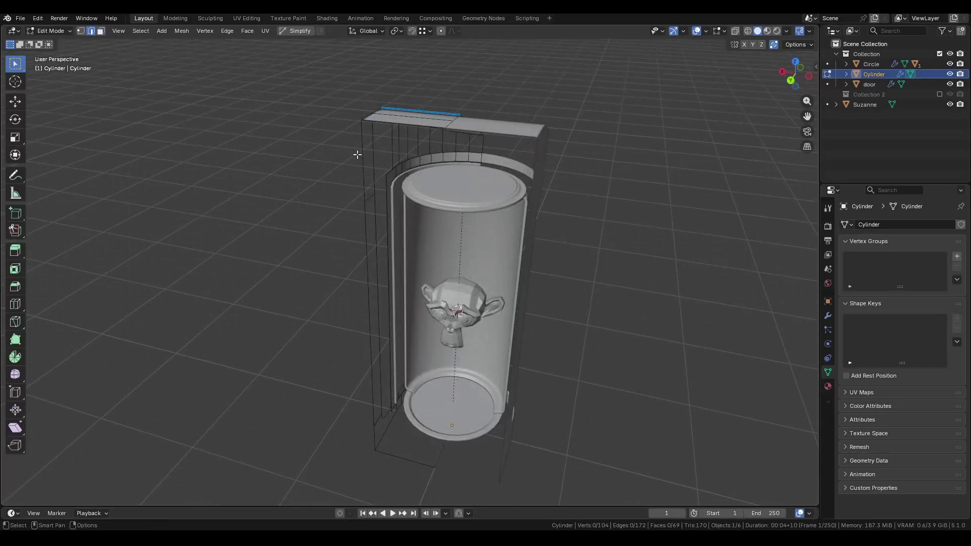
pyautogui.keyDown('ctrl'); pyautogui.click(375, 448); pyautogui.keyUp('ctrl')
pyautogui.hotkey('ctrl', 'z')
pyautogui.keyDown('ctrl'); pyautogui.click(386, 453); pyautogui.keyUp('ctrl')
pyautogui.press('f')
pyautogui.moveTo(388, 272); pyautogui.dragTo(444, 254, button='middle')
pyautogui.press('i')
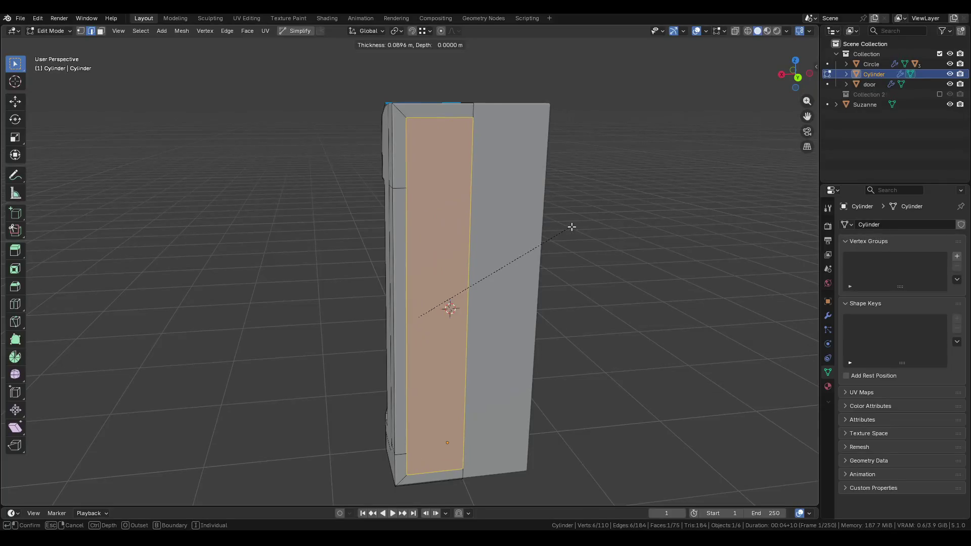
pyautogui.click(572, 227)
# Move the inset face along Z and delete the selected frame faces.
pyautogui.moveTo(498, 232)
pyautogui.mouseDown(button='middle')
pyautogui.moveTo(462, 223)
pyautogui.moveTo(469, 237)
pyautogui.mouseUp(button='middle')
pyautogui.press('g')
pyautogui.press('z')
pyautogui.press('z')
pyautogui.click(469, 237)
pyautogui.press('x')
pyautogui.click(457, 233)
pyautogui.press('x')
pyautogui.click(478, 221)
pyautogui.press('x')
pyautogui.click(476, 167)
pyautogui.moveTo(476, 167)
pyautogui.mouseDown(button='middle')
pyautogui.moveTo(423, 132)
pyautogui.moveTo(395, 173)
pyautogui.moveTo(379, 81)
pyautogui.mouseUp(button='middle')
# Select the frame's top face, cancel a trial vertical move, and delete a side face instead.
pyautogui.press('2')
pyautogui.keyDown('alt'); pyautogui.click(395, 172); pyautogui.keyUp('alt')
pyautogui.scroll(3, 395, 173)
pyautogui.press('3')
pyautogui.click(379, 71)
pyautogui.press('g')
pyautogui.press('z')
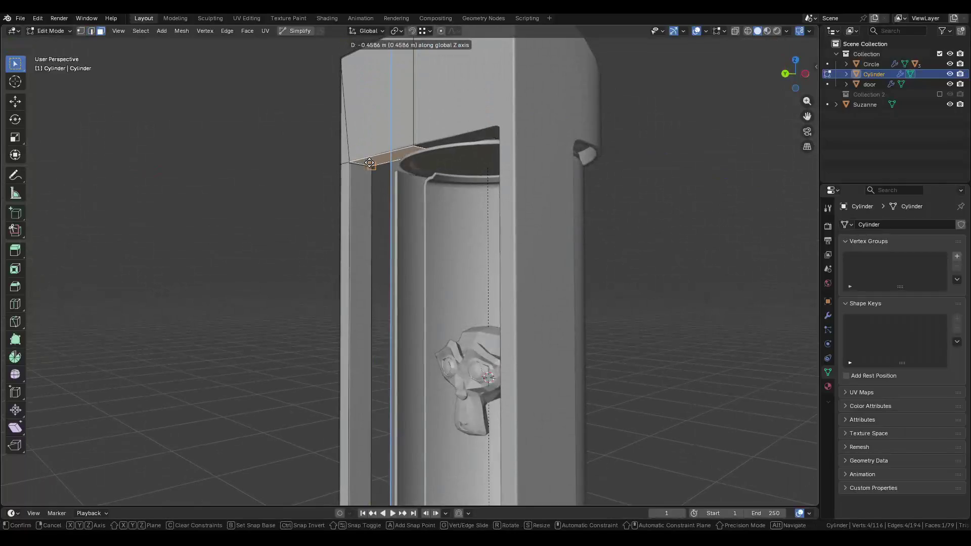
pyautogui.rightClick(369, 162)
pyautogui.click(368, 130)
pyautogui.press('x')
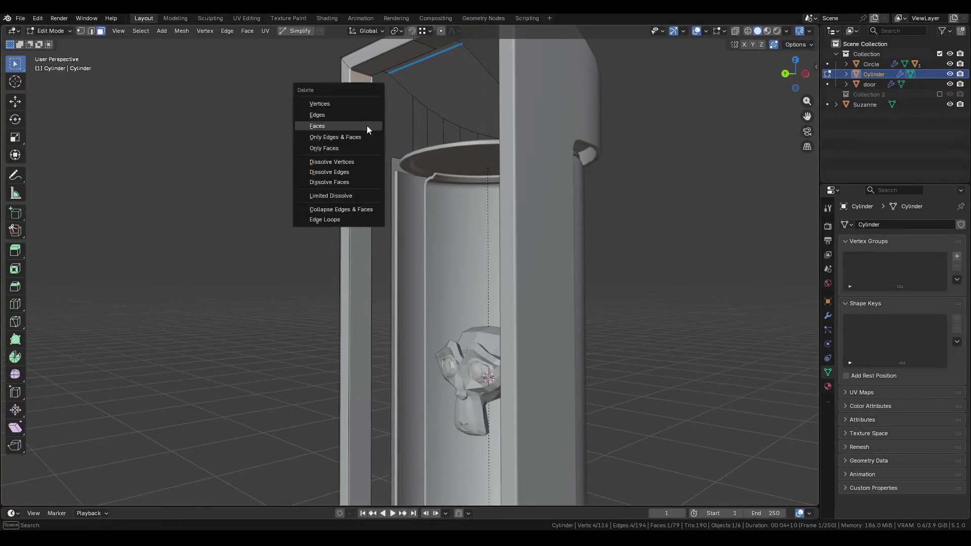
pyautogui.click(366, 126)
# Extend an edge at the frame top to -0.4517 m along X and delete the top face.
pyautogui.press('2')
pyautogui.click(354, 163)
pyautogui.moveTo(354, 164); pyautogui.dragTo(405, 152, button='middle')
pyautogui.press('g')
pyautogui.press('x')
pyautogui.click(465, 44)
pyautogui.click(445, 60)
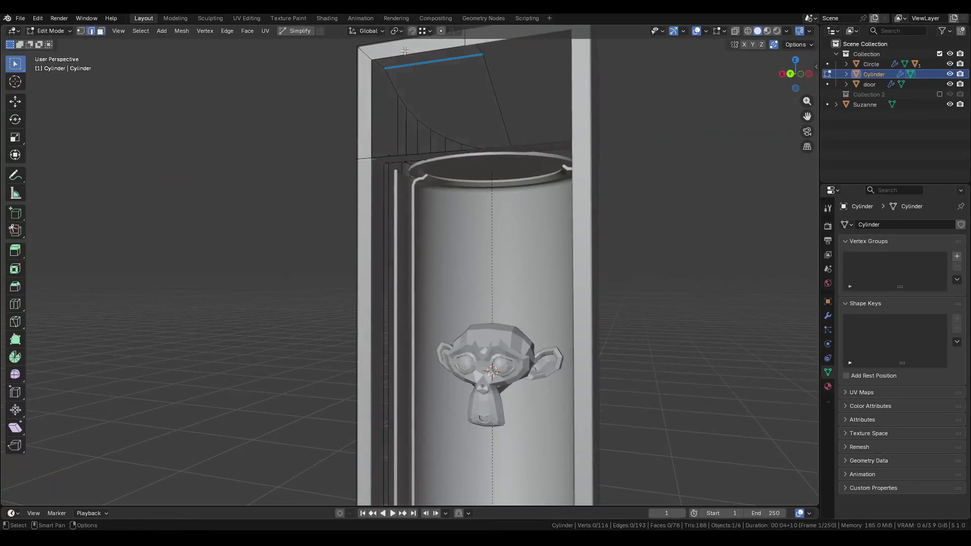
# Delete the stray face at the frame's lower corner, fill the gap, and return to Object Mode.
pyautogui.moveTo(397, 125)
pyautogui.mouseDown(button='middle')
pyautogui.moveTo(365, 187)
pyautogui.moveTo(423, 220)
pyautogui.moveTo(358, 186)
pyautogui.moveTo(359, 243)
pyautogui.moveTo(304, 350)
pyautogui.moveTo(361, 321)
pyautogui.mouseUp(button='middle')
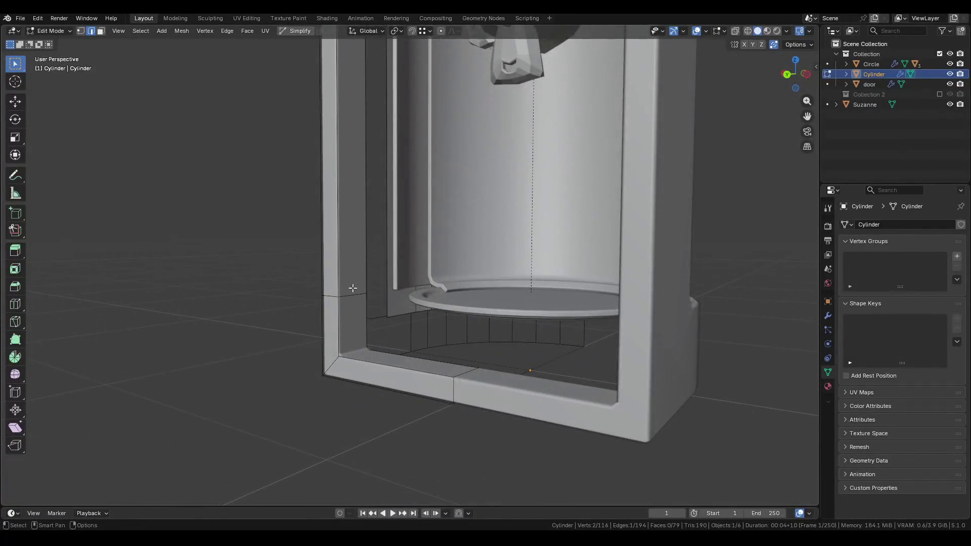
pyautogui.moveTo(353, 287); pyautogui.dragTo(358, 347, button='middle')
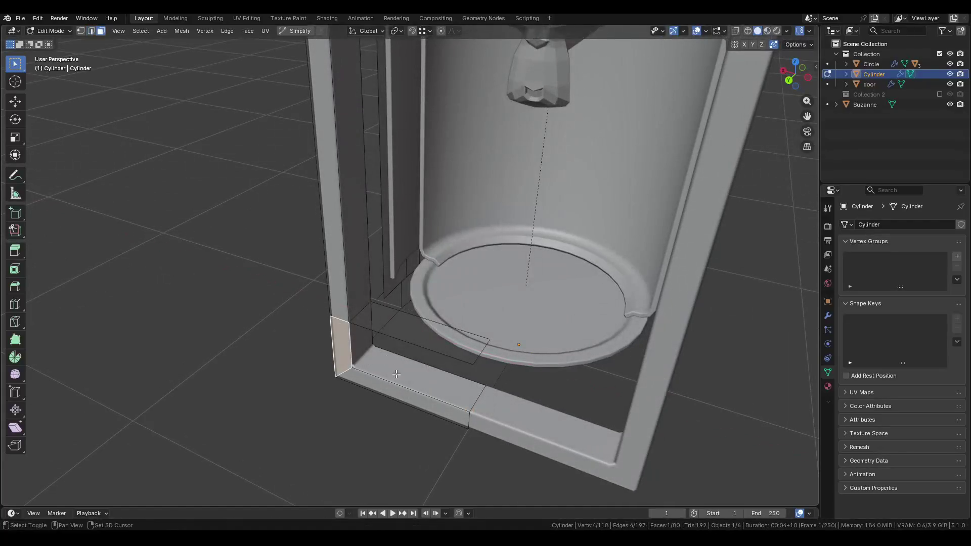
pyautogui.press('x')
pyautogui.press('x')
pyautogui.click(349, 364)
pyautogui.press('f')
pyautogui.hotkey('ctrl', 'l')
pyautogui.press('Tab')
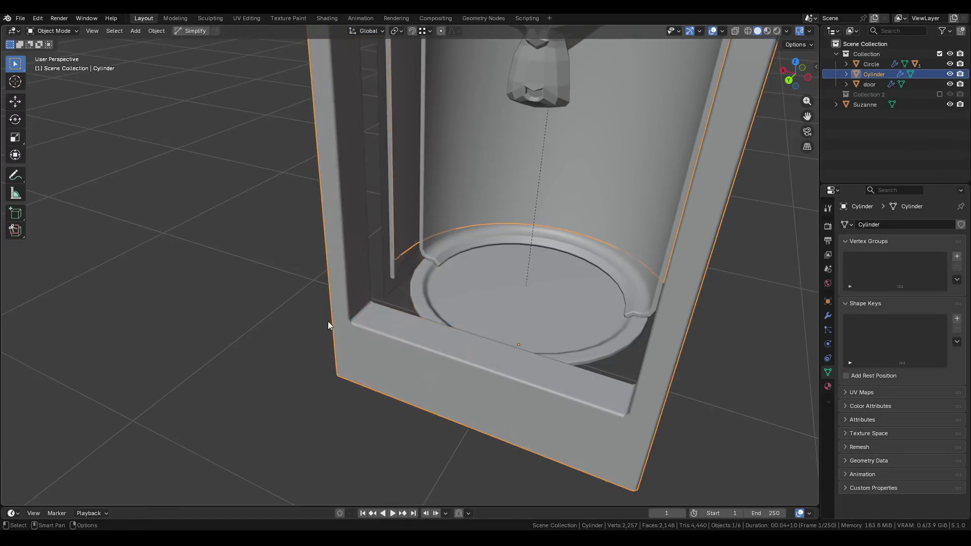
# Shift an edge loop on the frame base 0.066 m along Y and leave Edit Mode.
pyautogui.moveTo(375, 310)
pyautogui.mouseDown(button='middle')
pyautogui.moveTo(386, 344)
pyautogui.moveTo(351, 353)
pyautogui.moveTo(378, 344)
pyautogui.moveTo(438, 378)
pyautogui.moveTo(395, 350)
pyautogui.mouseUp(button='middle')
pyautogui.press('Tab')
pyautogui.keyDown('alt'); pyautogui.click(427, 358); pyautogui.keyUp('alt')
pyautogui.press('g')
pyautogui.press('y')
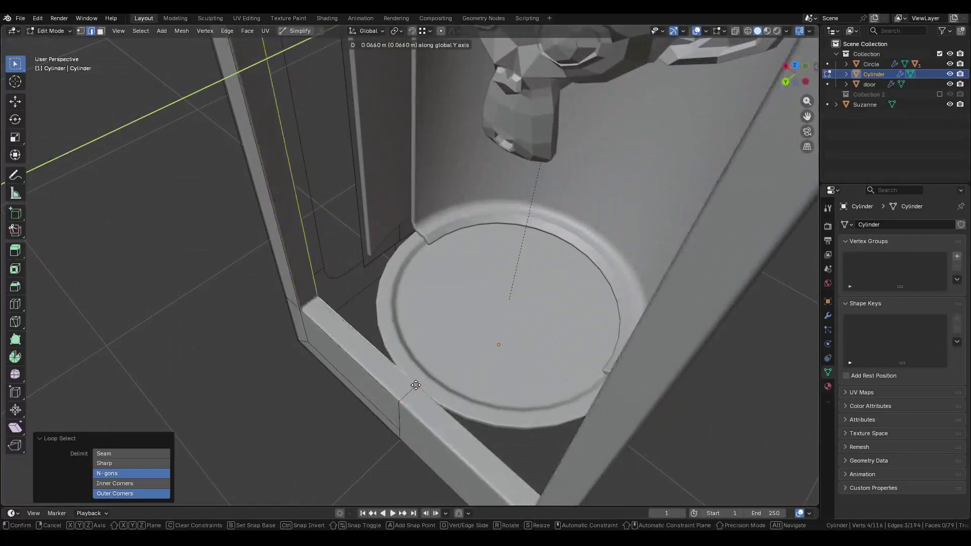
pyautogui.click(410, 389)
pyautogui.press('Tab')
# View the whole frame, clear the selection, and select the door.
pyautogui.scroll(-6, 371, 277)
pyautogui.moveTo(404, 278)
pyautogui.mouseDown(button='middle')
pyautogui.moveTo(441, 268)
pyautogui.moveTo(546, 336)
pyautogui.moveTo(572, 330)
pyautogui.moveTo(538, 359)
pyautogui.moveTo(556, 340)
pyautogui.moveTo(758, 338)
pyautogui.moveTo(685, 338)
pyautogui.moveTo(667, 349)
pyautogui.mouseUp(button='middle')
pyautogui.click(547, 336)
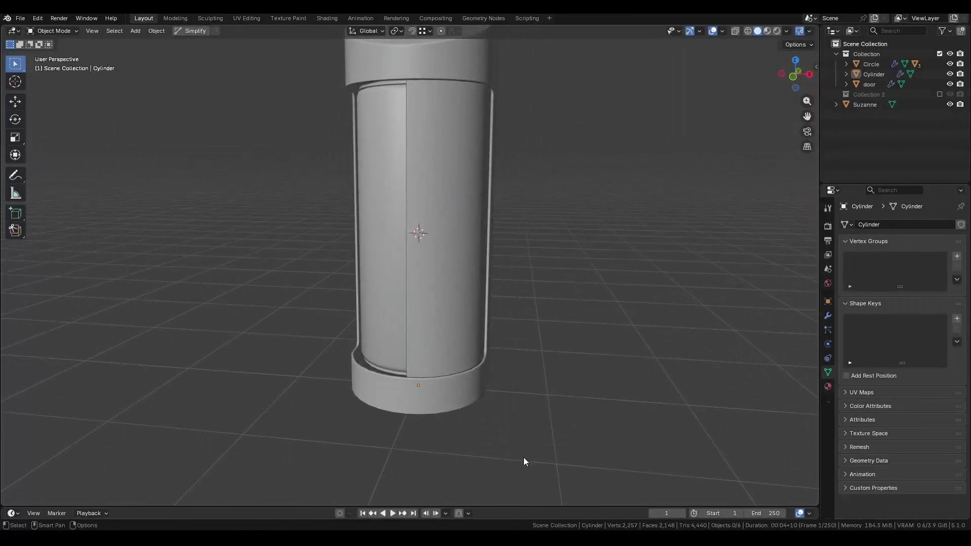
pyautogui.click(471, 305)
pyautogui.moveTo(471, 305)
pyautogui.mouseDown(button='middle')
pyautogui.moveTo(471, 251)
pyautogui.moveTo(501, 336)
pyautogui.mouseUp(button='middle')
# Try swinging the door around Z, then undo it so the door stays closed.
pyautogui.press('r')
pyautogui.press('z')
pyautogui.click(382, 226)
pyautogui.hotkey('ctrl', 'z')
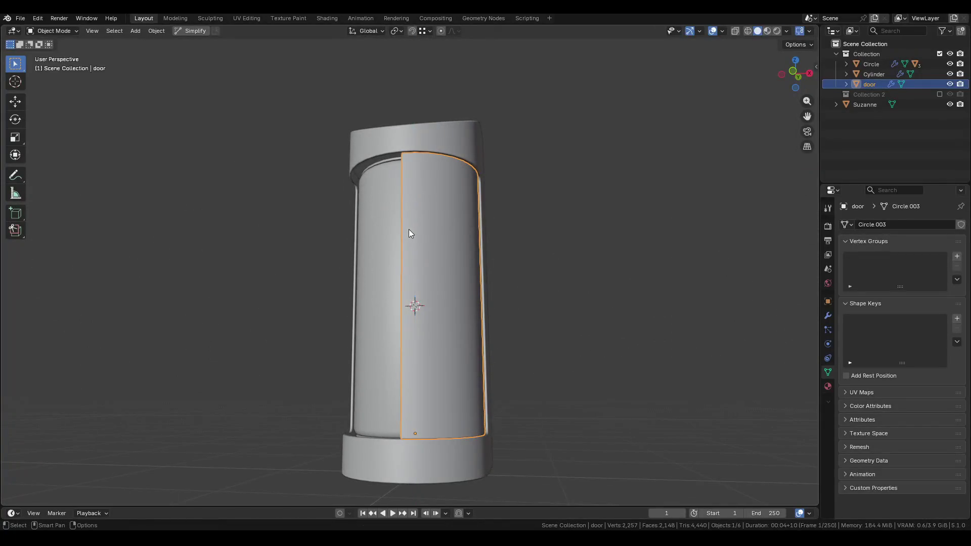
pyautogui.moveTo(527, 246); pyautogui.dragTo(542, 263, button='middle')
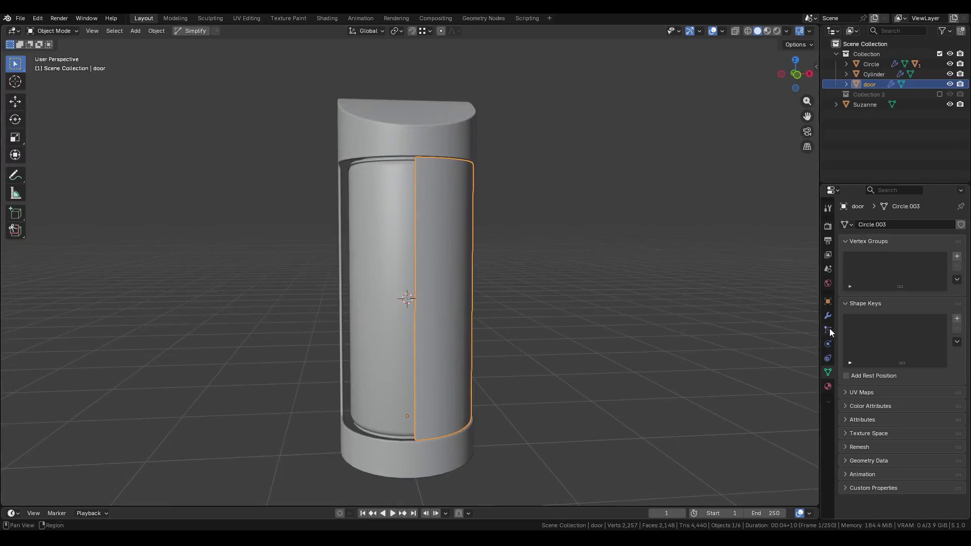
pyautogui.moveTo(447, 290)
pyautogui.keyDown('shift'); pyautogui.mouseDown(button='middle')
pyautogui.moveTo(527, 278)
pyautogui.moveTo(494, 279)
pyautogui.mouseUp(button='middle'); pyautogui.keyUp('shift')
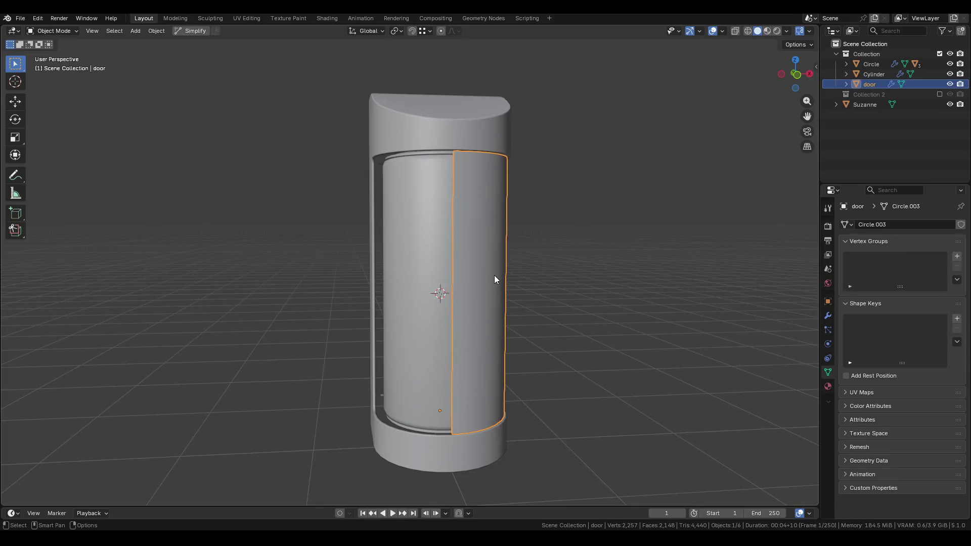
# Create linked copy door.001 and set its Scale Y to 1 and Scale X to -1.
pyautogui.hotkey('alt', 'd')
pyautogui.press('Escape')
pyautogui.press('n')
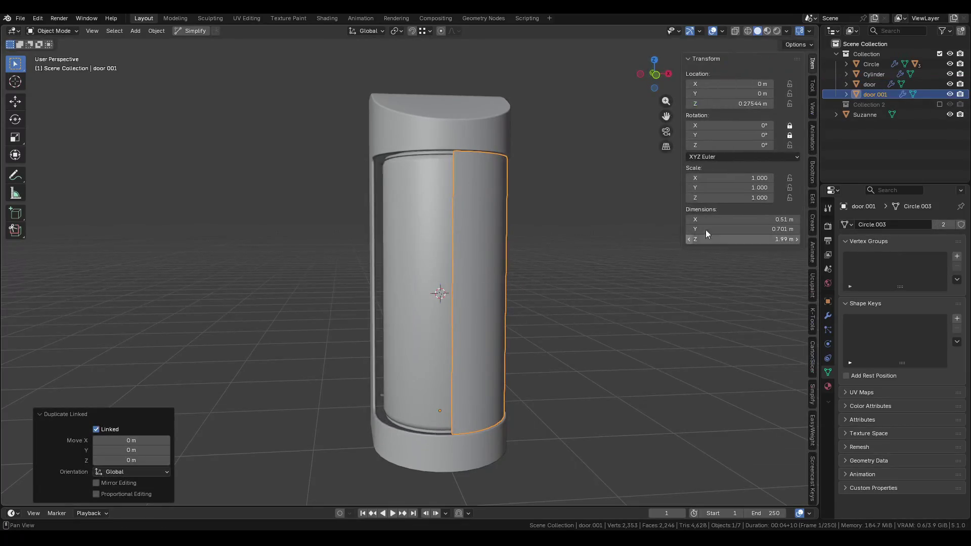
pyautogui.moveTo(731, 187)
pyautogui.mouseDown()
pyautogui.moveTo(758, 187)
pyautogui.moveTo(738, 178)
pyautogui.mouseUp()
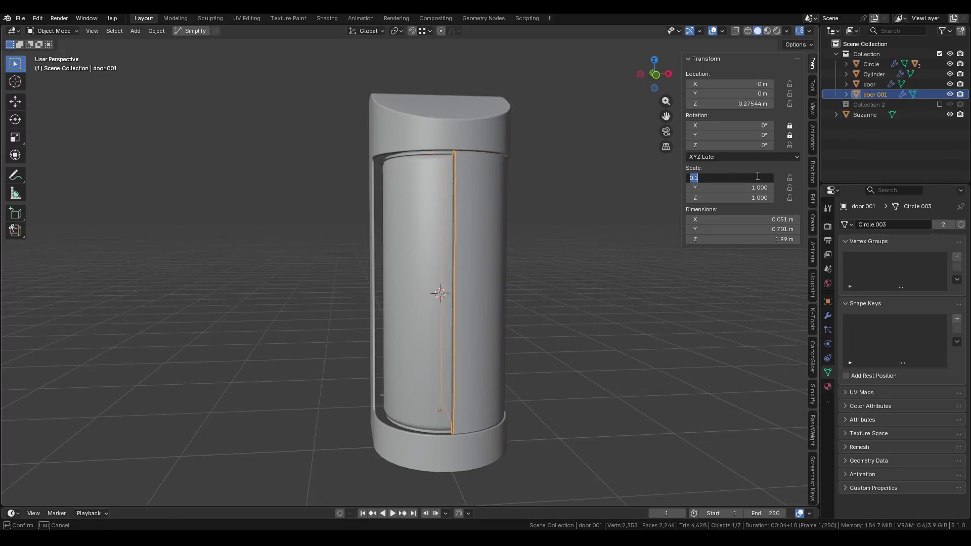
pyautogui.write('-1.000')
pyautogui.press('Return')
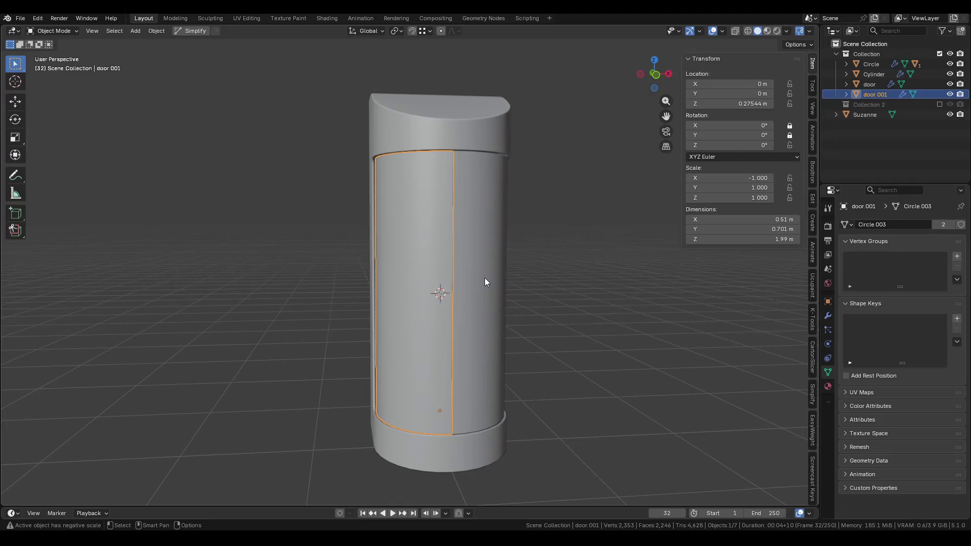
pyautogui.hotkey('alt', 'Tab')
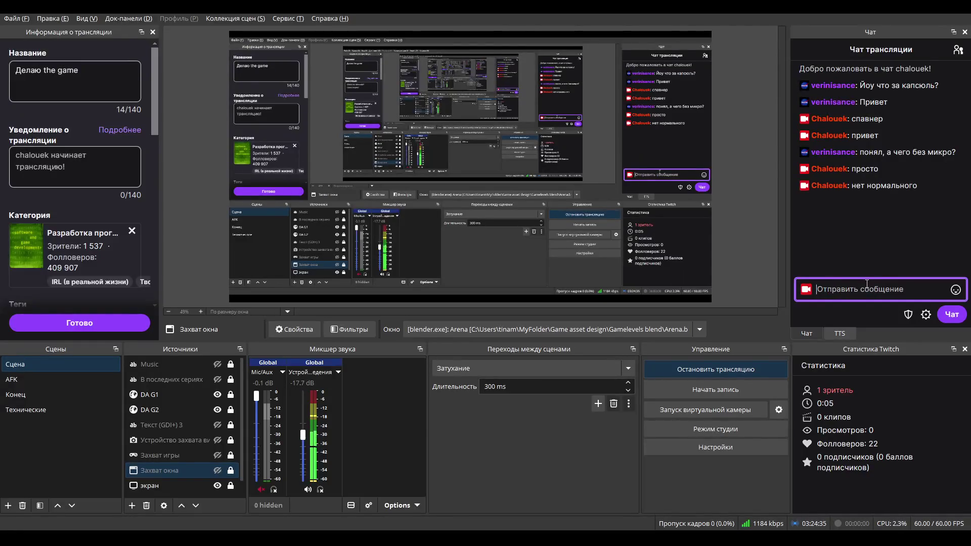
pyautogui.hotkey('alt', 'Tab')
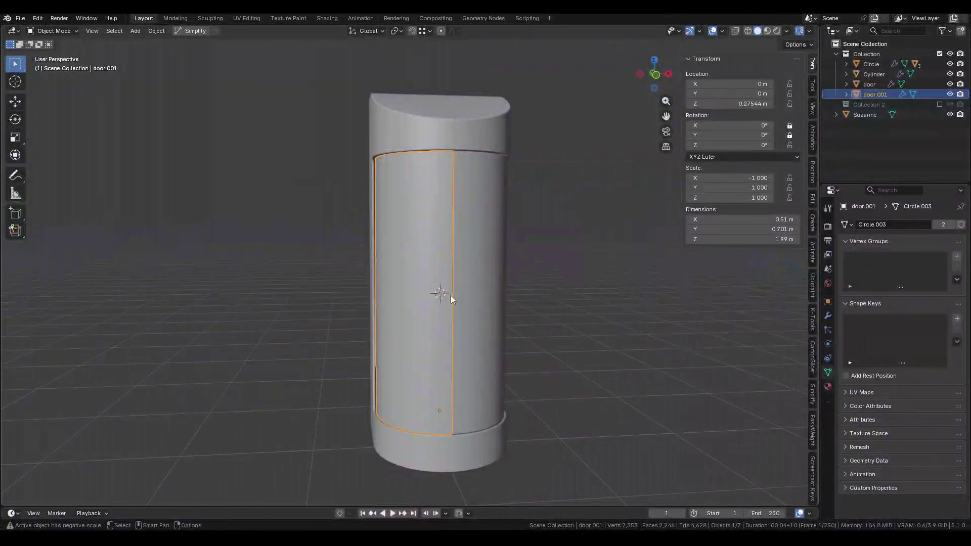
# Rotate door.001 and the original door about Z to position the door pair.
pyautogui.press('r')
pyautogui.press('Escape')
pyautogui.moveTo(508, 234); pyautogui.dragTo(531, 349, button='middle')
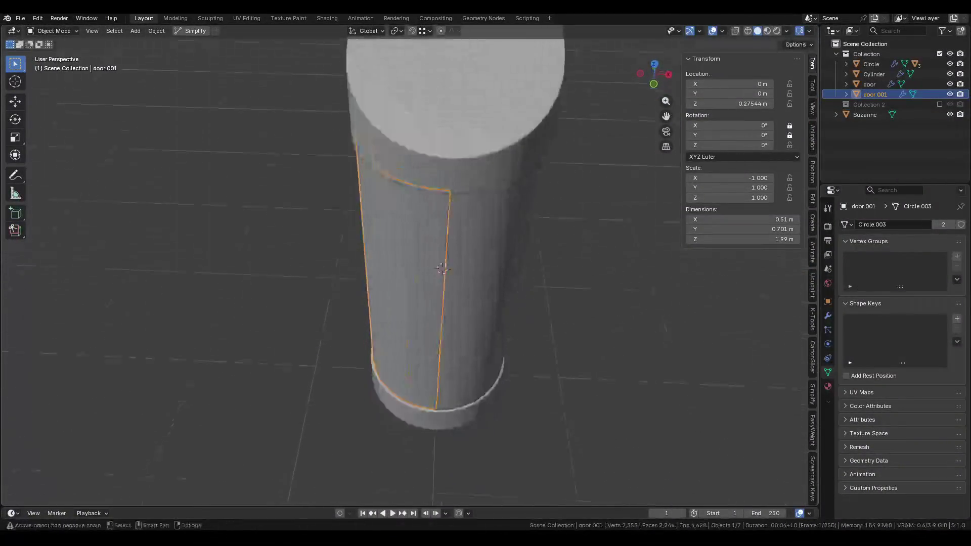
pyautogui.press('r')
pyautogui.click(472, 394)
pyautogui.press('r')
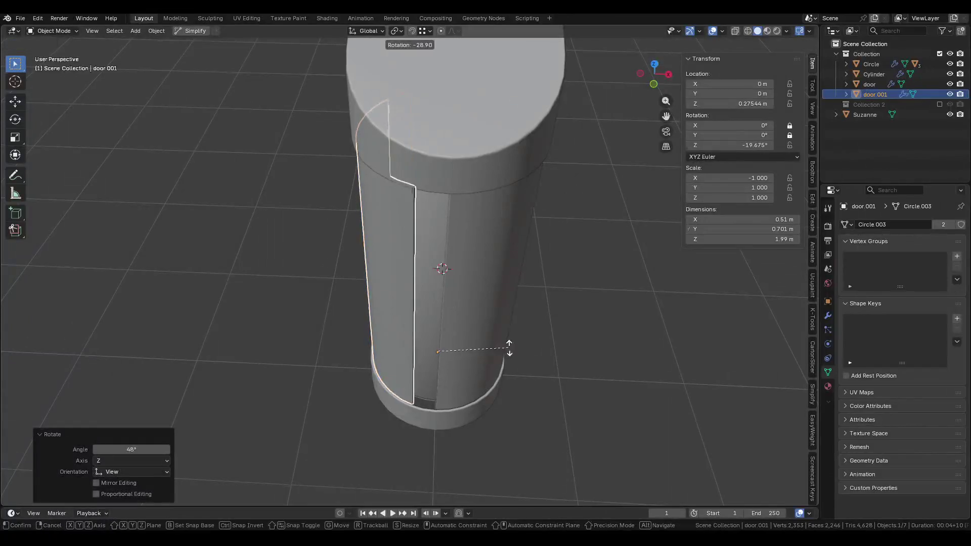
pyautogui.press('Escape')
pyautogui.click(487, 368)
pyautogui.press('r')
pyautogui.click(520, 290)
pyautogui.moveTo(520, 289)
pyautogui.mouseDown(button='middle')
pyautogui.moveTo(439, 335)
pyautogui.moveTo(486, 292)
pyautogui.moveTo(448, 314)
pyautogui.moveTo(485, 323)
pyautogui.mouseUp(button='middle')
# Select the glass cylinder Circle.001 and browse its Mirror, Bevel.001 and Solidify modifiers.
pyautogui.click(448, 314)
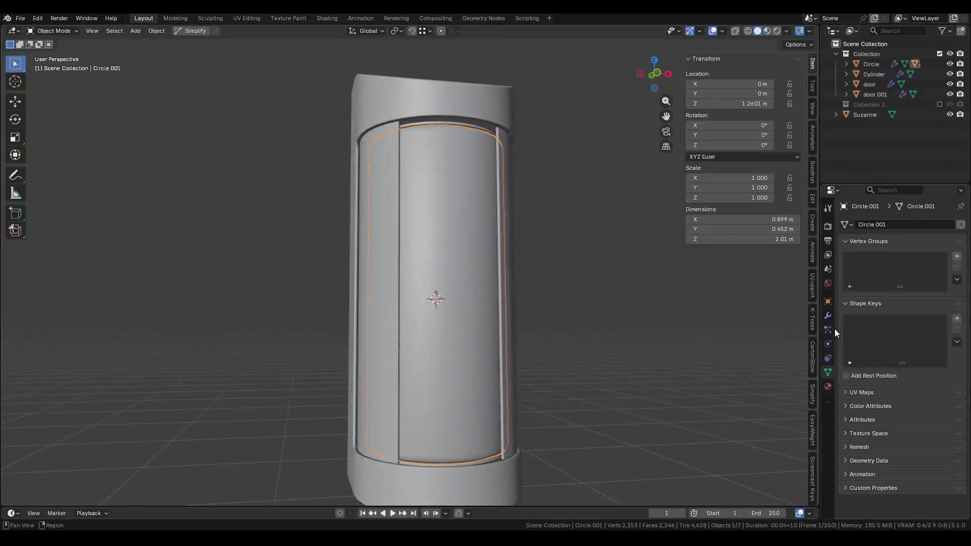
pyautogui.click(828, 316)
pyautogui.click(845, 291)
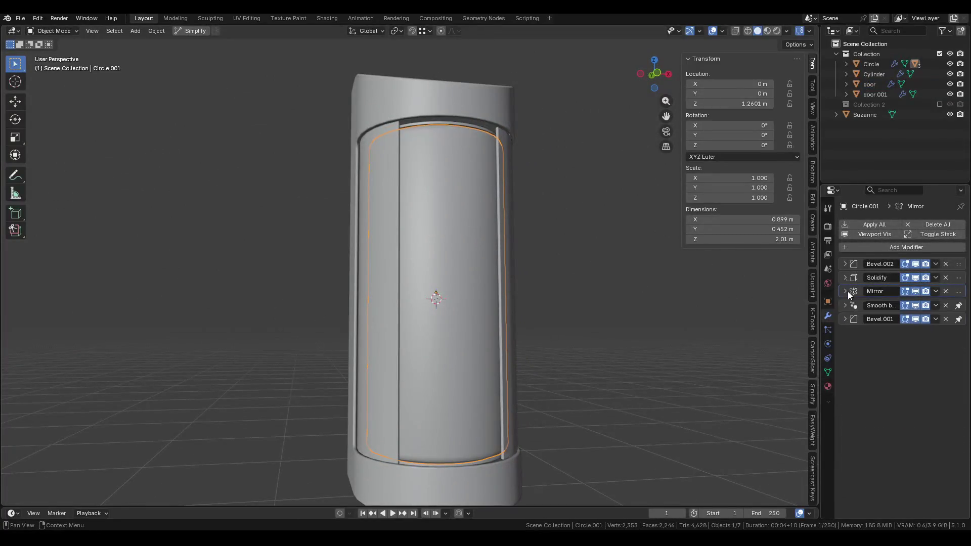
pyautogui.click(845, 318)
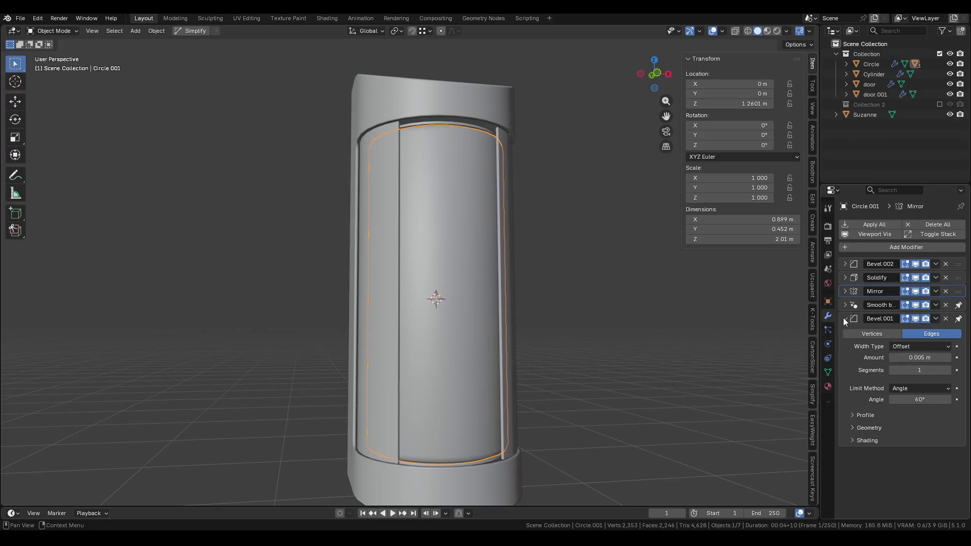
pyautogui.click(844, 319)
pyautogui.click(845, 278)
pyautogui.click(844, 278)
pyautogui.hotkey('alt', 'Tab')
pyautogui.hotkey('alt', 'Tab')
pyautogui.hotkey('alt', 'Tab')
pyautogui.hotkey('alt', 'Tab')
pyautogui.hotkey('alt', 'Tab')
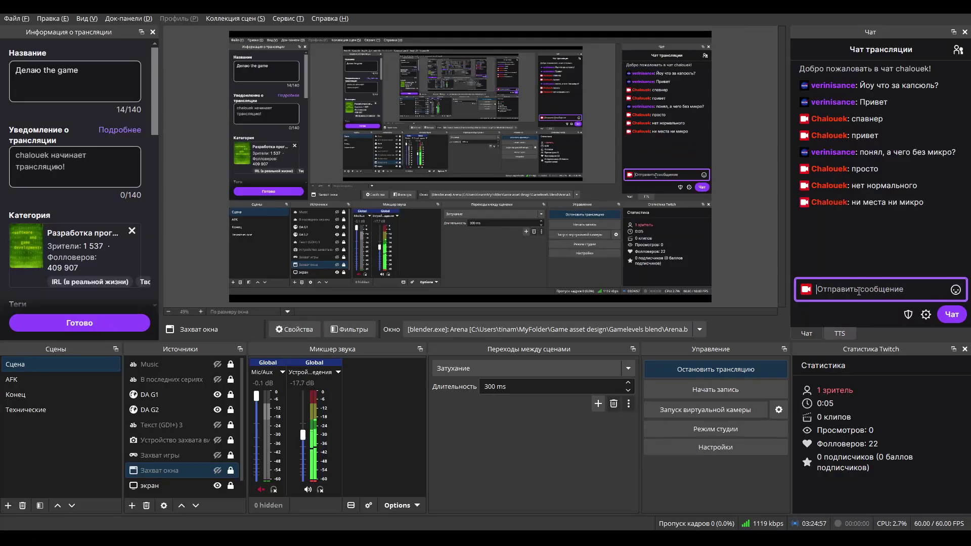
pyautogui.hotkey('alt', 'Tab')
# Enter and then leave Edit Mode on the glass cylinder to inspect its rounded top.
pyautogui.scroll(2, 482, 356)
pyautogui.moveTo(469, 290)
pyautogui.mouseDown(button='middle')
pyautogui.moveTo(477, 275)
pyautogui.moveTo(471, 358)
pyautogui.moveTo(454, 360)
pyautogui.mouseUp(button='middle')
pyautogui.hotkey('ctrl', 'Tab')
pyautogui.click(609, 351)
pyautogui.scroll(5, 420, 326)
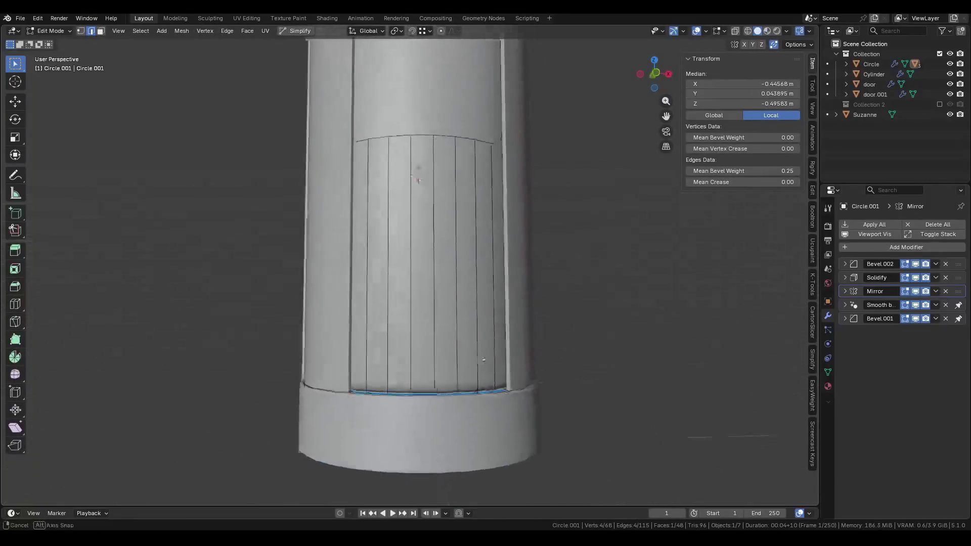
pyautogui.press('Tab')
pyautogui.moveTo(419, 326); pyautogui.dragTo(471, 353, button='middle')
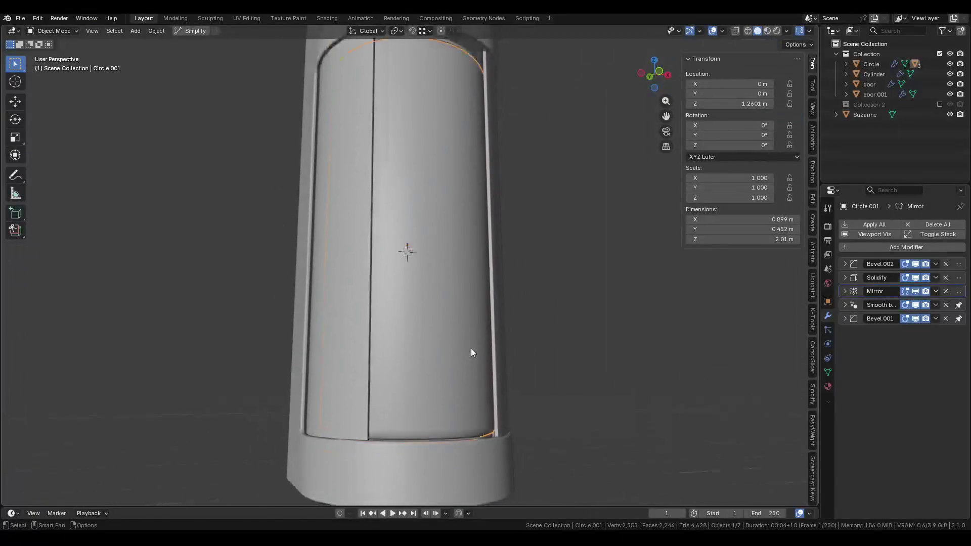
# Browse the tube's modifier panels and expand the Bevel.002 modifier settings.
pyautogui.click(844, 292)
pyautogui.click(844, 292)
pyautogui.click(844, 319)
pyautogui.click(845, 319)
pyautogui.moveTo(572, 347)
pyautogui.mouseDown(button='middle')
pyautogui.moveTo(397, 348)
pyautogui.moveTo(421, 420)
pyautogui.moveTo(451, 374)
pyautogui.moveTo(765, 360)
pyautogui.mouseUp(button='middle')
pyautogui.click(852, 279)
pyautogui.click(847, 265)
pyautogui.click(847, 268)
pyautogui.keyDown('ctrl'); pyautogui.click(846, 266); pyautogui.keyUp('ctrl')
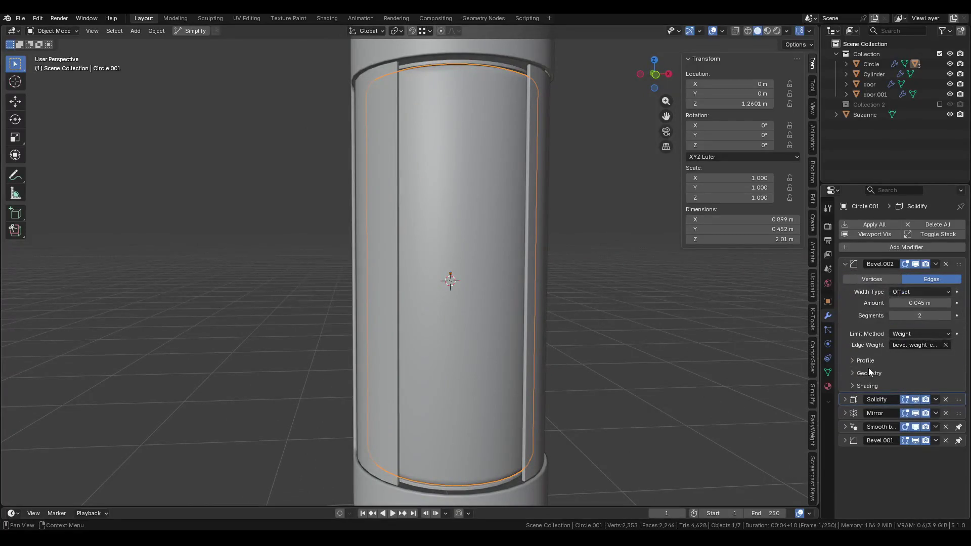
# Untick Harden Normals in Bevel.002's Shading options and save Pod.blend.
pyautogui.click(869, 387)
pyautogui.click(908, 402)
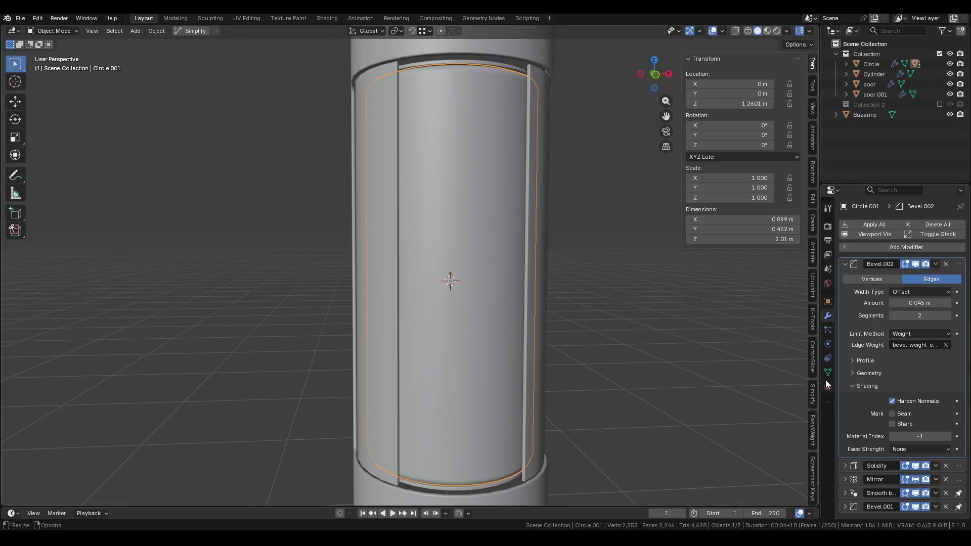
pyautogui.click(860, 386)
pyautogui.moveTo(789, 377)
pyautogui.mouseDown(button='middle')
pyautogui.moveTo(707, 369)
pyautogui.moveTo(457, 284)
pyautogui.moveTo(392, 301)
pyautogui.moveTo(412, 281)
pyautogui.moveTo(462, 355)
pyautogui.moveTo(450, 376)
pyautogui.mouseUp(button='middle')
pyautogui.hotkey('ctrl', 's')
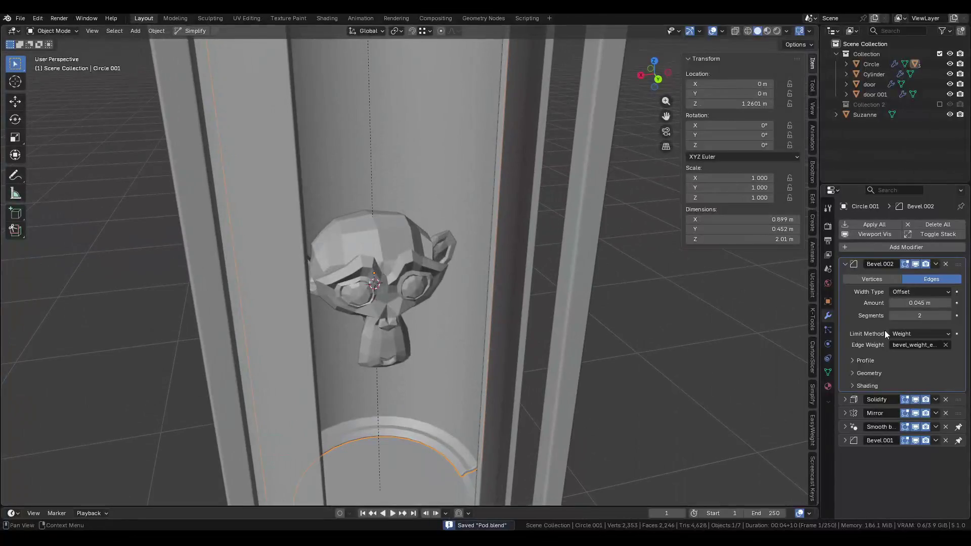
pyautogui.click(870, 387)
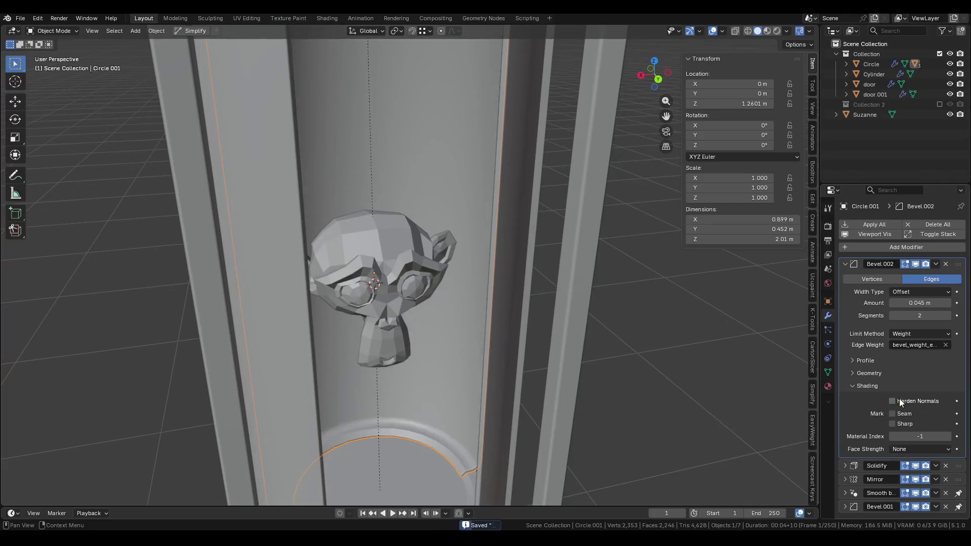
pyautogui.click(854, 386)
# Add a Weighted Normal modifier to the tube by searching 'we' in the Add Modifier menu.
pyautogui.click(845, 263)
pyautogui.click(871, 247)
pyautogui.write('u')
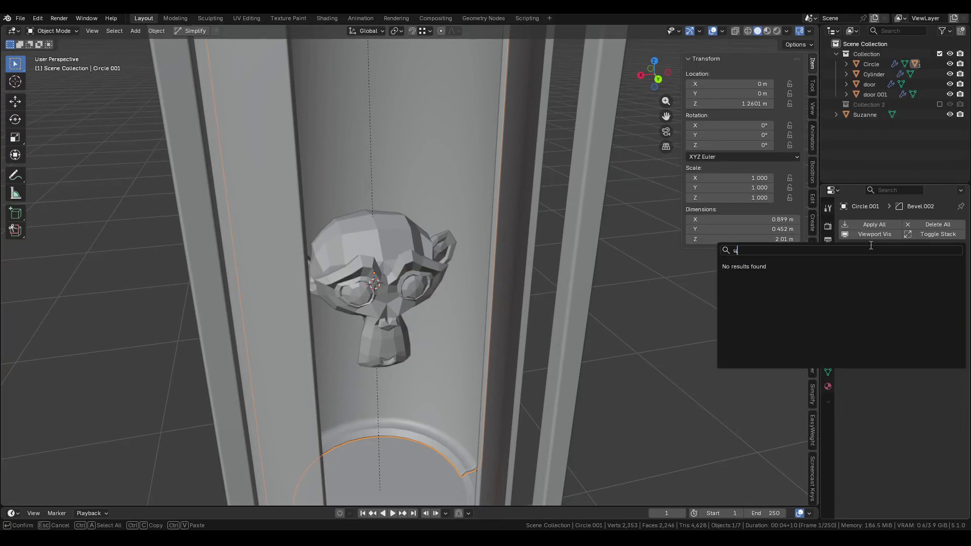
pyautogui.press('BackSpace')
pyautogui.write('we')
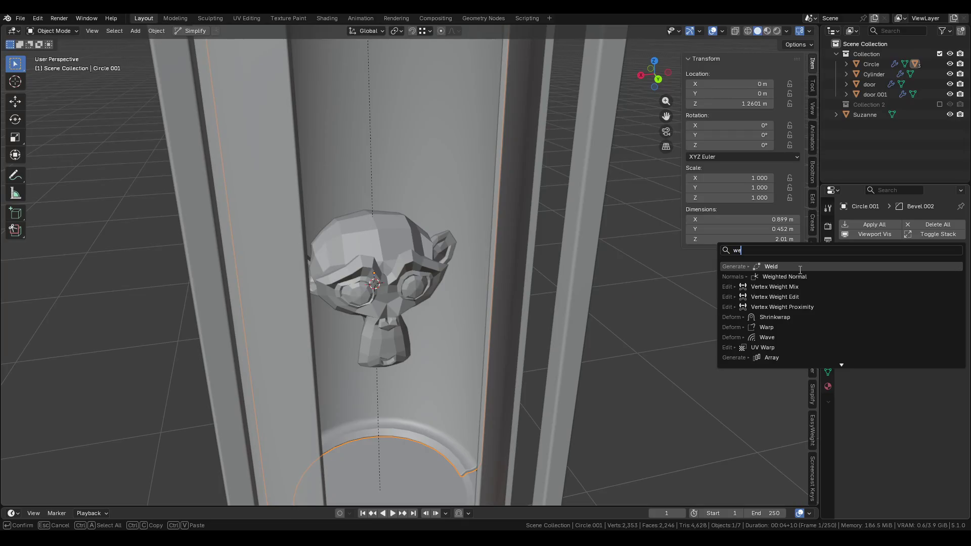
pyautogui.click(795, 277)
# Save Pod.blend and view the pod from an angled side.
pyautogui.moveTo(496, 354)
pyautogui.mouseDown(button='middle')
pyautogui.moveTo(475, 348)
pyautogui.moveTo(473, 295)
pyautogui.moveTo(270, 290)
pyautogui.moveTo(374, 317)
pyautogui.moveTo(381, 329)
pyautogui.moveTo(470, 364)
pyautogui.mouseUp(button='middle')
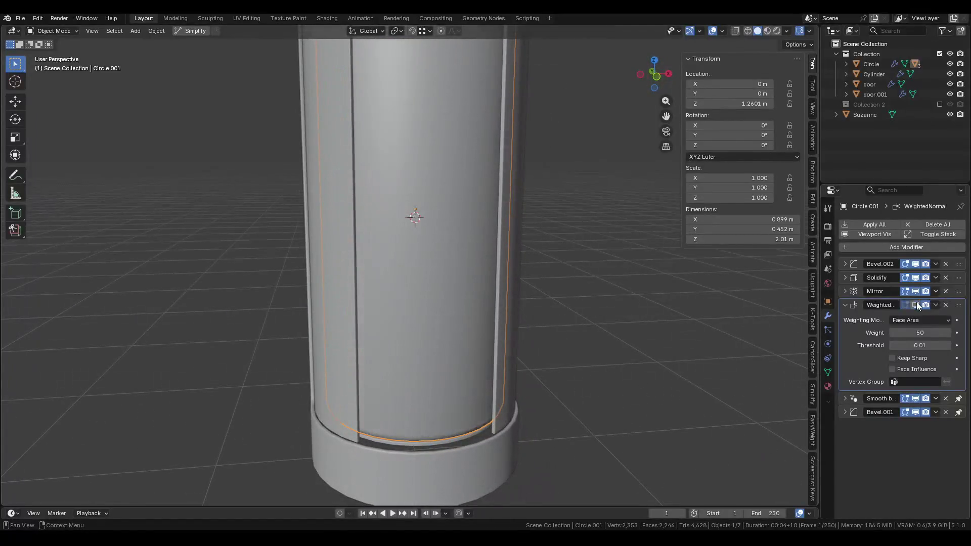
pyautogui.scroll(-3, 754, 321)
pyautogui.hotkey('ctrl', 's')
pyautogui.moveTo(708, 334)
pyautogui.mouseDown(button='middle')
pyautogui.moveTo(601, 352)
pyautogui.moveTo(578, 343)
pyautogui.moveTo(795, 84)
pyautogui.mouseUp(button='middle')
pyautogui.moveTo(616, 122)
pyautogui.mouseDown(button='middle')
pyautogui.moveTo(500, 142)
pyautogui.moveTo(531, 170)
pyautogui.moveTo(492, 189)
pyautogui.moveTo(516, 177)
pyautogui.mouseUp(button='middle')
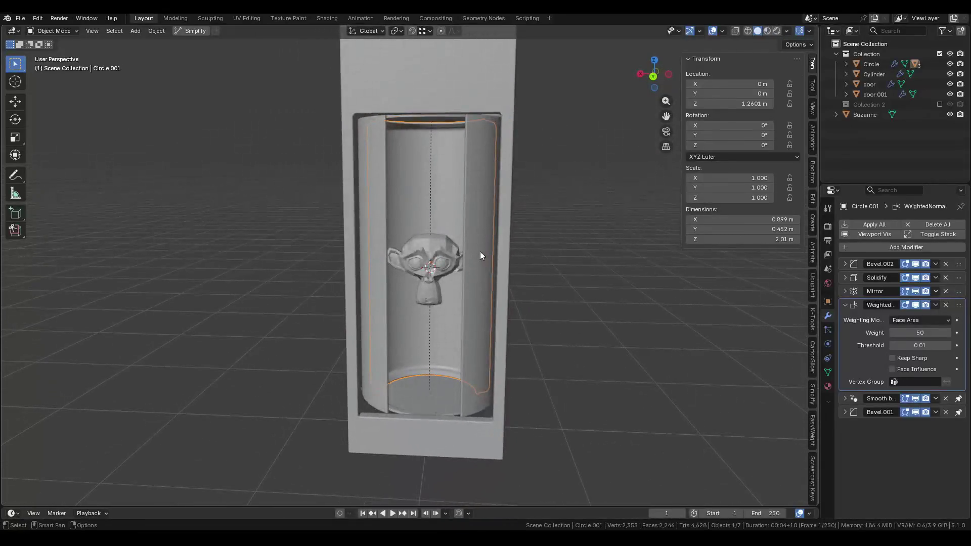
# Check Quick Favourites and the overlay options, then select the right-hand curved door.
pyautogui.press('q')
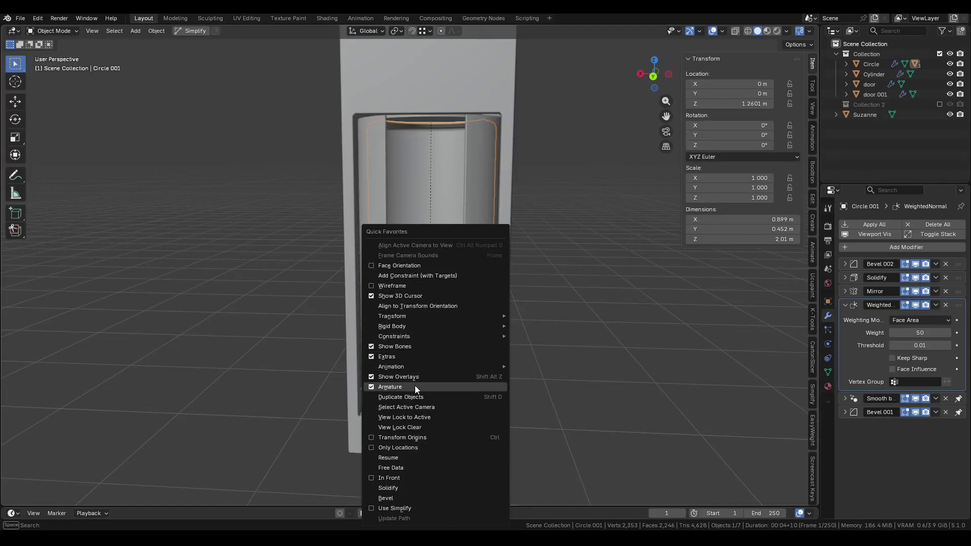
pyautogui.click(414, 387)
pyautogui.click(722, 30)
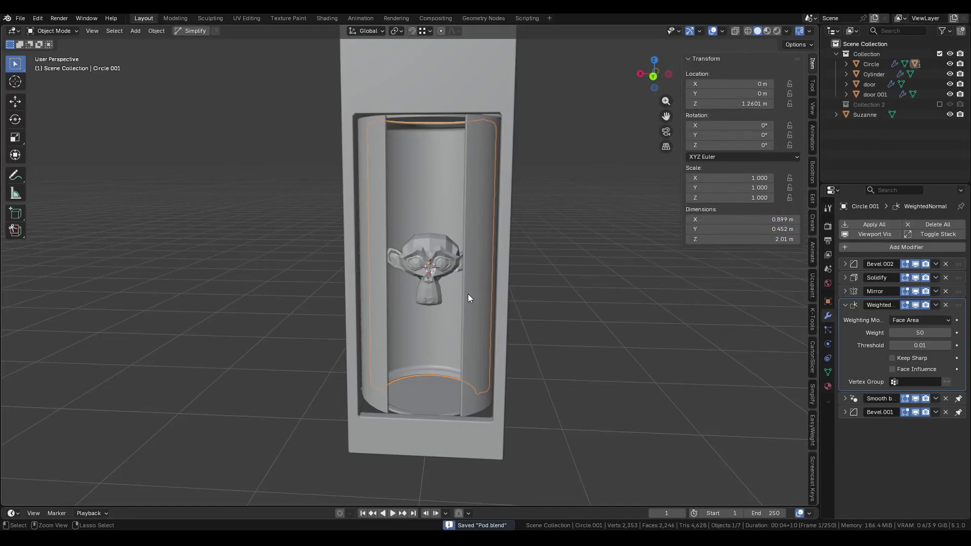
pyautogui.click(464, 312)
# Rotate the right door and then the left curved door closed around the glass tube.
pyautogui.moveTo(493, 342); pyautogui.dragTo(501, 350, button='middle')
pyautogui.press('r')
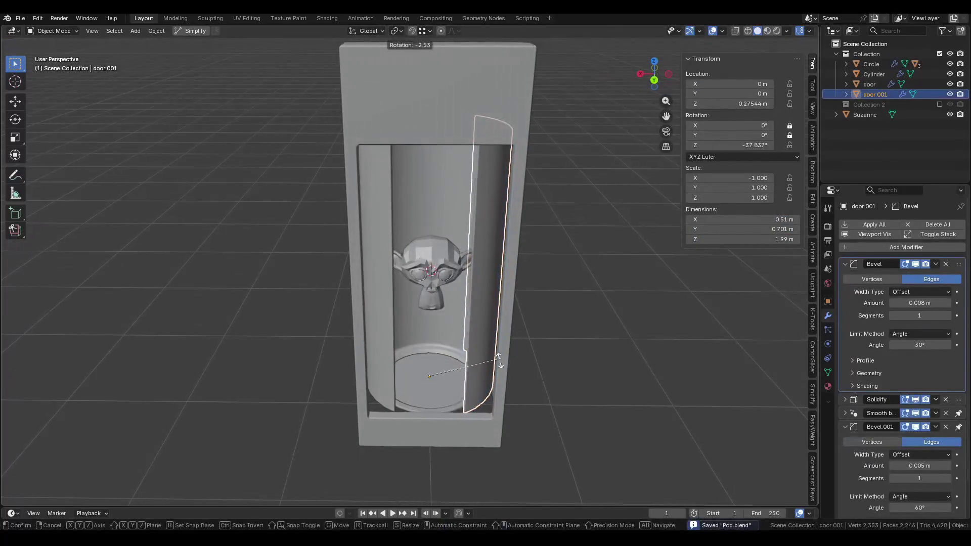
pyautogui.moveTo(455, 395)
pyautogui.keyDown('alt'); pyautogui.mouseDown(button='middle')
pyautogui.moveTo(534, 353)
pyautogui.moveTo(533, 368)
pyautogui.mouseUp(button='middle'); pyautogui.keyUp('alt')
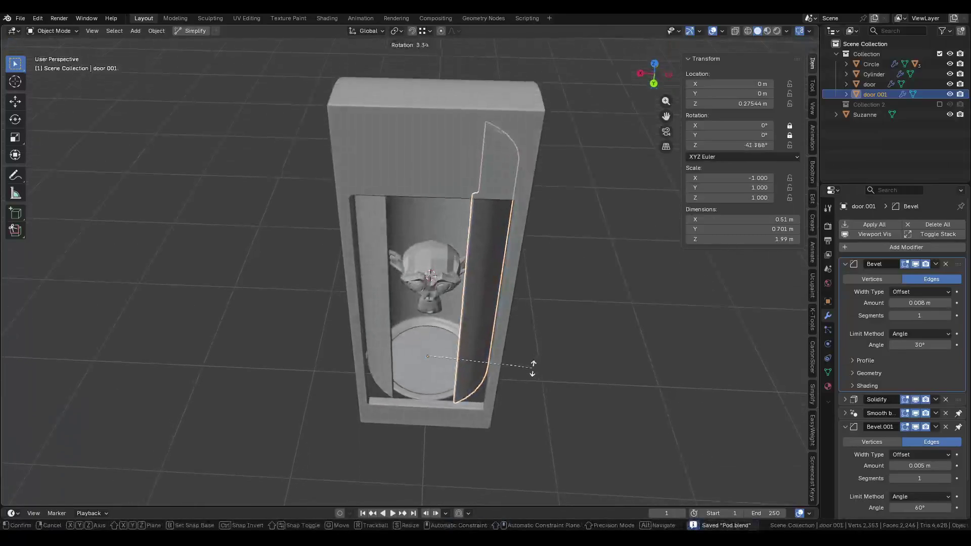
pyautogui.click(499, 402)
pyautogui.click(387, 360)
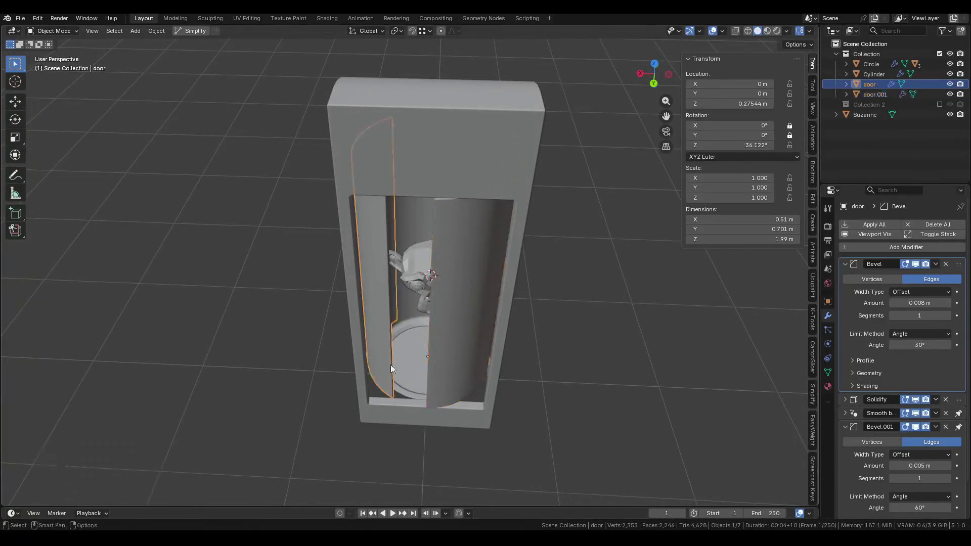
pyautogui.press('r')
pyautogui.click(479, 346)
pyautogui.moveTo(479, 347)
pyautogui.mouseDown(button='middle')
pyautogui.moveTo(429, 372)
pyautogui.moveTo(413, 317)
pyautogui.moveTo(451, 282)
pyautogui.moveTo(483, 284)
pyautogui.moveTo(425, 299)
pyautogui.moveTo(217, 302)
pyautogui.moveTo(303, 303)
pyautogui.mouseUp(button='middle')
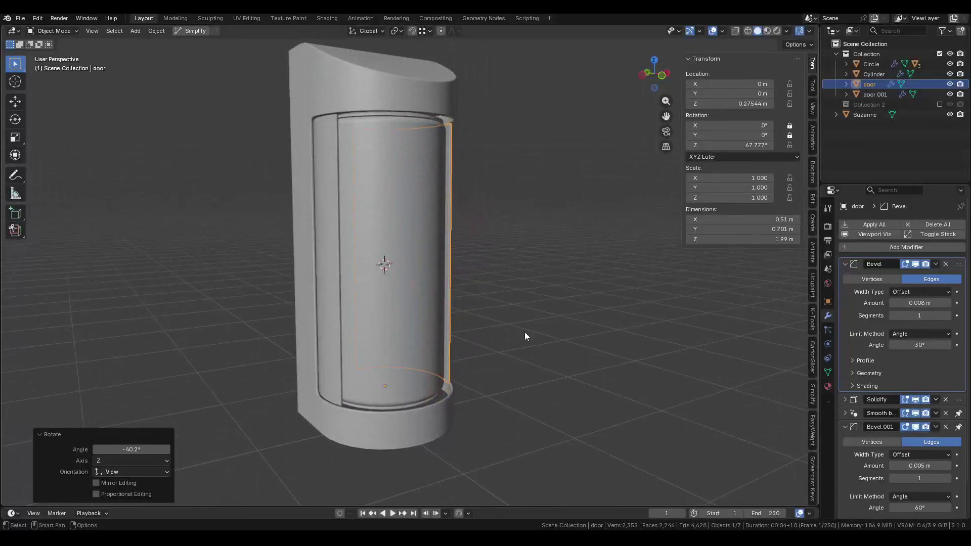
# Select the base Circle disc, start a Z rotation and cancel it, then show Material Preview.
pyautogui.click(413, 404)
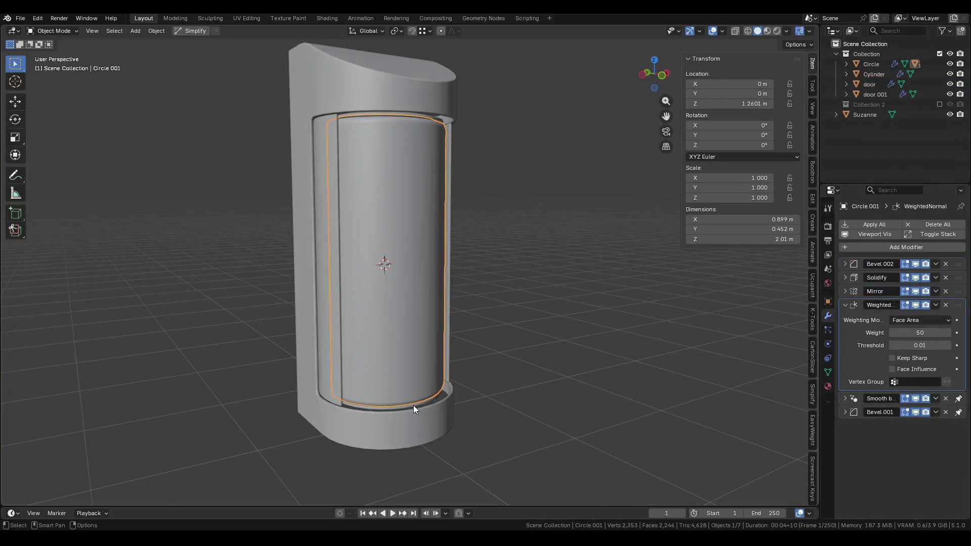
pyautogui.scroll(3, 416, 401)
pyautogui.click(430, 404)
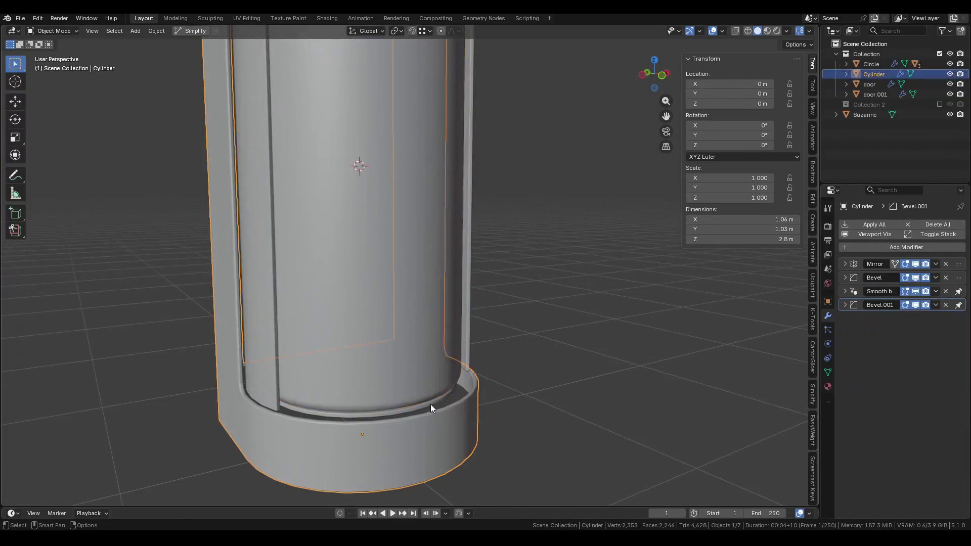
pyautogui.click(430, 404)
pyautogui.press('r')
pyautogui.press('z')
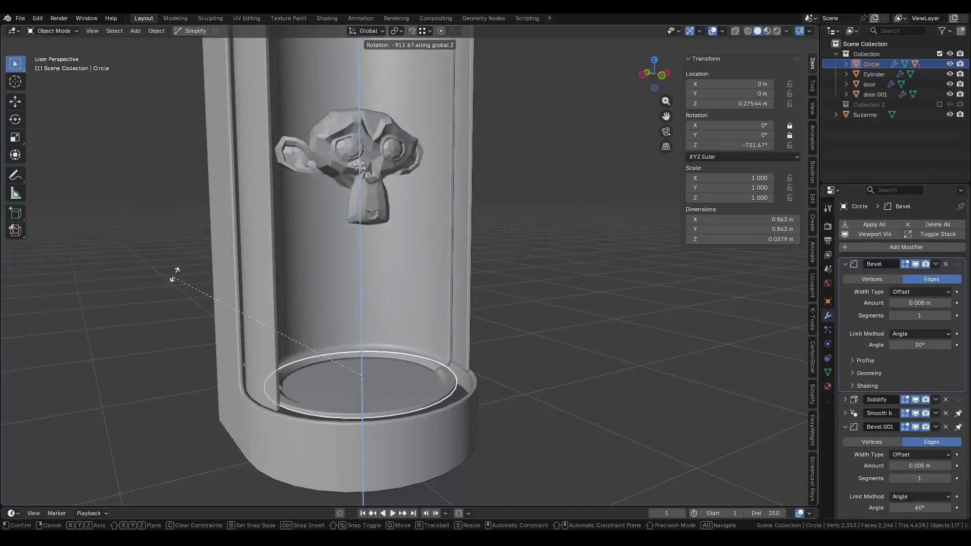
pyautogui.press('Escape')
pyautogui.moveTo(357, 195)
pyautogui.keyDown('shift'); pyautogui.mouseDown(button='middle')
pyautogui.moveTo(405, 275)
pyautogui.moveTo(782, 43)
pyautogui.mouseUp(button='middle'); pyautogui.keyUp('shift')
pyautogui.click(768, 32)
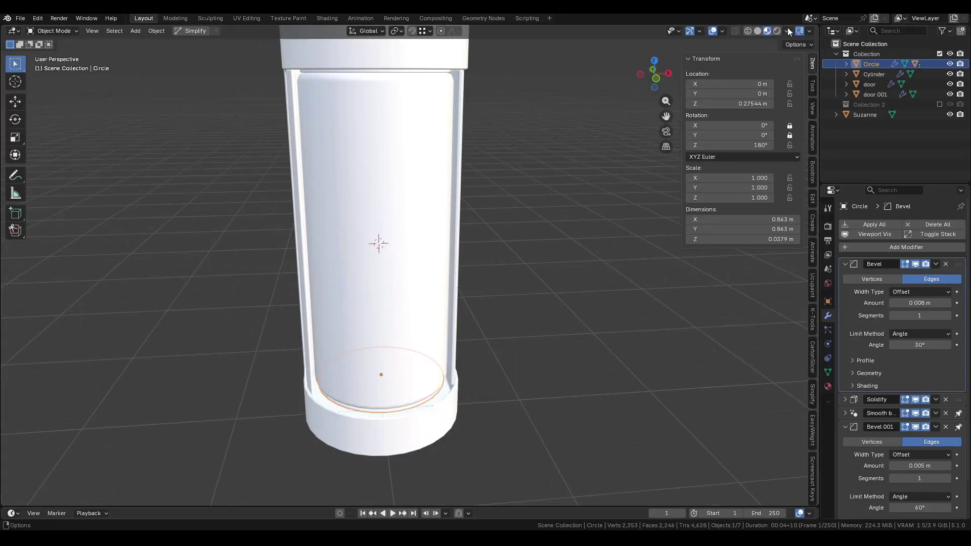
# Toggle scene world lighting in viewport shading and change the render engine.
pyautogui.click(786, 30)
pyautogui.click(747, 92)
pyautogui.click(747, 91)
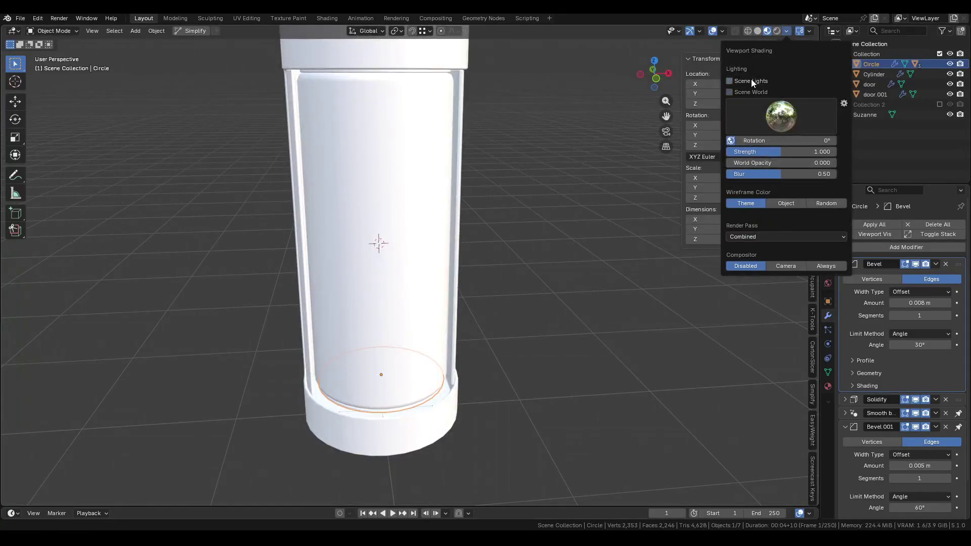
pyautogui.click(828, 226)
pyautogui.click(908, 223)
pyautogui.click(907, 238)
# Inspect the World's Sun Position, Settings, Shadow and Light Probe panels.
pyautogui.click(828, 284)
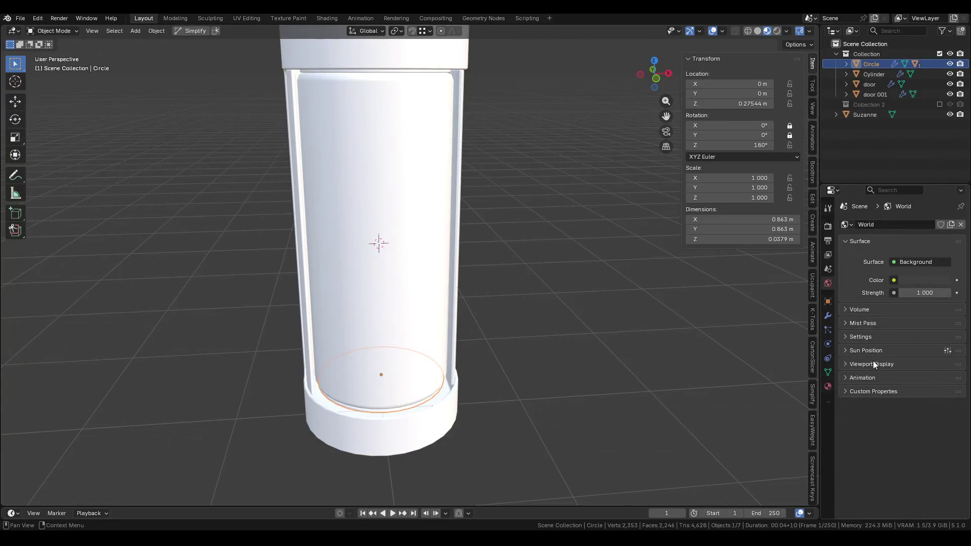
pyautogui.click(860, 350)
pyautogui.scroll(-2, 865, 365)
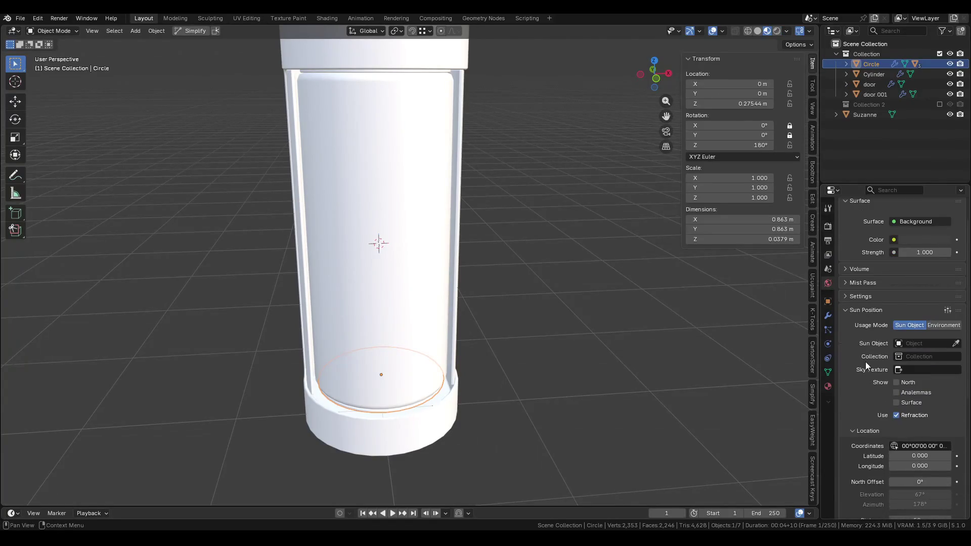
pyautogui.click(861, 309)
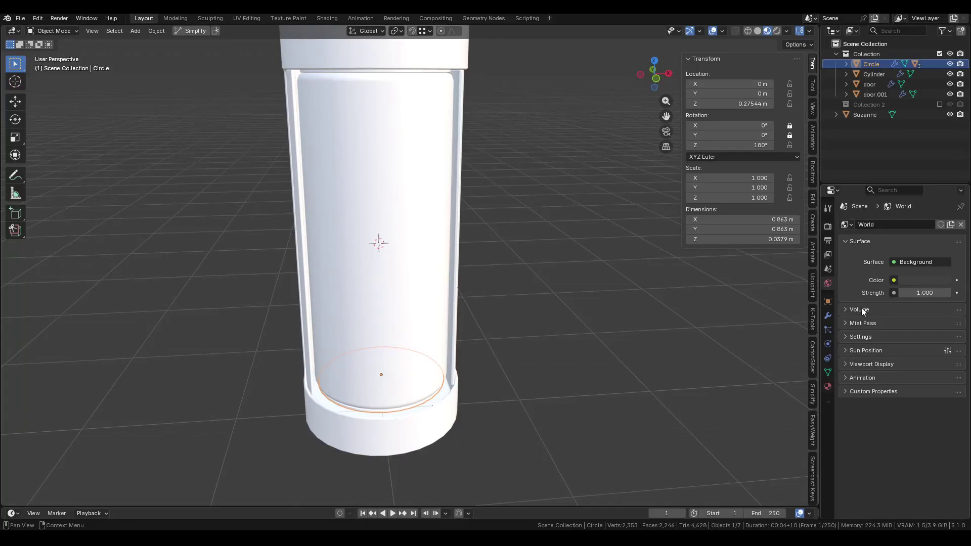
pyautogui.click(860, 338)
pyautogui.click(851, 424)
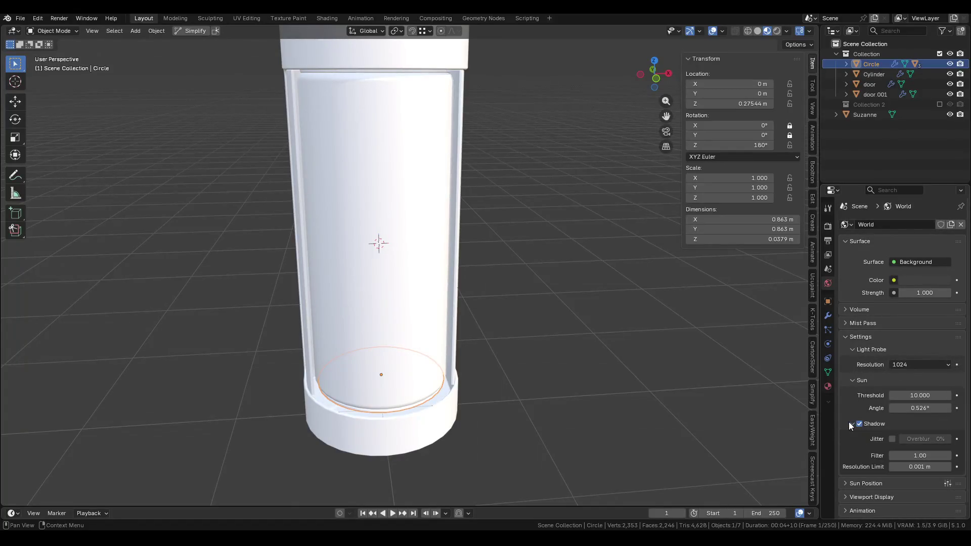
pyautogui.scroll(-1, 849, 423)
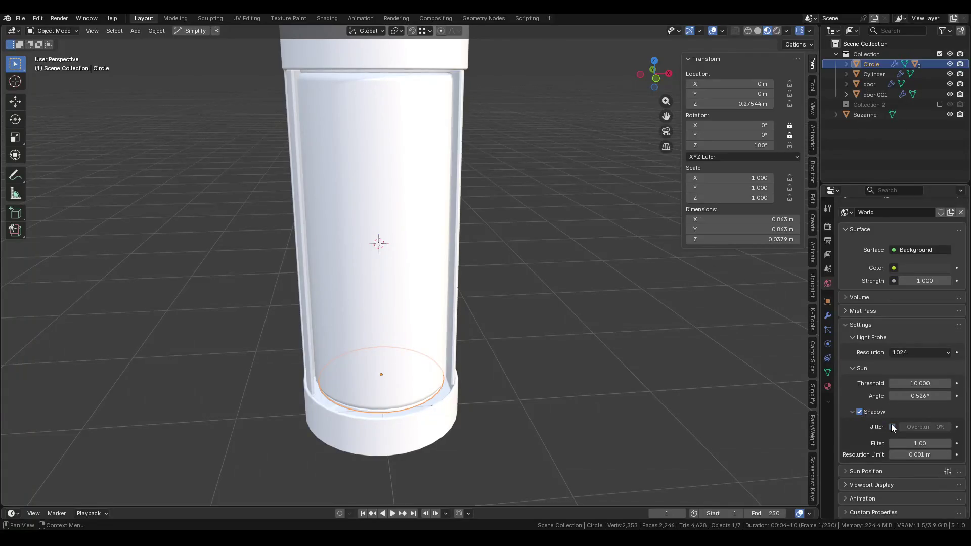
pyautogui.click(848, 412)
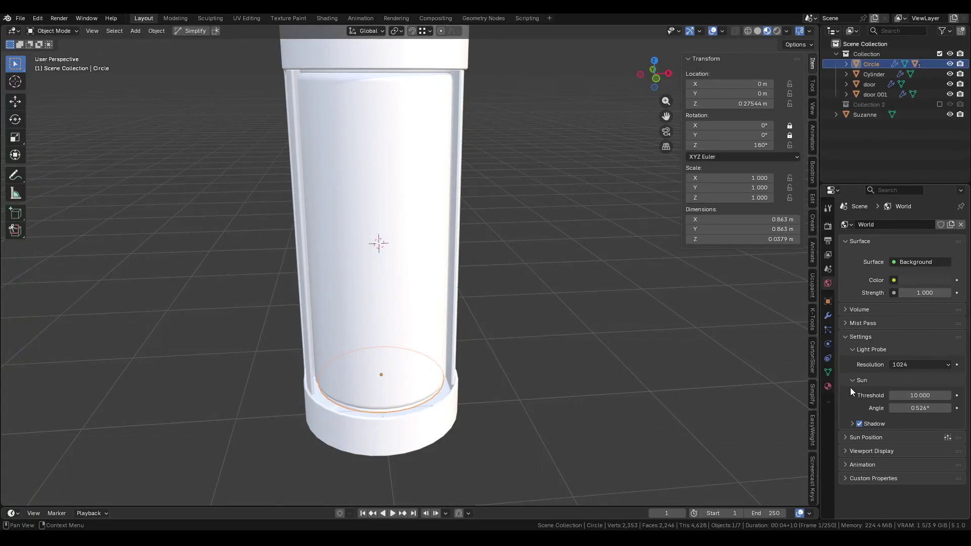
pyautogui.click(857, 382)
pyautogui.click(857, 351)
# Rotate the base disc 172° around Z and hide the transform sidebar.
pyautogui.keyDown('shift'); pyautogui.moveTo(427, 258); pyautogui.dragTo(572, 297, button='middle'); pyautogui.keyUp('shift')
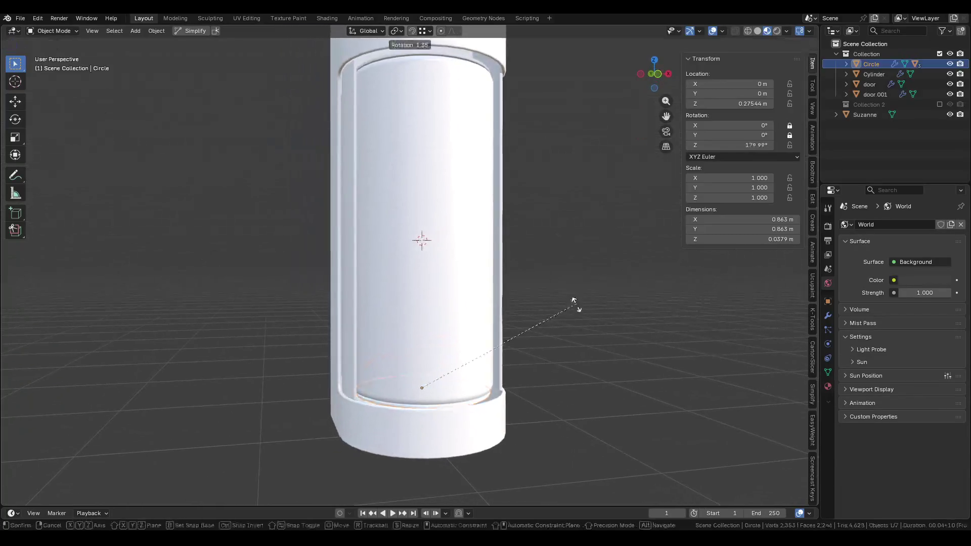
pyautogui.press('r')
pyautogui.press('z')
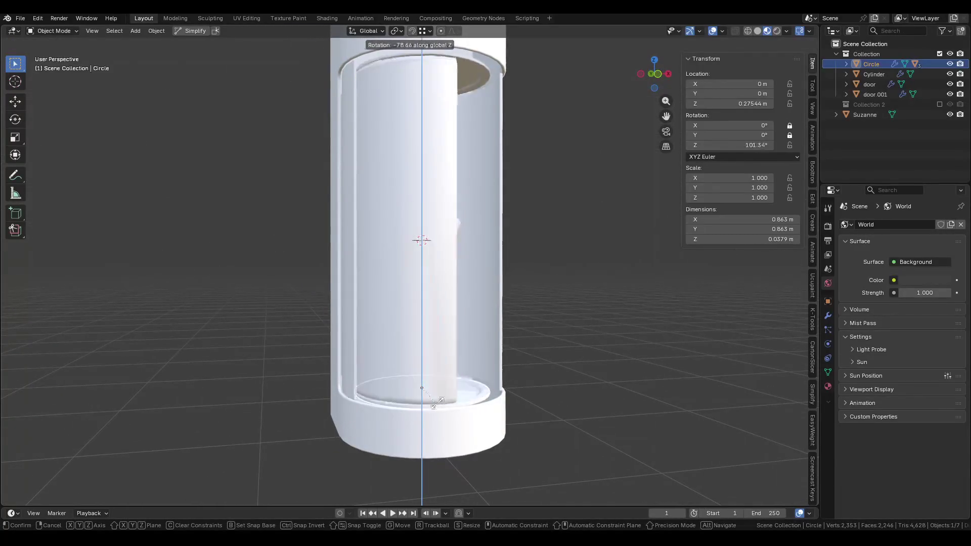
pyautogui.click(354, 324)
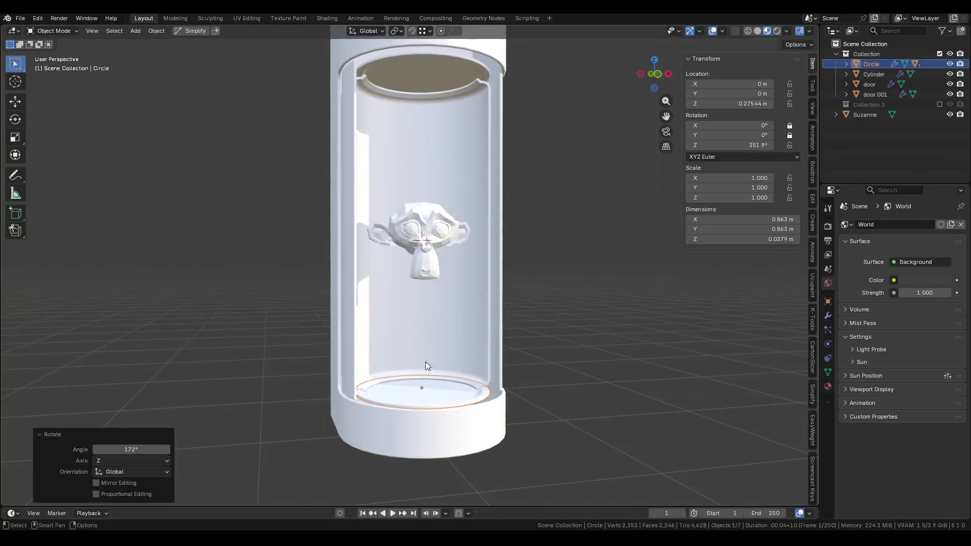
pyautogui.moveTo(425, 349); pyautogui.dragTo(454, 338, button='middle')
pyautogui.press('n')
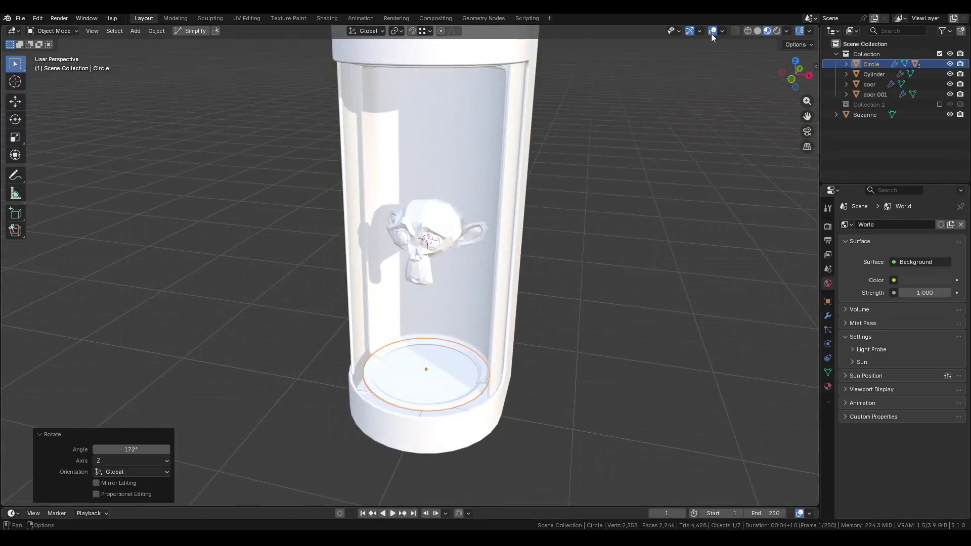
# Set World Opacity to 1, choose a bluish HDRI and lower its strength to about 0.49.
pyautogui.click(723, 31)
pyautogui.click(787, 31)
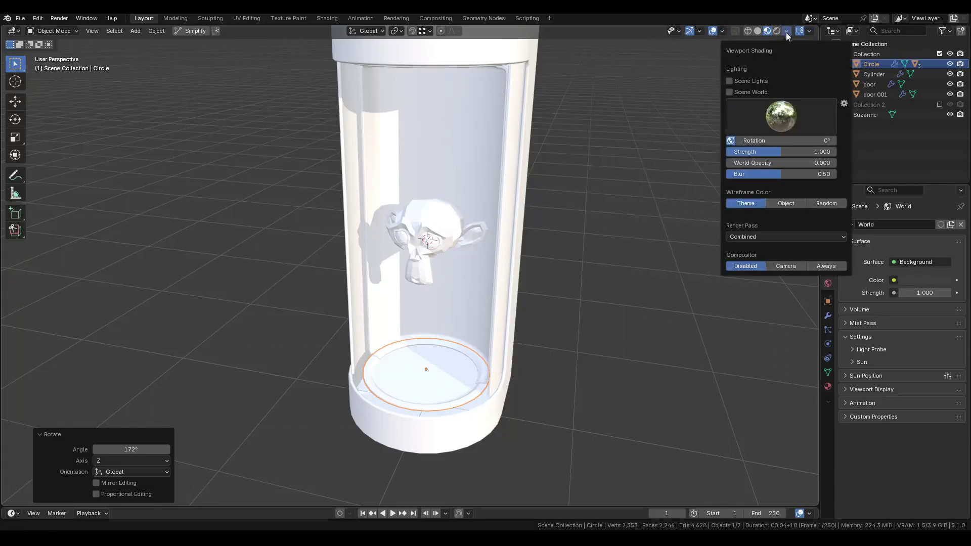
pyautogui.click(755, 162)
pyautogui.write('1')
pyautogui.press('Return')
pyautogui.click(780, 116)
pyautogui.click(760, 122)
pyautogui.click(607, 152)
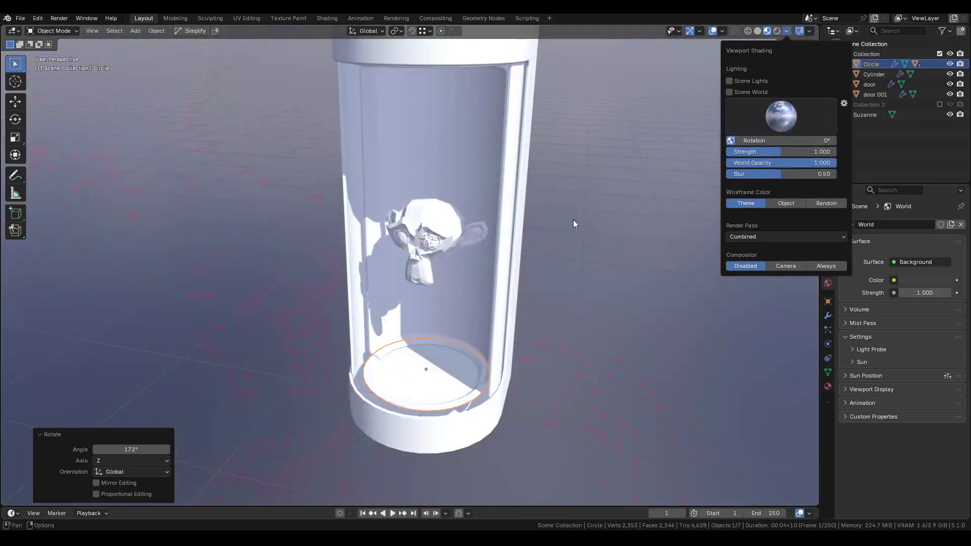
pyautogui.moveTo(789, 151); pyautogui.dragTo(761, 150)
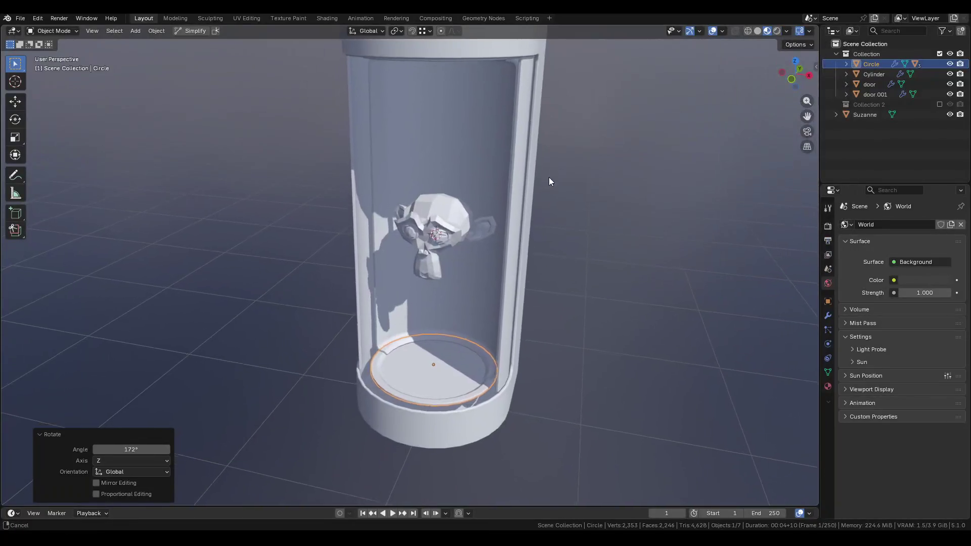
pyautogui.moveTo(550, 175); pyautogui.dragTo(553, 199, button='middle')
# Rotate the circle 11.1° on Z and enable Raytracing at 1:1 resolution.
pyautogui.press('r')
pyautogui.press('z')
pyautogui.click(556, 209)
pyautogui.click(828, 227)
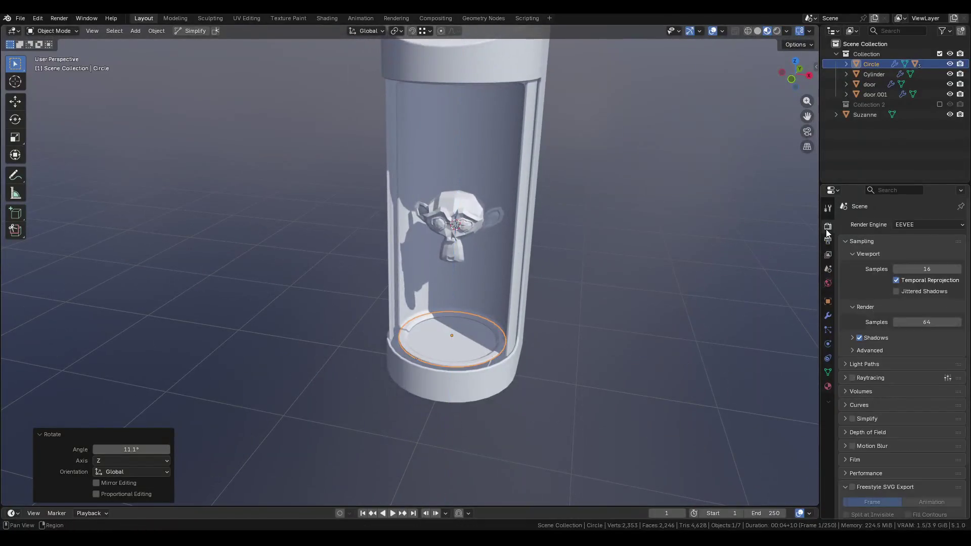
pyautogui.click(853, 378)
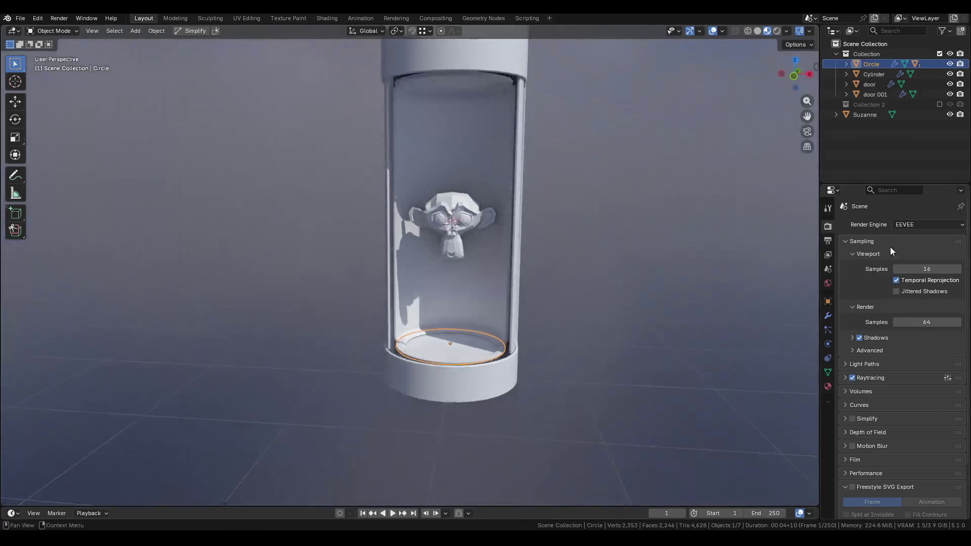
pyautogui.click(917, 405)
pyautogui.click(911, 415)
# Turn off Denoising and pick a new Fast GI Approximation resolution.
pyautogui.scroll(-2, 875, 433)
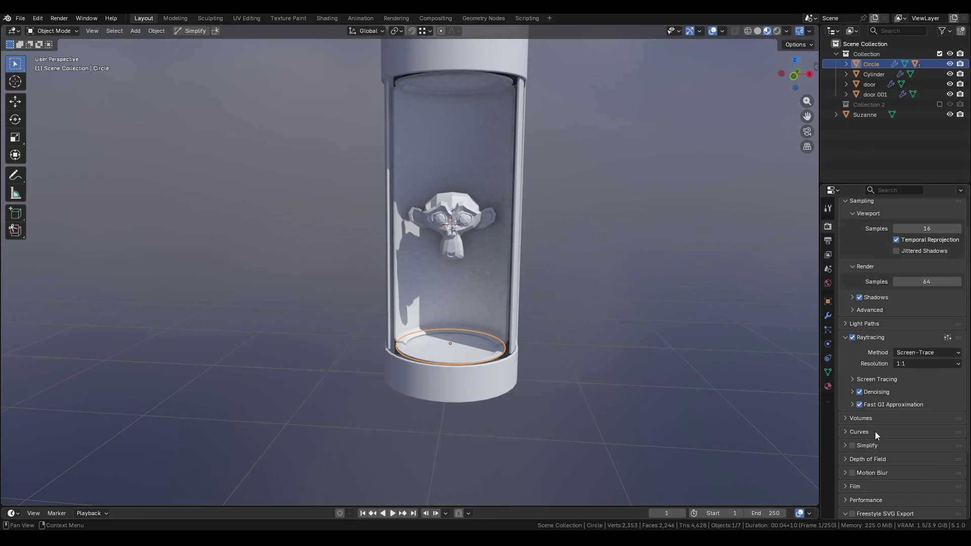
pyautogui.click(853, 392)
pyautogui.click(860, 392)
pyautogui.click(852, 393)
pyautogui.click(852, 404)
pyautogui.click(855, 404)
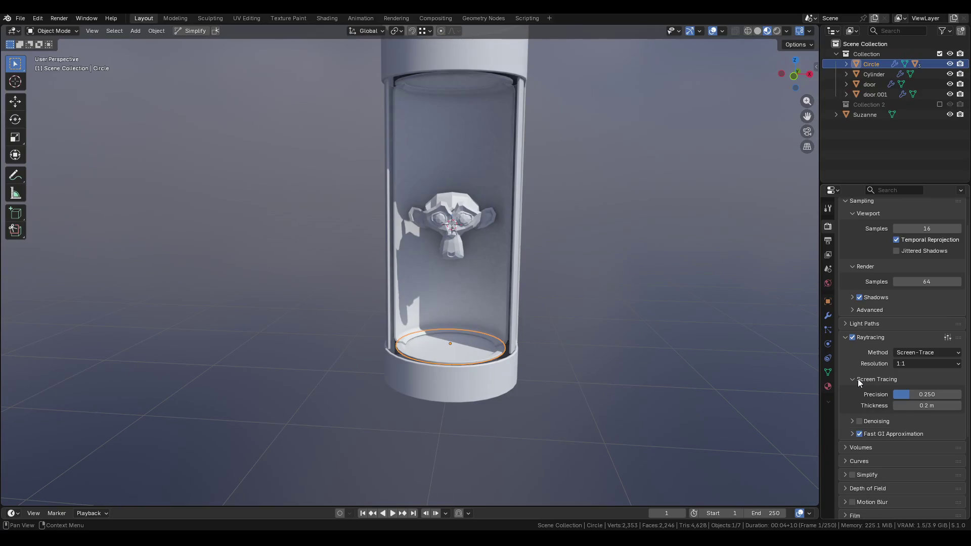
pyautogui.click(853, 405)
pyautogui.click(911, 444)
pyautogui.click(911, 455)
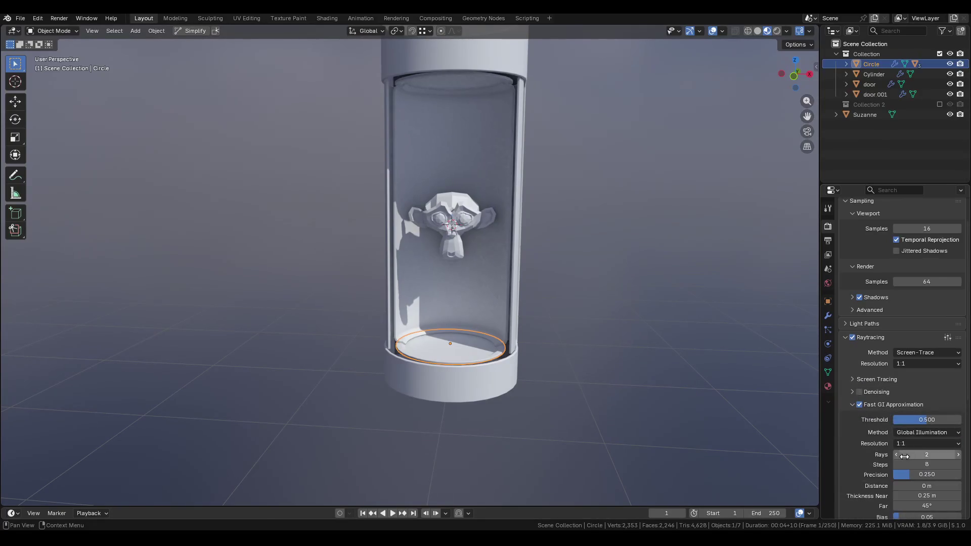
pyautogui.click(852, 405)
# Save Pod.blend, collapse the Raytracing settings and turn off viewport overlays.
pyautogui.hotkey('ctrl', 's')
pyautogui.moveTo(605, 301); pyautogui.dragTo(604, 327, button='middle')
pyautogui.click(847, 337)
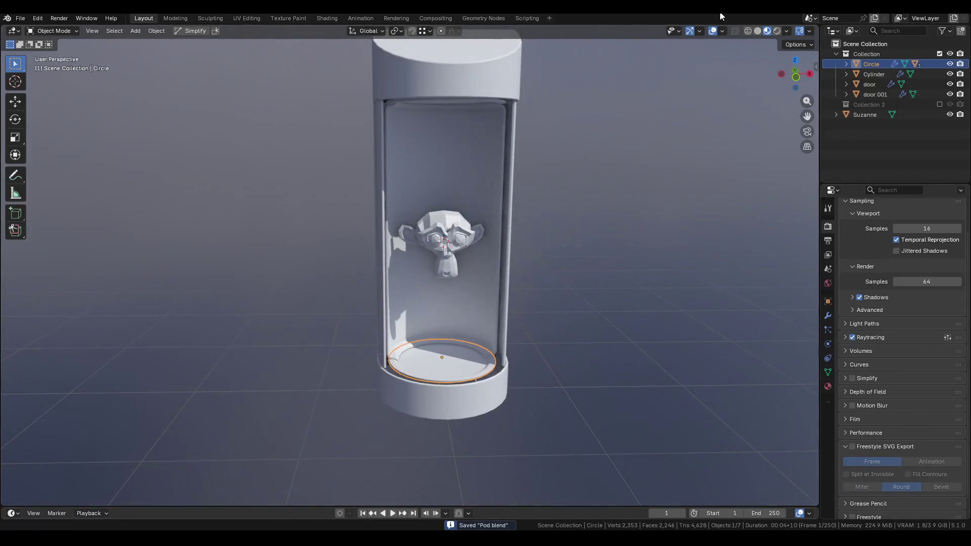
pyautogui.click(713, 31)
# Rotate the door panel around Z, then select and hide both door panels.
pyautogui.moveTo(599, 131)
pyautogui.mouseDown(button='middle')
pyautogui.moveTo(564, 196)
pyautogui.moveTo(539, 183)
pyautogui.moveTo(503, 243)
pyautogui.moveTo(496, 317)
pyautogui.moveTo(369, 320)
pyautogui.moveTo(454, 336)
pyautogui.mouseUp(button='middle')
pyautogui.scroll(3, 449, 302)
pyautogui.press('r')
pyautogui.press('z')
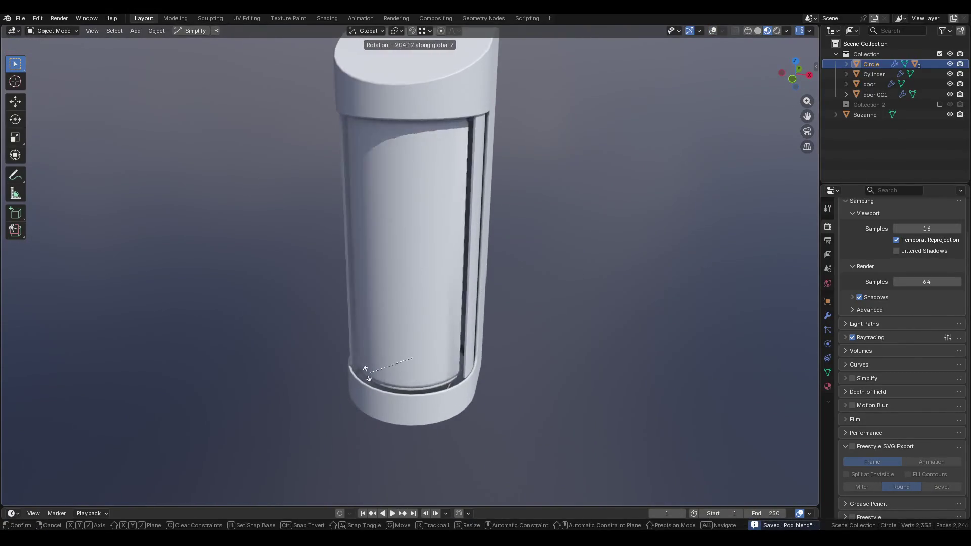
pyautogui.click(462, 288)
pyautogui.moveTo(462, 288)
pyautogui.mouseDown(button='middle')
pyautogui.moveTo(323, 279)
pyautogui.moveTo(342, 247)
pyautogui.mouseUp(button='middle')
pyautogui.scroll(3, 320, 274)
pyautogui.click(350, 273)
pyautogui.press('h')
pyautogui.click(287, 247)
pyautogui.press('h')
# Inspect the pod cylinder's mesh in Edit Mode with solid shading.
pyautogui.click(345, 241)
pyautogui.press('Tab')
pyautogui.moveTo(470, 245); pyautogui.dragTo(482, 194, button='middle')
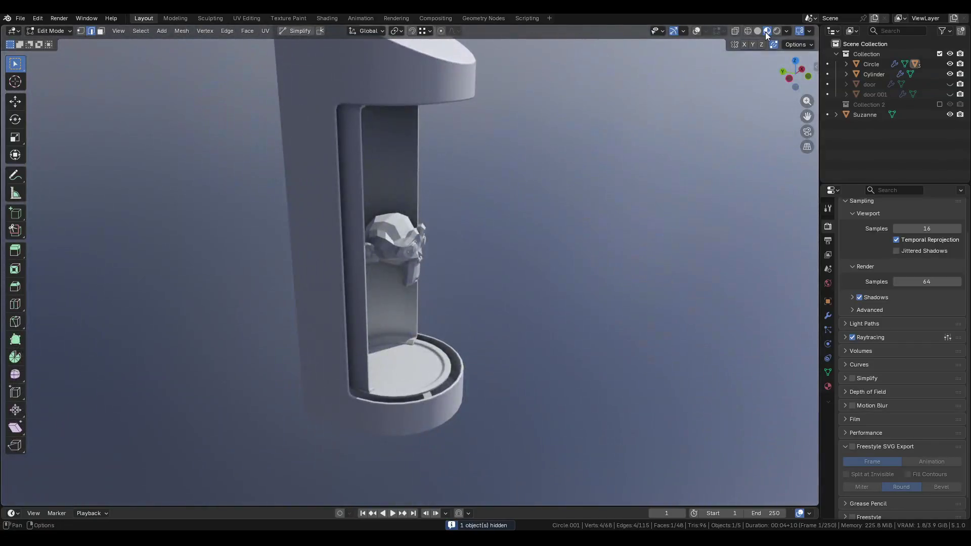
pyautogui.click(757, 31)
pyautogui.moveTo(628, 95)
pyautogui.mouseDown(button='middle')
pyautogui.moveTo(475, 265)
pyautogui.moveTo(379, 329)
pyautogui.moveTo(427, 317)
pyautogui.mouseUp(button='middle')
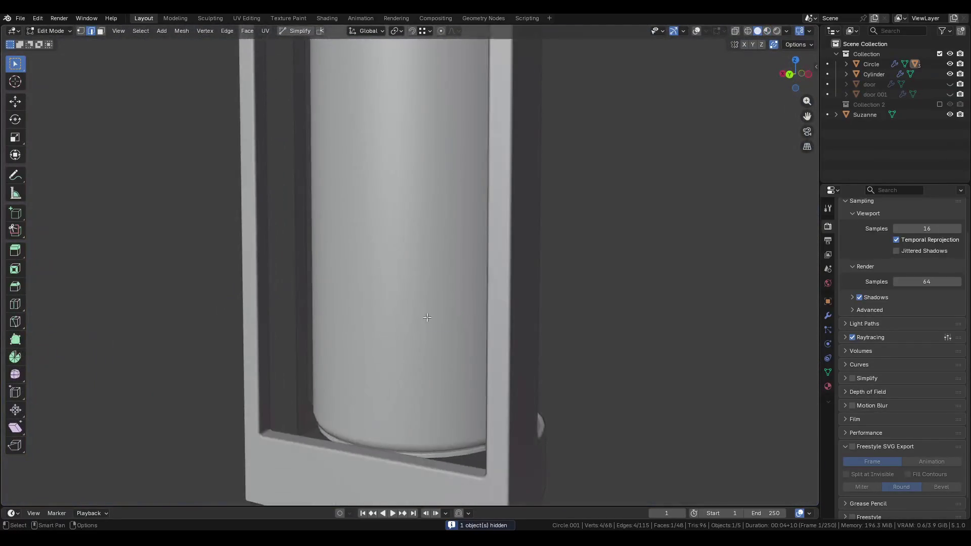
pyautogui.press('Tab')
pyautogui.press('Tab')
# Select the vertex at the lower corner of the curved frame piece.
pyautogui.moveTo(557, 262)
pyautogui.mouseDown(button='middle')
pyautogui.moveTo(347, 404)
pyautogui.moveTo(366, 327)
pyautogui.moveTo(336, 424)
pyautogui.mouseUp(button='middle')
pyautogui.click(348, 404)
pyautogui.click(325, 434)
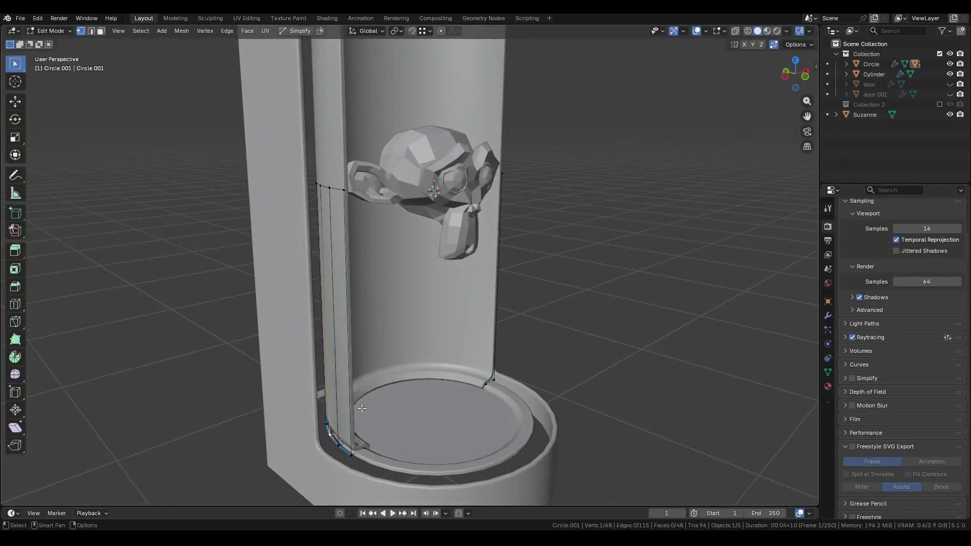
pyautogui.press('Tab')
pyautogui.moveTo(407, 369)
pyautogui.mouseDown(button='middle')
pyautogui.moveTo(412, 357)
pyautogui.moveTo(451, 421)
pyautogui.moveTo(433, 395)
pyautogui.moveTo(338, 384)
pyautogui.moveTo(392, 365)
pyautogui.moveTo(457, 381)
pyautogui.moveTo(383, 281)
pyautogui.mouseUp(button='middle')
# Isolate Circle.001 in local view with numpad / and examine it from around.
pyautogui.press('KP_Divide')
pyautogui.scroll(4, 408, 217)
pyautogui.moveTo(408, 221)
pyautogui.mouseDown(button='middle')
pyautogui.moveTo(409, 164)
pyautogui.moveTo(401, 195)
pyautogui.mouseUp(button='middle')
pyautogui.press('Tab')
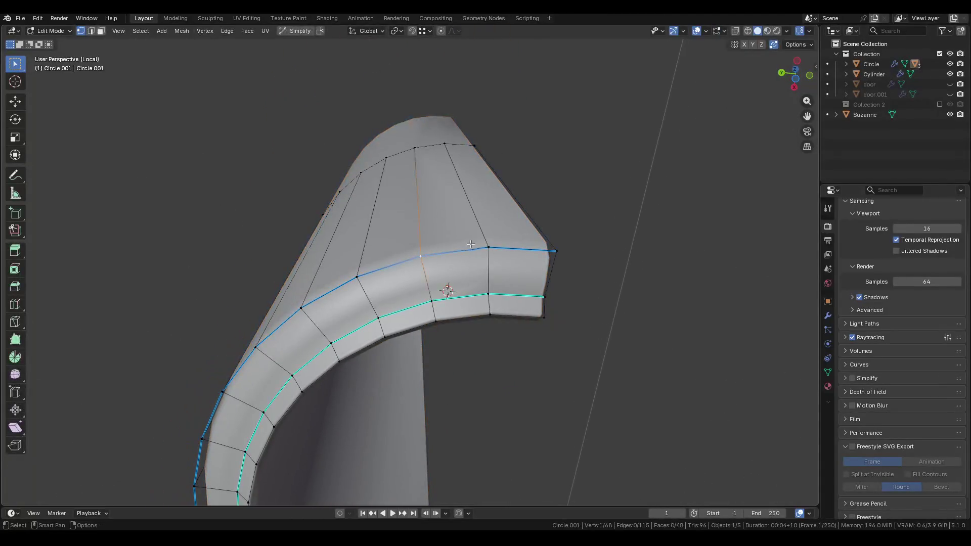
pyautogui.press('Tab')
pyautogui.moveTo(279, 203)
pyautogui.mouseDown(button='middle')
pyautogui.moveTo(408, 221)
pyautogui.moveTo(537, 282)
pyautogui.mouseUp(button='middle')
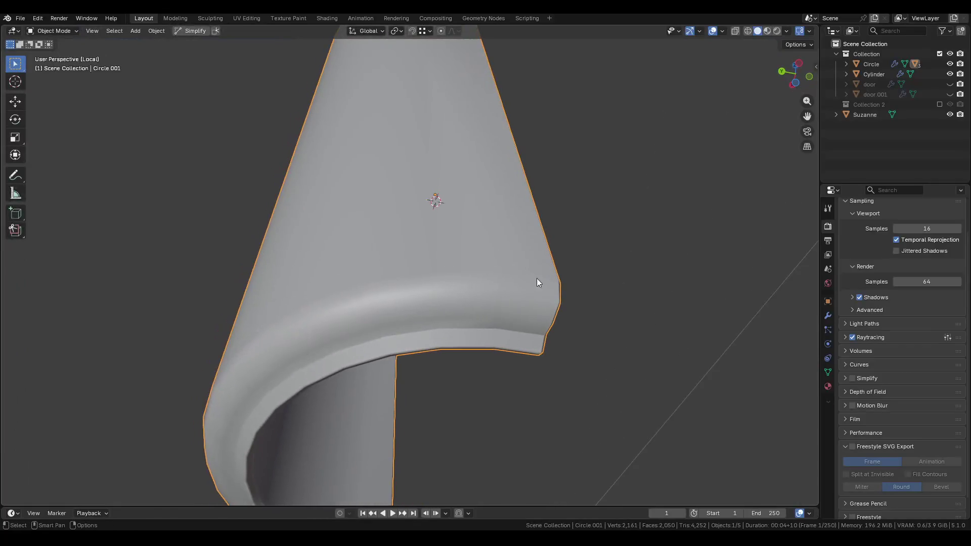
# Compare Circle.001's shading with Smooth by Angle and Ignore Sharp toggled, leaving Ignore Sharp off.
pyautogui.click(828, 315)
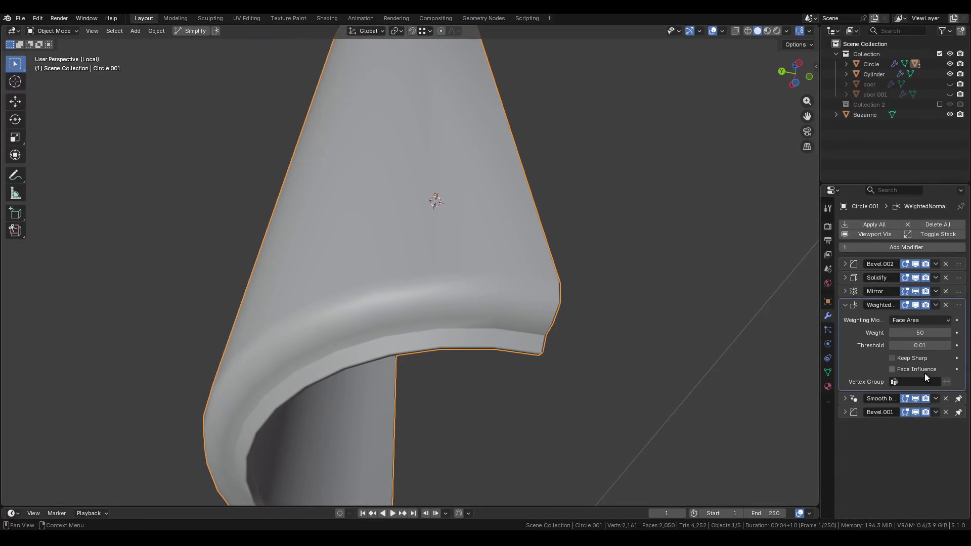
pyautogui.click(916, 397)
pyautogui.click(916, 398)
pyautogui.click(916, 397)
pyautogui.click(917, 397)
pyautogui.click(844, 399)
pyautogui.click(926, 430)
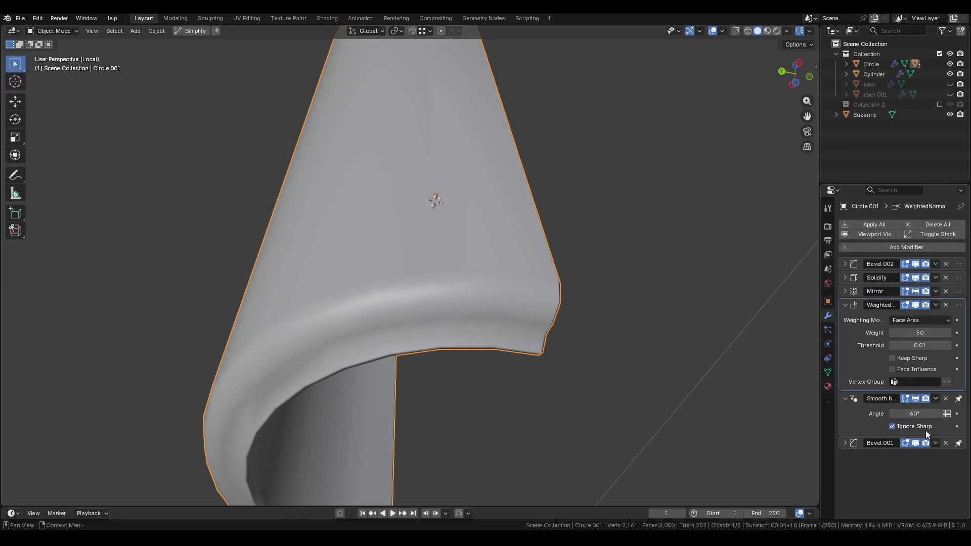
pyautogui.click(893, 427)
pyautogui.click(892, 426)
pyautogui.moveTo(632, 415)
pyautogui.mouseDown(button='middle')
pyautogui.moveTo(421, 393)
pyautogui.moveTo(418, 429)
pyautogui.mouseUp(button='middle')
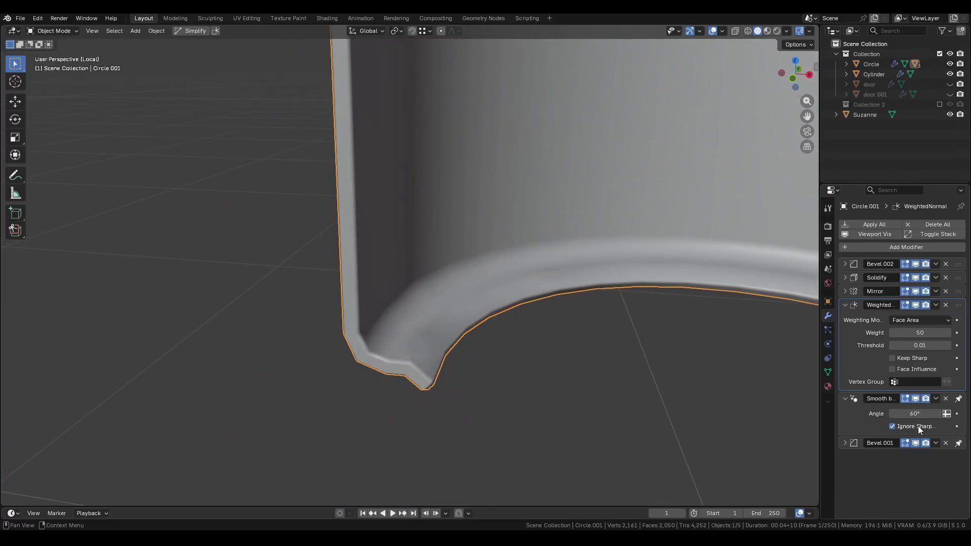
pyautogui.click(918, 426)
pyautogui.click(918, 426)
pyautogui.click(918, 426)
pyautogui.click(844, 399)
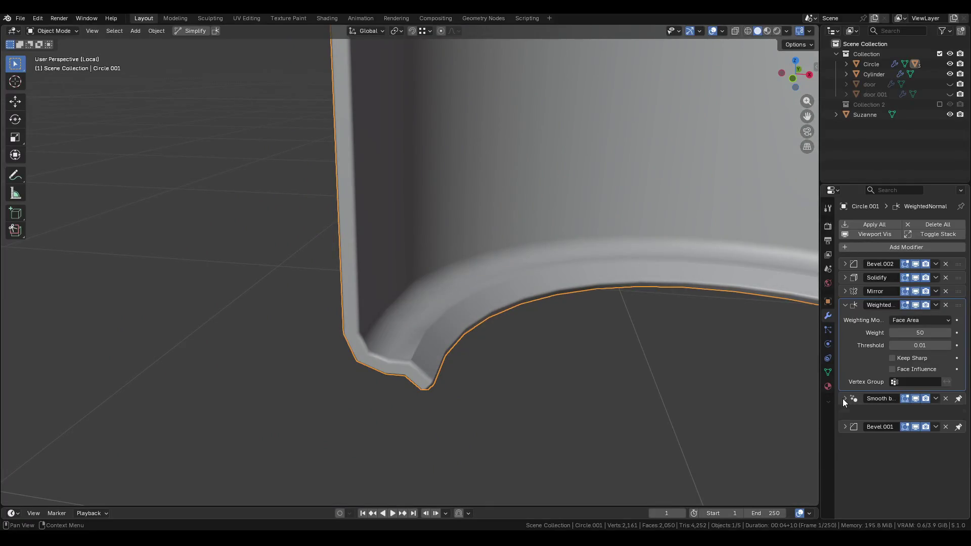
# Compare the piece with Bevel.001 and WeightedNormal hidden, then re-enable Bevel.001.
pyautogui.click(848, 415)
pyautogui.click(915, 413)
pyautogui.click(914, 413)
pyautogui.moveTo(637, 311)
pyautogui.mouseDown(button='middle')
pyautogui.moveTo(595, 293)
pyautogui.moveTo(567, 250)
pyautogui.moveTo(556, 263)
pyautogui.mouseUp(button='middle')
pyautogui.click(918, 412)
pyautogui.click(917, 412)
pyautogui.click(918, 411)
pyautogui.click(919, 411)
pyautogui.click(919, 411)
pyautogui.click(919, 306)
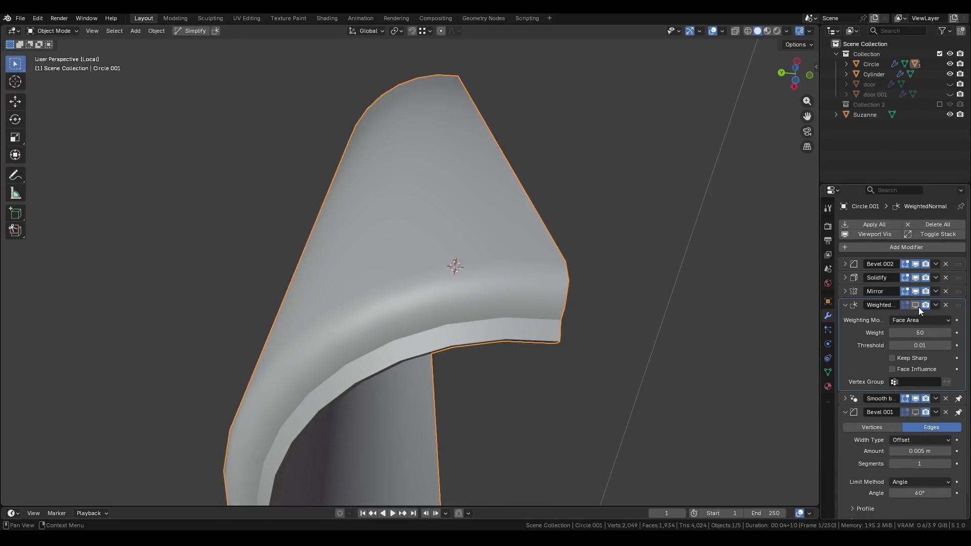
pyautogui.click(916, 411)
# Move the WeightedNormal modifier to the end of the stack.
pyautogui.moveTo(959, 305)
pyautogui.mouseDown()
pyautogui.moveTo(941, 460)
pyautogui.moveTo(930, 314)
pyautogui.mouseUp()
pyautogui.click(935, 306)
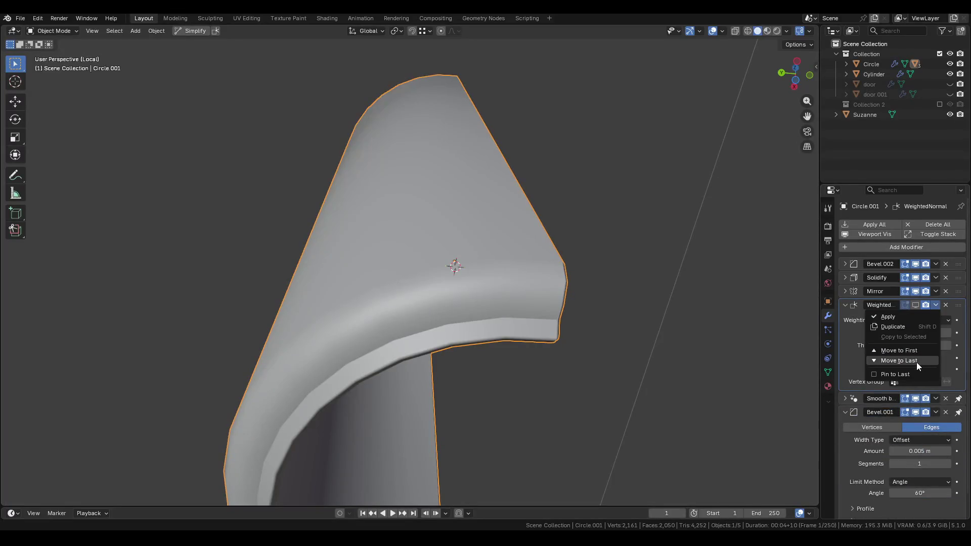
pyautogui.click(904, 371)
pyautogui.click(936, 305)
pyautogui.click(903, 363)
pyautogui.click(845, 320)
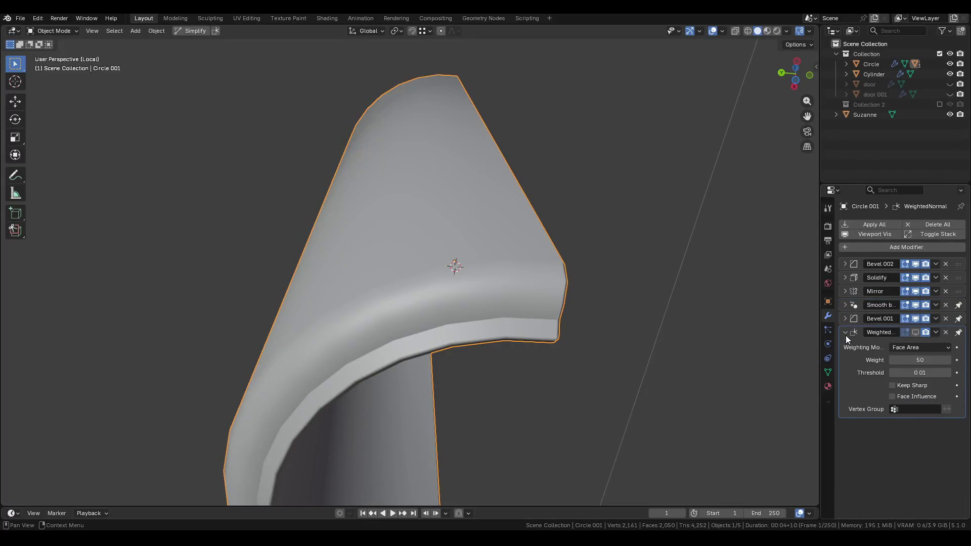
pyautogui.click(845, 333)
# Re-enable WeightedNormal, turn on Keep Sharp, then delete the WeightedNormal modifier.
pyautogui.moveTo(675, 315); pyautogui.dragTo(856, 324, button='middle')
pyautogui.click(916, 333)
pyautogui.moveTo(708, 329)
pyautogui.mouseDown(button='middle')
pyautogui.moveTo(604, 333)
pyautogui.moveTo(898, 340)
pyautogui.mouseUp(button='middle')
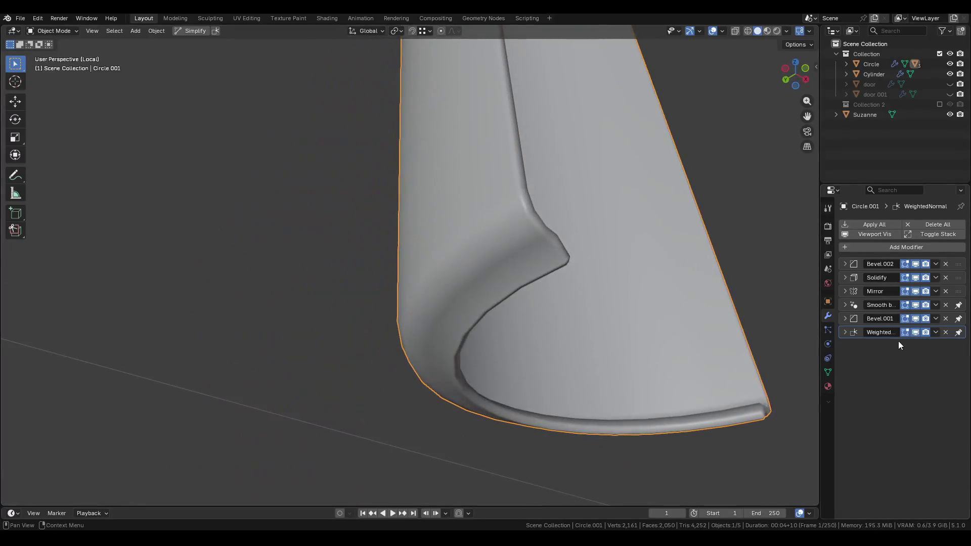
pyautogui.click(843, 333)
pyautogui.click(898, 386)
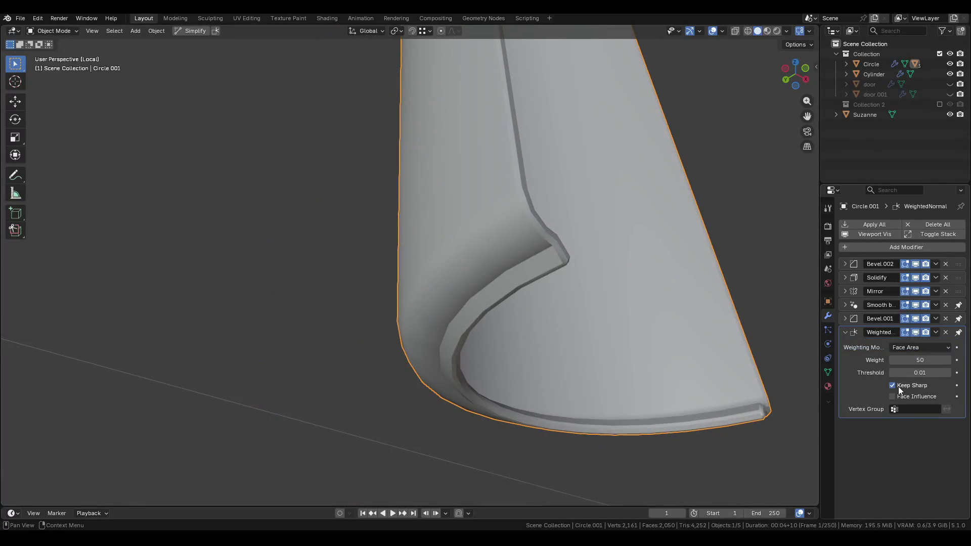
pyautogui.click(946, 332)
pyautogui.scroll(-5, 545, 311)
pyautogui.hotkey('ctrl', 'Tab')
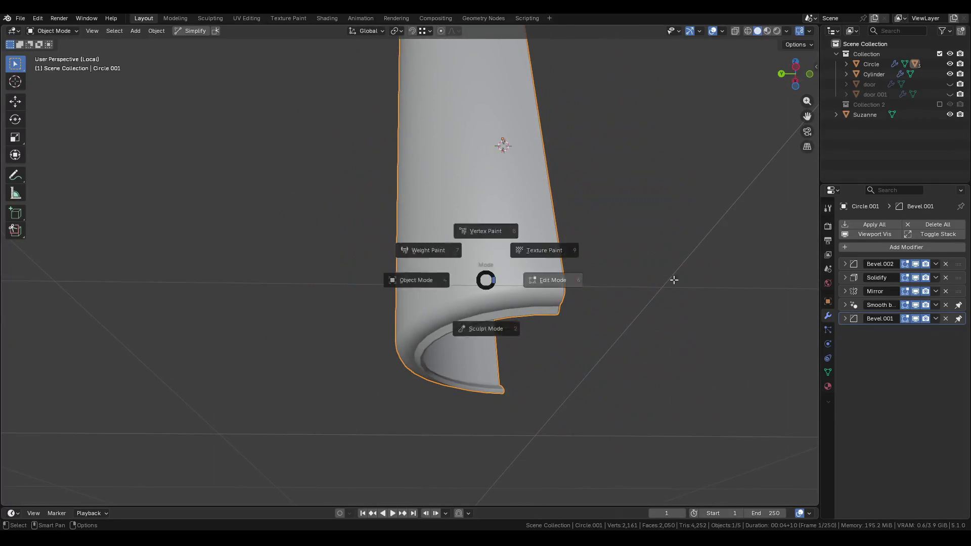
# Add a new edge loop near the bottom of Circle.001.
pyautogui.moveTo(655, 280); pyautogui.dragTo(479, 269, button='middle')
pyautogui.hotkey('ctrl', 'r')
pyautogui.click(515, 249)
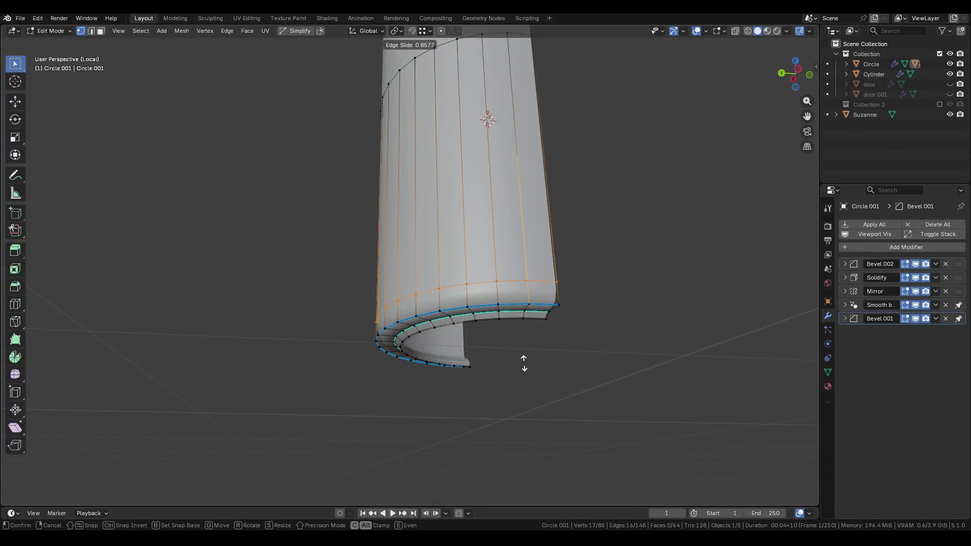
pyautogui.click(524, 364)
# Return to Object Mode and save Pod.blend.
pyautogui.moveTo(523, 360)
pyautogui.mouseDown(button='middle')
pyautogui.moveTo(395, 302)
pyautogui.moveTo(476, 317)
pyautogui.mouseUp(button='middle')
pyautogui.hotkey('ctrl', 'Tab')
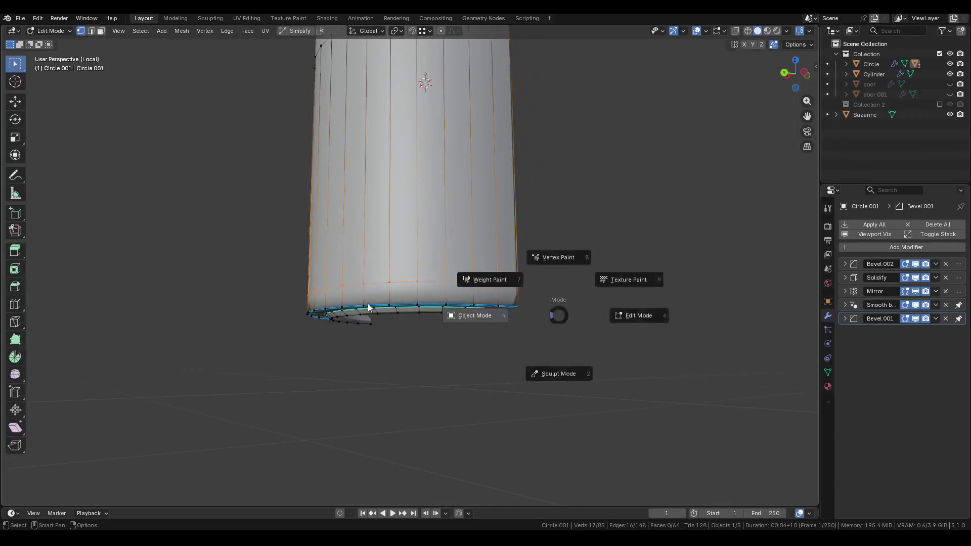
pyautogui.click(368, 307)
pyautogui.hotkey('ctrl', 's')
# Nudge Circle.001's lower edge vertices 0.0077 m along Z.
pyautogui.moveTo(368, 307)
pyautogui.mouseDown(button='middle')
pyautogui.moveTo(475, 273)
pyautogui.moveTo(285, 357)
pyautogui.moveTo(344, 314)
pyautogui.moveTo(391, 328)
pyautogui.mouseUp(button='middle')
pyautogui.press('Tab')
pyautogui.press('g')
pyautogui.press('z')
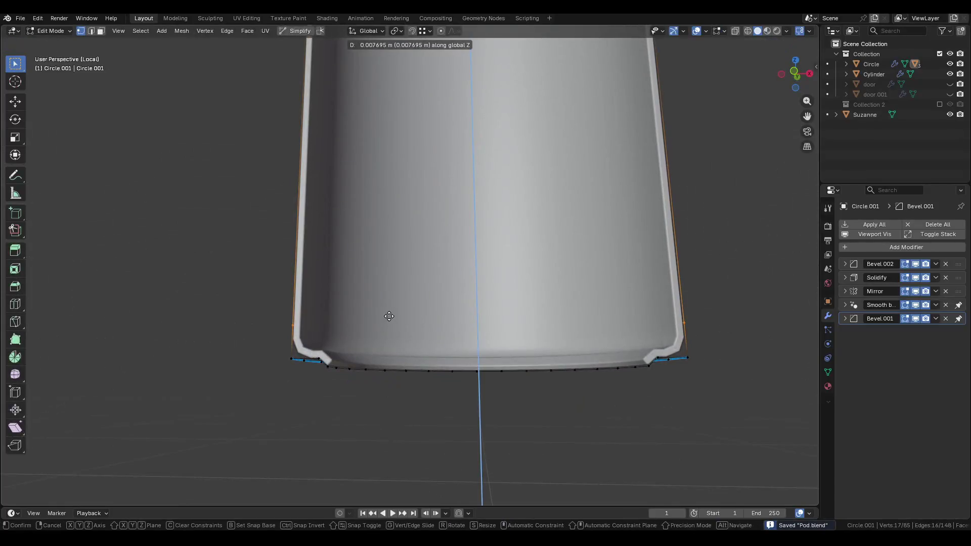
pyautogui.click(388, 316)
pyautogui.press('Tab')
# Exit local view, then select rim faces on the base Cylinder in face mode.
pyautogui.moveTo(293, 325)
pyautogui.mouseDown(button='middle')
pyautogui.moveTo(399, 341)
pyautogui.moveTo(412, 330)
pyautogui.moveTo(526, 326)
pyautogui.moveTo(455, 403)
pyautogui.moveTo(591, 390)
pyautogui.moveTo(431, 419)
pyautogui.moveTo(395, 395)
pyautogui.moveTo(338, 418)
pyautogui.mouseUp(button='middle')
pyautogui.press('KP_Divide')
pyautogui.click(325, 411)
pyautogui.press('Tab')
pyautogui.moveTo(445, 393)
pyautogui.mouseDown(button='middle')
pyautogui.moveTo(413, 314)
pyautogui.moveTo(242, 336)
pyautogui.moveTo(326, 314)
pyautogui.moveTo(293, 344)
pyautogui.moveTo(364, 304)
pyautogui.mouseUp(button='middle')
pyautogui.press('3')
pyautogui.keyDown('ctrl'); pyautogui.click(326, 300); pyautogui.keyUp('ctrl')
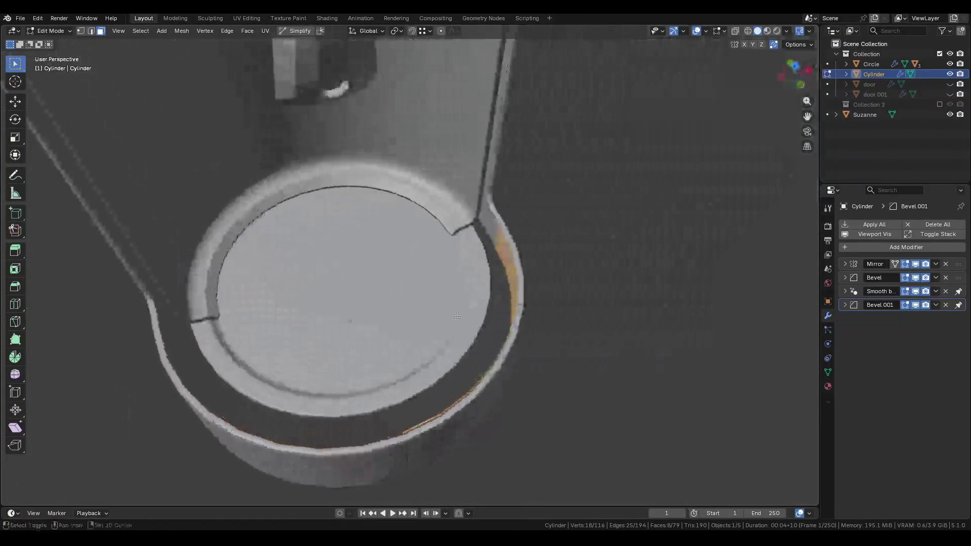
# Duplicate the selected rim faces and separate them into a new object, Cylinder.001.
pyautogui.hotkey('shift', 'd')
pyautogui.press('Escape')
pyautogui.press('p')
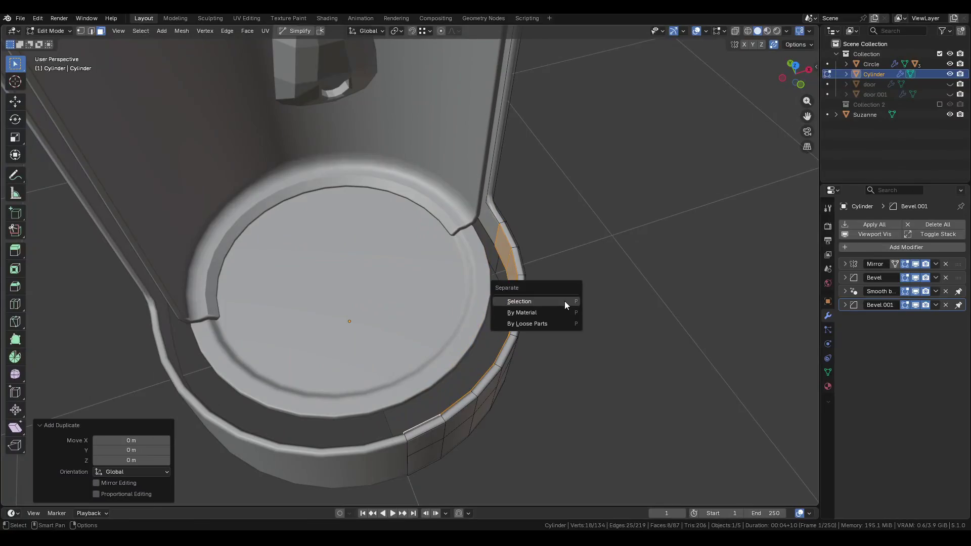
pyautogui.click(565, 301)
pyautogui.press('Tab')
pyautogui.click(499, 263)
# Extrude a vertex of Cylinder.001 along the X axis.
pyautogui.hotkey('ctrl', 'Tab')
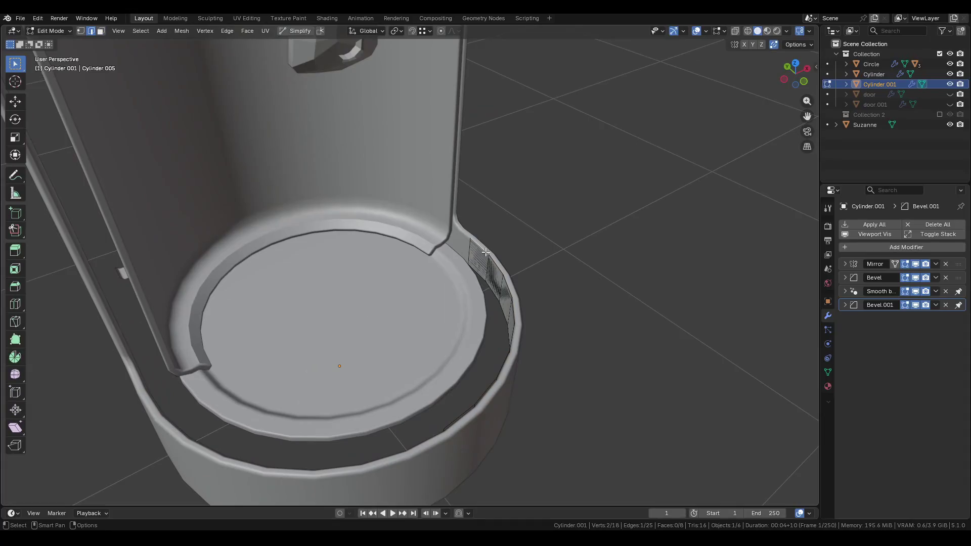
pyautogui.moveTo(470, 241); pyautogui.dragTo(384, 384, button='middle')
pyautogui.press('e')
pyautogui.press('x')
pyautogui.click(461, 332)
pyautogui.moveTo(461, 332); pyautogui.dragTo(504, 304, button='middle')
# Fill a selected run of rim edges with a face.
pyautogui.press('2')
pyautogui.click(473, 262)
pyautogui.keyDown('ctrl'); pyautogui.click(516, 344); pyautogui.keyUp('ctrl')
pyautogui.moveTo(516, 344)
pyautogui.mouseDown(button='middle')
pyautogui.moveTo(561, 346)
pyautogui.moveTo(561, 370)
pyautogui.moveTo(509, 352)
pyautogui.moveTo(475, 364)
pyautogui.moveTo(428, 339)
pyautogui.moveTo(409, 346)
pyautogui.mouseUp(button='middle')
pyautogui.press('f')
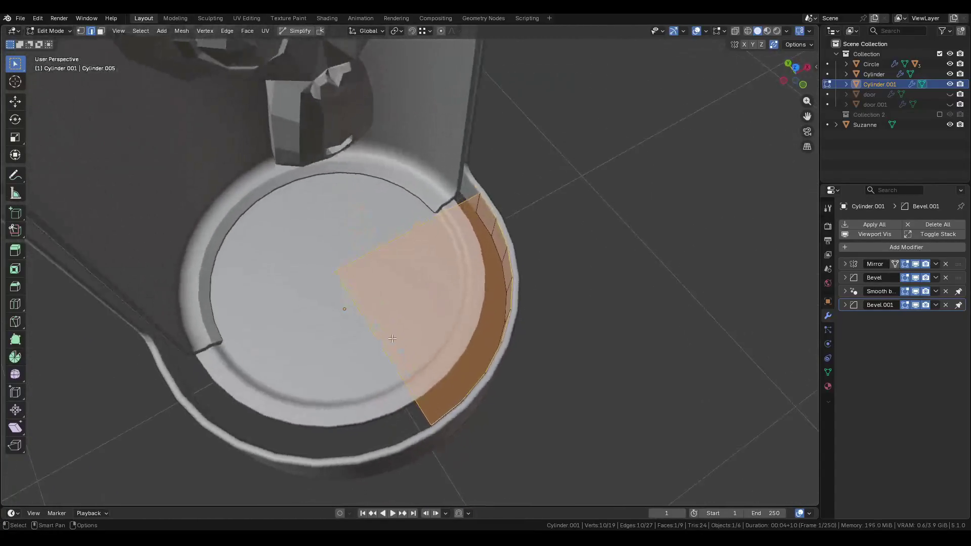
# Duplicate an arc of rim edges in place and scale it to 0.852.
pyautogui.press('1')
pyautogui.moveTo(484, 325); pyautogui.dragTo(527, 350, button='middle')
pyautogui.keyDown('ctrl'); pyautogui.click(527, 350); pyautogui.keyUp('ctrl')
pyautogui.hotkey('shift', 'd')
pyautogui.press('Escape')
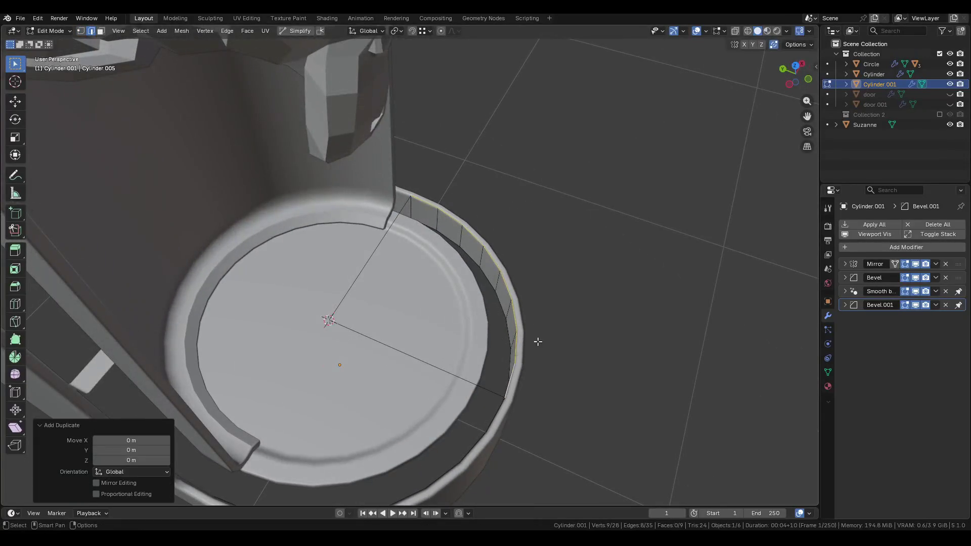
pyautogui.press('s')
pyautogui.press('Escape')
pyautogui.press('s')
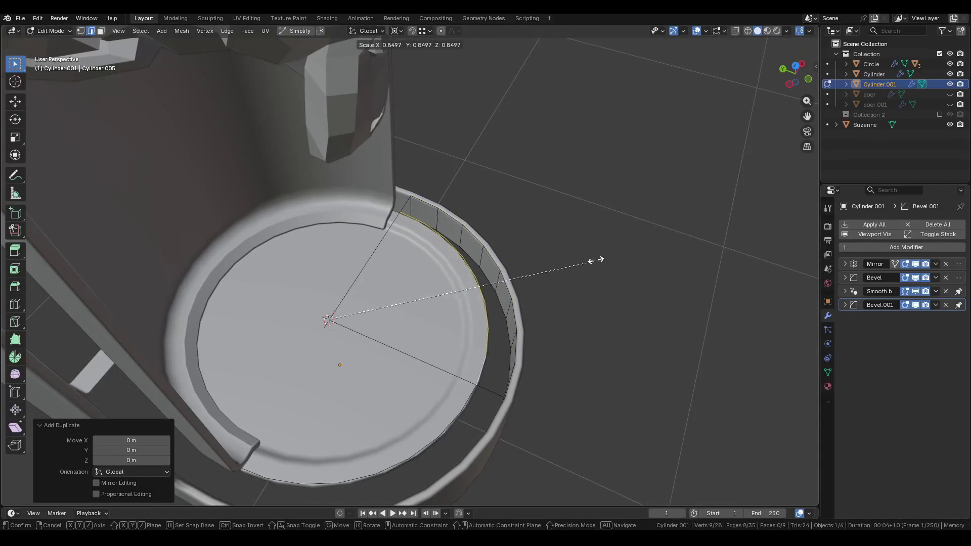
pyautogui.click(586, 274)
pyautogui.moveTo(581, 277); pyautogui.dragTo(543, 208, button='middle')
pyautogui.scroll(3, 511, 313)
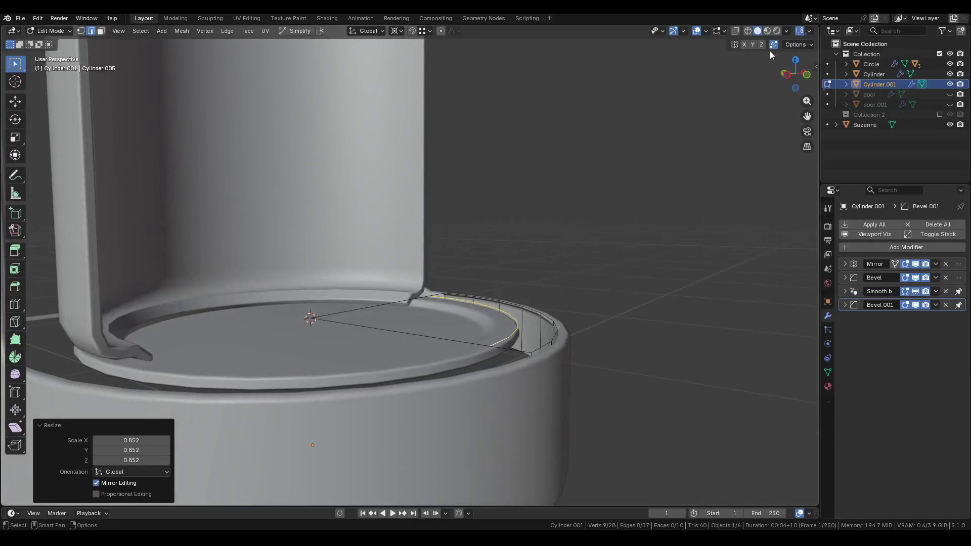
# Delete the stray fan face on the rim, removing faces only.
pyautogui.scroll(1, 493, 305)
pyautogui.press('3')
pyautogui.click(458, 336)
pyautogui.press('x')
pyautogui.click(457, 337)
# Fill a gap in the rim with a new face.
pyautogui.press('2')
pyautogui.keyDown('alt'); pyautogui.click(517, 327); pyautogui.keyUp('alt')
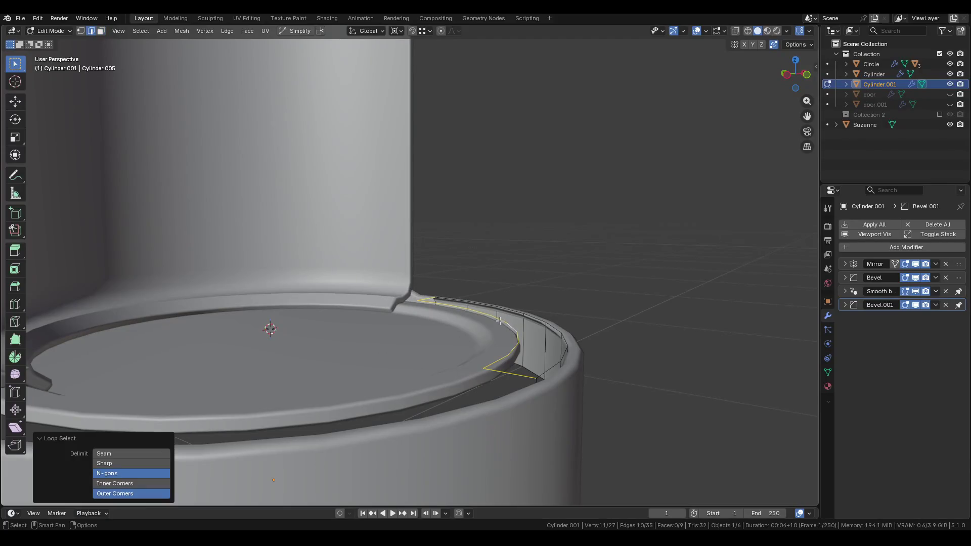
pyautogui.press('3')
pyautogui.press('2')
pyautogui.keyDown('alt'); pyautogui.click(502, 319); pyautogui.keyUp('alt')
pyautogui.moveTo(502, 319); pyautogui.dragTo(513, 344, button='middle')
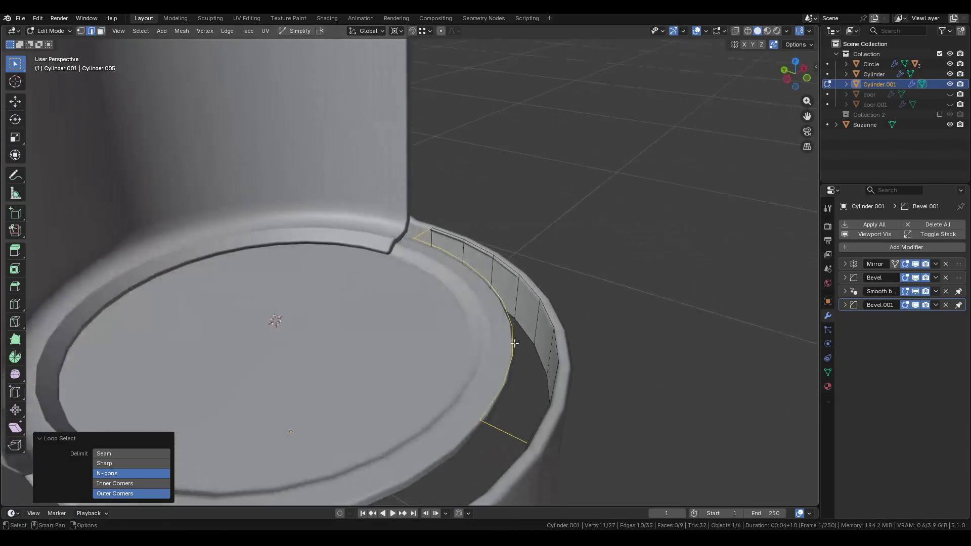
pyautogui.click(416, 228)
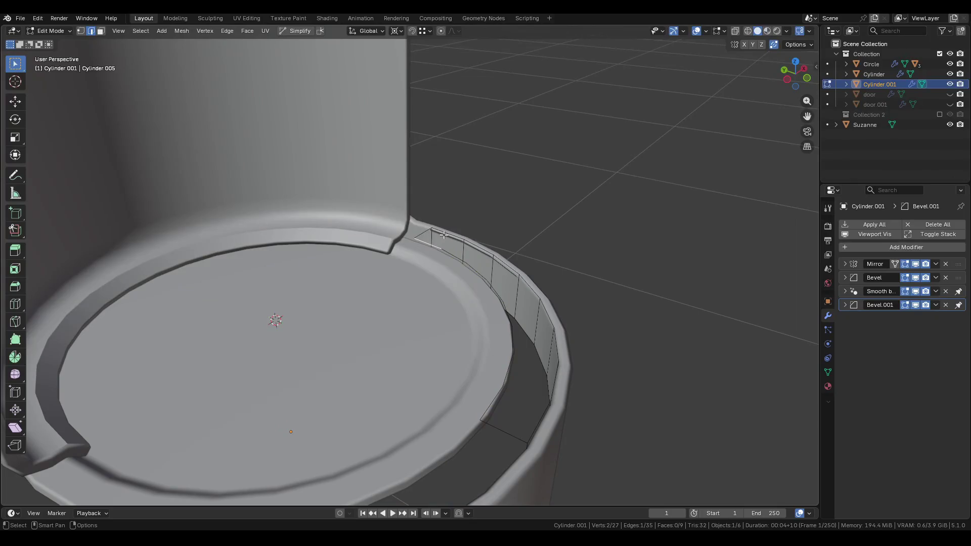
pyautogui.press('f')
pyautogui.moveTo(447, 244)
pyautogui.mouseDown(button='middle')
pyautogui.moveTo(471, 299)
pyautogui.moveTo(585, 301)
pyautogui.moveTo(503, 303)
pyautogui.moveTo(543, 273)
pyautogui.mouseUp(button='middle')
# Recalculate normals and delete the extra ring segment's faces only.
pyautogui.press('a')
pyautogui.hotkey('shift', 'n')
pyautogui.click(503, 303)
pyautogui.press('x')
pyautogui.click(502, 306)
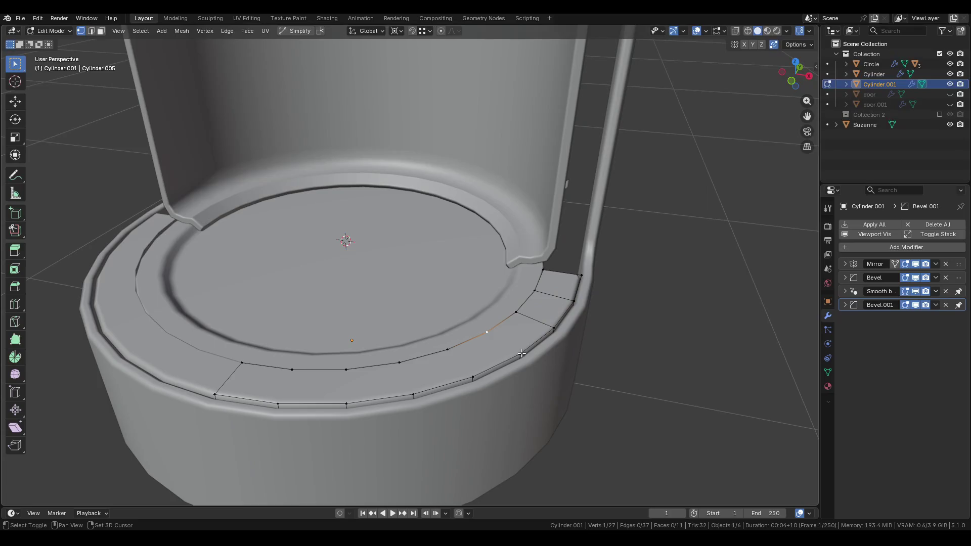
pyautogui.press('x')
pyautogui.click(454, 357)
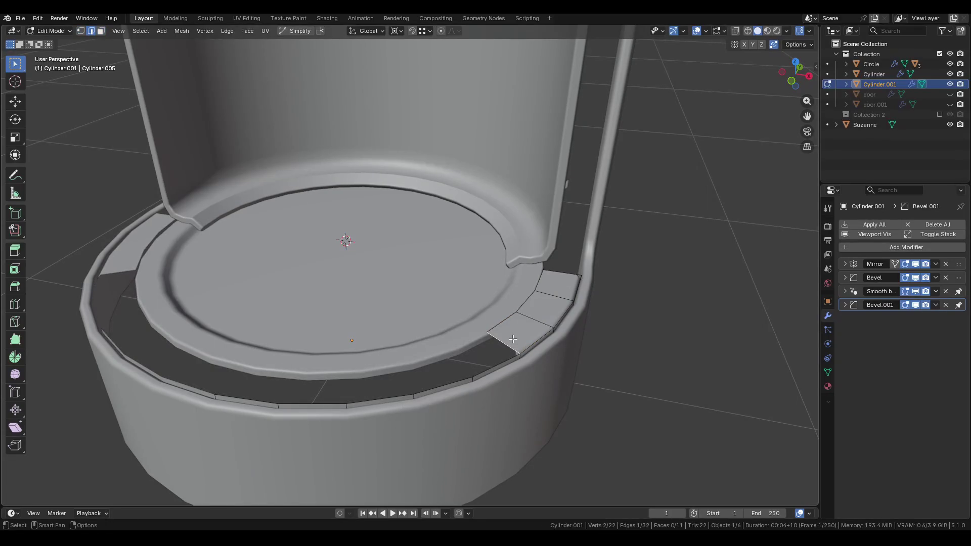
pyautogui.hotkey('ctrl', 'z')
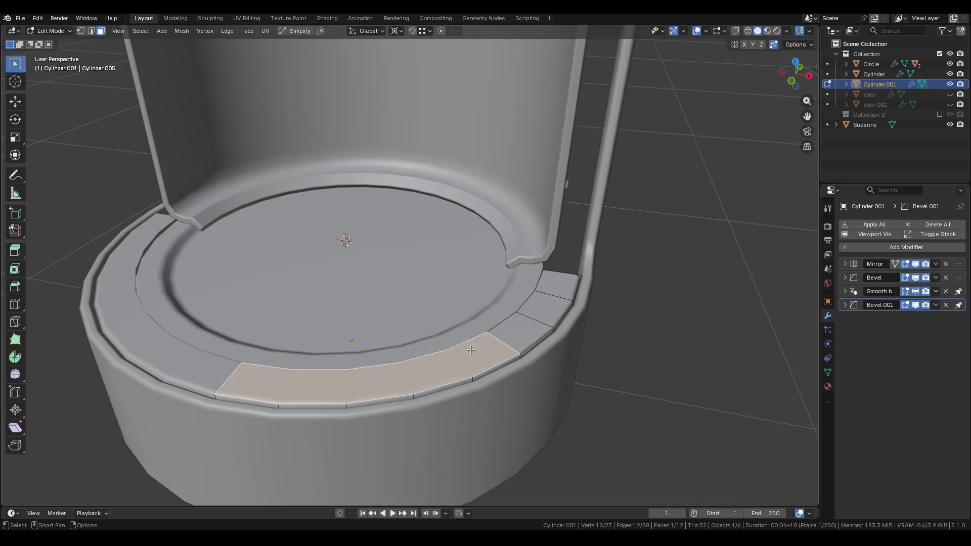
pyautogui.press('x')
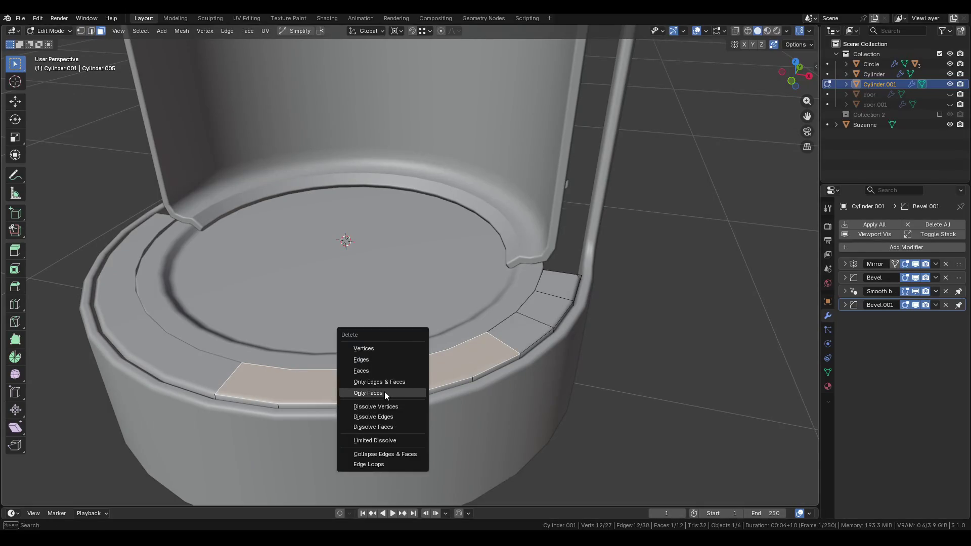
pyautogui.click(385, 394)
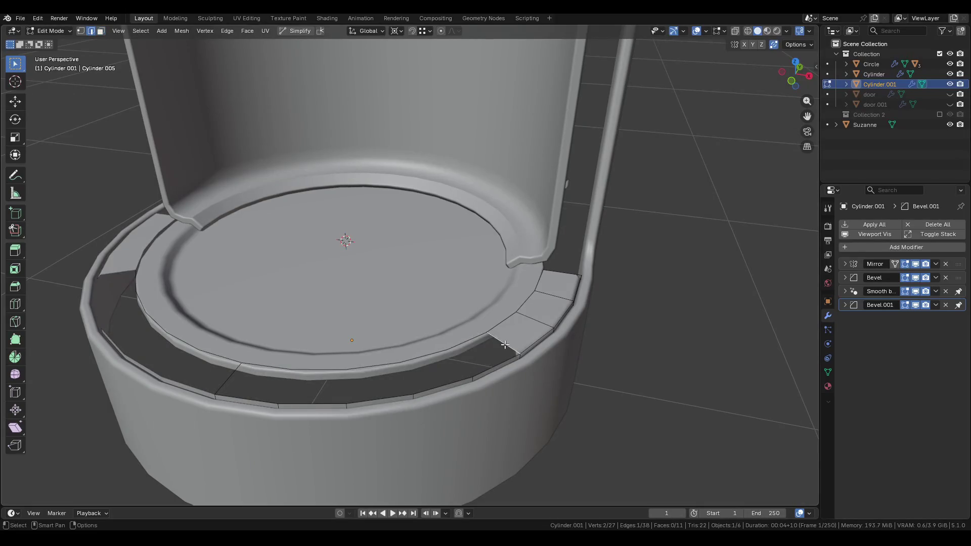
# Hide the Circle disk sitting inside the base.
pyautogui.press('2')
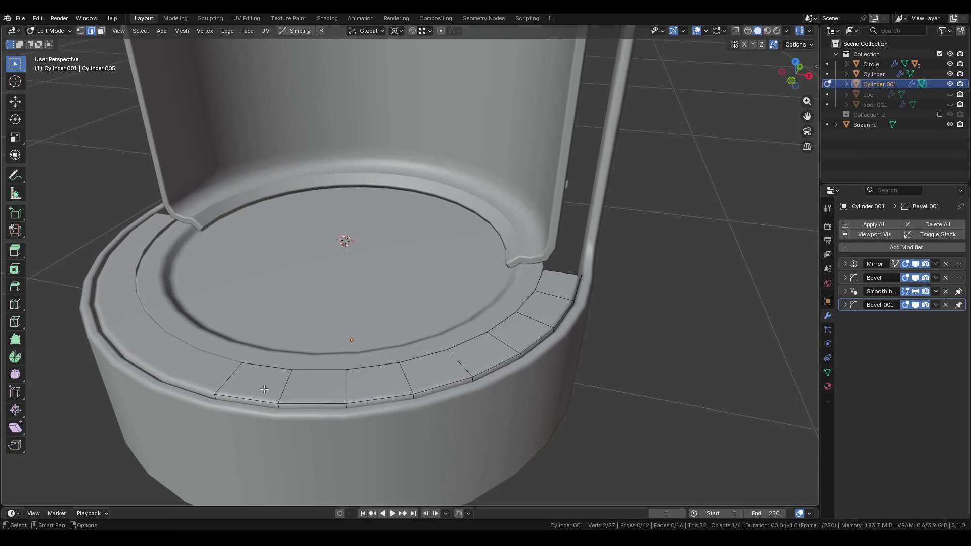
pyautogui.press('1')
pyautogui.moveTo(288, 389); pyautogui.dragTo(424, 359, button='middle')
pyautogui.scroll(-5, 424, 359)
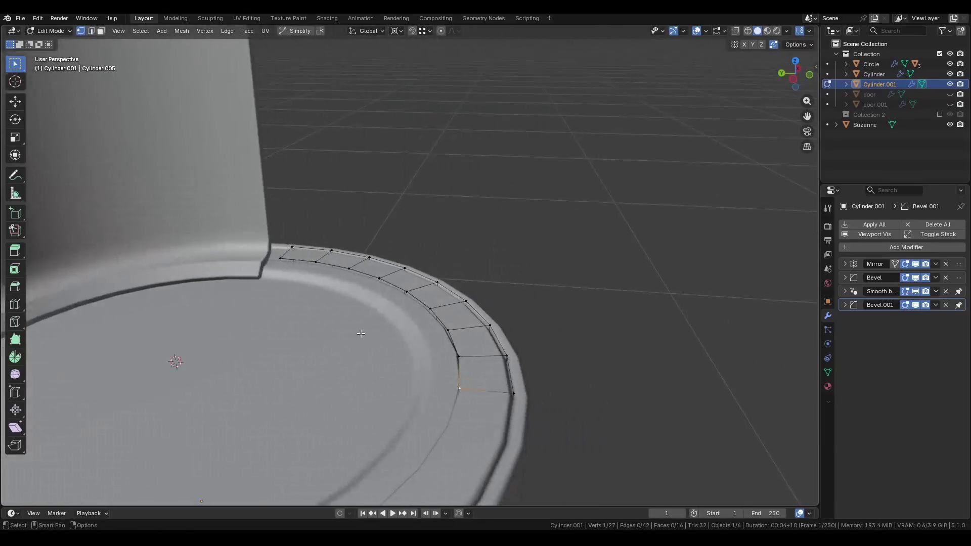
pyautogui.press('Tab')
pyautogui.click(360, 322)
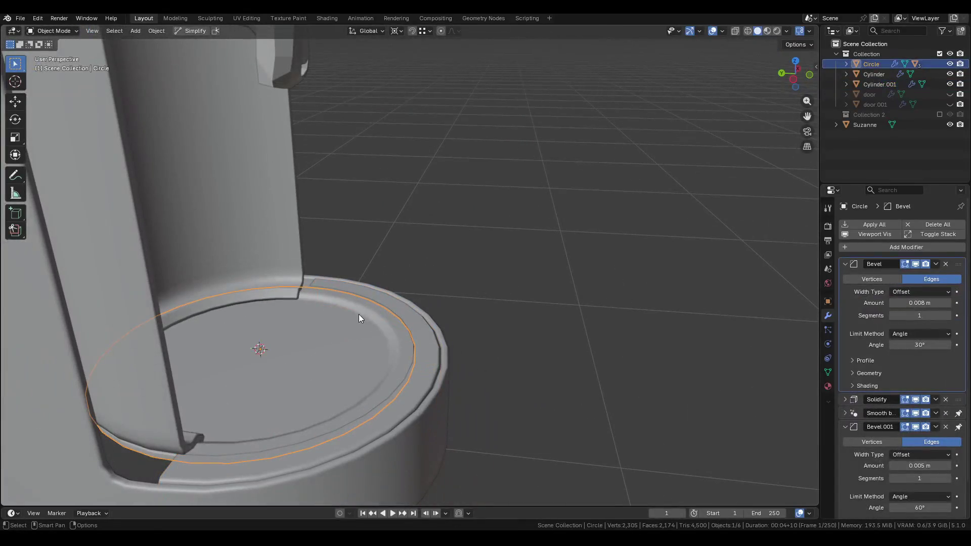
pyautogui.press('h')
pyautogui.hotkey('alt', 'h')
pyautogui.click(284, 287)
pyautogui.press('h')
# Edit Cylinder.001 and select a shortest edge path along its rim.
pyautogui.click(296, 322)
pyautogui.press('h')
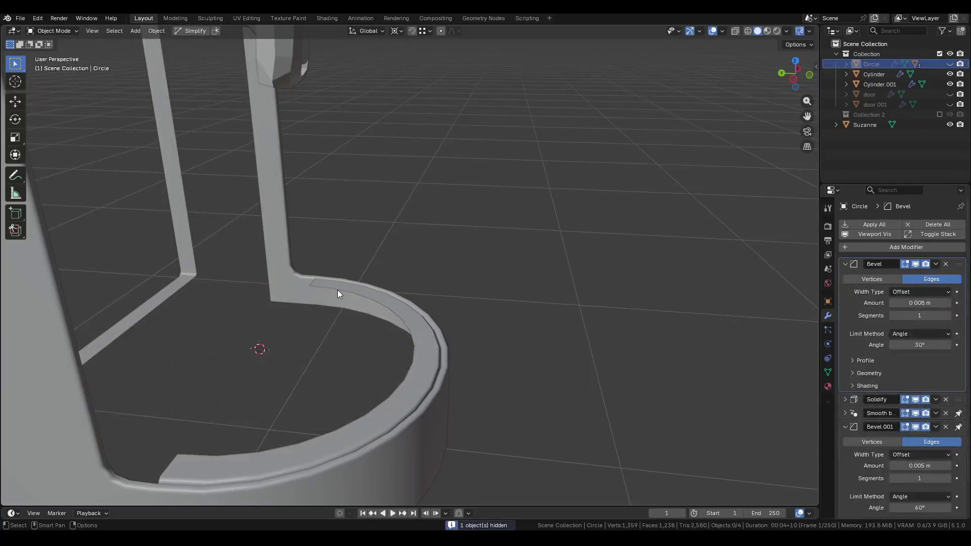
pyautogui.click(338, 290)
pyautogui.press('Tab')
pyautogui.press('2')
pyautogui.keyDown('alt'); pyautogui.click(379, 285); pyautogui.keyUp('alt')
pyautogui.moveTo(379, 285); pyautogui.dragTo(386, 271, button='middle')
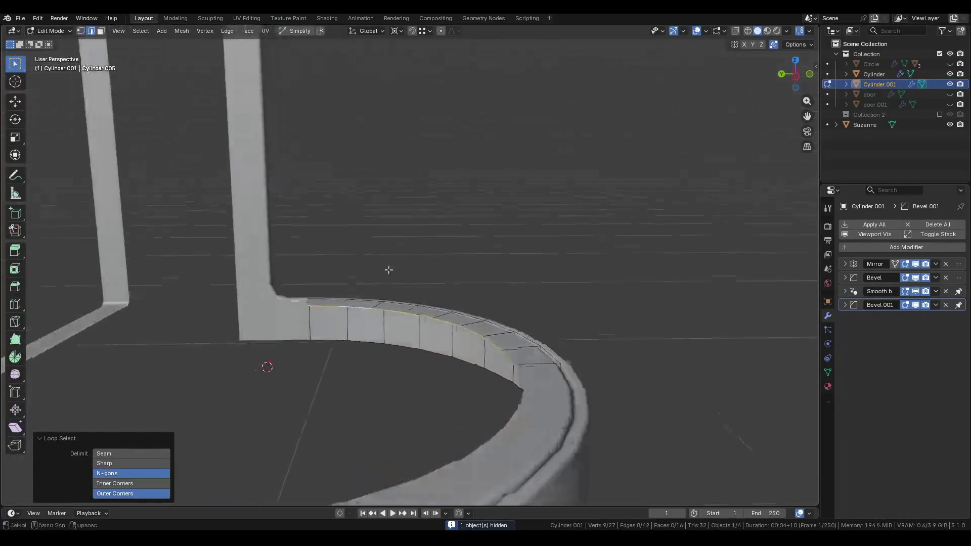
pyautogui.scroll(4, 396, 288)
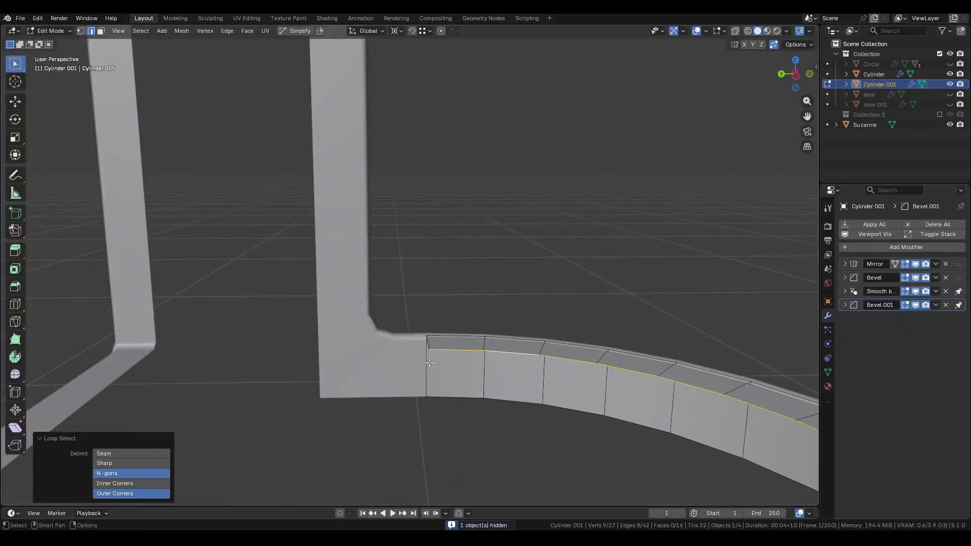
pyautogui.click(430, 362)
pyautogui.scroll(-3, 429, 363)
pyautogui.keyDown('ctrl'); pyautogui.click(341, 324); pyautogui.keyUp('ctrl')
pyautogui.moveTo(342, 324)
pyautogui.mouseDown(button='middle')
pyautogui.moveTo(394, 334)
pyautogui.moveTo(422, 303)
pyautogui.moveTo(446, 308)
pyautogui.mouseUp(button='middle')
pyautogui.scroll(-5, 395, 334)
pyautogui.scroll(1, 457, 336)
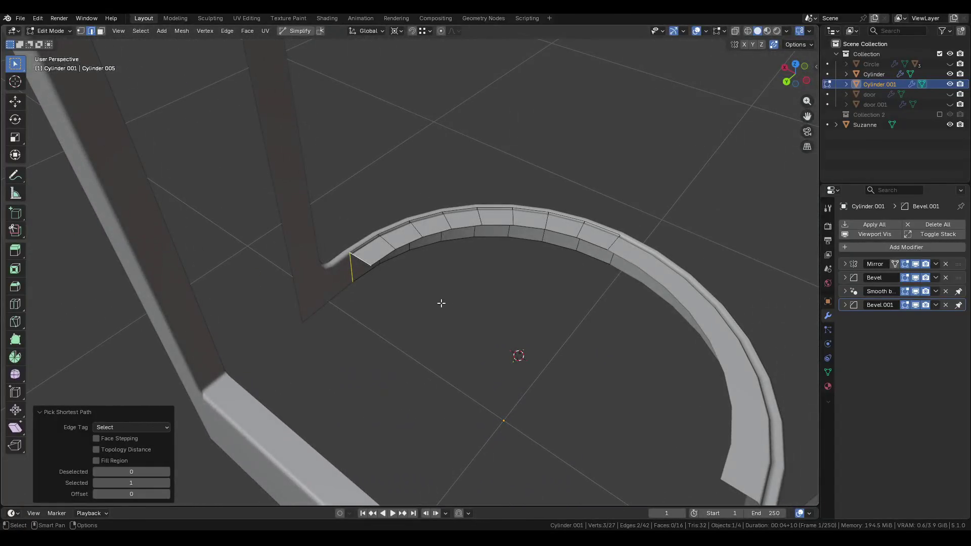
# Duplicate an arc of rim vertices and rotate it 90° around Z.
pyautogui.press('1')
pyautogui.click(370, 263)
pyautogui.keyDown('ctrl'); pyautogui.click(609, 251); pyautogui.keyUp('ctrl')
pyautogui.moveTo(602, 260); pyautogui.dragTo(508, 267, button='middle')
pyautogui.press('g')
pyautogui.press('Escape')
pyautogui.press('r')
pyautogui.press('z')
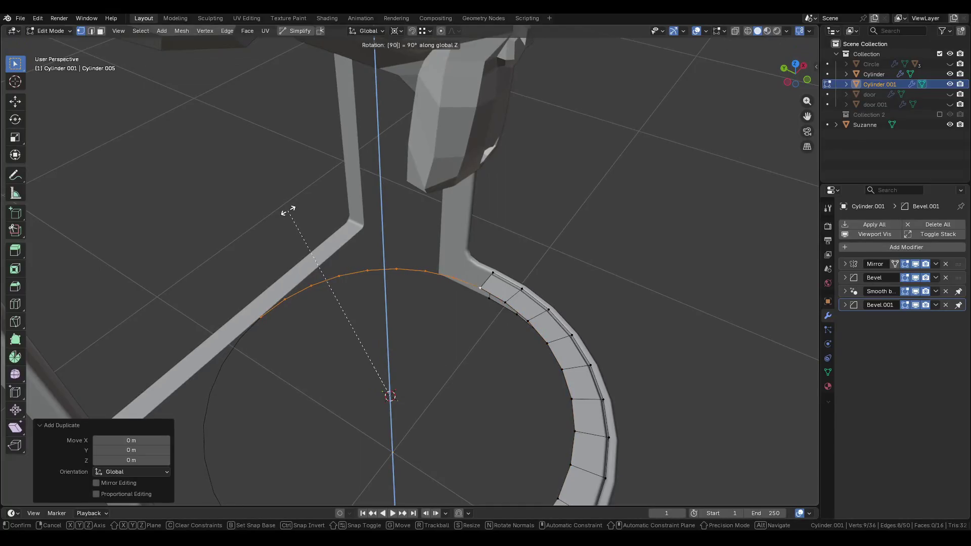
pyautogui.press('Return')
# Duplicate an arc of ring faces and rotate it around Z to close the ring gap.
pyautogui.moveTo(399, 338)
pyautogui.mouseDown(button='middle')
pyautogui.moveTo(383, 304)
pyautogui.moveTo(384, 250)
pyautogui.mouseUp(button='middle')
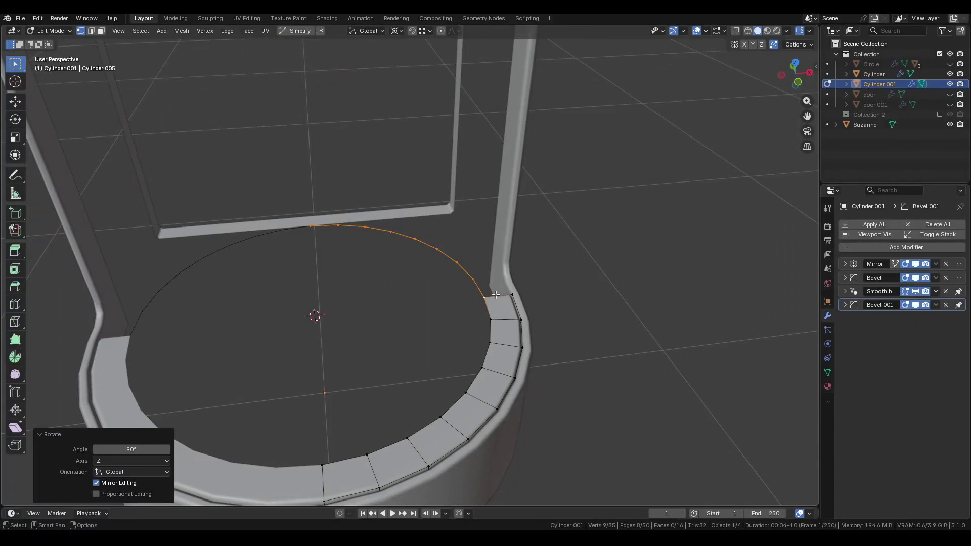
pyautogui.click(518, 317)
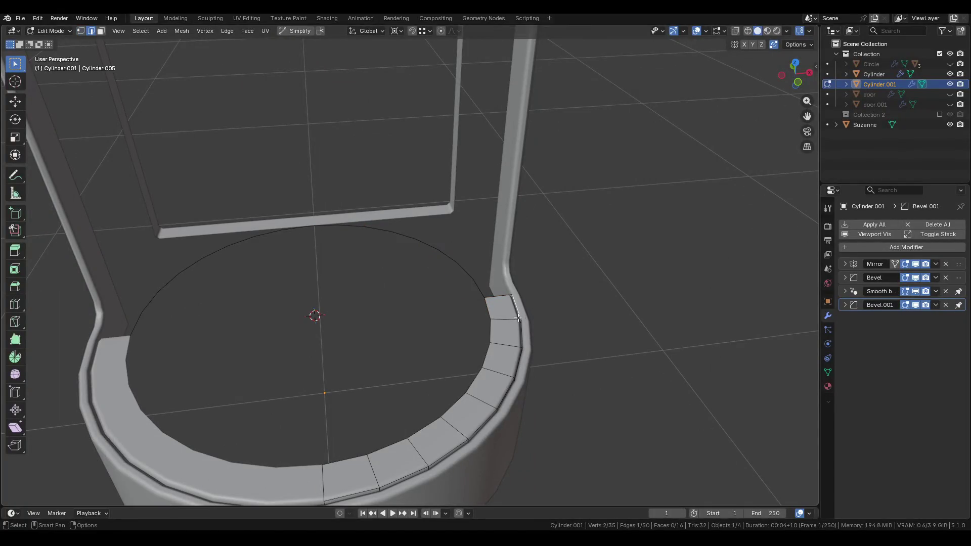
pyautogui.keyDown('ctrl'); pyautogui.click(402, 477); pyautogui.keyUp('ctrl')
pyautogui.hotkey('shift', 'd')
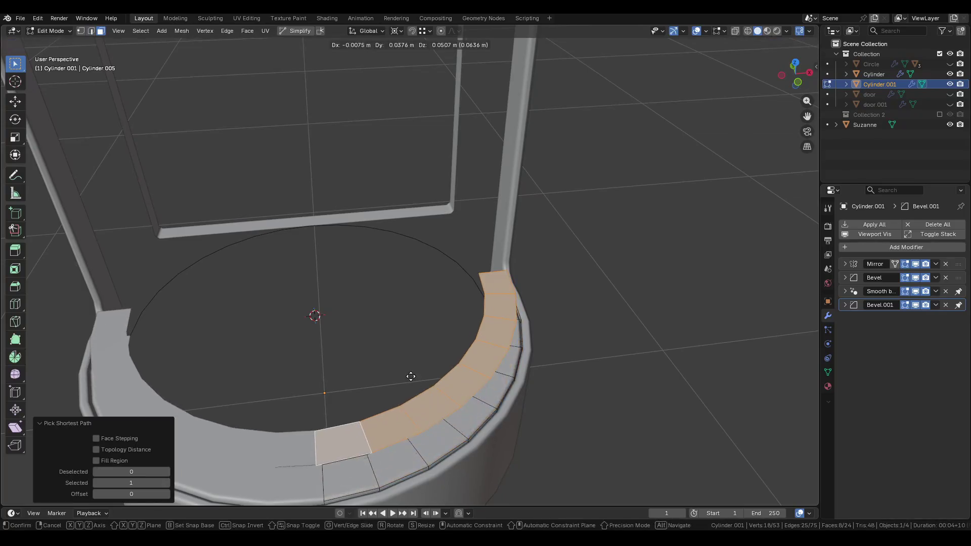
pyautogui.press('r')
pyautogui.press('z')
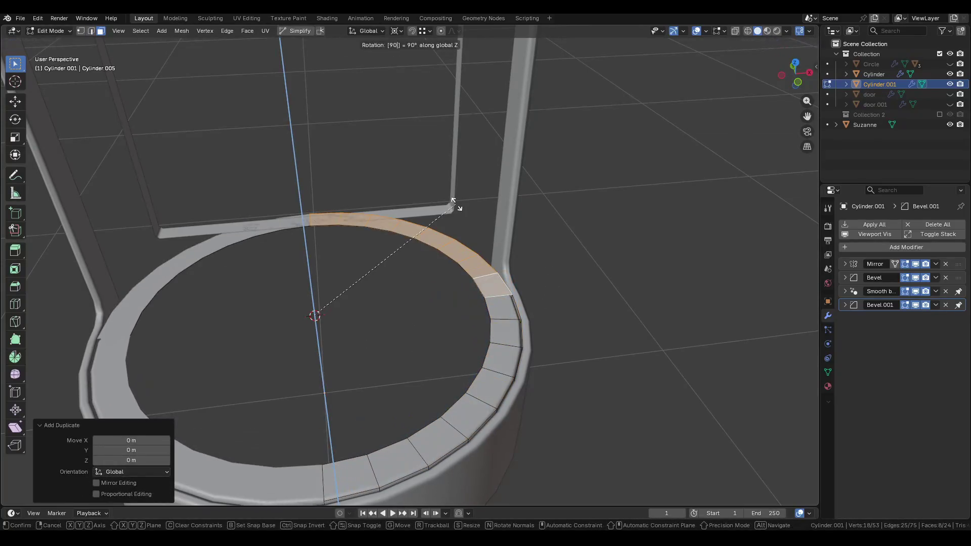
pyautogui.click(457, 206)
# Fill the ring's inner half loop with a half-disc face.
pyautogui.press('2')
pyautogui.keyDown('alt'); pyautogui.click(441, 253); pyautogui.keyUp('alt')
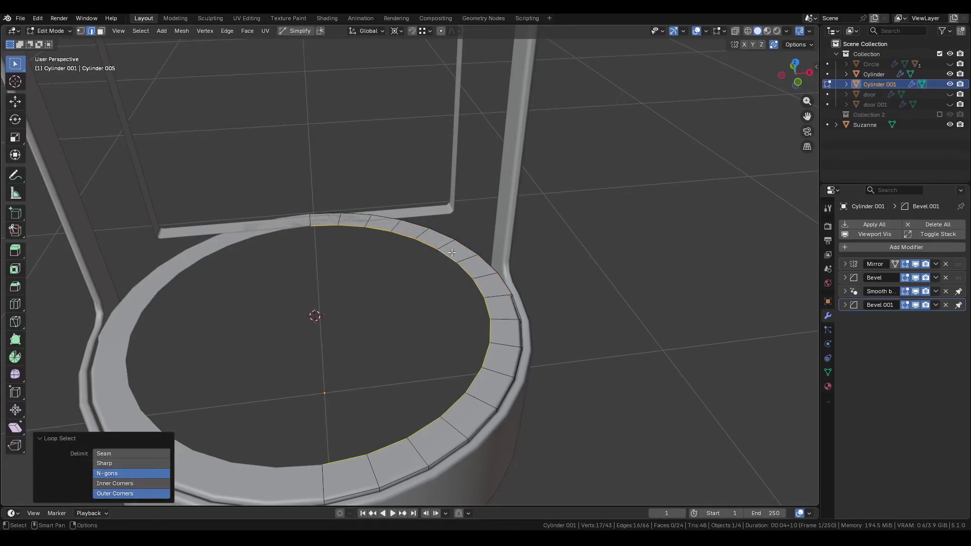
pyautogui.moveTo(441, 252); pyautogui.dragTo(417, 254, button='middle')
pyautogui.press('f')
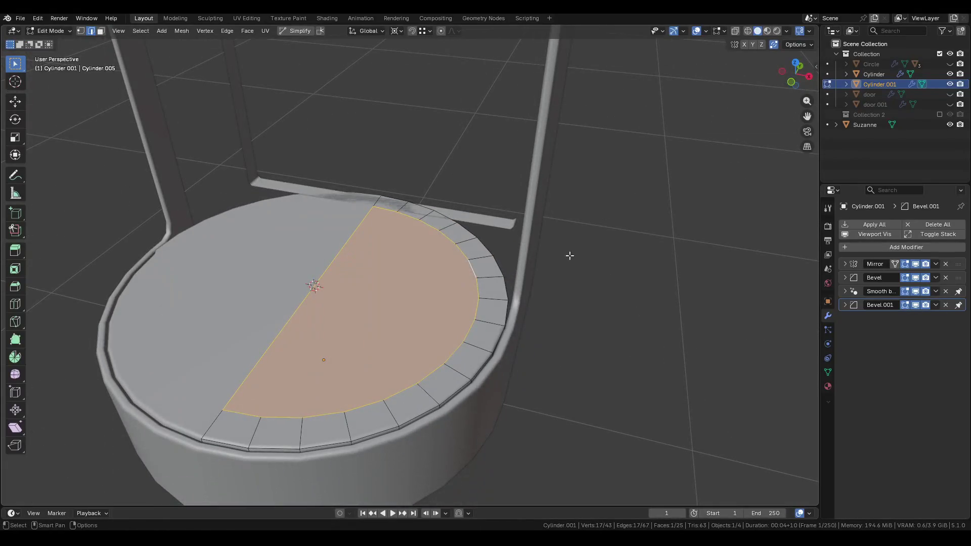
# Inset the half-disc face and set a bevel weight on its curved inner edge loop.
pyautogui.press('ctrl')
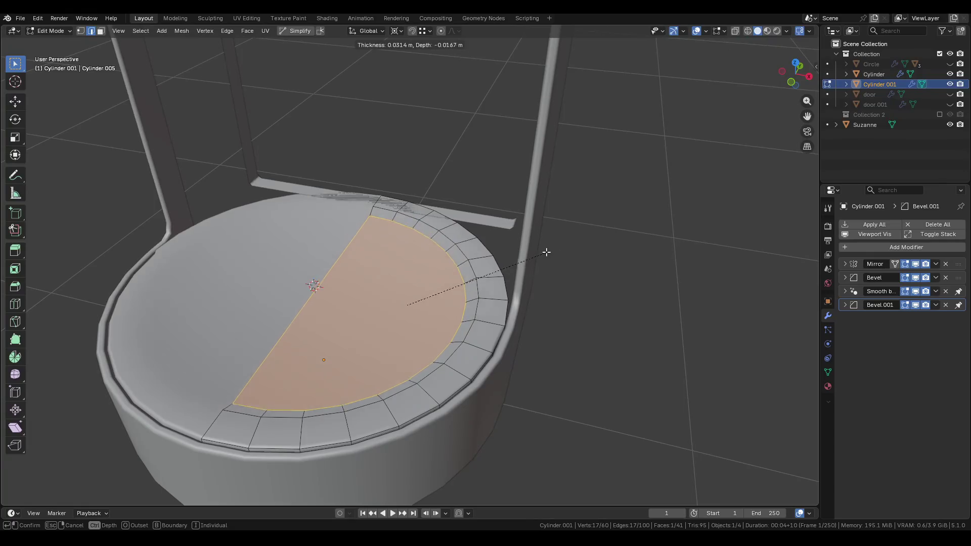
pyautogui.click(544, 252)
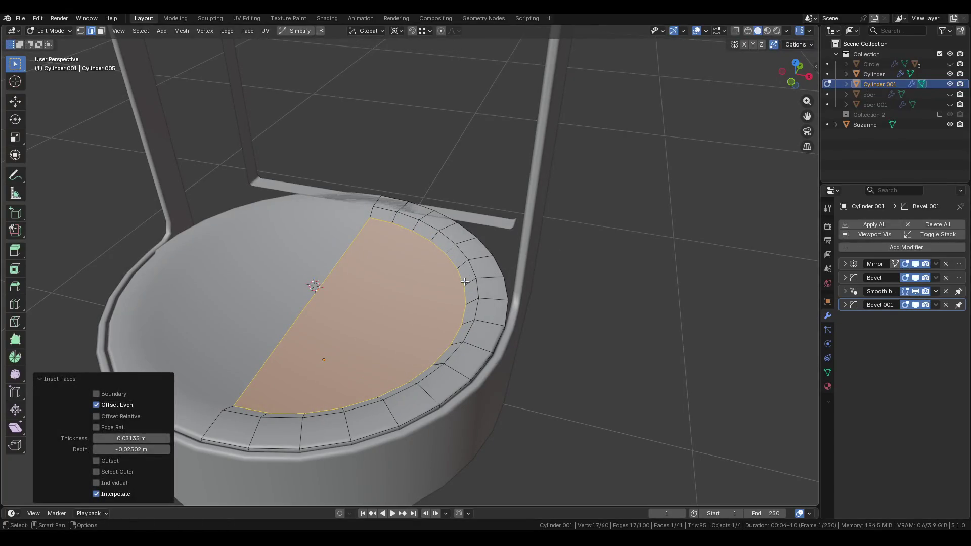
pyautogui.keyDown('alt'); pyautogui.click(462, 276); pyautogui.keyUp('alt')
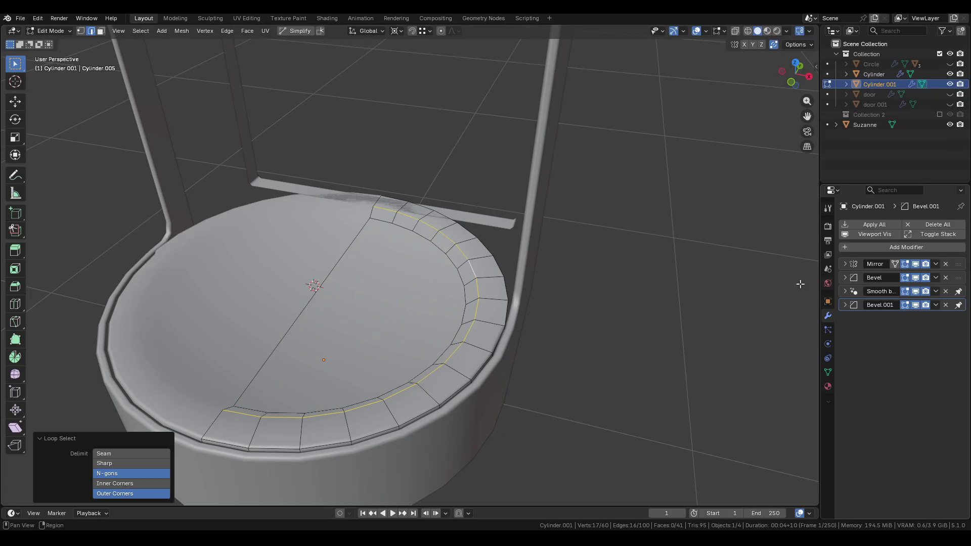
pyautogui.click(742, 171)
pyautogui.write('1')
pyautogui.press('Return')
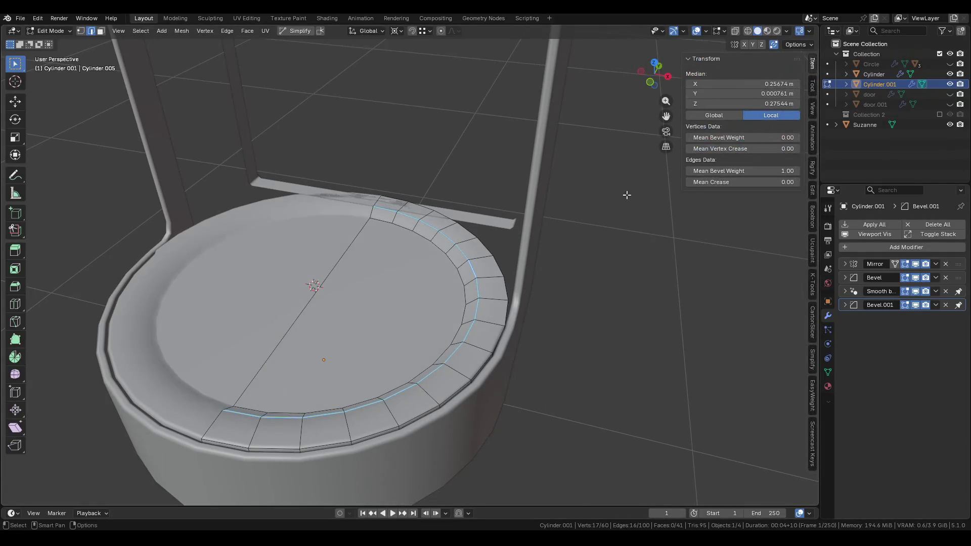
pyautogui.moveTo(742, 171); pyautogui.dragTo(710, 171)
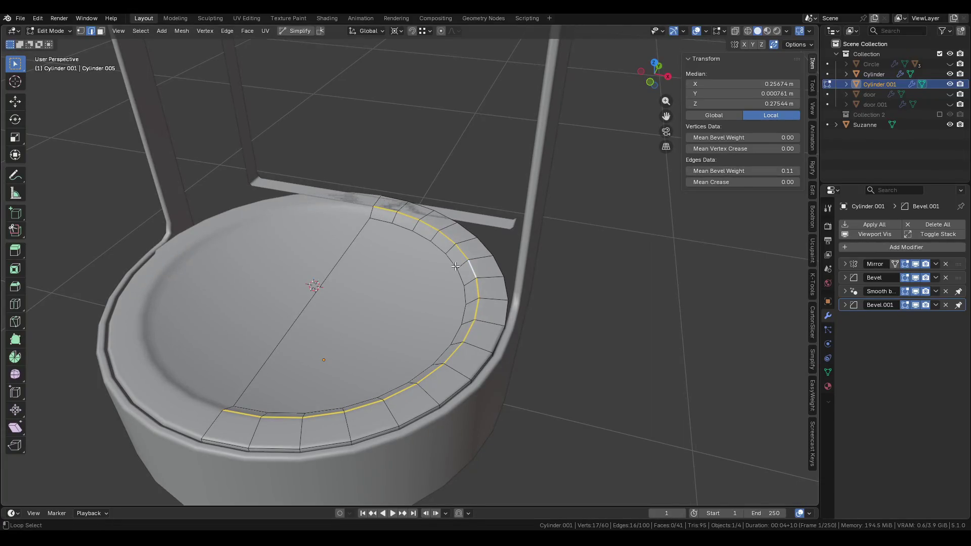
# Expand the Bevel modifier settings and inspect the base disc from several angles.
pyautogui.click(848, 279)
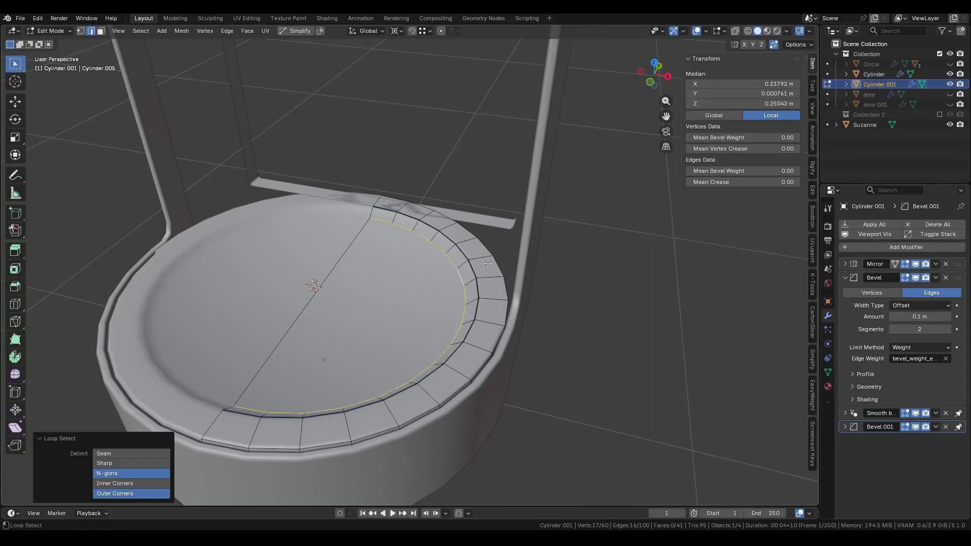
pyautogui.press('Tab')
pyautogui.moveTo(407, 256)
pyautogui.mouseDown(button='middle')
pyautogui.moveTo(435, 275)
pyautogui.moveTo(372, 284)
pyautogui.moveTo(429, 268)
pyautogui.moveTo(512, 353)
pyautogui.mouseUp(button='middle')
pyautogui.press('Tab')
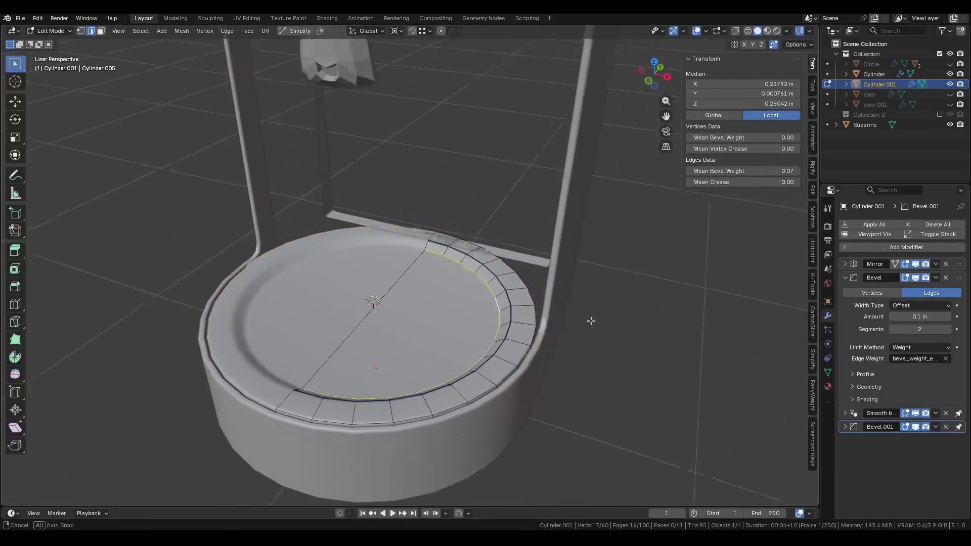
pyautogui.moveTo(589, 321); pyautogui.dragTo(605, 310, button='middle')
pyautogui.scroll(2, 579, 338)
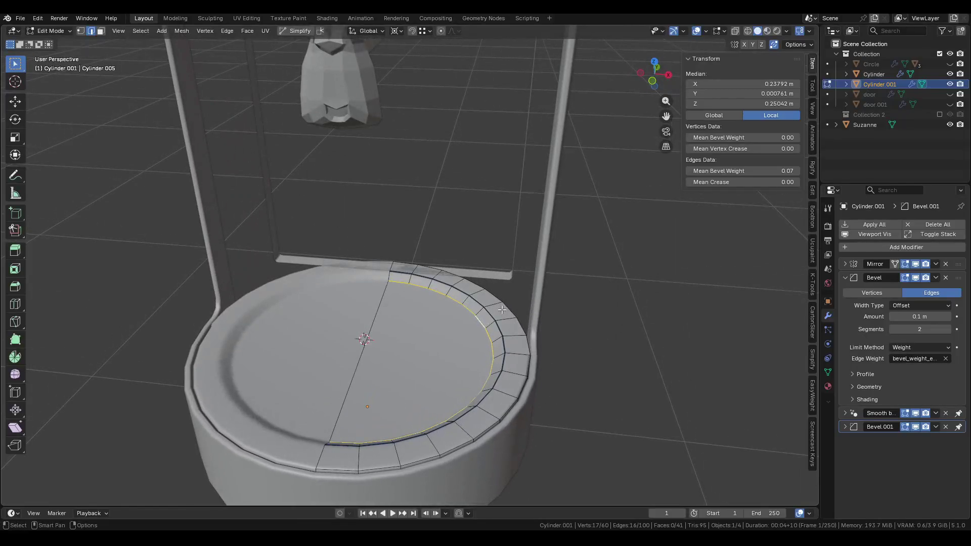
pyautogui.moveTo(502, 310)
pyautogui.mouseDown(button='middle')
pyautogui.moveTo(524, 329)
pyautogui.moveTo(513, 336)
pyautogui.moveTo(485, 303)
pyautogui.moveTo(267, 324)
pyautogui.mouseUp(button='middle')
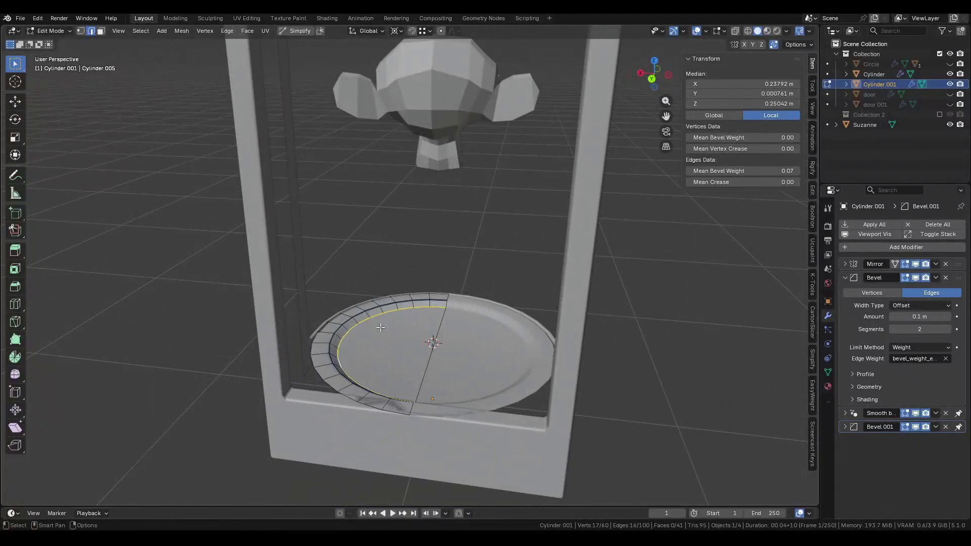
pyautogui.moveTo(403, 324)
pyautogui.mouseDown(button='middle')
pyautogui.moveTo(341, 336)
pyautogui.moveTo(489, 373)
pyautogui.moveTo(332, 282)
pyautogui.moveTo(418, 308)
pyautogui.moveTo(447, 293)
pyautogui.moveTo(475, 346)
pyautogui.moveTo(457, 348)
pyautogui.moveTo(448, 375)
pyautogui.moveTo(460, 354)
pyautogui.moveTo(474, 379)
pyautogui.moveTo(447, 278)
pyautogui.mouseUp(button='middle')
# Leave Edit Mode, unhide all hidden objects and select the Circle ring.
pyautogui.press('Tab')
pyautogui.hotkey('alt', 'h')
pyautogui.click(434, 277)
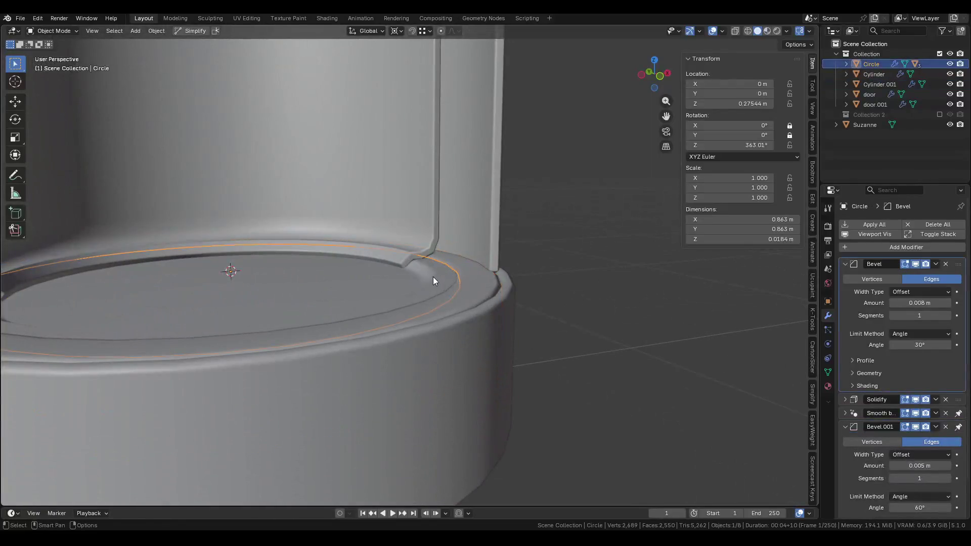
# Edit the base platform mesh and slightly enlarge the rim's outer edge loop.
pyautogui.press('Tab')
pyautogui.press('Tab')
pyautogui.click(484, 295)
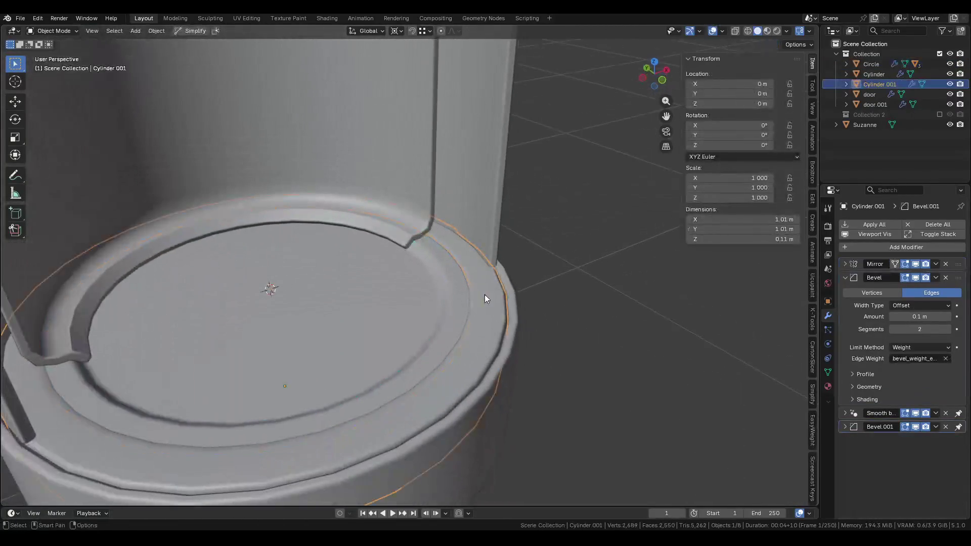
pyautogui.press('Tab')
pyautogui.keyDown('alt'); pyautogui.click(478, 280); pyautogui.keyUp('alt')
pyautogui.press('s')
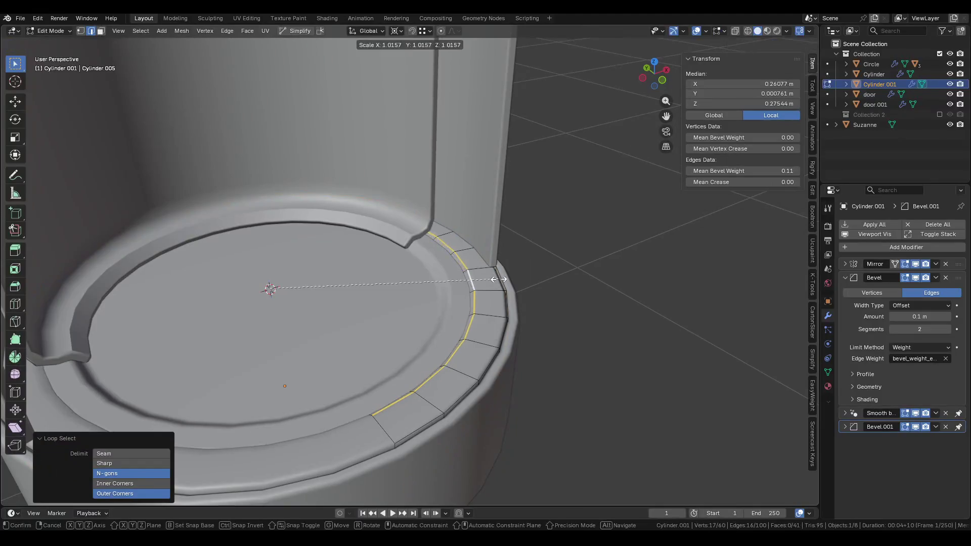
pyautogui.click(500, 280)
# Scale the rim's inner edge loop up to 1.084.
pyautogui.moveTo(501, 280); pyautogui.dragTo(503, 256, button='middle')
pyautogui.scroll(5, 502, 256)
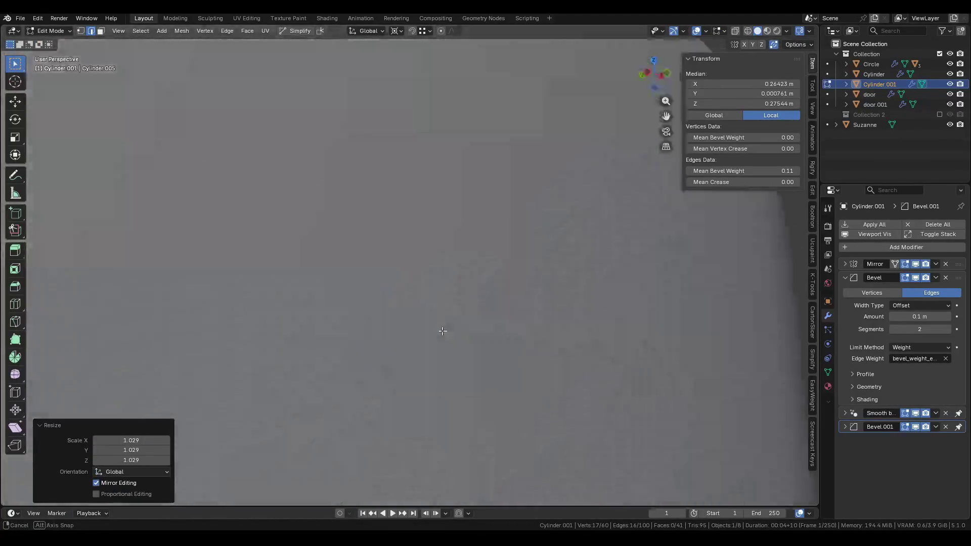
pyautogui.keyDown('alt'); pyautogui.click(527, 215); pyautogui.keyUp('alt')
pyautogui.press('s')
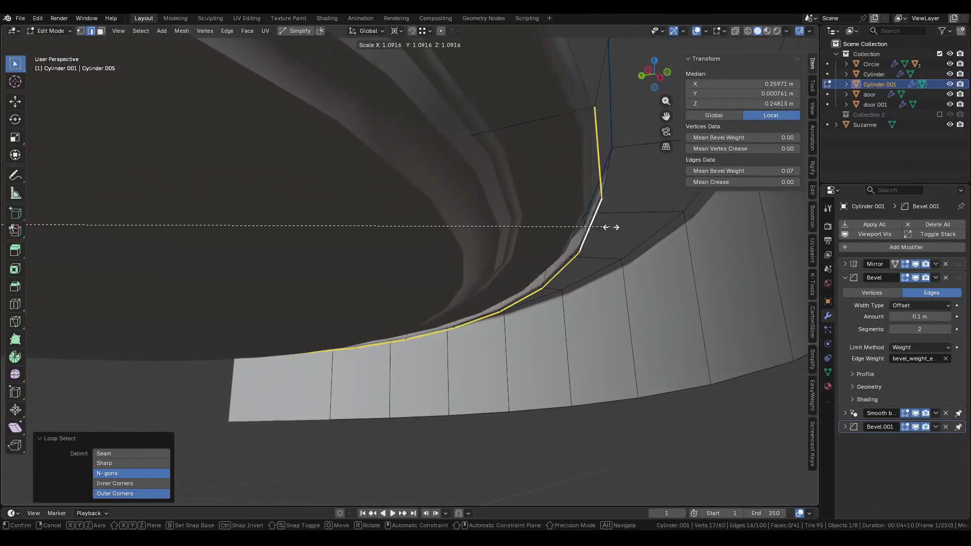
pyautogui.click(606, 227)
pyautogui.moveTo(606, 227); pyautogui.dragTo(590, 260, button='middle')
pyautogui.scroll(-4, 590, 260)
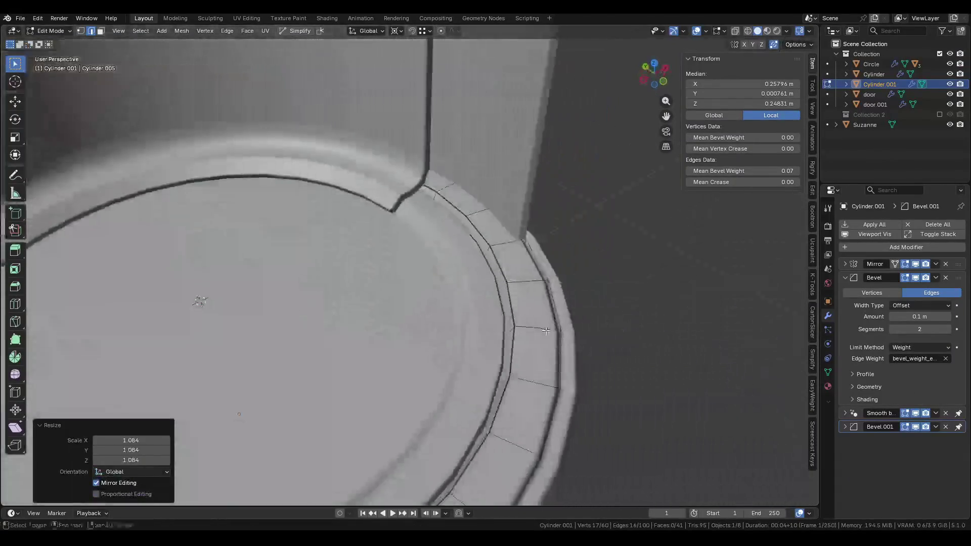
pyautogui.scroll(-3, 554, 289)
pyautogui.moveTo(555, 289); pyautogui.dragTo(627, 272, button='middle')
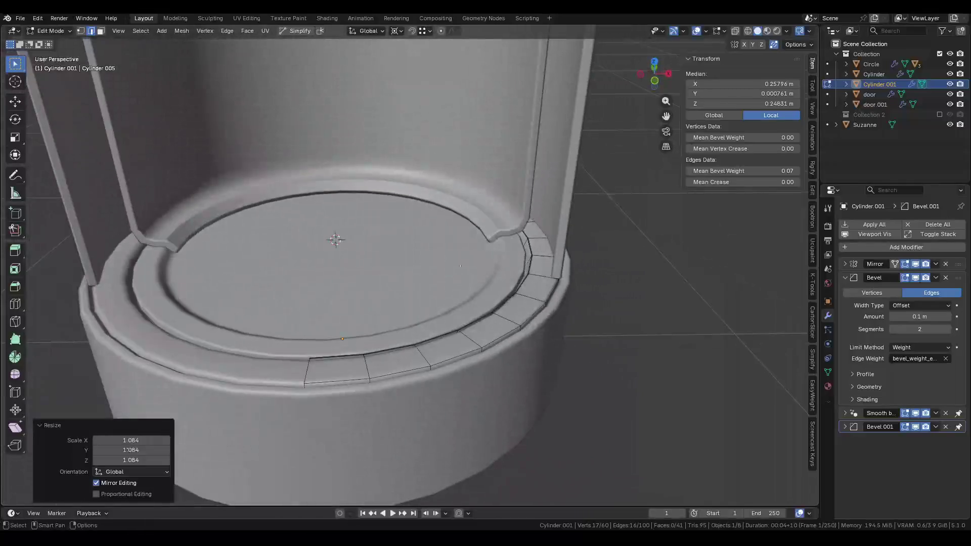
# Return to Object Mode and save the file as Pod.blend.
pyautogui.press('Tab')
pyautogui.scroll(-2, 569, 275)
pyautogui.hotkey('ctrl', 's')
pyautogui.moveTo(569, 275)
pyautogui.mouseDown(button='middle')
pyautogui.moveTo(526, 362)
pyautogui.moveTo(533, 334)
pyautogui.moveTo(500, 363)
pyautogui.moveTo(496, 343)
pyautogui.moveTo(480, 347)
pyautogui.mouseUp(button='middle')
pyautogui.scroll(-2, 546, 316)
pyautogui.scroll(-3, 541, 311)
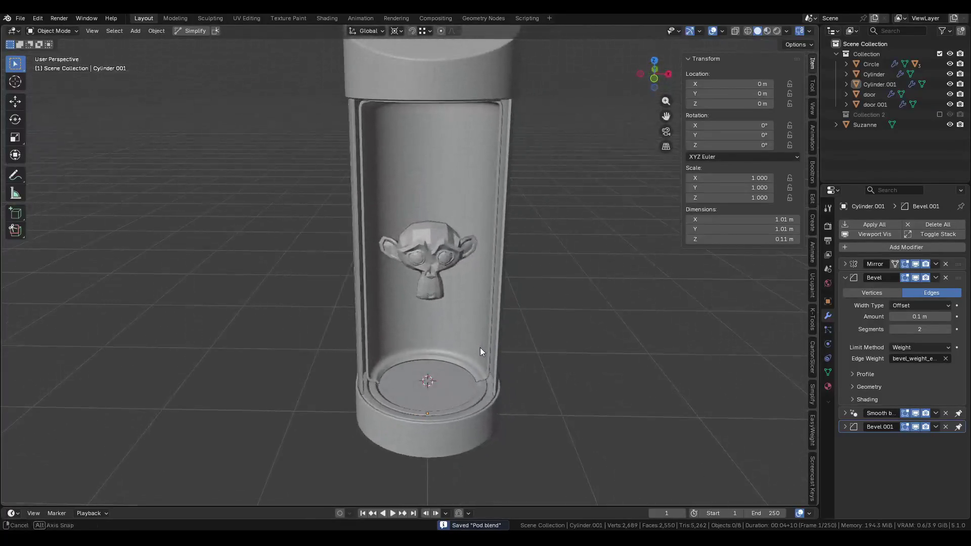
# Rotate the Circle ring around the Z axis.
pyautogui.click(463, 399)
pyautogui.press('r')
pyautogui.press('z')
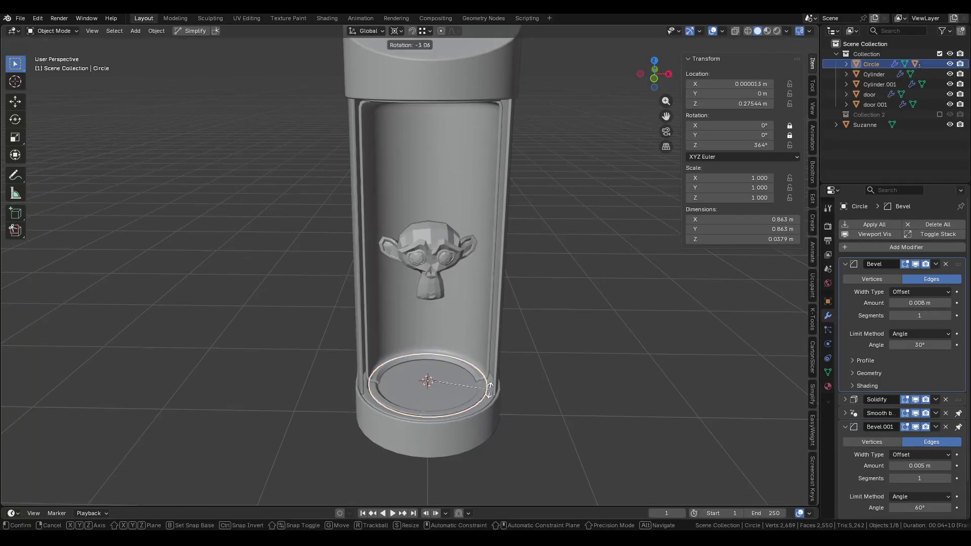
pyautogui.click(340, 389)
pyautogui.scroll(2, 404, 429)
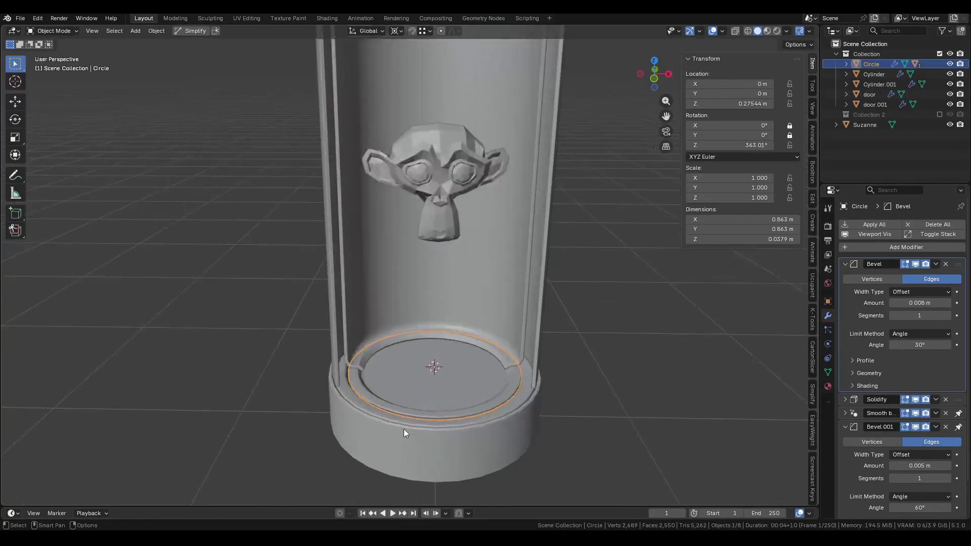
# Hide the door panel to expose the pod base.
pyautogui.click(397, 417)
pyautogui.moveTo(396, 417); pyautogui.dragTo(356, 413, button='middle')
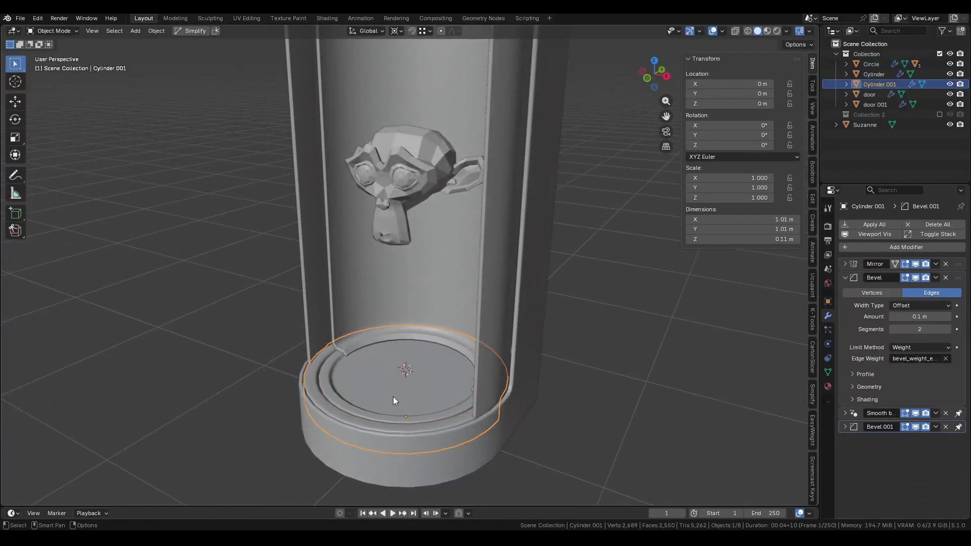
pyautogui.moveTo(470, 378)
pyautogui.mouseDown(button='middle')
pyautogui.moveTo(441, 391)
pyautogui.moveTo(466, 388)
pyautogui.mouseUp(button='middle')
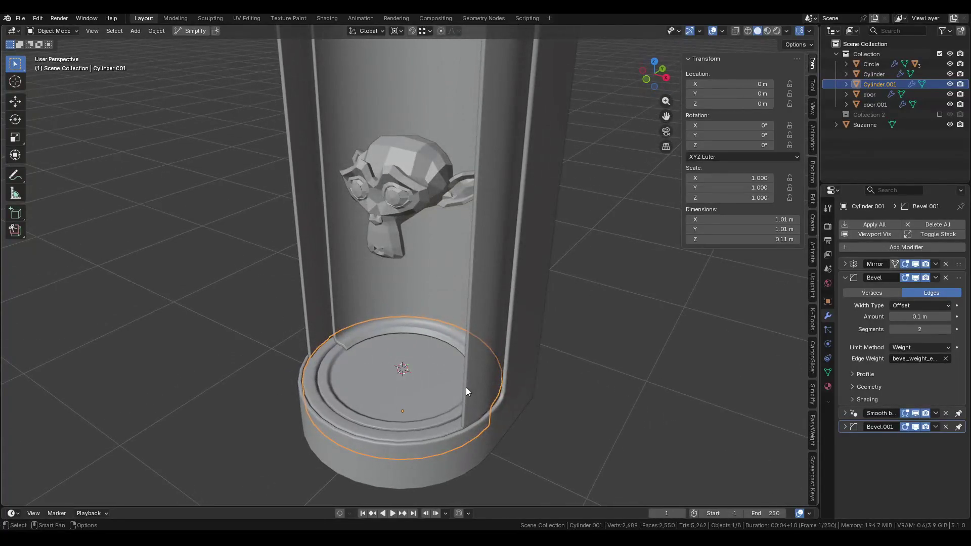
pyautogui.click(488, 388)
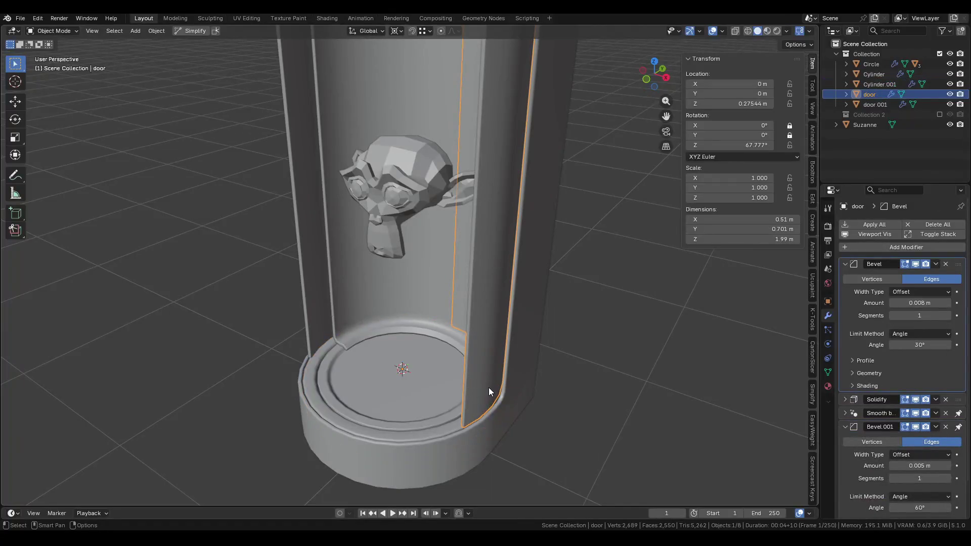
pyautogui.press('h')
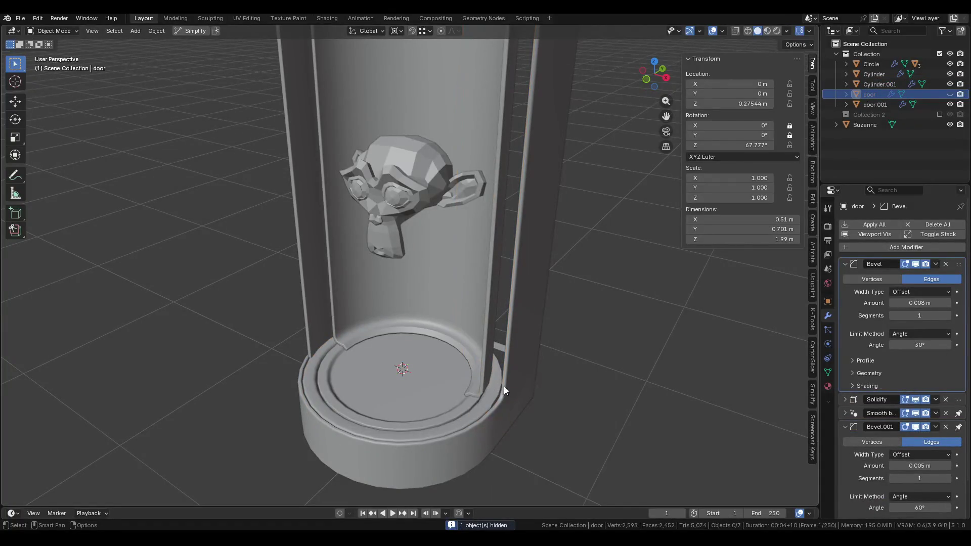
# Edit the base platform mesh and select a run of rim edges up to the frame.
pyautogui.click(496, 389)
pyautogui.press('Tab')
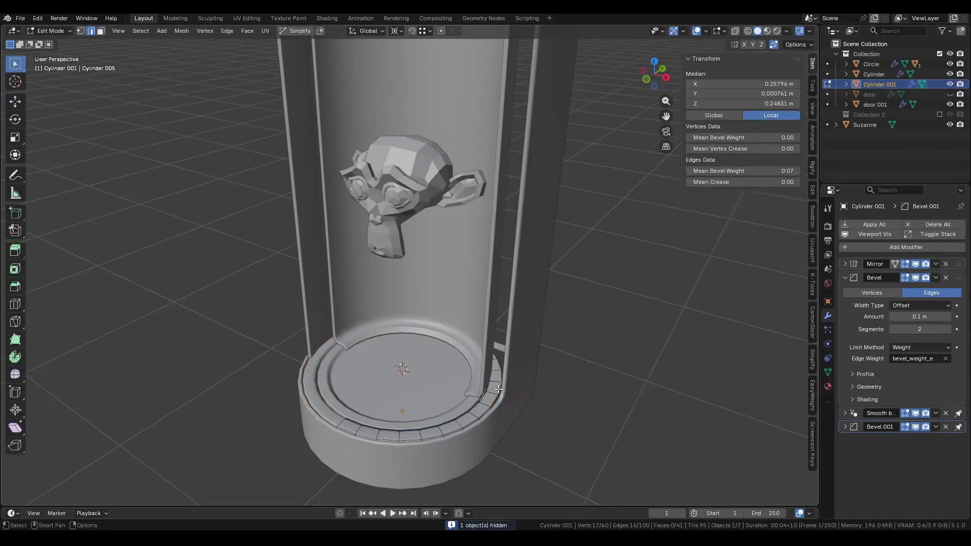
pyautogui.scroll(3, 508, 393)
pyautogui.moveTo(507, 393); pyautogui.dragTo(359, 397, button='middle')
pyautogui.moveTo(344, 324)
pyautogui.mouseDown(button='middle')
pyautogui.moveTo(565, 310)
pyautogui.moveTo(393, 310)
pyautogui.moveTo(379, 374)
pyautogui.moveTo(418, 379)
pyautogui.moveTo(404, 411)
pyautogui.moveTo(449, 427)
pyautogui.mouseUp(button='middle')
pyautogui.keyDown('ctrl'); pyautogui.click(417, 373); pyautogui.keyUp('ctrl')
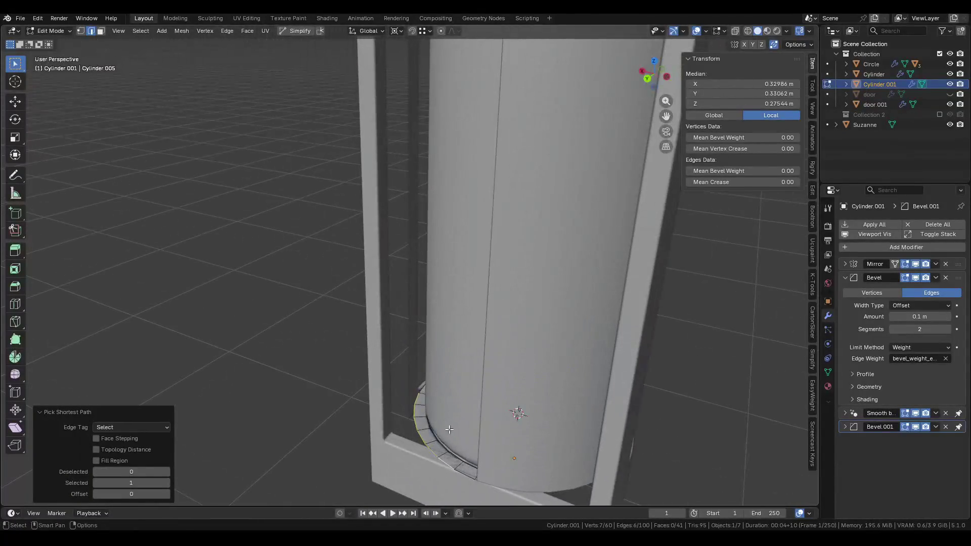
# Extrude the selected frame edges upward along Z.
pyautogui.keyDown('shift'); pyautogui.click(443, 461); pyautogui.keyUp('shift')
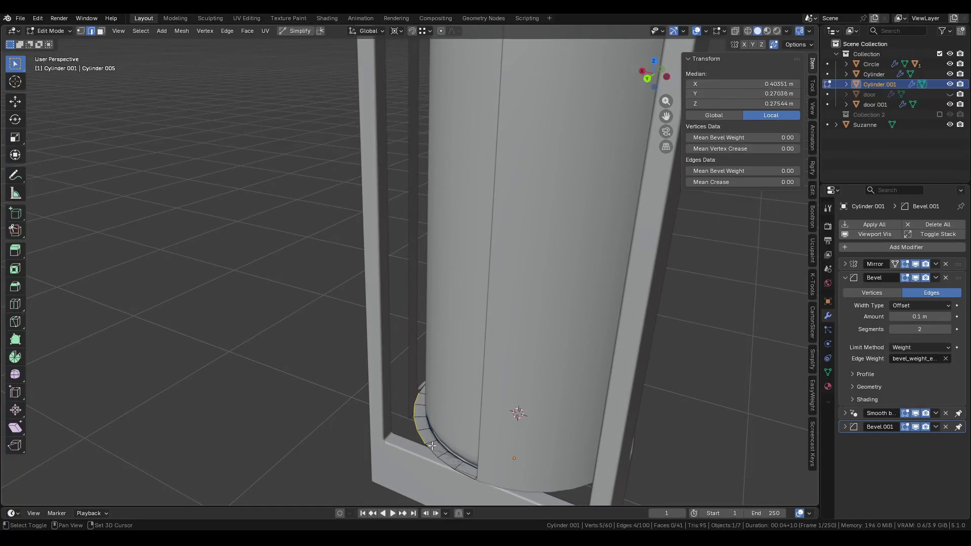
pyautogui.press('e')
pyautogui.press('z')
pyautogui.scroll(-4, 401, 287)
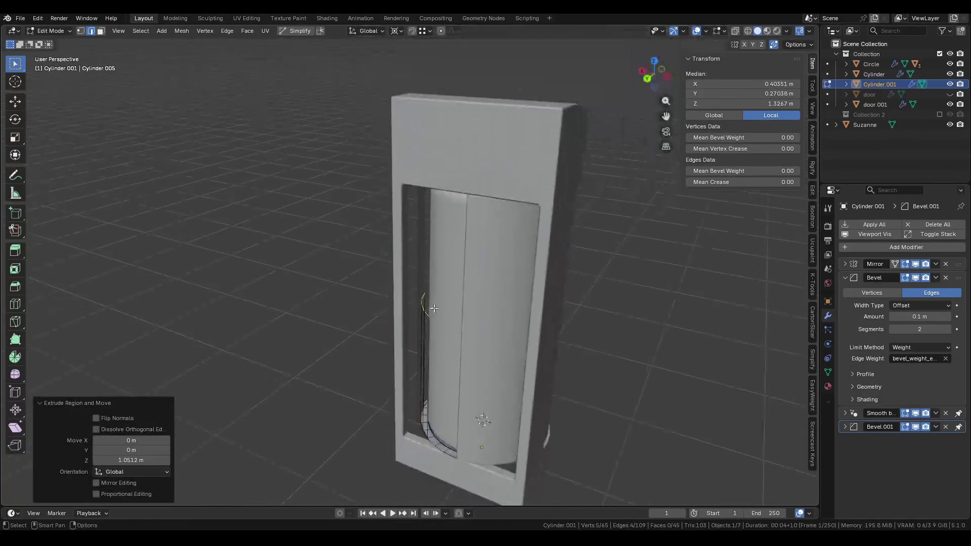
pyautogui.click(462, 173)
# Move a vertical door-frame edge along the Y axis.
pyautogui.moveTo(455, 203)
pyautogui.mouseDown(button='middle')
pyautogui.moveTo(412, 373)
pyautogui.moveTo(404, 362)
pyautogui.mouseUp(button='middle')
pyautogui.scroll(4, 402, 356)
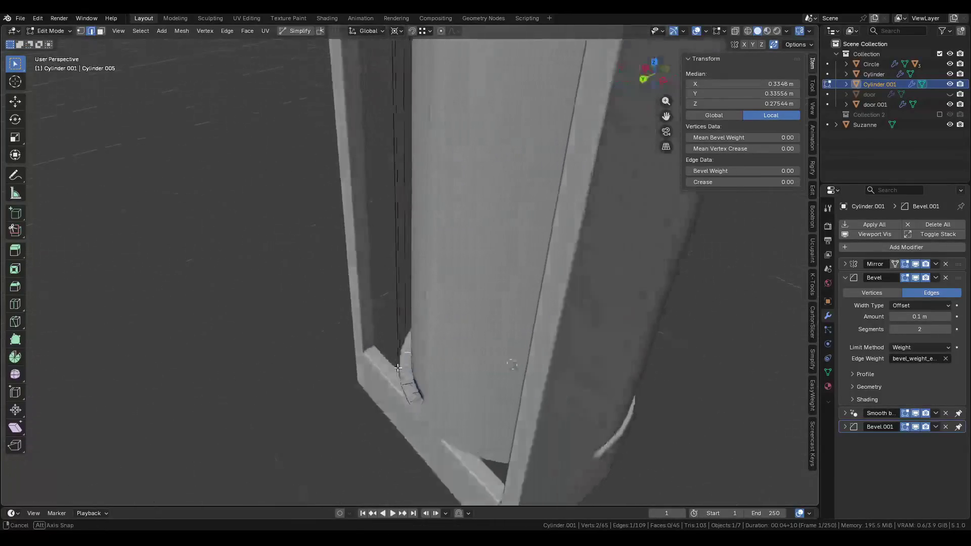
pyautogui.click(399, 349)
pyautogui.press('g')
pyautogui.press('y')
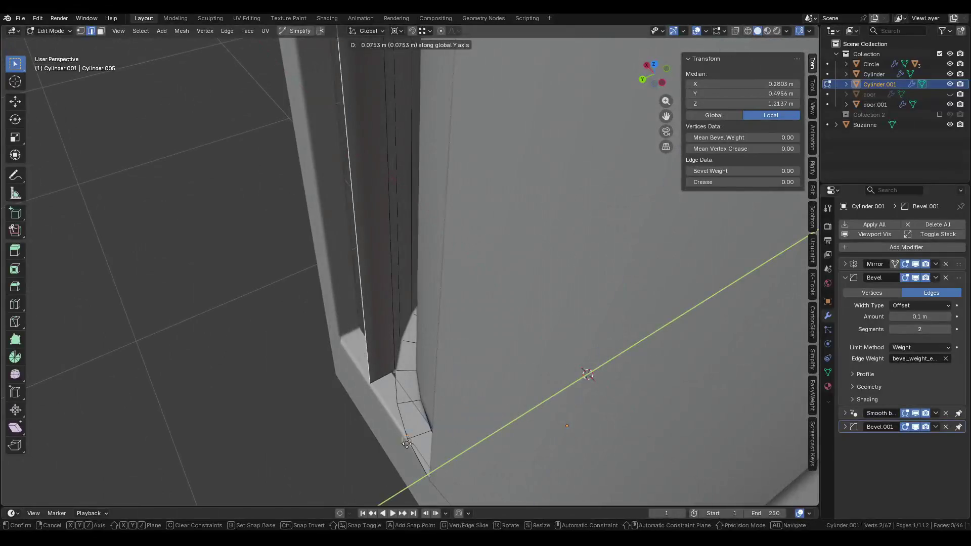
pyautogui.click(415, 448)
pyautogui.press('y')
pyautogui.click(412, 428)
# Mark the selected frame edge as sharp and leave Edit Mode.
pyautogui.moveTo(413, 428); pyautogui.dragTo(380, 278, button='middle')
pyautogui.rightClick(380, 278)
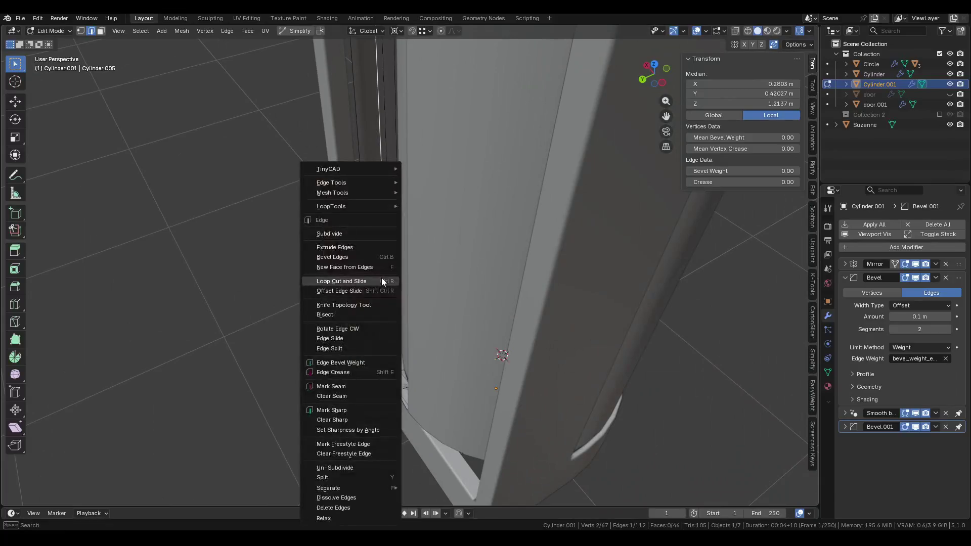
pyautogui.click(345, 409)
pyautogui.moveTo(344, 409); pyautogui.dragTo(481, 336, button='middle')
pyautogui.press('Tab')
# Hide the bottom ring to uncover the frame base.
pyautogui.scroll(-3, 461, 256)
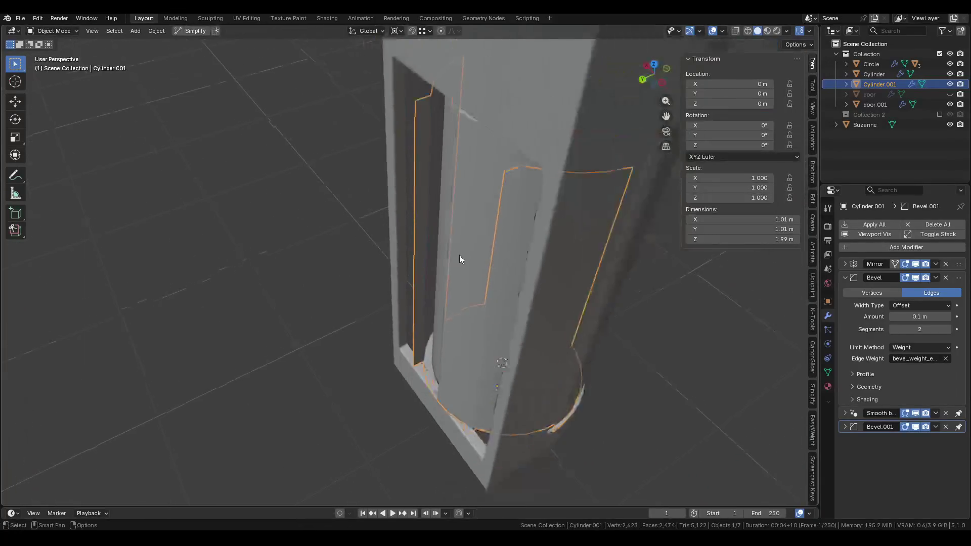
pyautogui.moveTo(461, 256); pyautogui.dragTo(354, 252, button='middle')
pyautogui.click(365, 292)
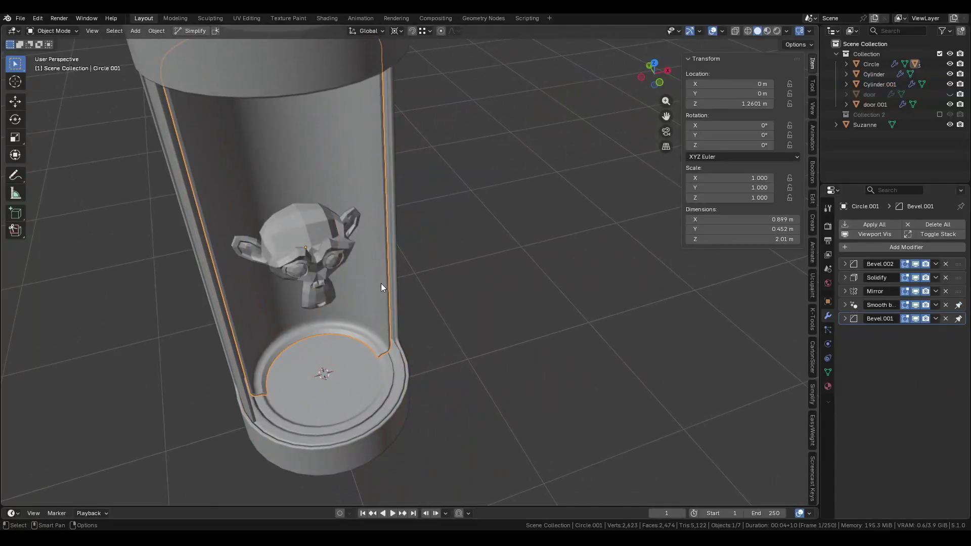
pyautogui.moveTo(387, 302)
pyautogui.mouseDown(button='middle')
pyautogui.moveTo(351, 264)
pyautogui.moveTo(371, 355)
pyautogui.mouseUp(button='middle')
pyautogui.click(359, 351)
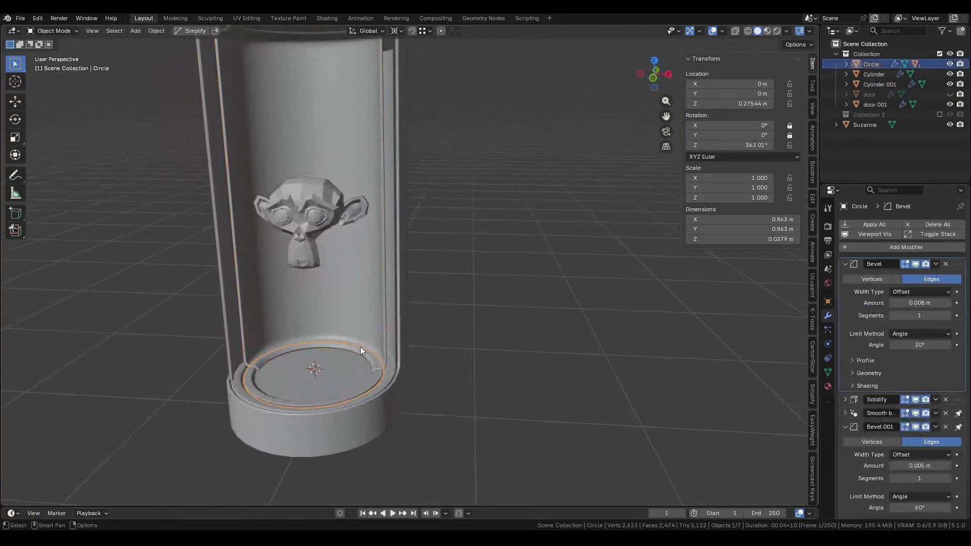
pyautogui.press('h')
pyautogui.click(362, 320)
pyautogui.moveTo(363, 320)
pyautogui.mouseDown(button='middle')
pyautogui.moveTo(386, 318)
pyautogui.moveTo(453, 359)
pyautogui.mouseUp(button='middle')
# Rotate the second door around the pod out of the way.
pyautogui.click(414, 335)
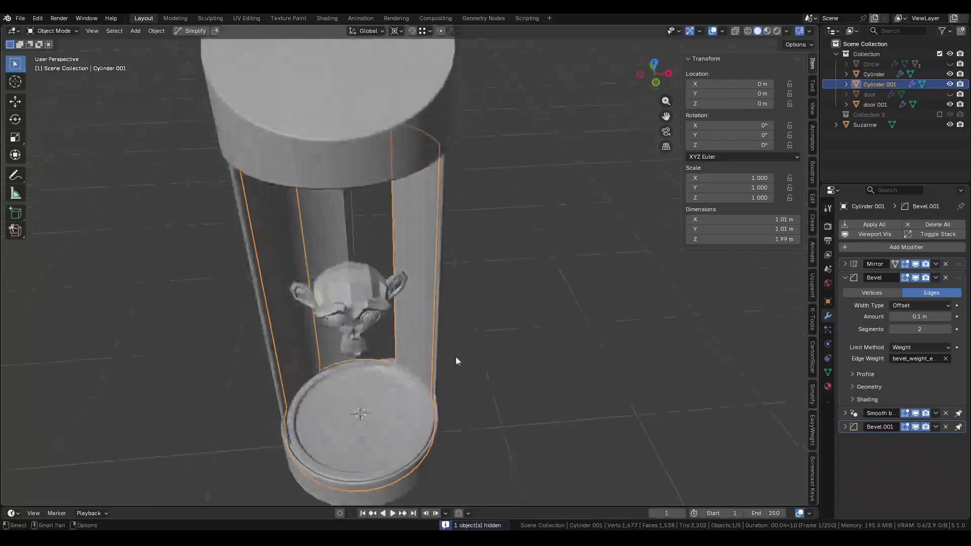
pyautogui.click(305, 321)
pyautogui.press('r')
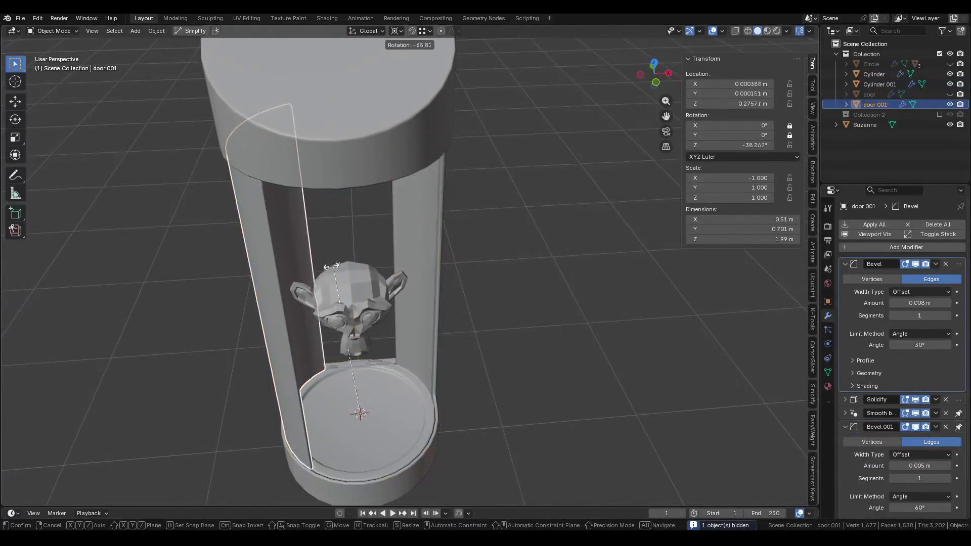
pyautogui.click(211, 324)
# Delete the strip of faces on the frame pillar.
pyautogui.click(426, 293)
pyautogui.scroll(2, 411, 308)
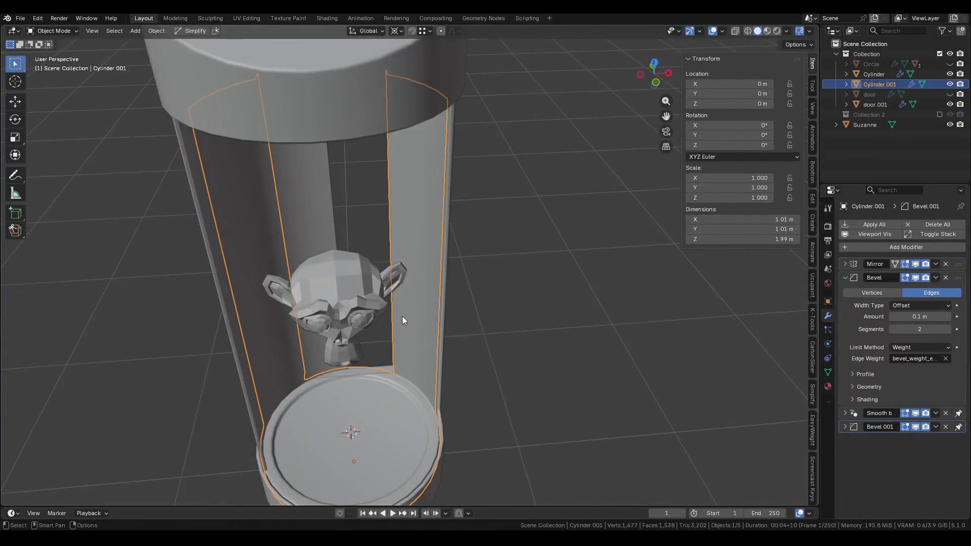
pyautogui.press('Tab')
pyautogui.click(394, 329)
pyautogui.moveTo(401, 329)
pyautogui.mouseDown(button='middle')
pyautogui.moveTo(429, 323)
pyautogui.moveTo(384, 354)
pyautogui.moveTo(403, 341)
pyautogui.mouseUp(button='middle')
pyautogui.keyDown('shift'); pyautogui.click(389, 344); pyautogui.keyUp('shift')
pyautogui.keyDown('shift'); pyautogui.click(388, 344); pyautogui.keyUp('shift')
pyautogui.press('x')
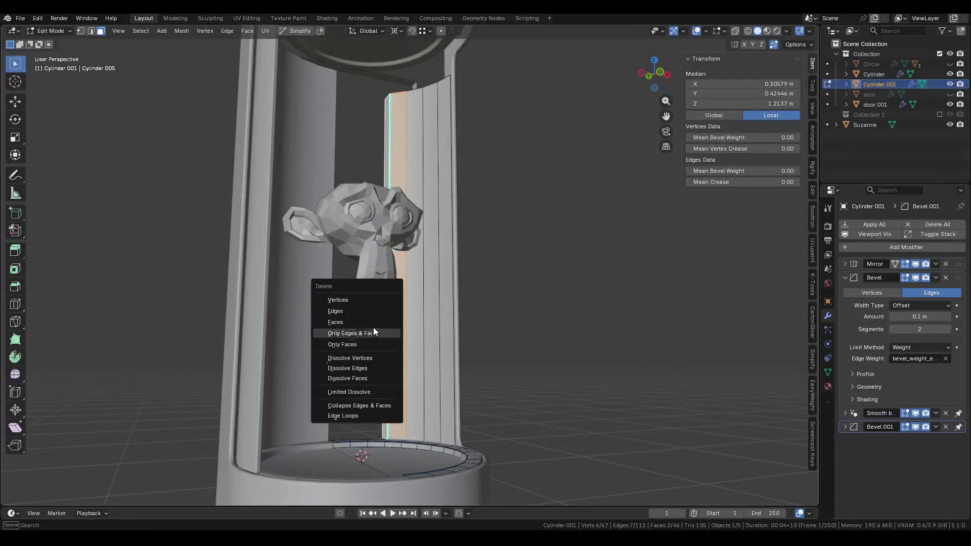
pyautogui.click(364, 322)
# Hide the second door and extrude a pillar edge along the Y axis.
pyautogui.moveTo(386, 321); pyautogui.dragTo(374, 404, button='middle')
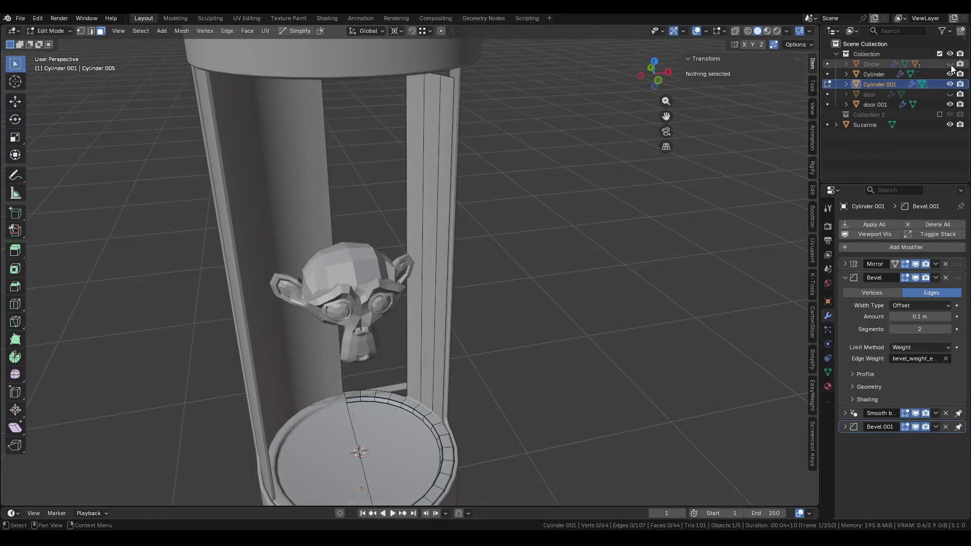
pyautogui.click(950, 105)
pyautogui.moveTo(506, 283)
pyautogui.mouseDown(button='middle')
pyautogui.moveTo(484, 287)
pyautogui.moveTo(422, 346)
pyautogui.moveTo(334, 338)
pyautogui.moveTo(427, 419)
pyautogui.moveTo(450, 404)
pyautogui.mouseUp(button='middle')
pyautogui.press('2')
pyautogui.click(421, 346)
pyautogui.press('e')
pyautogui.press('y')
pyautogui.click(417, 428)
# Fill the base ring edges with a face and snap it along X onto the pillar.
pyautogui.click(450, 404)
pyautogui.keyDown('ctrl'); pyautogui.click(457, 409); pyautogui.keyUp('ctrl')
pyautogui.press('f')
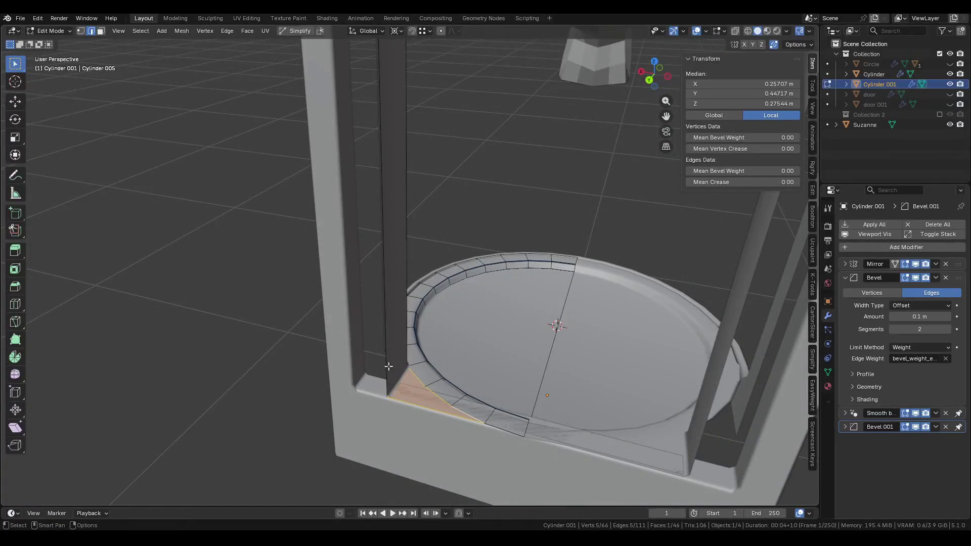
pyautogui.moveTo(379, 344); pyautogui.dragTo(430, 313, button='middle')
pyautogui.press('g')
pyautogui.press('x')
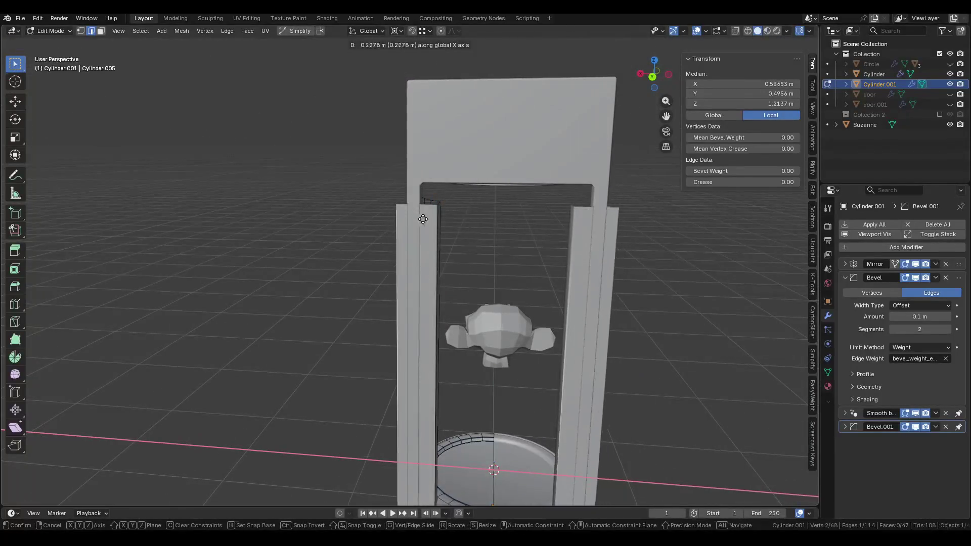
pyautogui.press('ctrl')
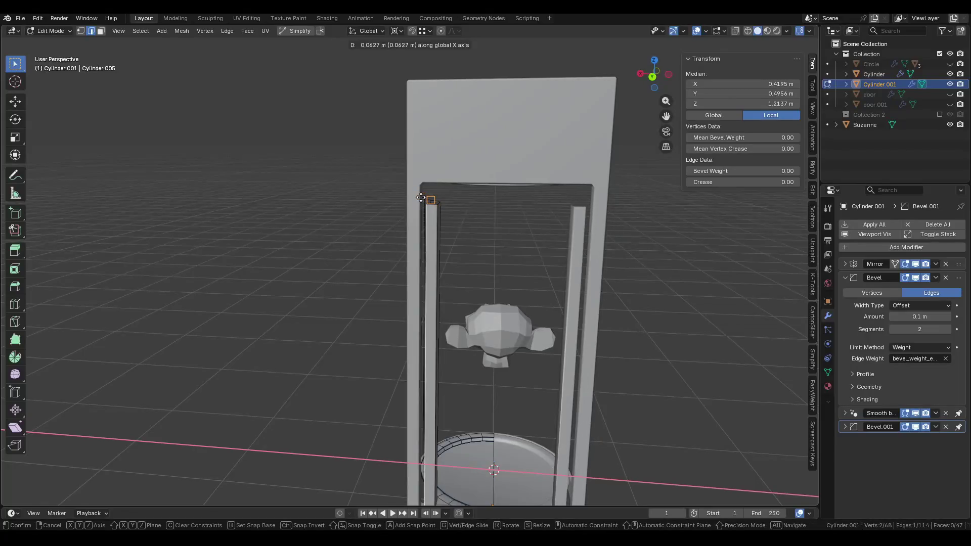
pyautogui.click(428, 182)
pyautogui.scroll(5, 427, 180)
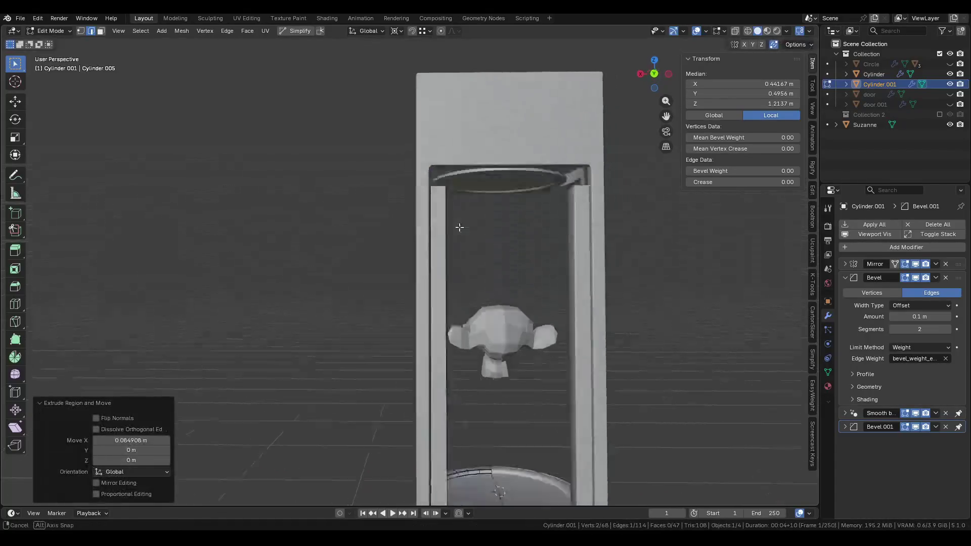
pyautogui.moveTo(428, 176)
pyautogui.mouseDown(button='middle')
pyautogui.moveTo(456, 368)
pyautogui.moveTo(397, 405)
pyautogui.mouseUp(button='middle')
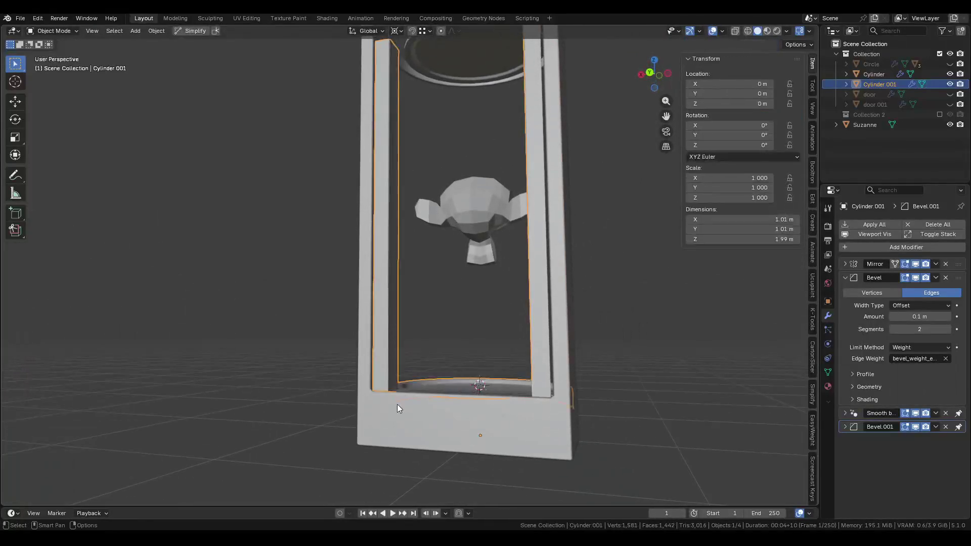
# Delete the top and front faces of the outer cylinder's bottom bar.
pyautogui.hotkey('alt', 'q')
pyautogui.scroll(3, 395, 421)
pyautogui.press('3')
pyautogui.click(338, 398)
pyautogui.moveTo(338, 398)
pyautogui.mouseDown(button='middle')
pyautogui.moveTo(415, 350)
pyautogui.moveTo(538, 322)
pyautogui.moveTo(405, 334)
pyautogui.moveTo(491, 283)
pyautogui.moveTo(374, 297)
pyautogui.moveTo(361, 339)
pyautogui.moveTo(360, 330)
pyautogui.mouseUp(button='middle')
pyautogui.keyDown('shift'); pyautogui.click(413, 354); pyautogui.keyUp('shift')
pyautogui.keyDown('shift'); pyautogui.click(404, 354); pyautogui.keyUp('shift')
pyautogui.press('g')
pyautogui.press('z')
pyautogui.rightClick(398, 321)
pyautogui.keyDown('shift'); pyautogui.click(494, 279); pyautogui.keyUp('shift')
pyautogui.press('x')
pyautogui.click(481, 278)
# Extrude a gap edge, shift it along Y, and fill the gap with a face.
pyautogui.press('2')
pyautogui.click(361, 338)
pyautogui.press('e')
pyautogui.press('x')
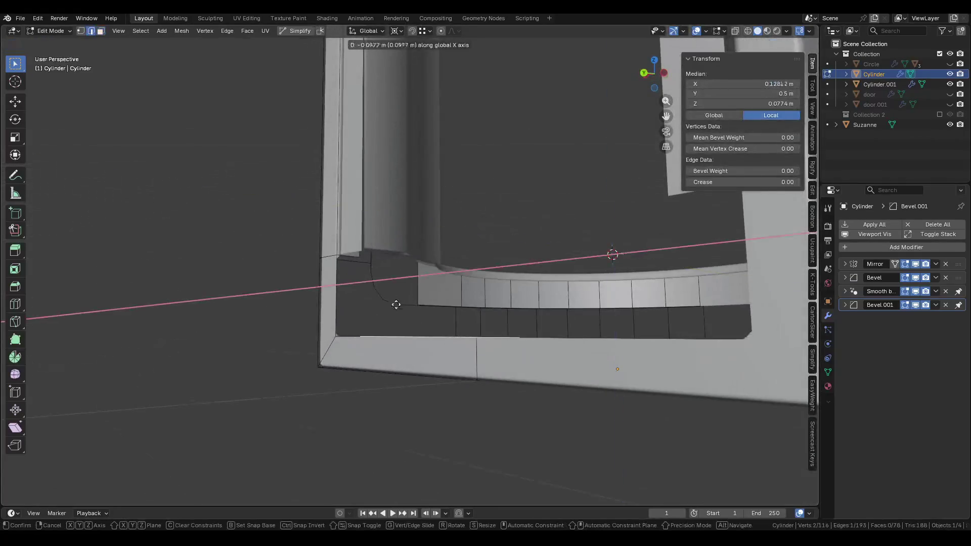
pyautogui.rightClick(363, 258)
pyautogui.moveTo(363, 258); pyautogui.dragTo(349, 240, button='middle')
pyautogui.press('g')
pyautogui.press('y')
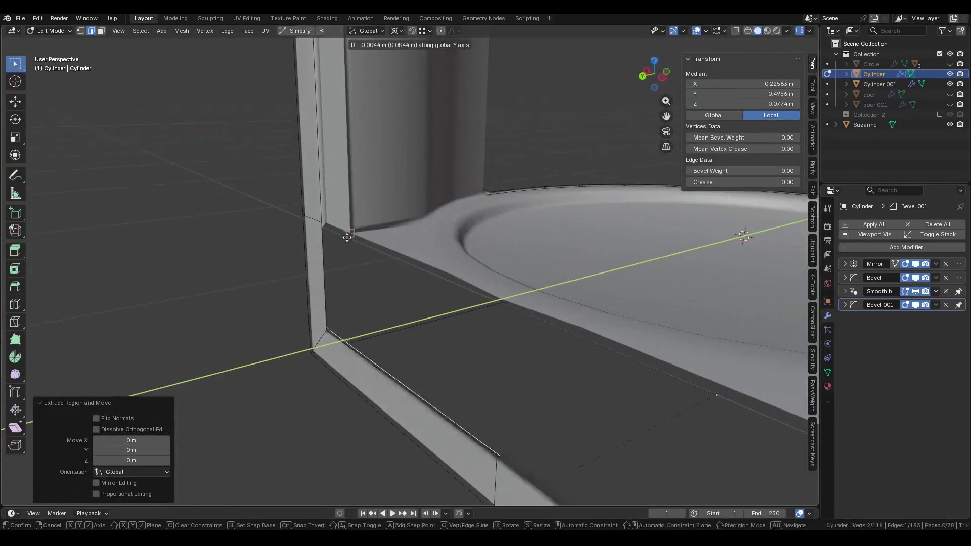
pyautogui.moveTo(368, 316)
pyautogui.mouseDown(button='middle')
pyautogui.moveTo(353, 247)
pyautogui.moveTo(321, 301)
pyautogui.mouseUp(button='middle')
pyautogui.click(358, 238)
pyautogui.press('f')
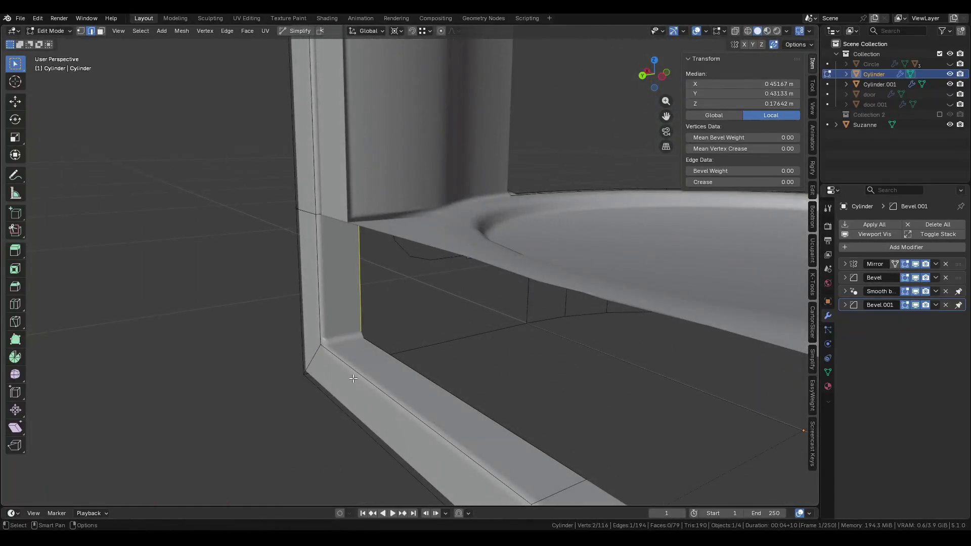
pyautogui.press('Tab')
# Extrude the frame Cylinder.001 base edges 0.198 m downward along Z.
pyautogui.moveTo(364, 375)
pyautogui.mouseDown(button='middle')
pyautogui.moveTo(364, 336)
pyautogui.moveTo(395, 326)
pyautogui.moveTo(353, 318)
pyautogui.moveTo(386, 283)
pyautogui.moveTo(389, 322)
pyautogui.moveTo(420, 301)
pyautogui.mouseUp(button='middle')
pyautogui.click(386, 283)
pyautogui.press('Tab')
pyautogui.keyDown('shift'); pyautogui.click(420, 302); pyautogui.keyUp('shift')
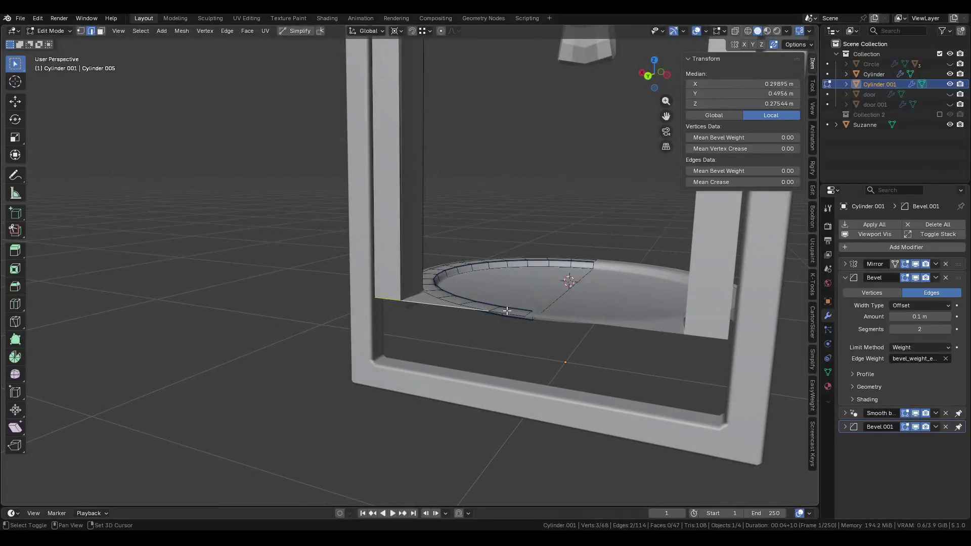
pyautogui.scroll(3, 503, 313)
pyautogui.press('e')
pyautogui.press('z')
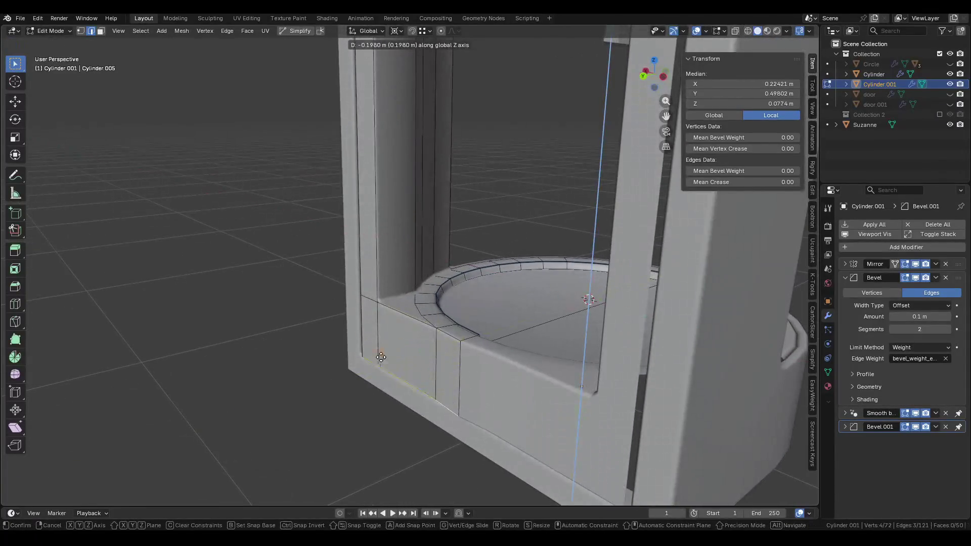
pyautogui.click(380, 359)
# Shift the pillar edge loop 0.01 m along X and finish editing the frame.
pyautogui.moveTo(380, 360)
pyautogui.mouseDown(button='middle')
pyautogui.moveTo(499, 317)
pyautogui.moveTo(409, 217)
pyautogui.moveTo(409, 178)
pyautogui.moveTo(384, 172)
pyautogui.mouseUp(button='middle')
pyautogui.keyDown('alt'); pyautogui.click(408, 218); pyautogui.keyUp('alt')
pyautogui.press('g')
pyautogui.press('x')
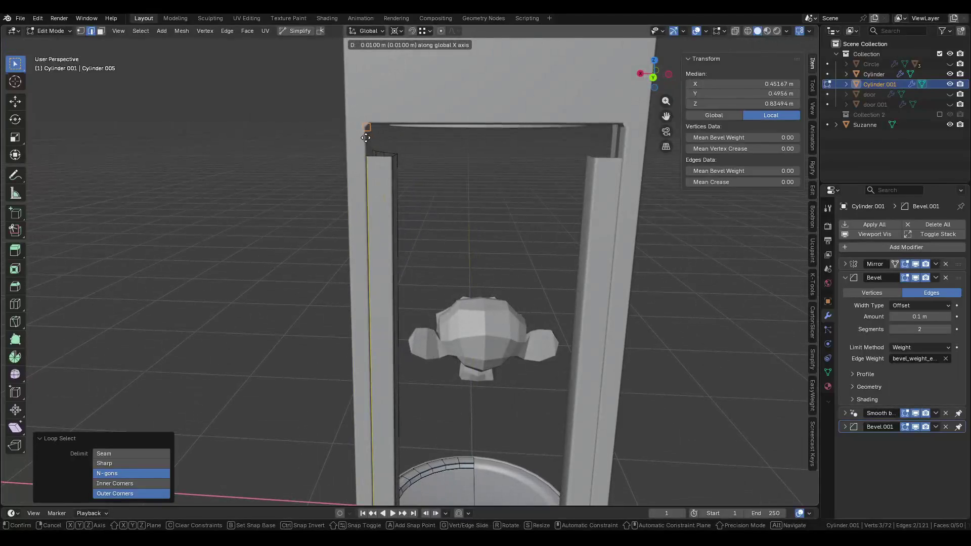
pyautogui.click(367, 139)
pyautogui.scroll(-4, 384, 252)
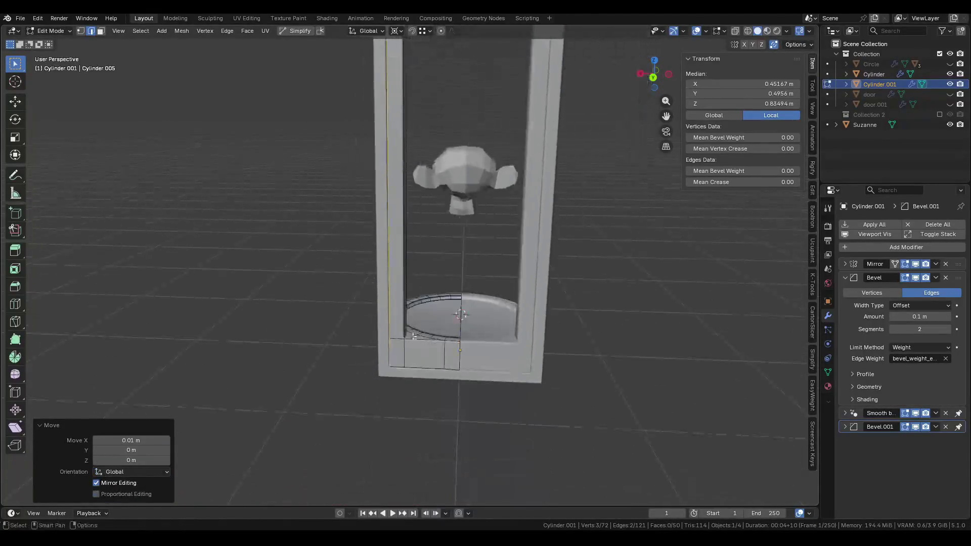
pyautogui.scroll(5, 418, 375)
pyautogui.moveTo(418, 375); pyautogui.dragTo(440, 401, button='middle')
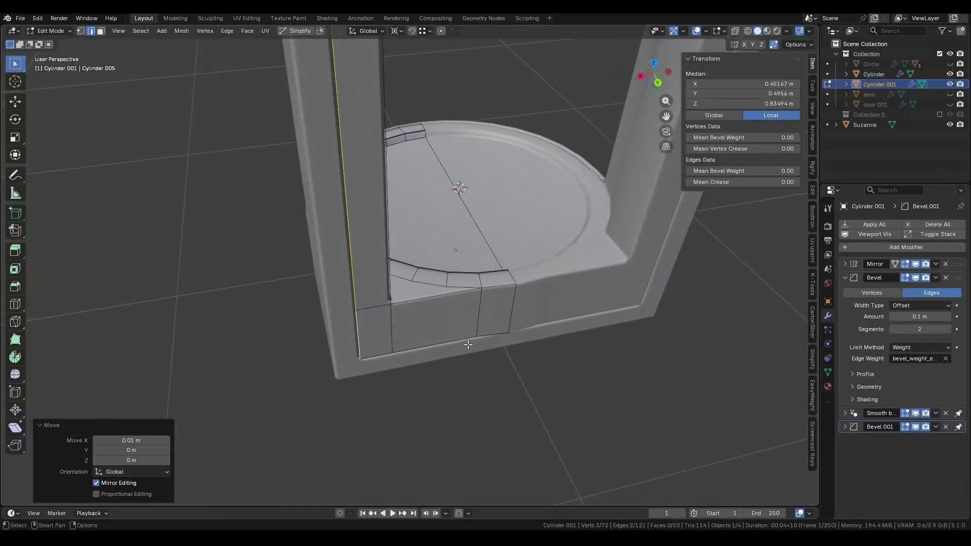
pyautogui.press('Tab')
pyautogui.scroll(-2, 327, 339)
pyautogui.moveTo(327, 341); pyautogui.dragTo(335, 301, button='middle')
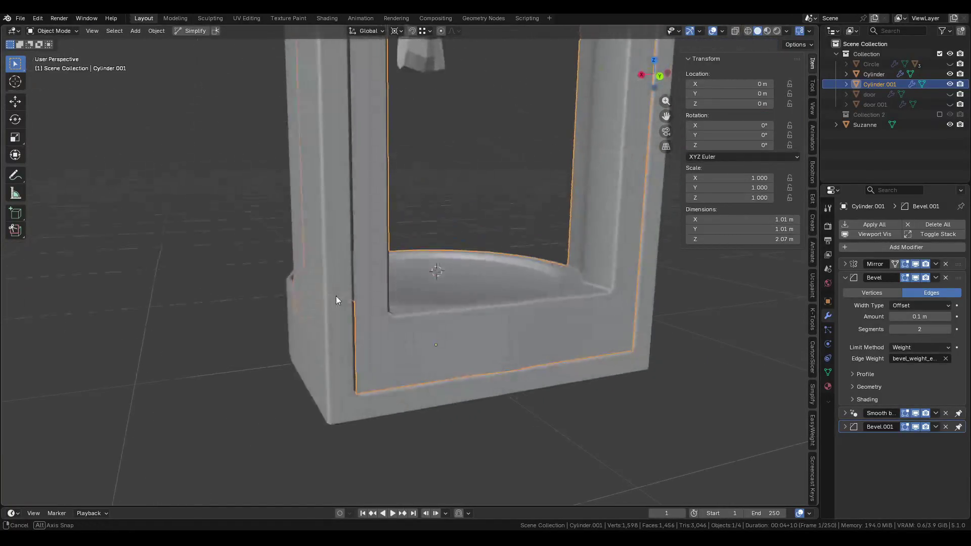
# Mark the selected edge at the base of frame Cylinder.001 in Edit Mode.
pyautogui.scroll(-3, 339, 296)
pyautogui.moveTo(548, 268)
pyautogui.mouseDown(button='middle')
pyautogui.moveTo(430, 298)
pyautogui.moveTo(515, 329)
pyautogui.moveTo(305, 385)
pyautogui.mouseUp(button='middle')
pyautogui.scroll(3, 430, 298)
pyautogui.click(350, 336)
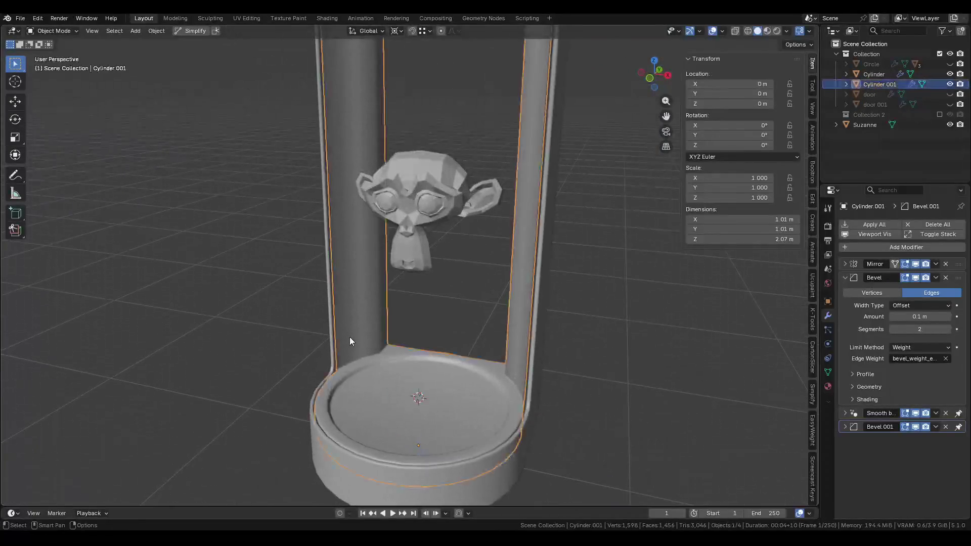
pyautogui.press('Tab')
pyautogui.moveTo(481, 336); pyautogui.dragTo(446, 324, button='middle')
pyautogui.scroll(3, 446, 324)
pyautogui.rightClick(438, 324)
pyautogui.click(436, 323)
pyautogui.press('Tab')
# Reveal all hidden objects and reselect the frame Cylinder.001.
pyautogui.moveTo(560, 335)
pyautogui.mouseDown(button='middle')
pyautogui.moveTo(466, 382)
pyautogui.moveTo(468, 305)
pyautogui.moveTo(448, 343)
pyautogui.moveTo(450, 373)
pyautogui.moveTo(469, 274)
pyautogui.mouseUp(button='middle')
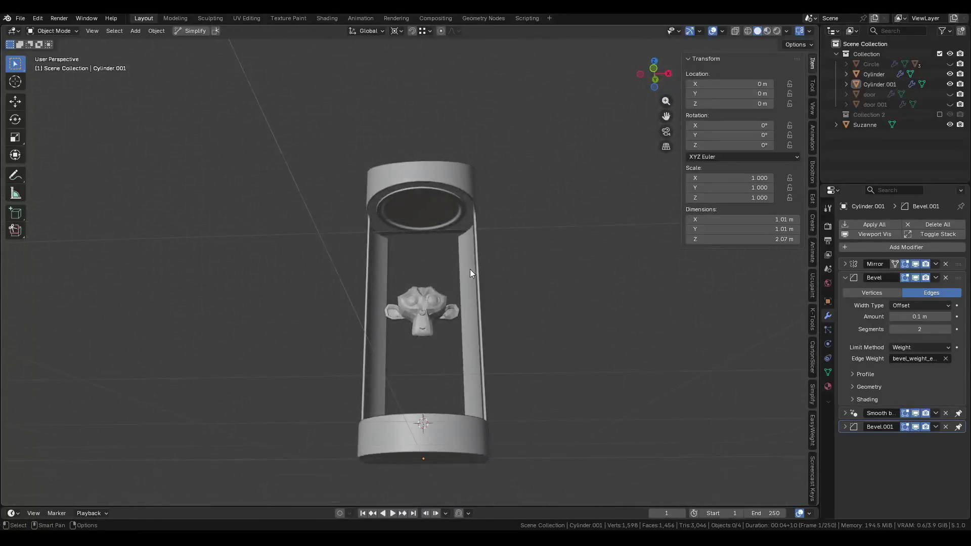
pyautogui.scroll(4, 469, 274)
pyautogui.click(453, 204)
pyautogui.scroll(-4, 454, 203)
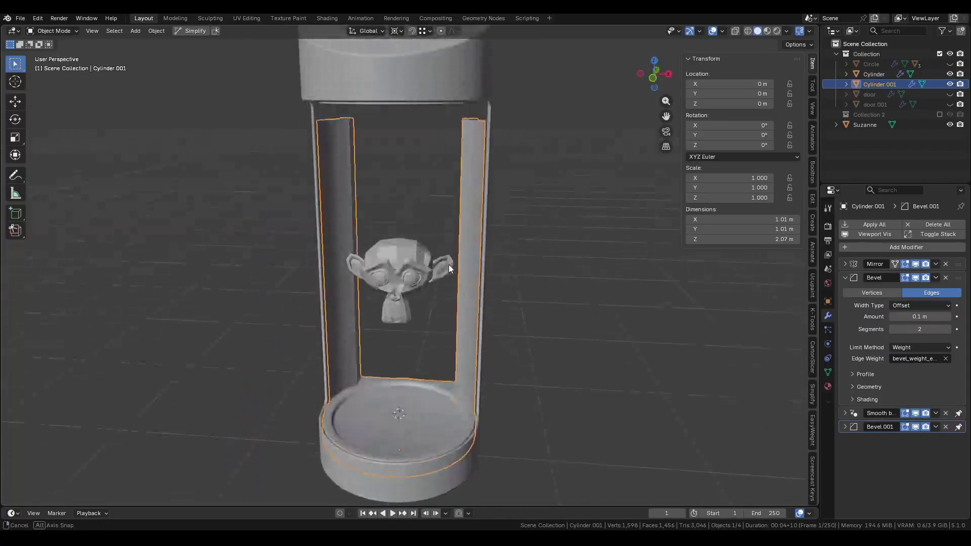
pyautogui.moveTo(451, 295); pyautogui.dragTo(462, 256, button='middle')
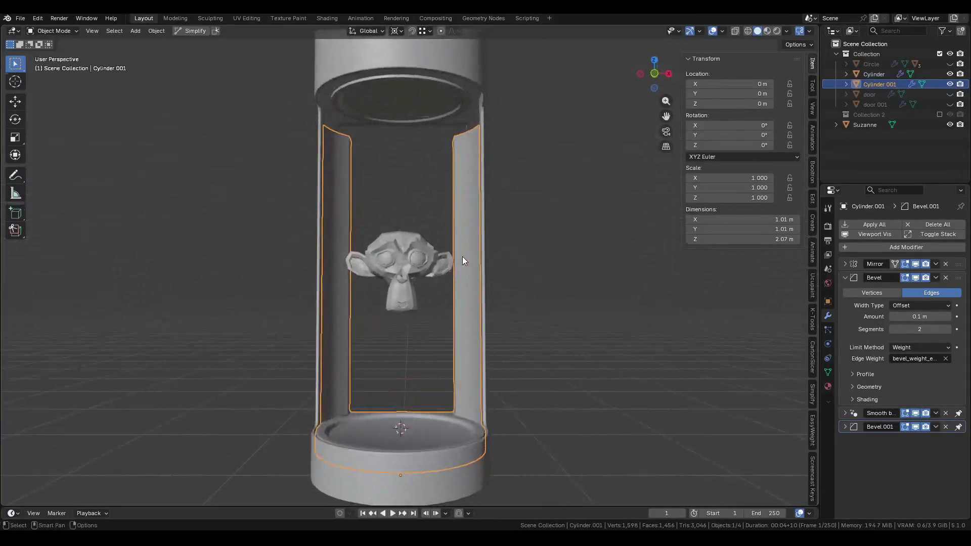
pyautogui.click(418, 112)
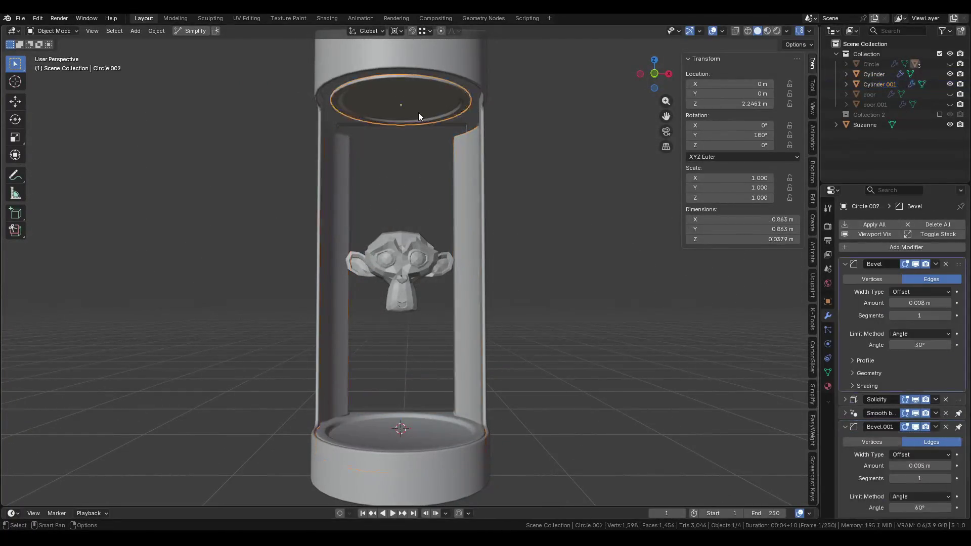
pyautogui.click(433, 417)
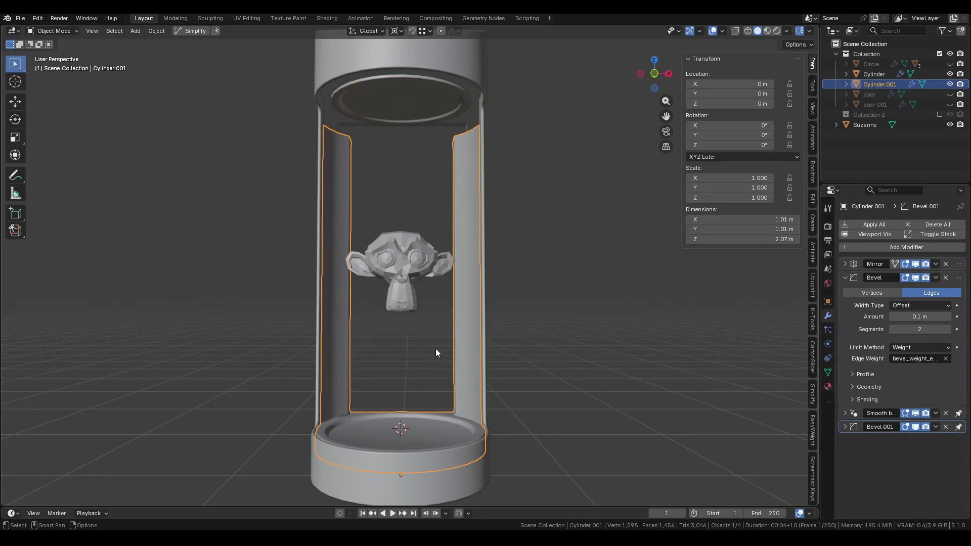
pyautogui.hotkey('alt', 'h')
pyautogui.click(444, 180)
pyautogui.moveTo(458, 347)
pyautogui.mouseDown(button='middle')
pyautogui.moveTo(472, 351)
pyautogui.moveTo(451, 429)
pyautogui.moveTo(468, 360)
pyautogui.mouseUp(button='middle')
pyautogui.click(451, 430)
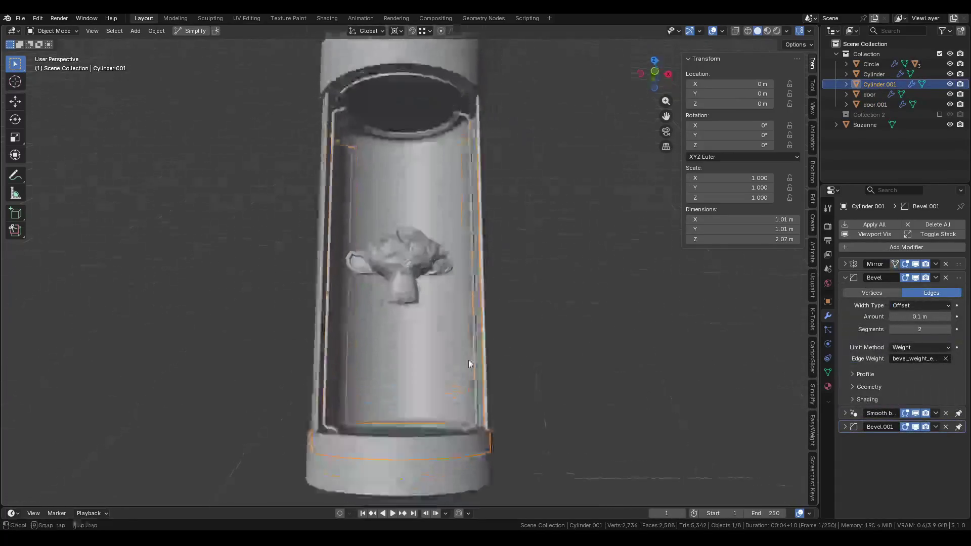
# Move the frame's origin to the 3D cursor, then hide the frame.
pyautogui.hotkey('shift', 's')
pyautogui.rightClick(471, 361)
pyautogui.rightClick(472, 360)
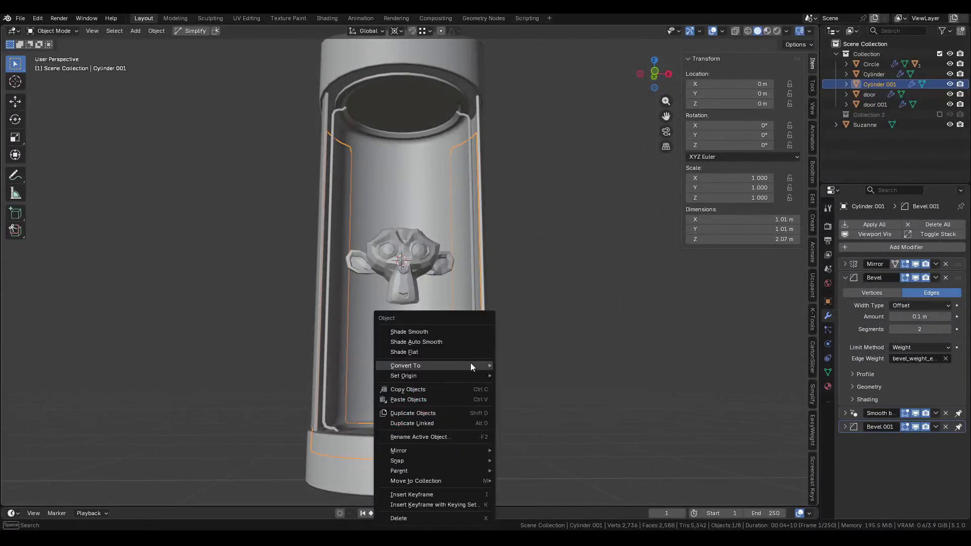
pyautogui.moveTo(463, 375)
pyautogui.click(533, 397)
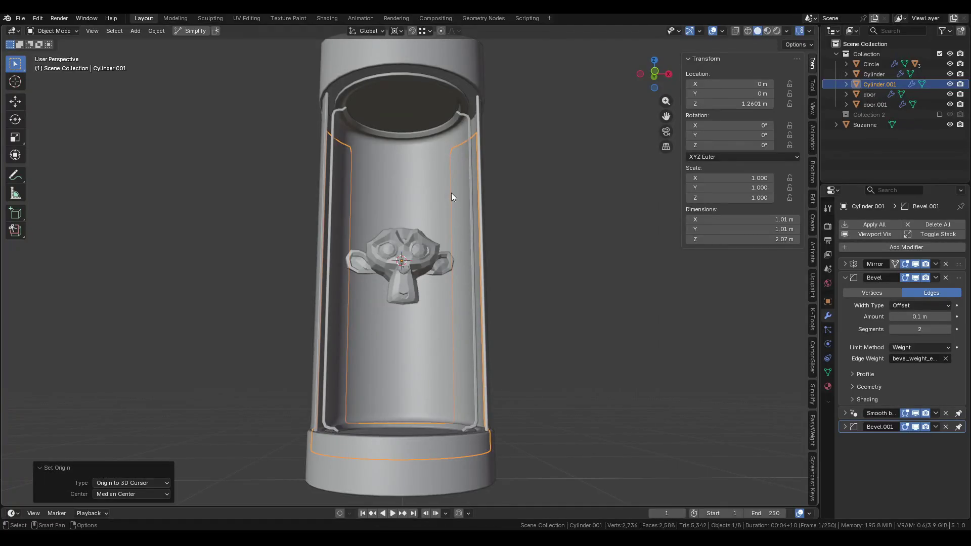
pyautogui.press('h')
# Toggle outliner visibility of Cylinder, Cylinder.001 and the door, leaving the outer Cylinder shown.
pyautogui.click(456, 177)
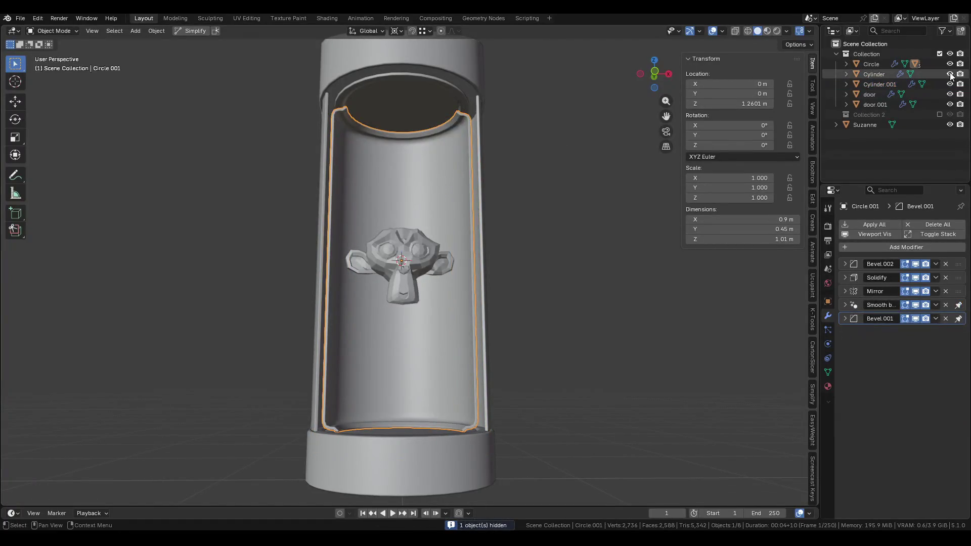
pyautogui.moveTo(950, 74); pyautogui.dragTo(950, 99)
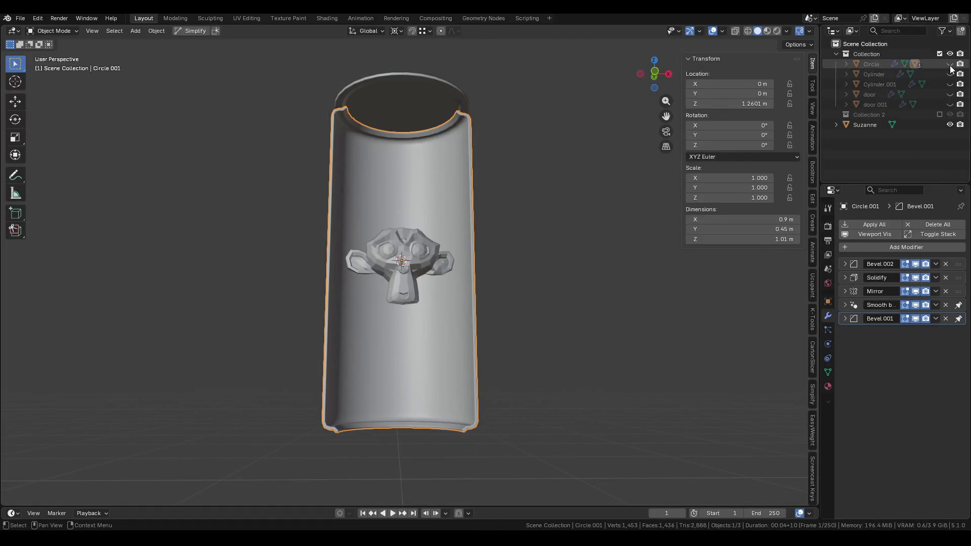
pyautogui.click(950, 74)
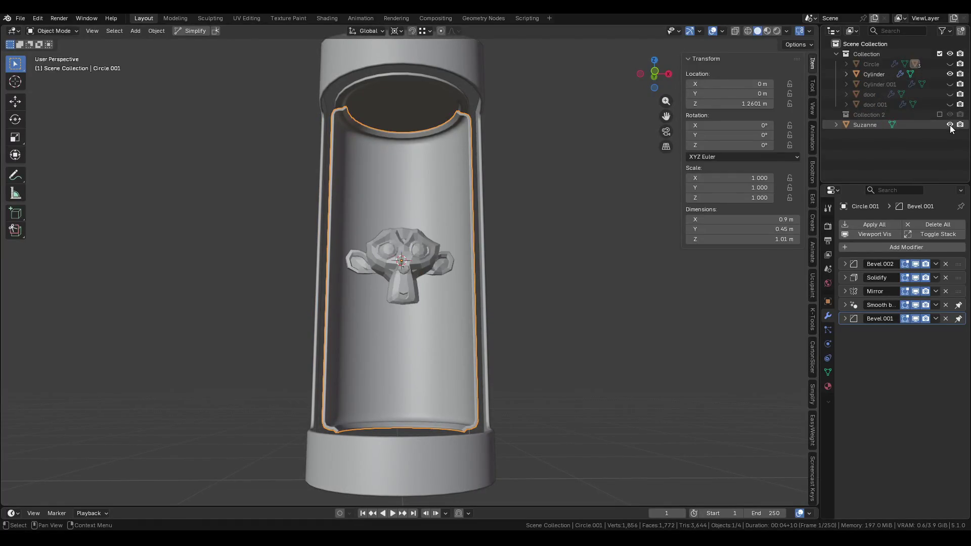
pyautogui.click(949, 74)
pyautogui.click(950, 74)
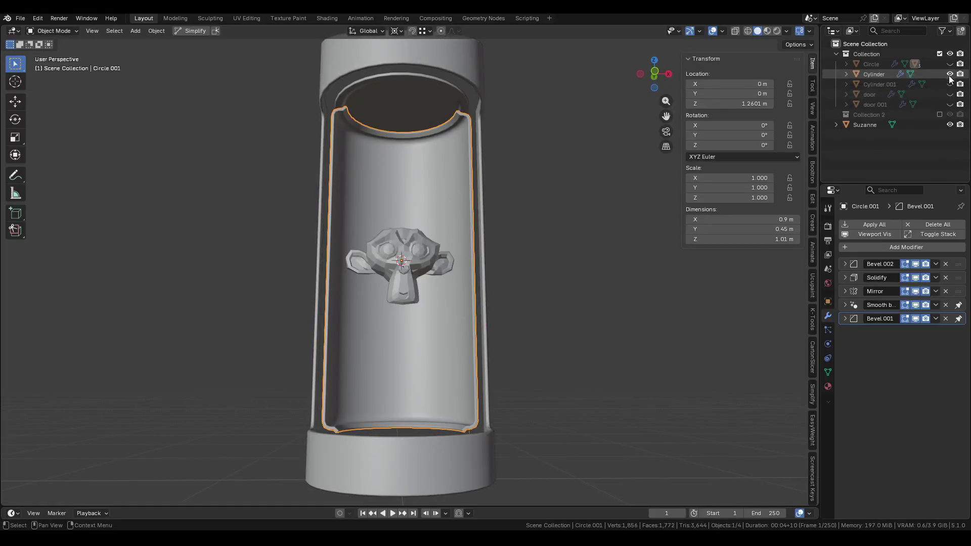
# Unhide everything, then hide the inner tube Circle.001 and both door panels.
pyautogui.click(846, 64)
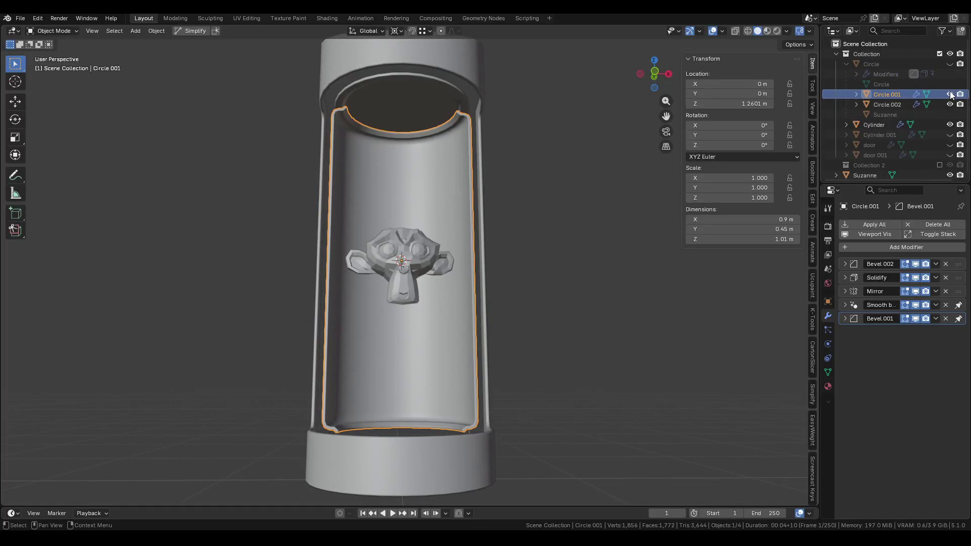
pyautogui.hotkey('alt', 'h')
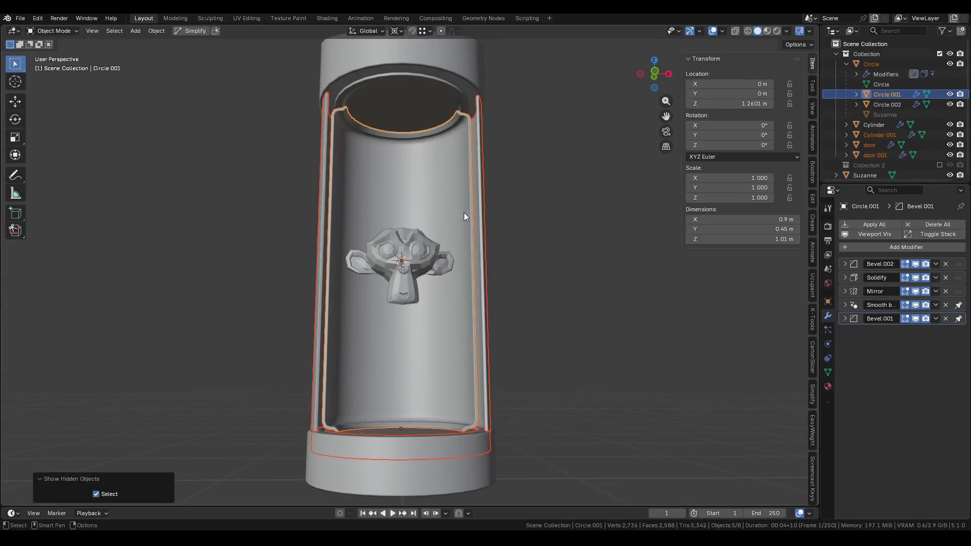
pyautogui.click(464, 210)
pyautogui.press('h')
pyautogui.click(464, 201)
pyautogui.press('h')
pyautogui.click(336, 183)
pyautogui.press('h')
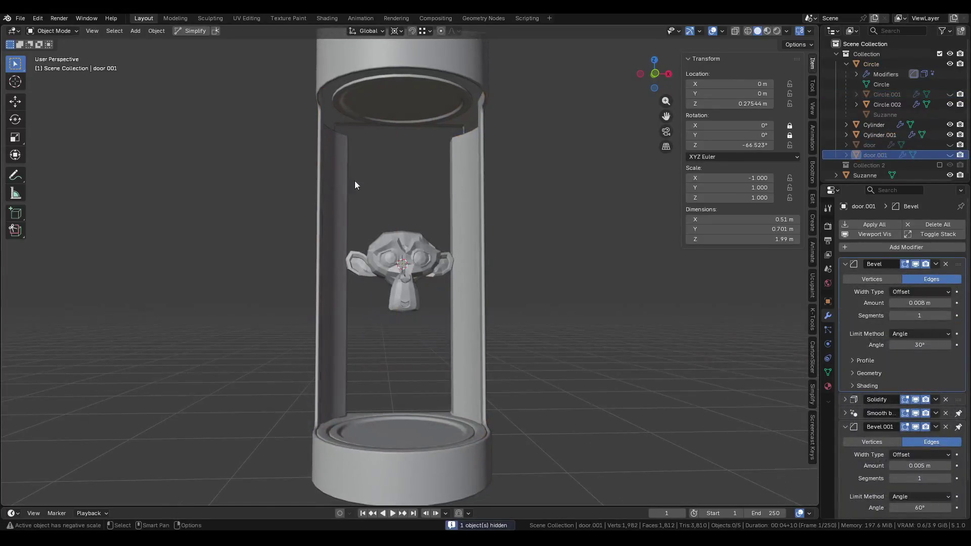
# On Cylinder.001, collapse the Bevel modifier panel and expand the Mirror modifier's axis settings.
pyautogui.click(460, 144)
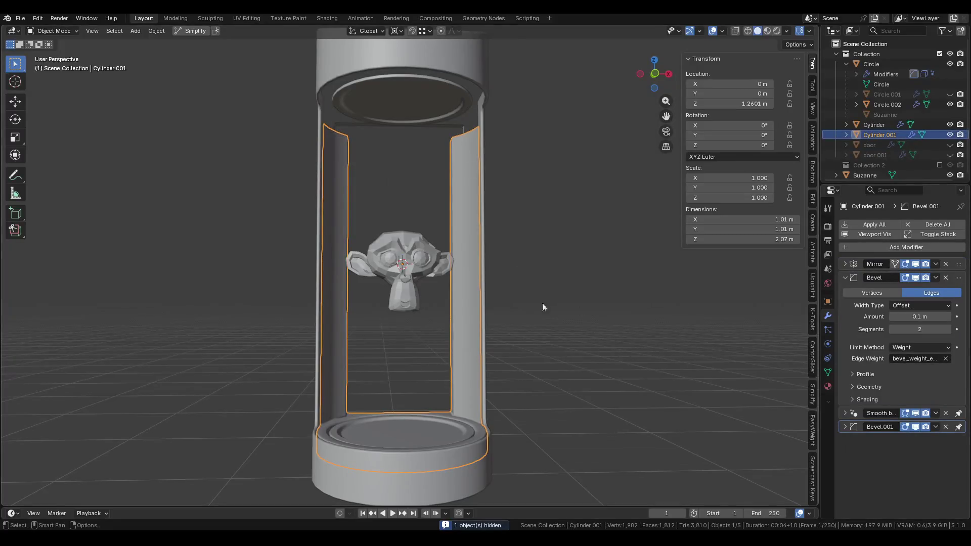
pyautogui.moveTo(500, 285); pyautogui.dragTo(536, 286, button='middle')
pyautogui.click(844, 278)
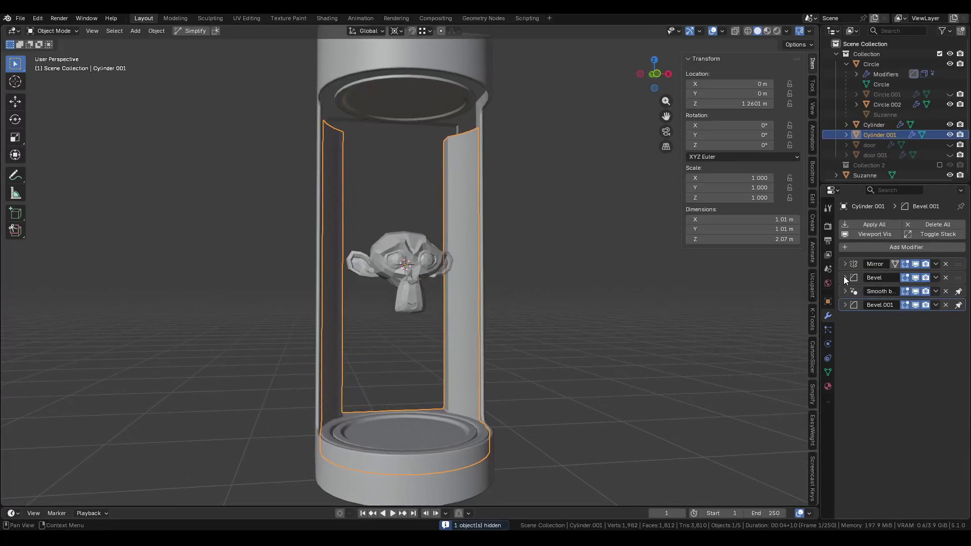
pyautogui.click(845, 262)
pyautogui.click(898, 278)
# Enable Mirror, Bisect and Flip on the Z axis in the frame's Mirror modifier.
pyautogui.click(921, 279)
pyautogui.click(921, 279)
pyautogui.click(940, 279)
pyautogui.click(941, 291)
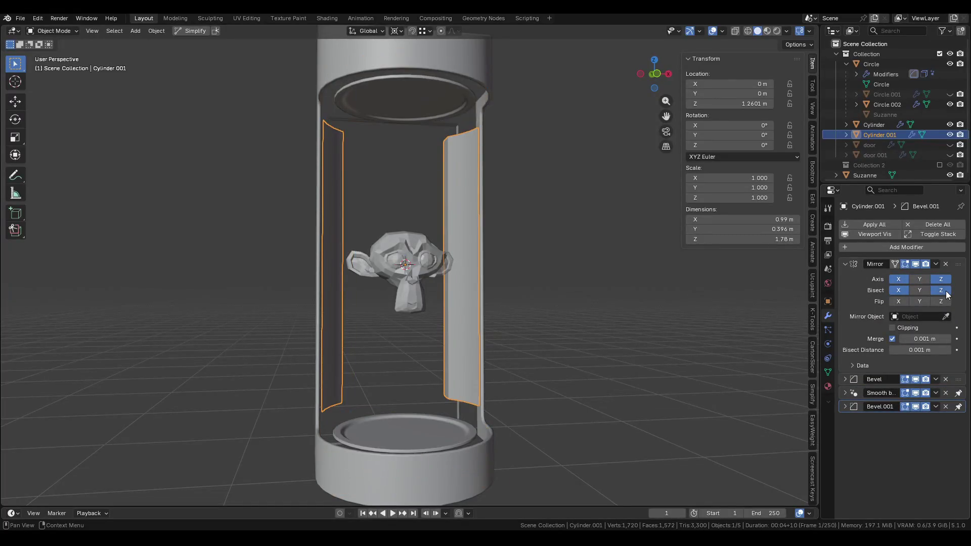
pyautogui.click(941, 301)
# Hide the top ring object and reselect the pod frame Cylinder.001.
pyautogui.moveTo(428, 208)
pyautogui.keyDown('shift'); pyautogui.mouseDown(button='middle')
pyautogui.moveTo(455, 197)
pyautogui.moveTo(460, 114)
pyautogui.moveTo(485, 207)
pyautogui.moveTo(560, 184)
pyautogui.moveTo(469, 320)
pyautogui.mouseUp(button='middle'); pyautogui.keyUp('shift')
pyautogui.click(460, 113)
pyautogui.press('h')
pyautogui.scroll(2, 462, 116)
pyautogui.click(476, 189)
pyautogui.scroll(-3, 477, 190)
pyautogui.click(561, 184)
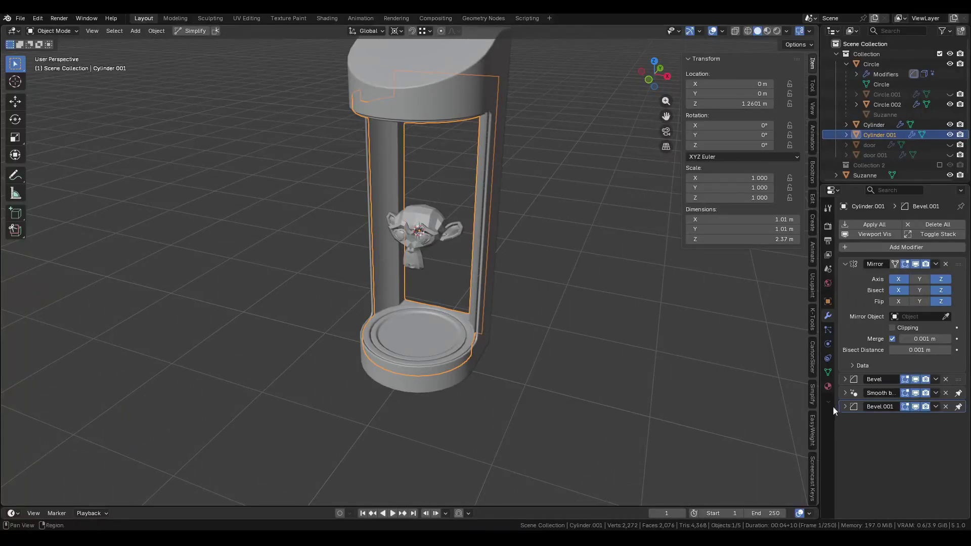
# Add a new material to the frame with a darker grey Base Color (#919191).
pyautogui.click(828, 387)
pyautogui.click(924, 267)
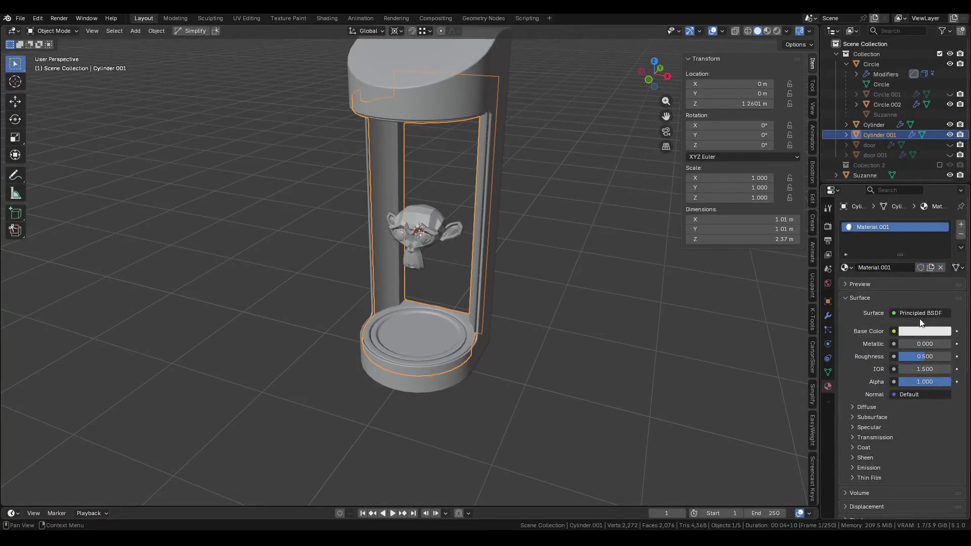
pyautogui.click(925, 331)
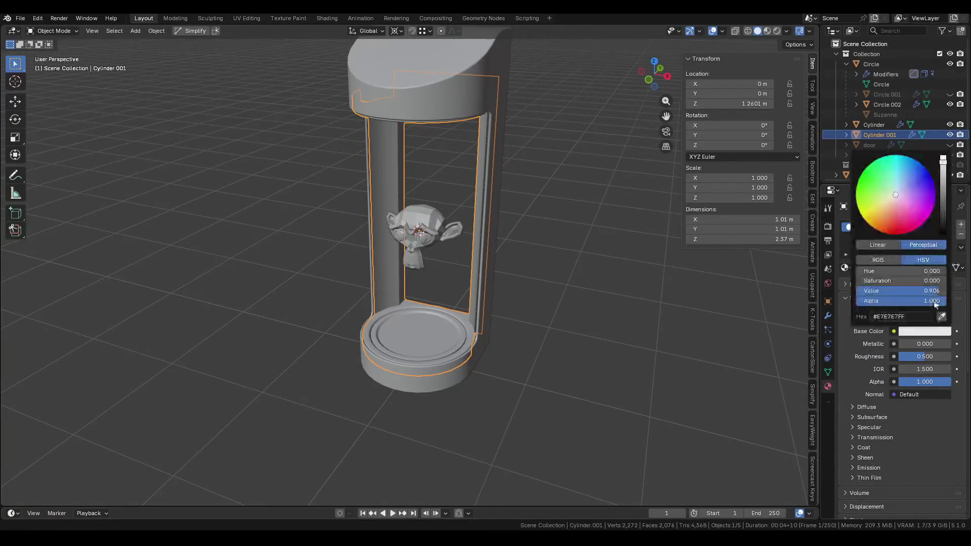
pyautogui.click(946, 188)
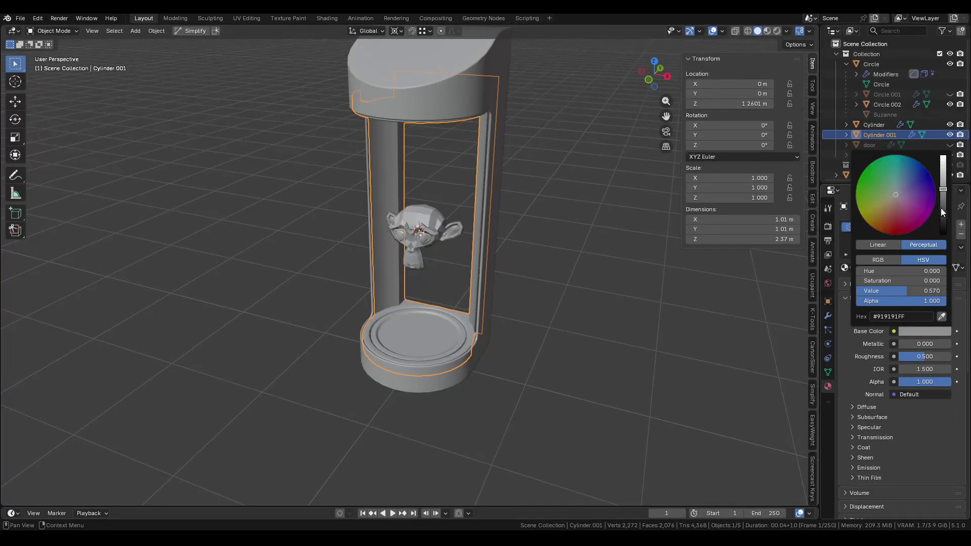
# Darken the material's Viewport Display color to grey and hide the transform sidebar.
pyautogui.scroll(-5, 903, 443)
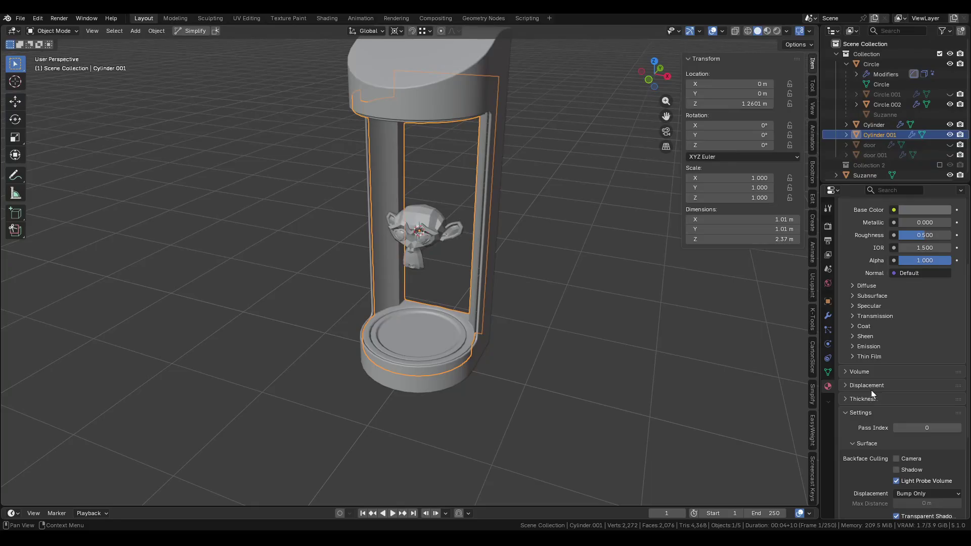
pyautogui.click(861, 414)
pyautogui.click(869, 483)
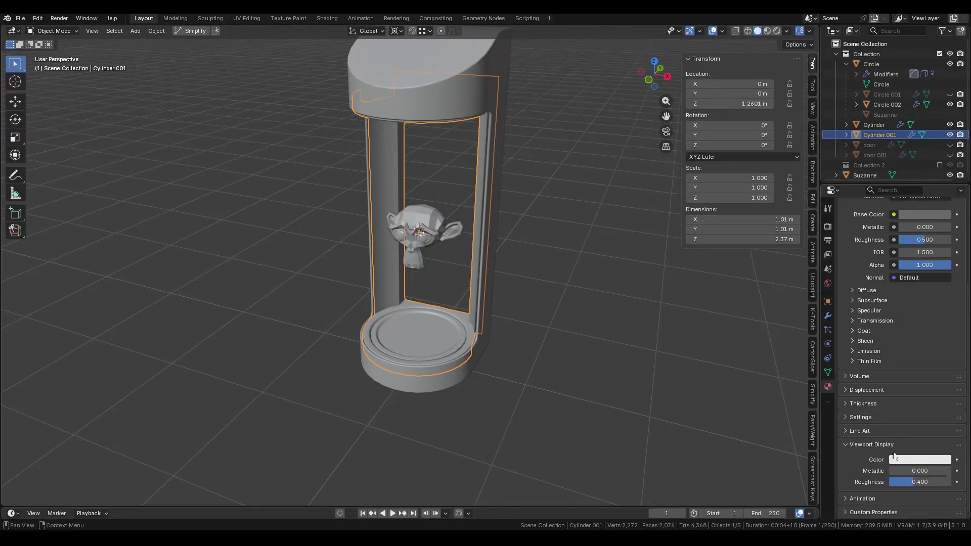
pyautogui.click(925, 460)
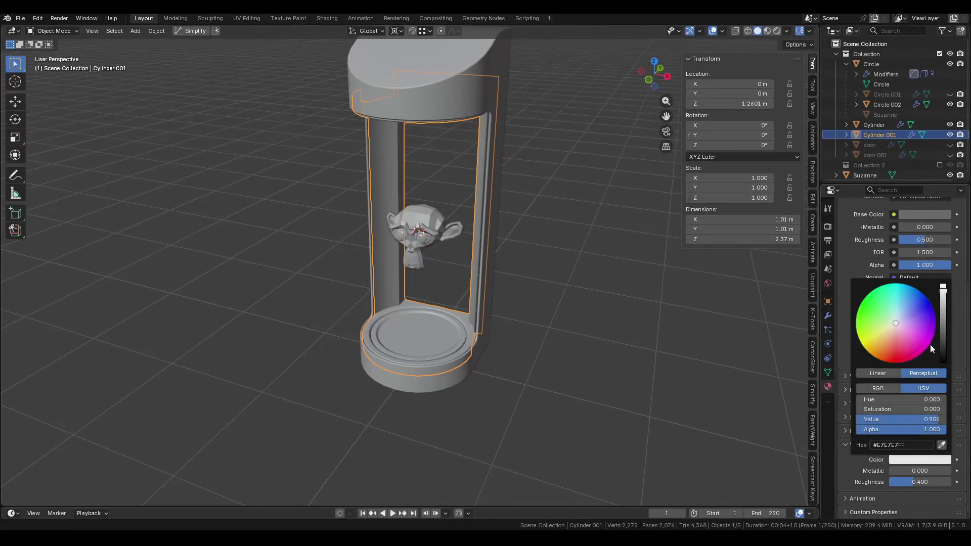
pyautogui.moveTo(930, 419); pyautogui.dragTo(910, 419)
pyautogui.moveTo(573, 331)
pyautogui.mouseDown(button='middle')
pyautogui.moveTo(580, 265)
pyautogui.moveTo(553, 258)
pyautogui.mouseUp(button='middle')
pyautogui.scroll(5, 479, 207)
pyautogui.press('n')
pyautogui.moveTo(509, 169)
pyautogui.mouseDown(button='middle')
pyautogui.moveTo(573, 150)
pyautogui.moveTo(727, 177)
pyautogui.mouseUp(button='middle')
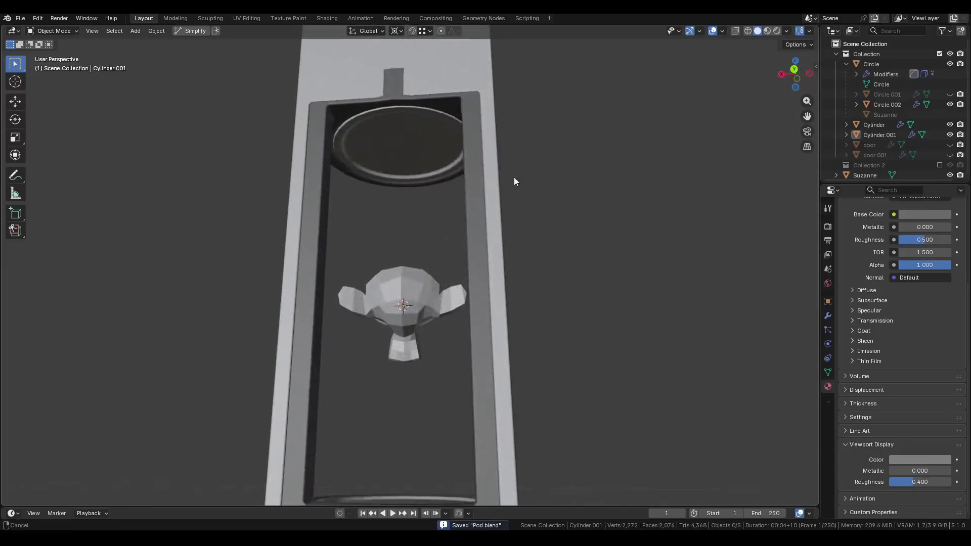
# Put the outer Cylinder frame into face-select Edit Mode, viewing its top.
pyautogui.moveTo(511, 173); pyautogui.dragTo(465, 121, button='middle')
pyautogui.click(464, 118)
pyautogui.press('Tab')
pyautogui.press('3')
pyautogui.click(342, 141)
pyautogui.press('x')
pyautogui.click(342, 141)
pyautogui.scroll(3, 342, 137)
pyautogui.moveTo(342, 138); pyautogui.dragTo(312, 170, button='middle')
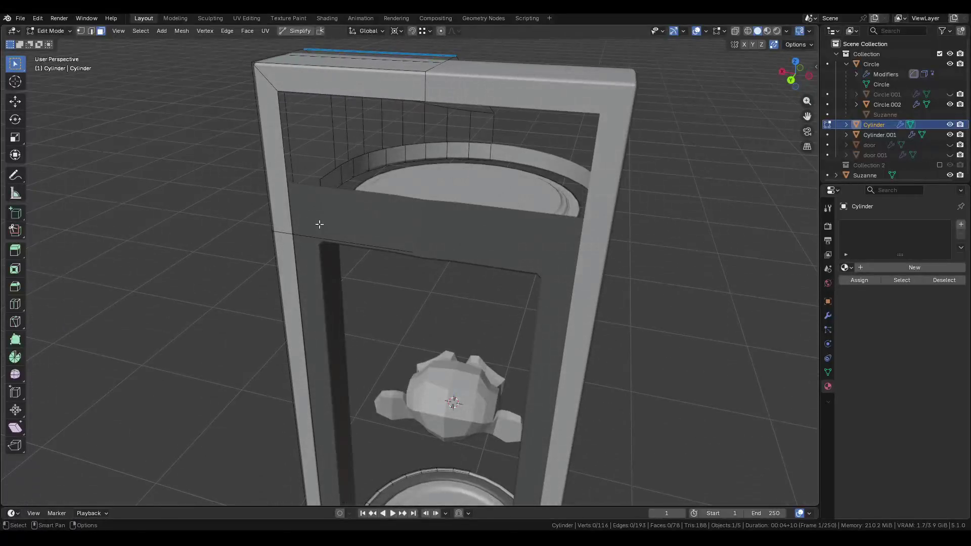
pyautogui.click(331, 240)
pyautogui.moveTo(331, 240)
pyautogui.mouseDown(button='middle')
pyautogui.moveTo(310, 135)
pyautogui.moveTo(441, 157)
pyautogui.mouseUp(button='middle')
# Isolate the frame in local view and delete its top face.
pyautogui.press('KP_Divide')
pyautogui.scroll(4, 411, 276)
pyautogui.press('3')
pyautogui.click(364, 158)
pyautogui.press('x')
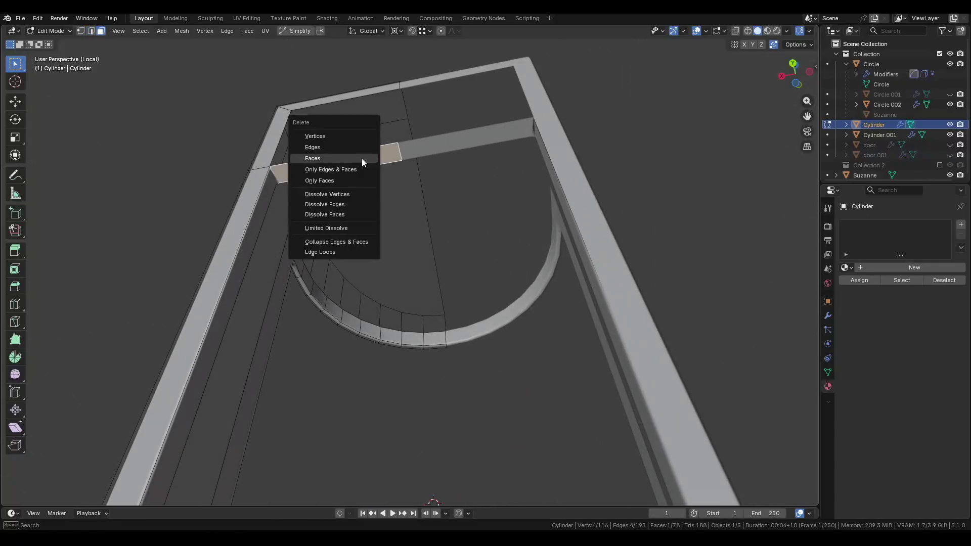
pyautogui.click(347, 155)
# Add a loop cut to the frame, return to Object Mode and save.
pyautogui.hotkey('ctrl', 'r')
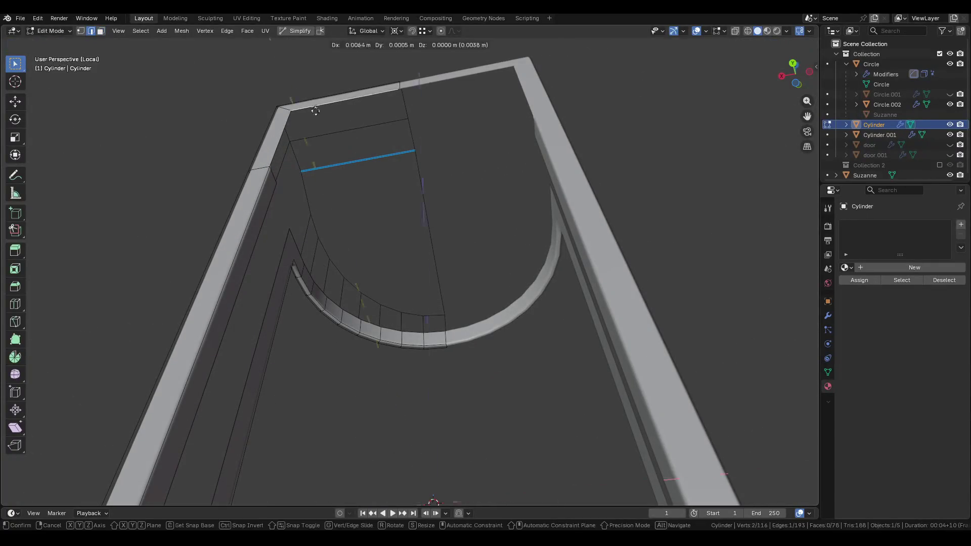
pyautogui.click(297, 169)
pyautogui.hotkey('ctrl', 'r')
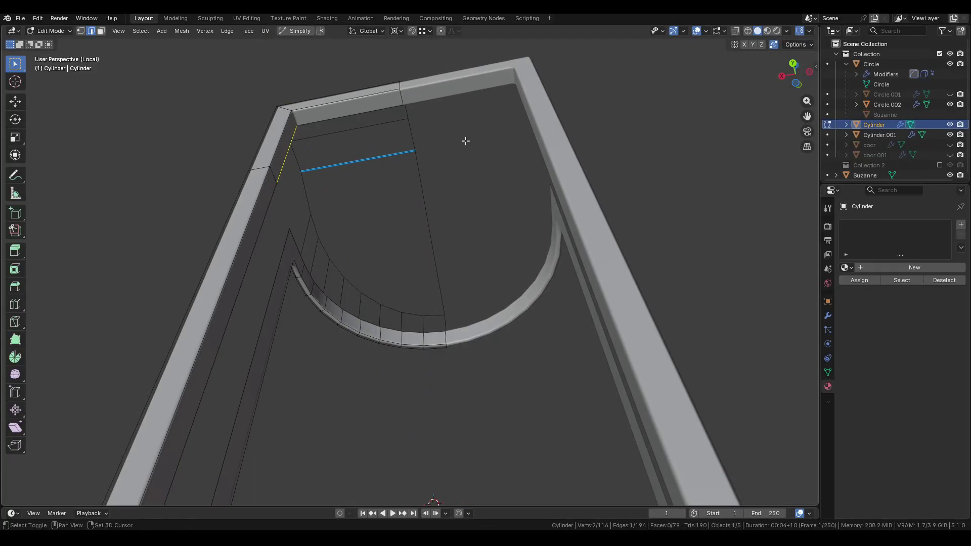
pyautogui.hotkey('ctrl', 'Tab')
pyautogui.click(281, 180)
pyautogui.hotkey('ctrl', 's')
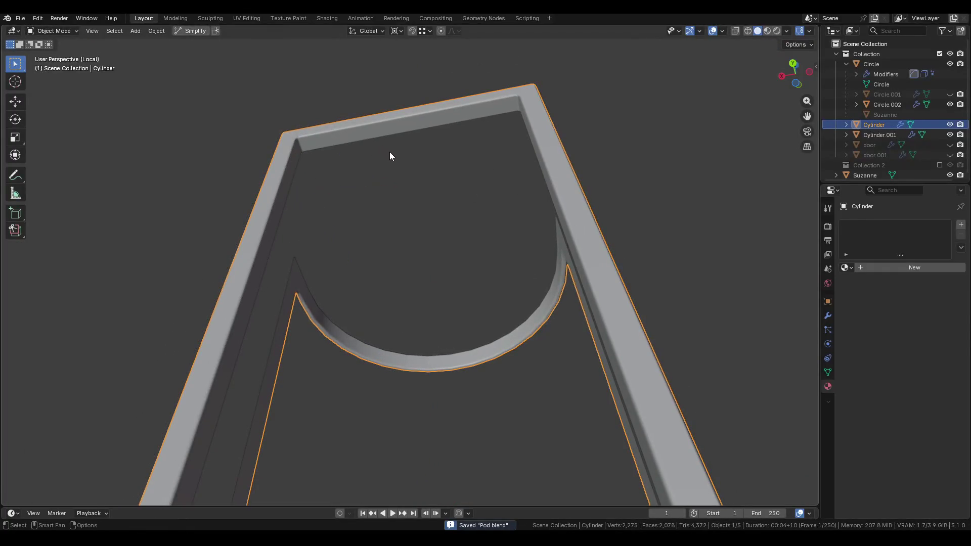
# Leave local view and briefly enter and exit Edit Mode on Cylinder.001.
pyautogui.moveTo(411, 150)
pyautogui.mouseDown(button='middle')
pyautogui.moveTo(373, 193)
pyautogui.moveTo(411, 215)
pyautogui.mouseUp(button='middle')
pyautogui.press('KP_Divide')
pyautogui.click(402, 177)
pyautogui.press('Tab')
pyautogui.moveTo(402, 177); pyautogui.dragTo(386, 218, button='middle')
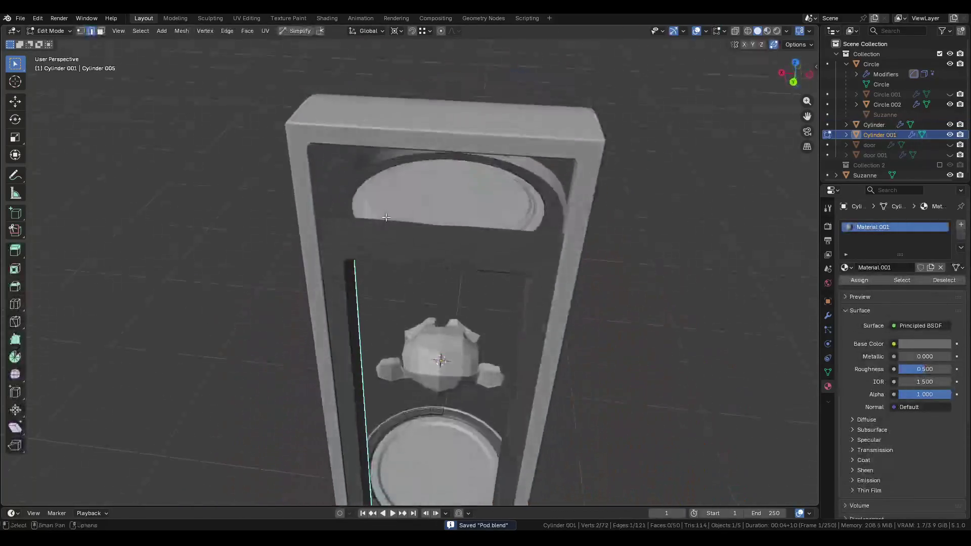
pyautogui.hotkey('ctrl', 'Tab')
pyautogui.click(326, 189)
pyautogui.moveTo(406, 278)
pyautogui.mouseDown(button='middle')
pyautogui.moveTo(412, 221)
pyautogui.moveTo(393, 185)
pyautogui.moveTo(397, 229)
pyautogui.moveTo(475, 202)
pyautogui.moveTo(441, 114)
pyautogui.moveTo(353, 206)
pyautogui.moveTo(447, 268)
pyautogui.moveTo(454, 181)
pyautogui.mouseUp(button='middle')
pyautogui.moveTo(398, 228); pyautogui.dragTo(475, 186, button='middle')
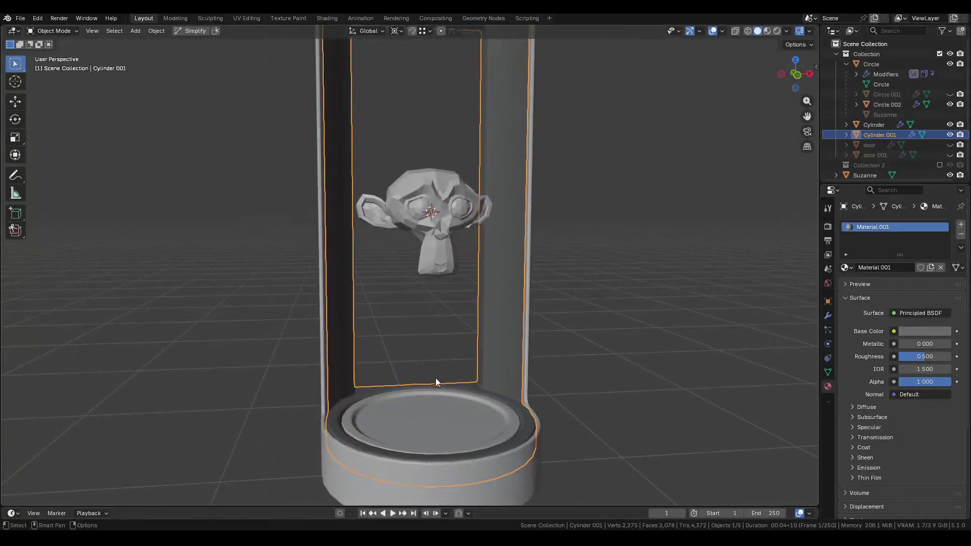
# Unhide all objects with Alt+H and show the transform sidebar for the base disc.
pyautogui.click(434, 407)
pyautogui.hotkey('alt', 'h')
pyautogui.click(583, 346)
pyautogui.moveTo(584, 346); pyautogui.dragTo(448, 415, button='middle')
pyautogui.click(448, 415)
pyautogui.press('n')
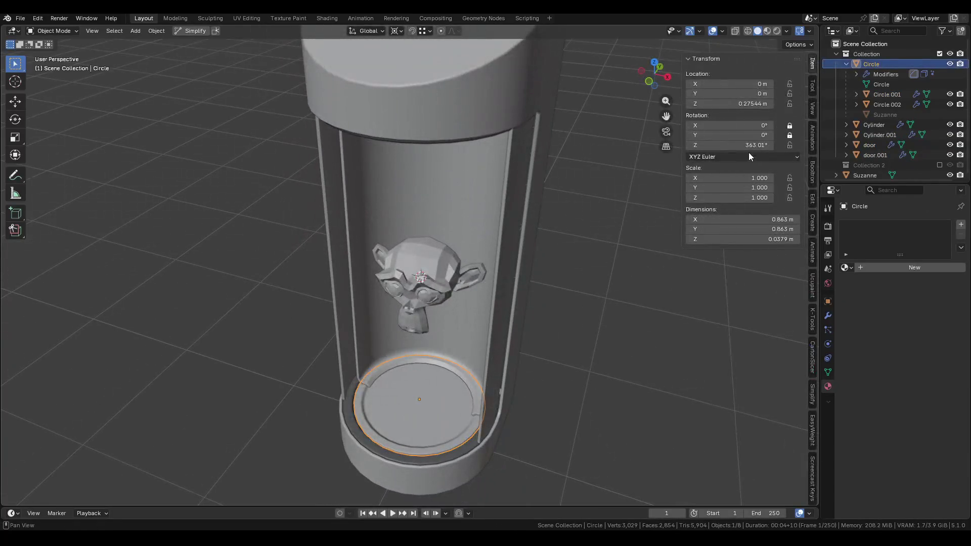
pyautogui.moveTo(578, 299); pyautogui.dragTo(505, 308, button='middle')
pyautogui.click(505, 308)
pyautogui.click(547, 233)
# Expand Cylinder.001's Bevel.001 modifier and set its Amount to 0.001 m.
pyautogui.moveTo(547, 232)
pyautogui.mouseDown(button='middle')
pyautogui.moveTo(340, 232)
pyautogui.moveTo(393, 227)
pyautogui.moveTo(501, 180)
pyautogui.moveTo(481, 147)
pyautogui.mouseUp(button='middle')
pyautogui.scroll(5, 480, 147)
pyautogui.click(485, 134)
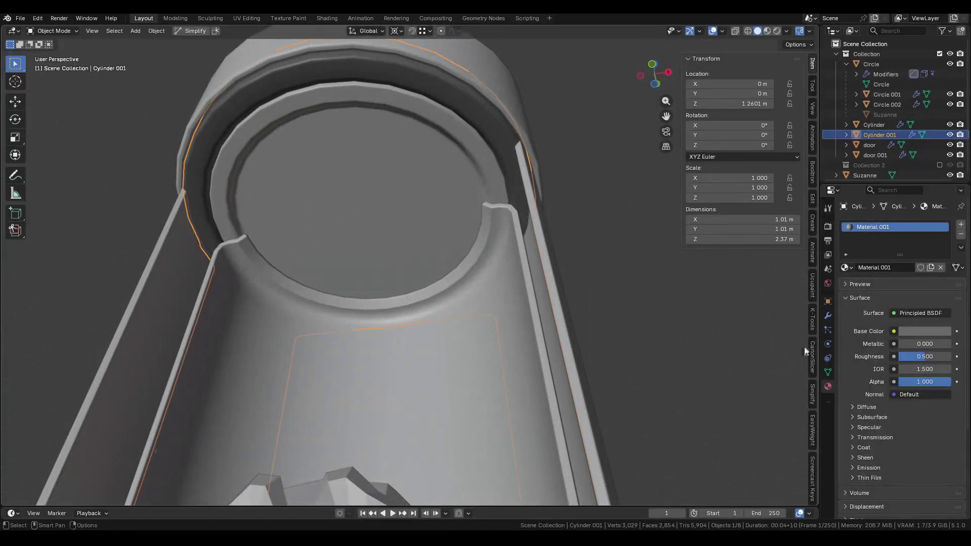
pyautogui.click(828, 317)
pyautogui.click(846, 264)
pyautogui.click(847, 279)
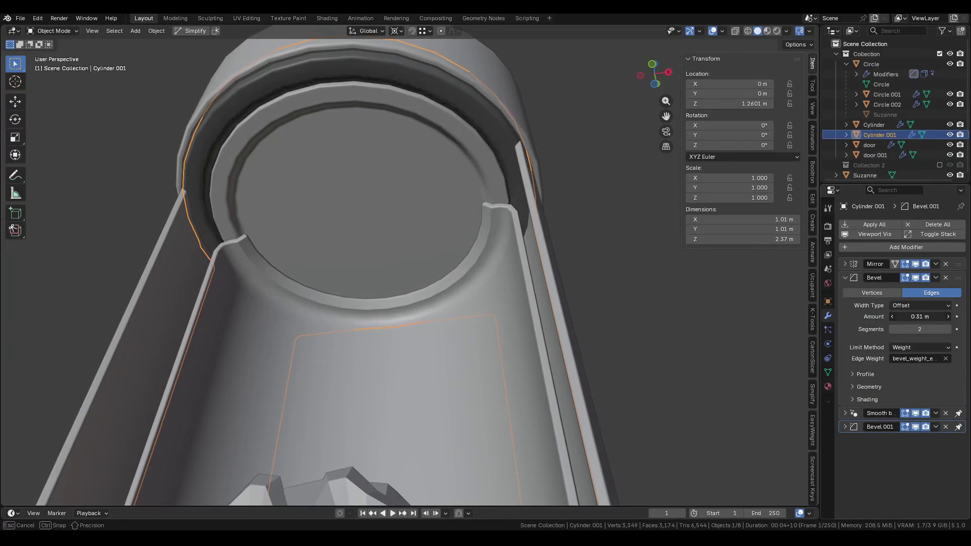
pyautogui.keyDown('ctrl'); pyautogui.click(846, 264); pyautogui.keyUp('ctrl')
pyautogui.click(845, 264)
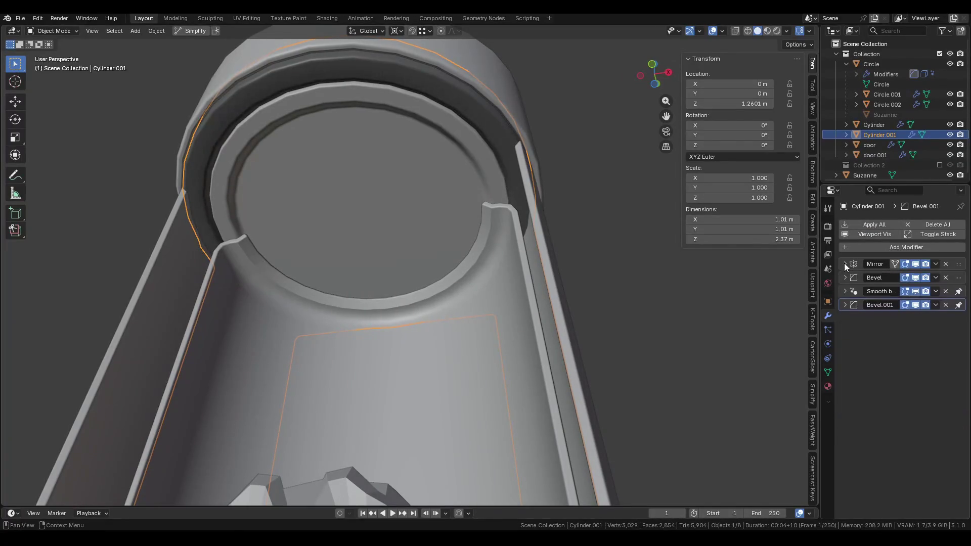
pyautogui.click(846, 306)
pyautogui.click(904, 344)
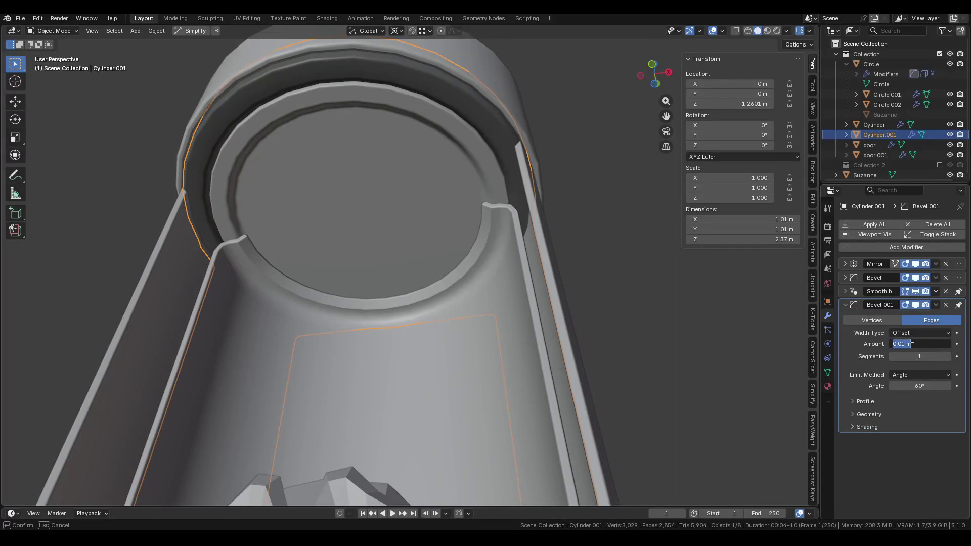
# Orbit and zoom around the cylinder rim to inspect the finer bevels and top opening.
pyautogui.moveTo(586, 208)
pyautogui.mouseDown(button='middle')
pyautogui.moveTo(486, 182)
pyautogui.moveTo(449, 197)
pyautogui.moveTo(481, 226)
pyautogui.moveTo(471, 221)
pyautogui.moveTo(454, 240)
pyautogui.moveTo(392, 263)
pyautogui.mouseUp(button='middle')
pyautogui.scroll(5, 485, 182)
pyautogui.scroll(-5, 399, 223)
pyautogui.moveTo(406, 183)
pyautogui.mouseDown(button='middle')
pyautogui.moveTo(386, 183)
pyautogui.moveTo(427, 279)
pyautogui.mouseUp(button='middle')
pyautogui.scroll(-4, 426, 279)
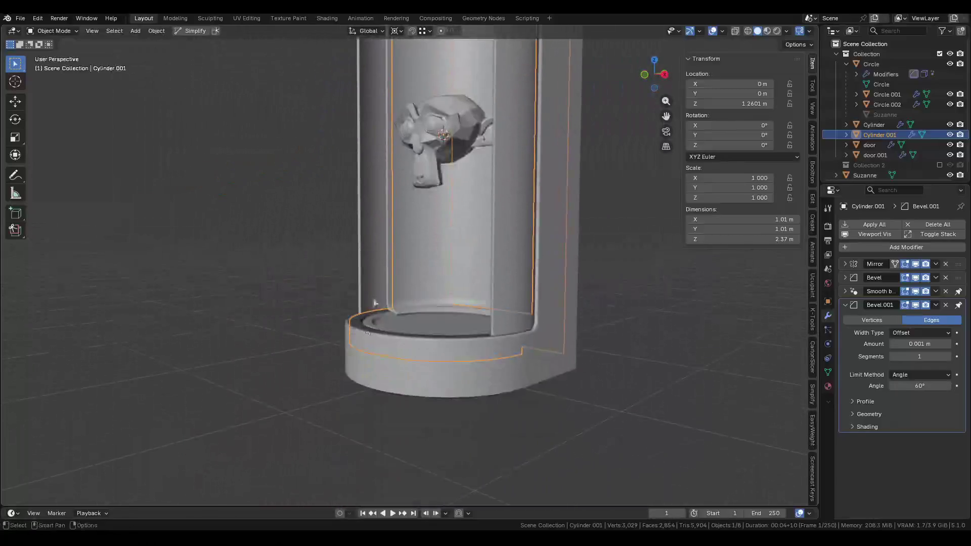
pyautogui.scroll(5, 353, 322)
pyautogui.scroll(2, 392, 268)
pyautogui.scroll(2, 374, 322)
pyautogui.scroll(-7, 374, 322)
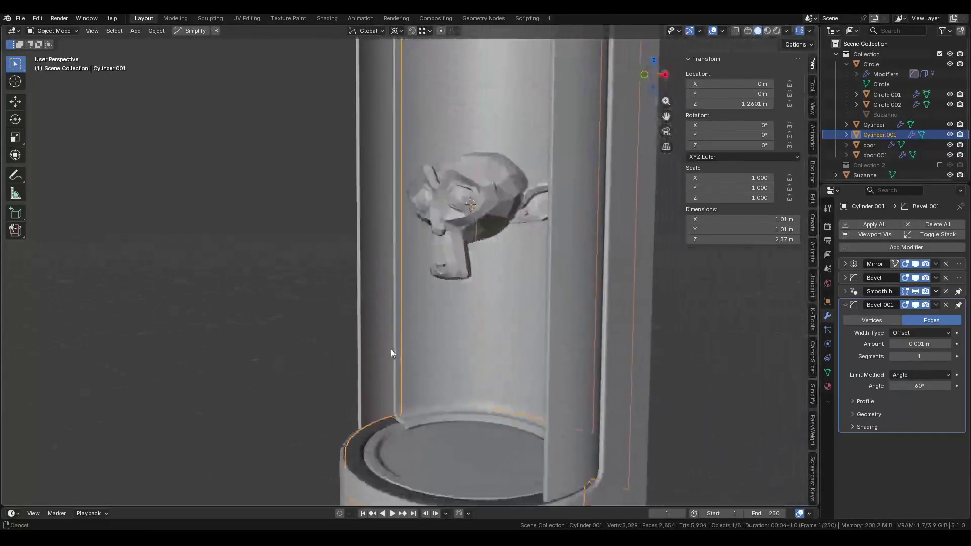
pyautogui.scroll(6, 417, 168)
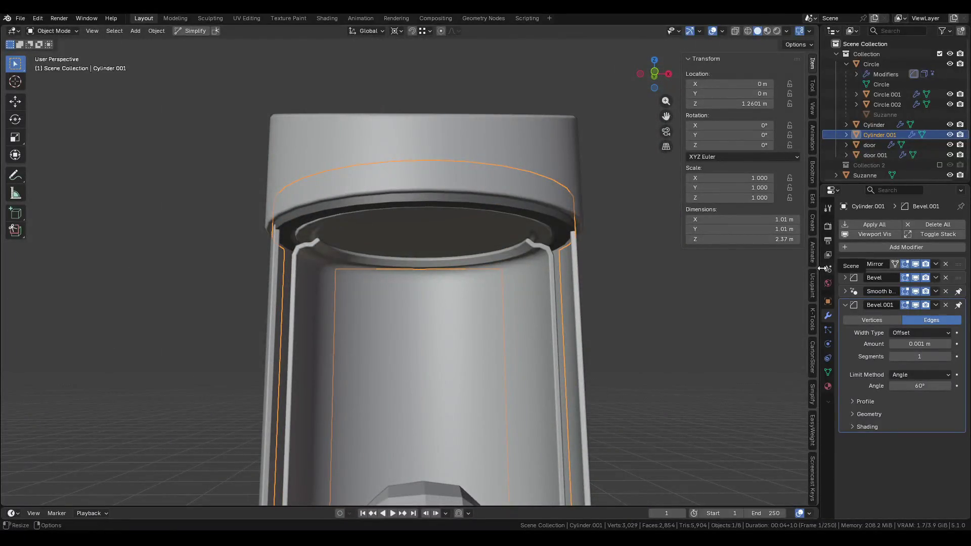
pyautogui.moveTo(478, 236)
pyautogui.mouseDown(button='middle')
pyautogui.moveTo(447, 228)
pyautogui.moveTo(460, 199)
pyautogui.moveTo(486, 235)
pyautogui.moveTo(469, 250)
pyautogui.moveTo(457, 242)
pyautogui.mouseUp(button='middle')
# Enter Edit Mode on the Cylinder and select the ring of faces along its top rim.
pyautogui.click(381, 178)
pyautogui.moveTo(380, 178)
pyautogui.mouseDown(button='middle')
pyautogui.moveTo(428, 183)
pyautogui.moveTo(355, 238)
pyautogui.mouseUp(button='middle')
pyautogui.hotkey('ctrl', 'Tab')
pyautogui.click(545, 233)
pyautogui.moveTo(545, 234)
pyautogui.mouseDown(button='middle')
pyautogui.moveTo(445, 172)
pyautogui.moveTo(477, 197)
pyautogui.moveTo(552, 203)
pyautogui.mouseUp(button='middle')
pyautogui.press('3')
pyautogui.click(422, 161)
pyautogui.keyDown('shift'); pyautogui.click(422, 160); pyautogui.keyUp('shift')
pyautogui.click(411, 162)
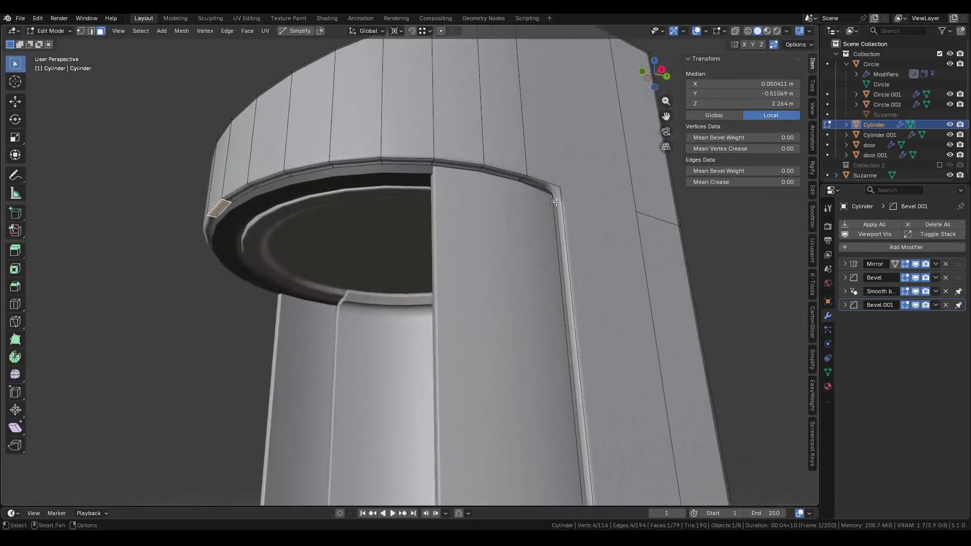
pyautogui.keyDown('ctrl'); pyautogui.click(549, 186); pyautogui.keyUp('ctrl')
# Lower the rim faces about 0.018 m along Z and return to Object Mode.
pyautogui.press('g')
pyautogui.press('z')
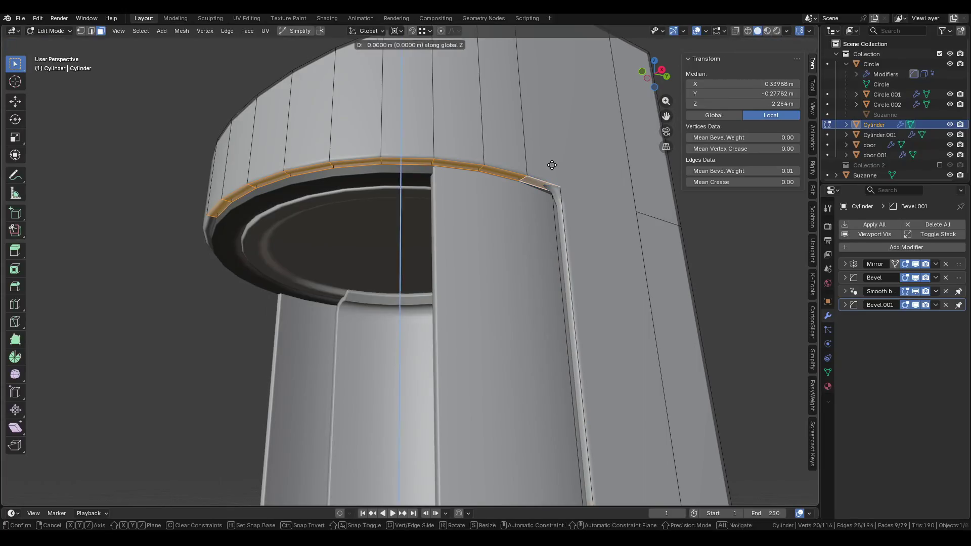
pyautogui.click(558, 241)
pyautogui.moveTo(558, 241); pyautogui.dragTo(555, 192, button='middle')
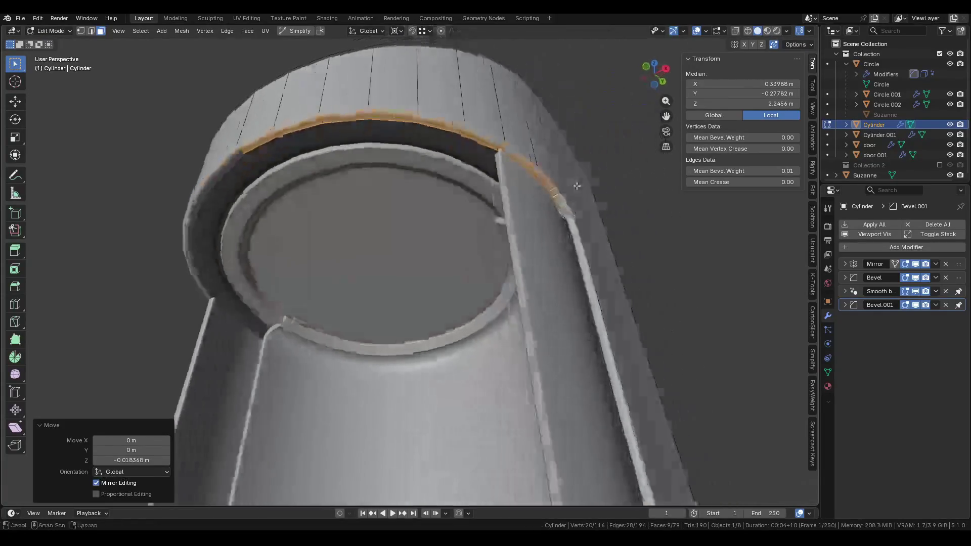
pyautogui.scroll(6, 553, 154)
pyautogui.moveTo(553, 154)
pyautogui.mouseDown(button='middle')
pyautogui.moveTo(416, 234)
pyautogui.moveTo(481, 205)
pyautogui.mouseUp(button='middle')
pyautogui.scroll(-3, 481, 205)
pyautogui.press('Tab')
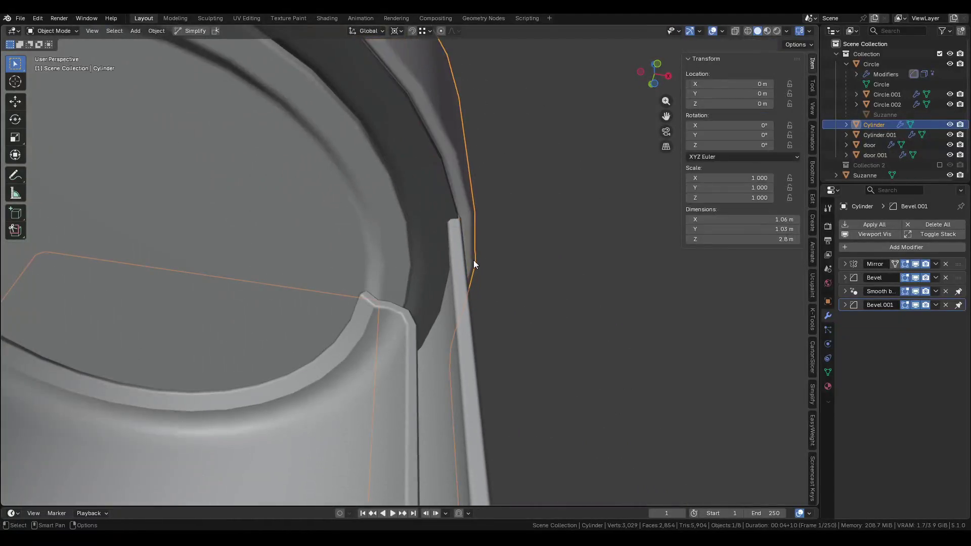
# Select the door and pick an edge loop on it in Edit Mode.
pyautogui.click(453, 250)
pyautogui.moveTo(453, 250); pyautogui.dragTo(403, 287, button='middle')
pyautogui.press('Tab')
pyautogui.scroll(5, 505, 226)
pyautogui.moveTo(505, 225); pyautogui.dragTo(286, 284, button='middle')
pyautogui.press('2')
pyautogui.moveTo(329, 240); pyautogui.dragTo(505, 224, button='middle')
pyautogui.keyDown('alt'); pyautogui.click(506, 224); pyautogui.keyUp('alt')
pyautogui.scroll(3, 505, 225)
# Lower the door's edge loop along Z, return to Object Mode and save.
pyautogui.press('g')
pyautogui.press('z')
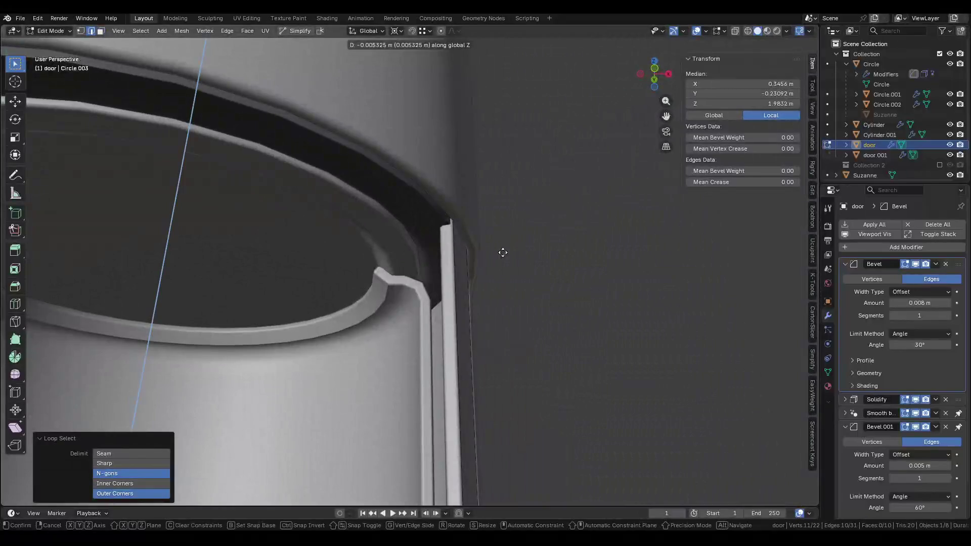
pyautogui.click(503, 466)
pyautogui.scroll(-5, 507, 401)
pyautogui.press('Tab')
pyautogui.moveTo(494, 273)
pyautogui.mouseDown(button='middle')
pyautogui.moveTo(516, 228)
pyautogui.moveTo(524, 258)
pyautogui.moveTo(520, 233)
pyautogui.mouseUp(button='middle')
pyautogui.hotkey('ctrl', 's')
# Select each door in turn, cancelling trial rotations and moves, then view the pod from above.
pyautogui.press('r')
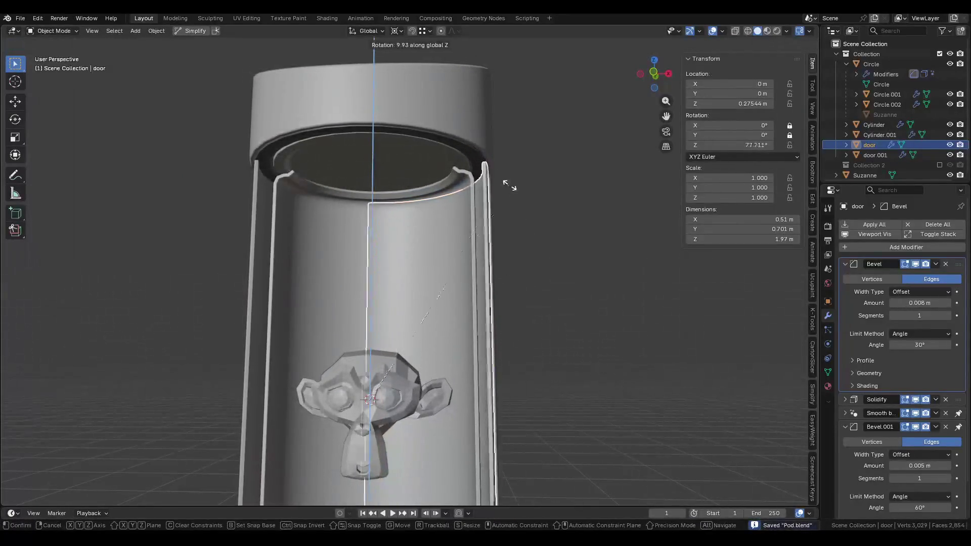
pyautogui.press('Escape')
pyautogui.click(263, 236)
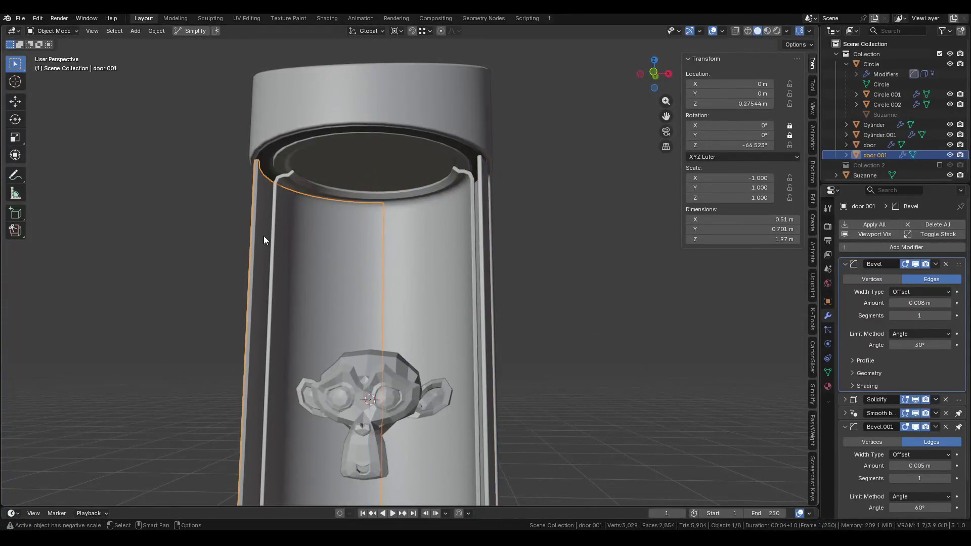
pyautogui.press('Tab')
pyautogui.press('g')
pyautogui.press('Escape')
pyautogui.press('Tab')
pyautogui.click(481, 197)
pyautogui.press('r')
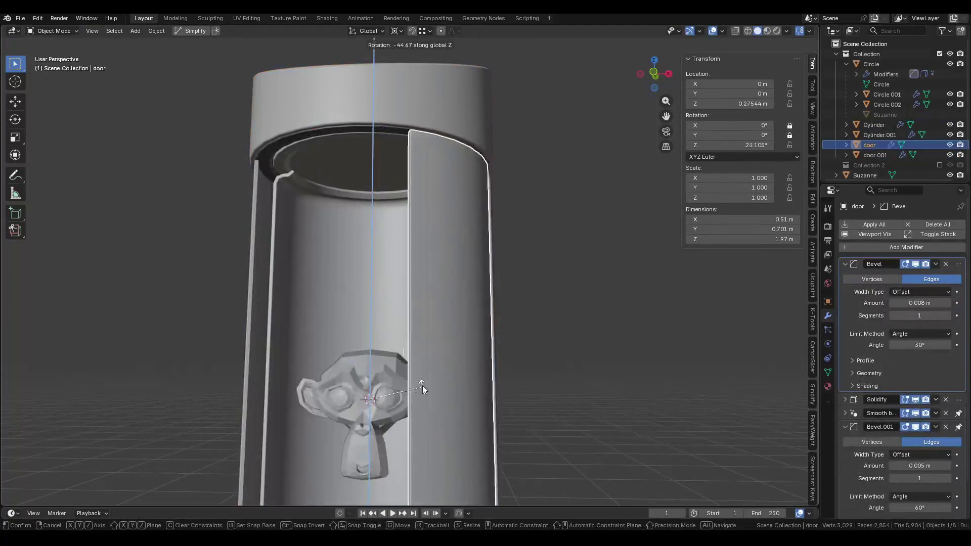
pyautogui.press('Escape')
pyautogui.scroll(-3, 448, 274)
pyautogui.moveTo(521, 247); pyautogui.dragTo(455, 354, button='middle')
# Rotate both doors around the vertical axis from the top-down view.
pyautogui.press('r')
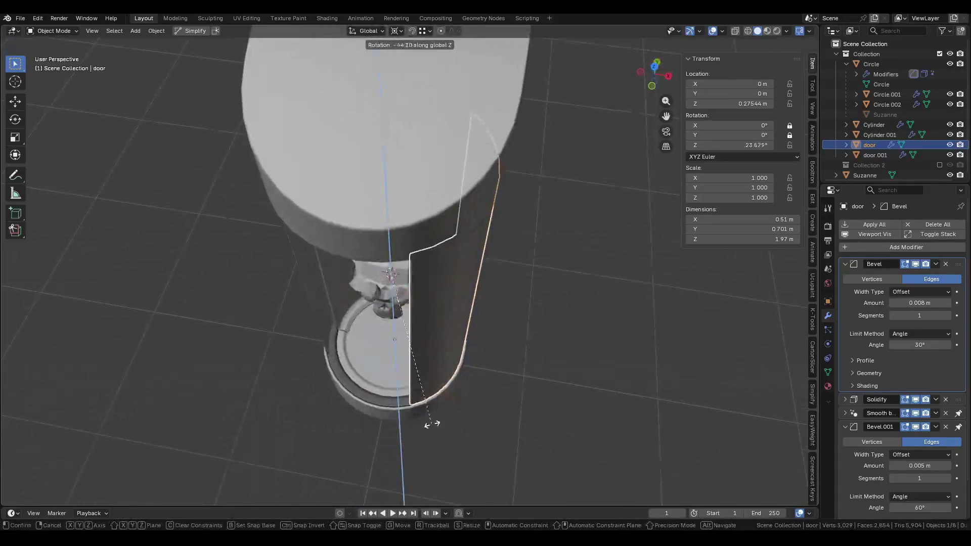
pyautogui.click(404, 440)
pyautogui.moveTo(404, 439); pyautogui.dragTo(362, 266, button='middle')
pyautogui.click(362, 266)
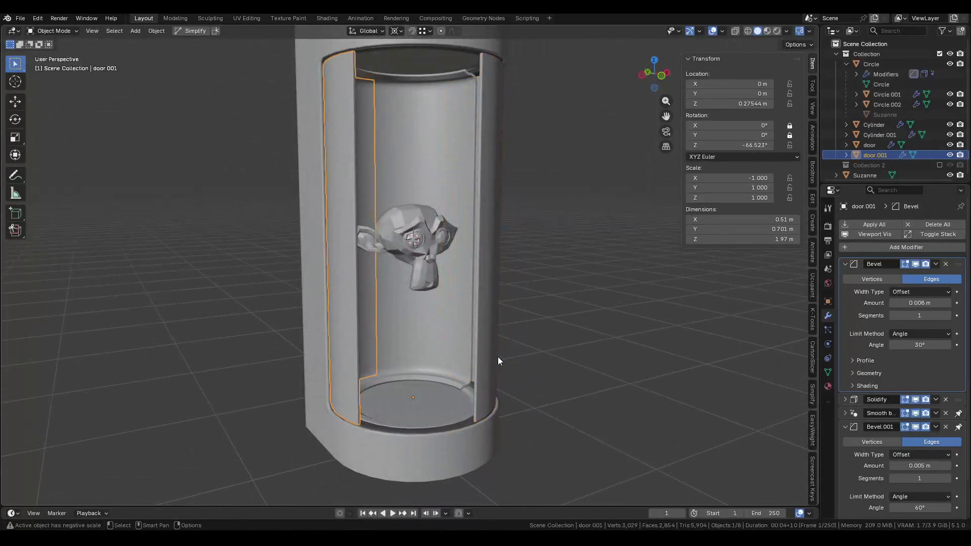
pyautogui.press('r')
pyautogui.click(490, 288)
pyautogui.click(490, 287)
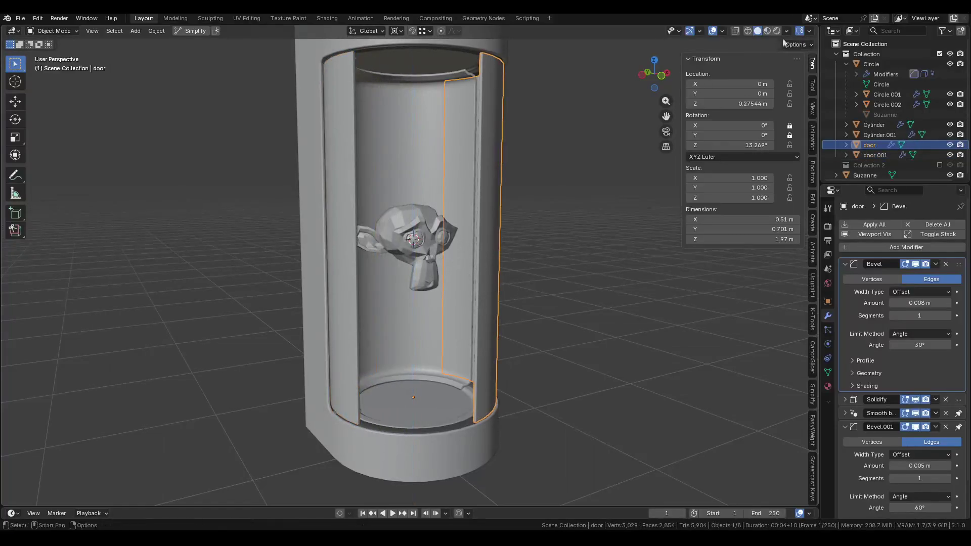
# Switch to Material Preview and swing the first door to about 56° around Z.
pyautogui.click(770, 30)
pyautogui.moveTo(548, 169); pyautogui.dragTo(487, 195, button='middle')
pyautogui.press('r')
pyautogui.press('z')
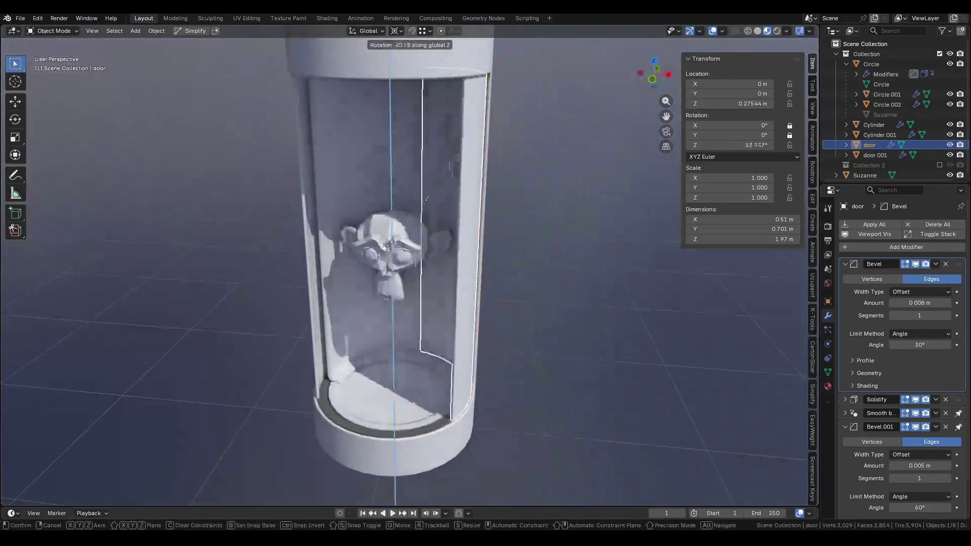
pyautogui.click(464, 146)
# Hide the viewport overlays, frame the whole pod and save Pod.blend.
pyautogui.click(719, 33)
pyautogui.click(718, 35)
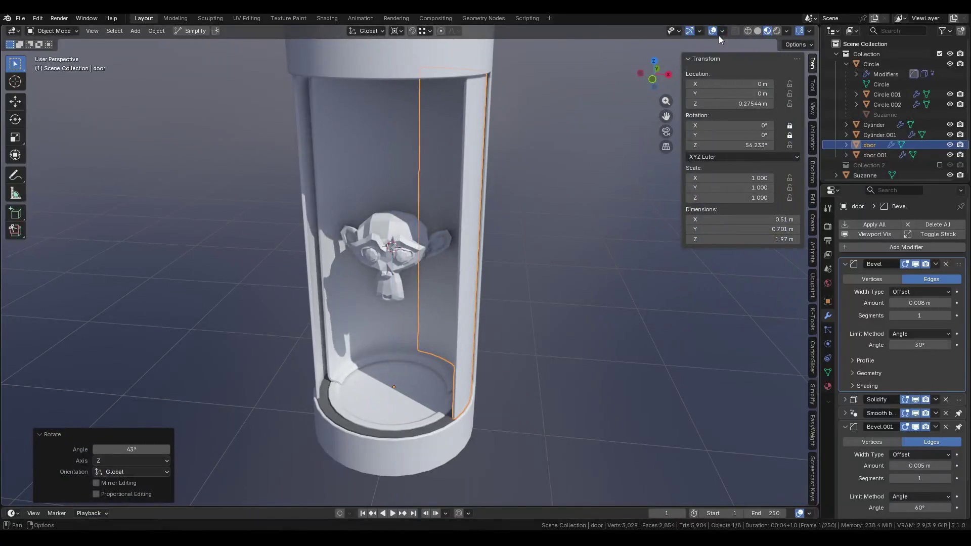
pyautogui.keyDown('shift'); pyautogui.moveTo(445, 253); pyautogui.dragTo(496, 249, button='middle'); pyautogui.keyUp('shift')
pyautogui.scroll(-2, 496, 250)
pyautogui.hotkey('ctrl', 's')
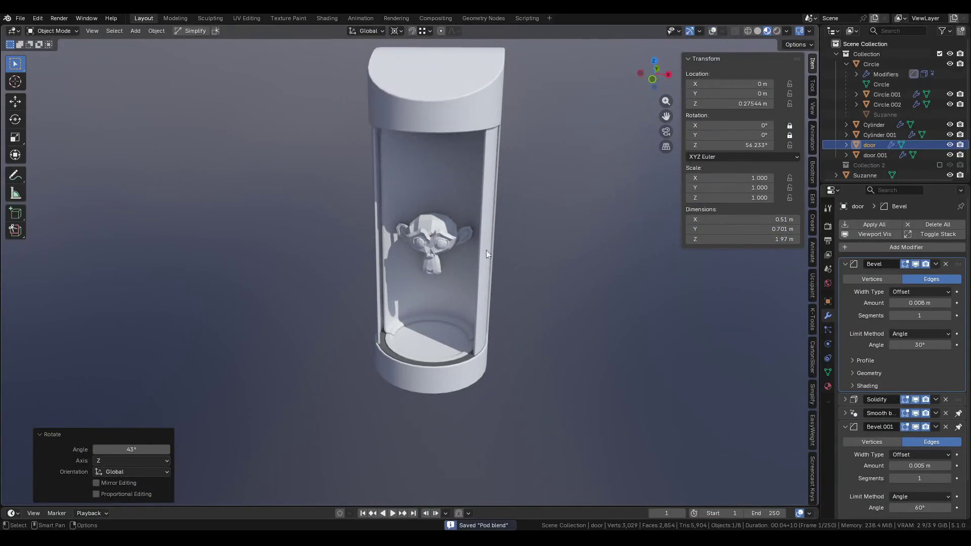
# Swing the second door to about −55.5° around Z.
pyautogui.click(381, 323)
pyautogui.press('r')
pyautogui.press('z')
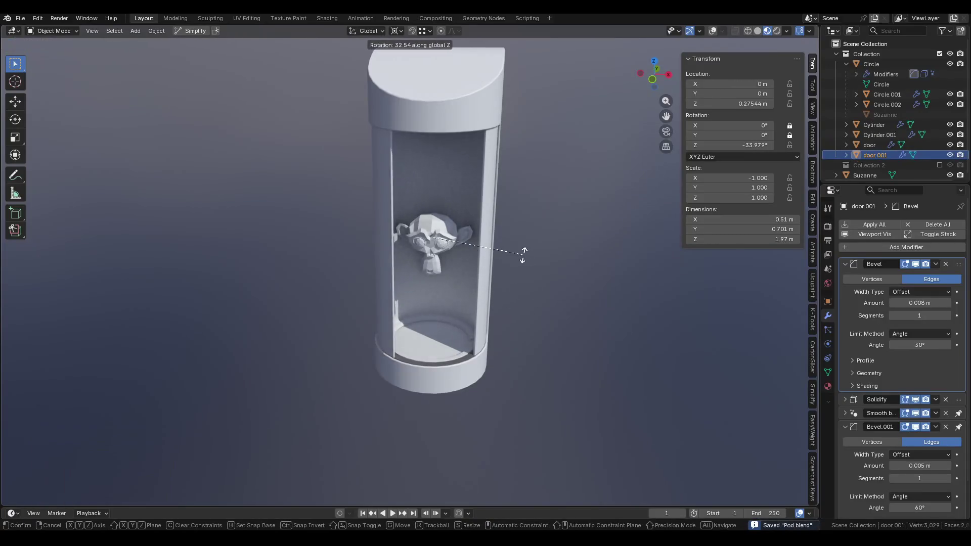
pyautogui.click(532, 301)
pyautogui.moveTo(532, 301)
pyautogui.mouseDown(button='middle')
pyautogui.moveTo(531, 235)
pyautogui.moveTo(518, 232)
pyautogui.moveTo(554, 236)
pyautogui.moveTo(527, 206)
pyautogui.moveTo(444, 217)
pyautogui.moveTo(438, 249)
pyautogui.moveTo(448, 271)
pyautogui.moveTo(529, 278)
pyautogui.moveTo(511, 224)
pyautogui.moveTo(601, 219)
pyautogui.moveTo(456, 238)
pyautogui.mouseUp(button='middle')
pyautogui.click(554, 237)
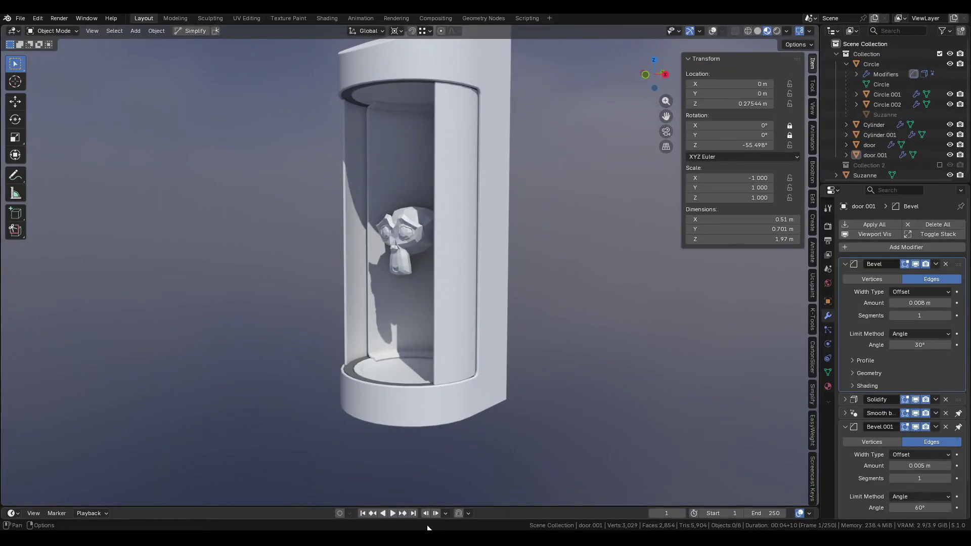
pyautogui.press('KP_1')
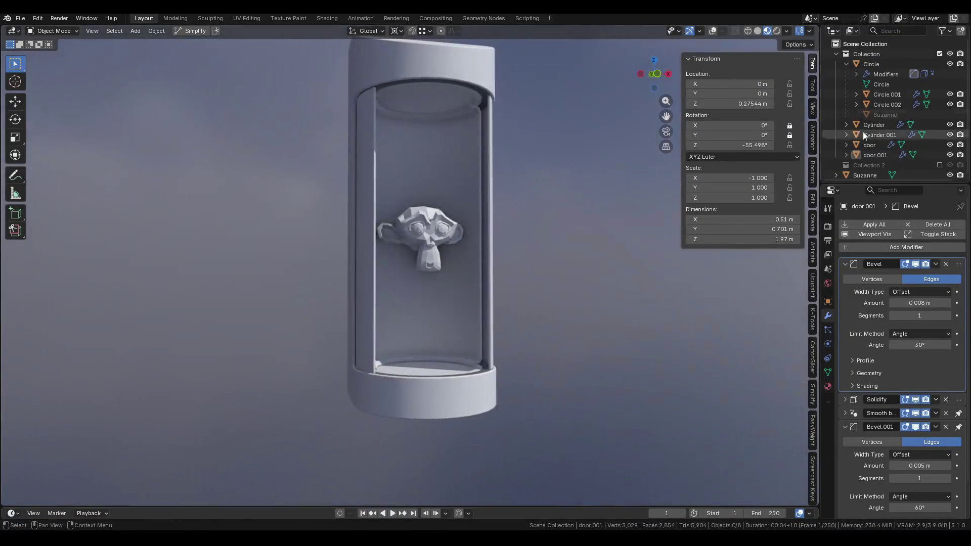
pyautogui.click(836, 54)
pyautogui.click(939, 64)
pyautogui.click(939, 54)
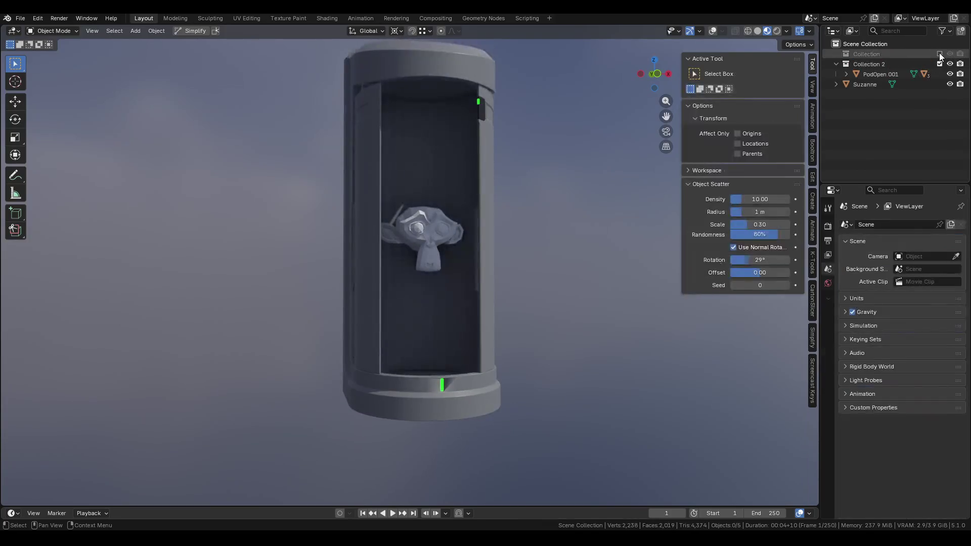
pyautogui.moveTo(597, 142); pyautogui.dragTo(452, 145, button='middle')
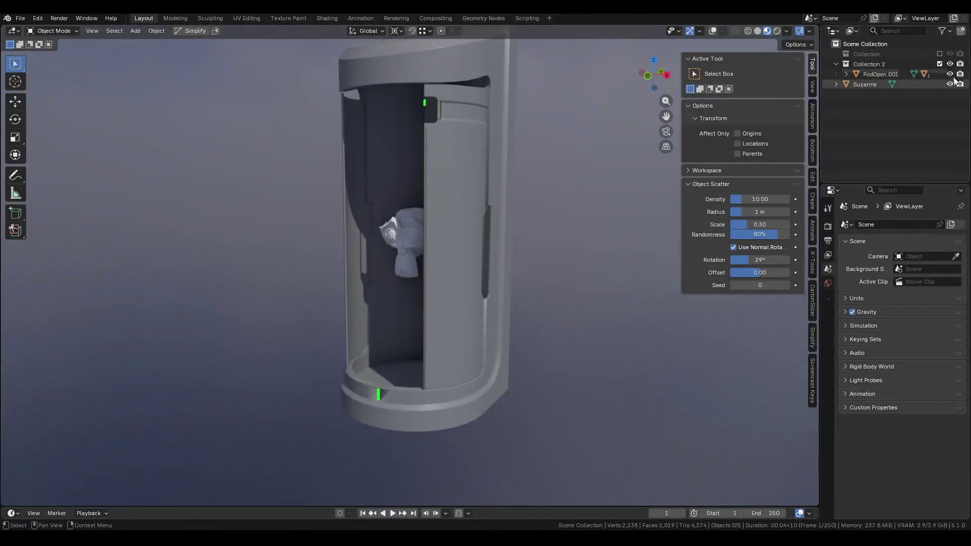
pyautogui.click(940, 54)
pyautogui.click(940, 64)
pyautogui.scroll(2, 466, 189)
pyautogui.click(466, 189)
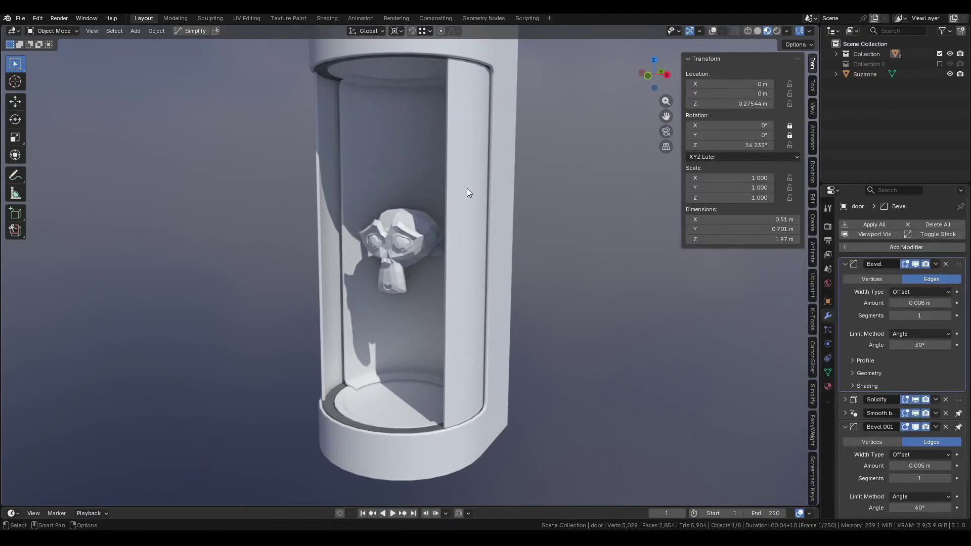
pyautogui.press('n')
# Restore viewport overlays and Solid shading, show the N sidebar, and select the first door.
pyautogui.press('Tab')
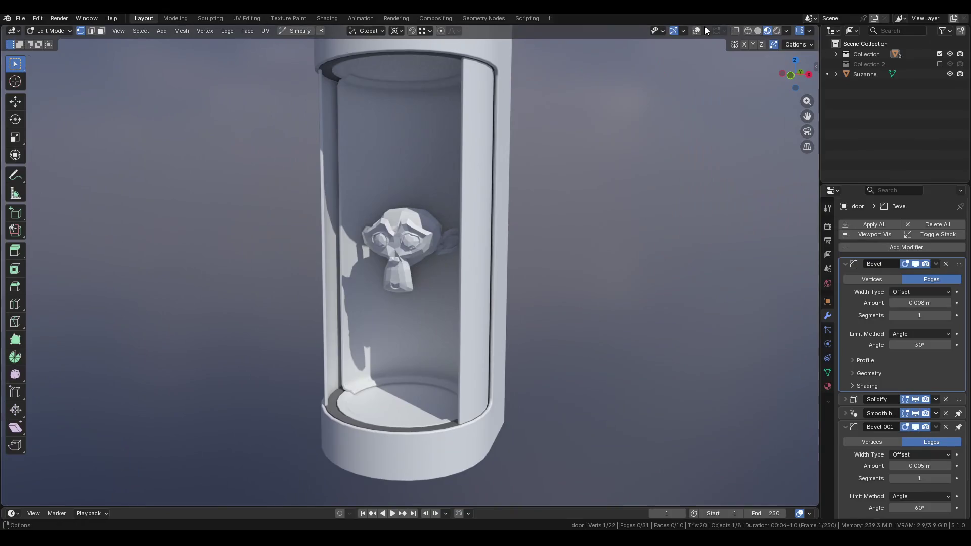
pyautogui.click(696, 32)
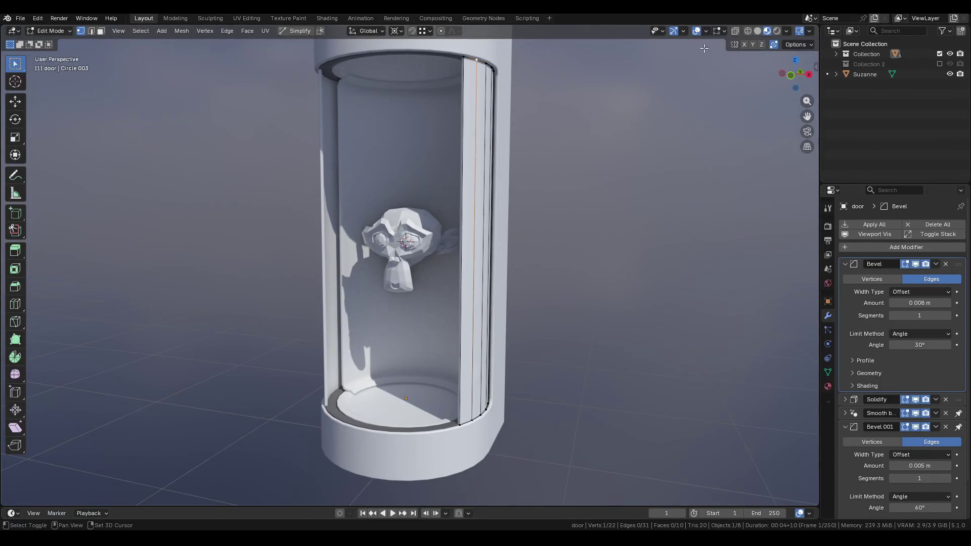
pyautogui.click(757, 31)
pyautogui.moveTo(516, 129)
pyautogui.mouseDown(button='middle')
pyautogui.moveTo(514, 182)
pyautogui.moveTo(393, 183)
pyautogui.moveTo(395, 225)
pyautogui.mouseUp(button='middle')
pyautogui.press('Tab')
pyautogui.press('Tab')
pyautogui.press('Tab')
pyautogui.press('n')
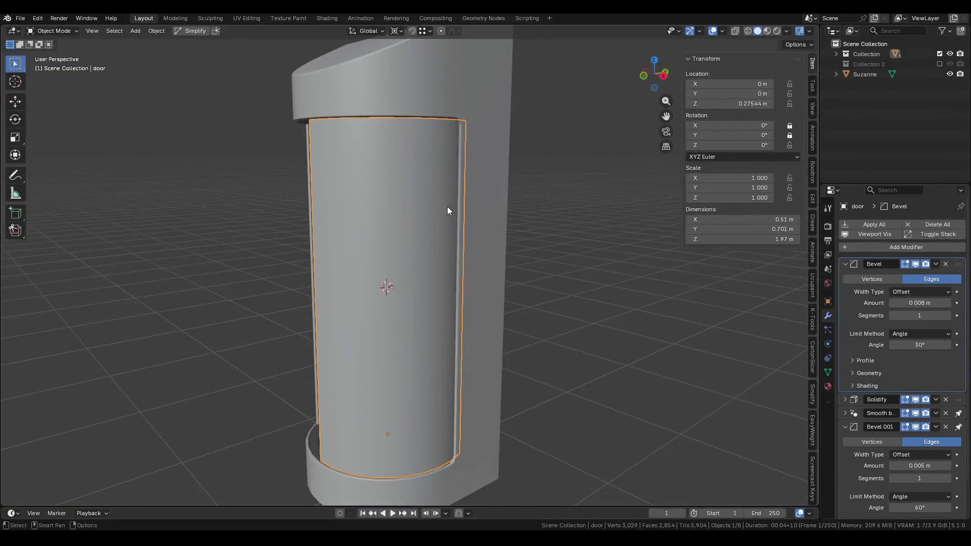
pyautogui.moveTo(444, 206); pyautogui.dragTo(361, 222, button='middle')
pyautogui.click(347, 226)
pyautogui.click(346, 227)
# Loop-cut near the door's top and bevel the loop into a horizontal band.
pyautogui.press('Tab')
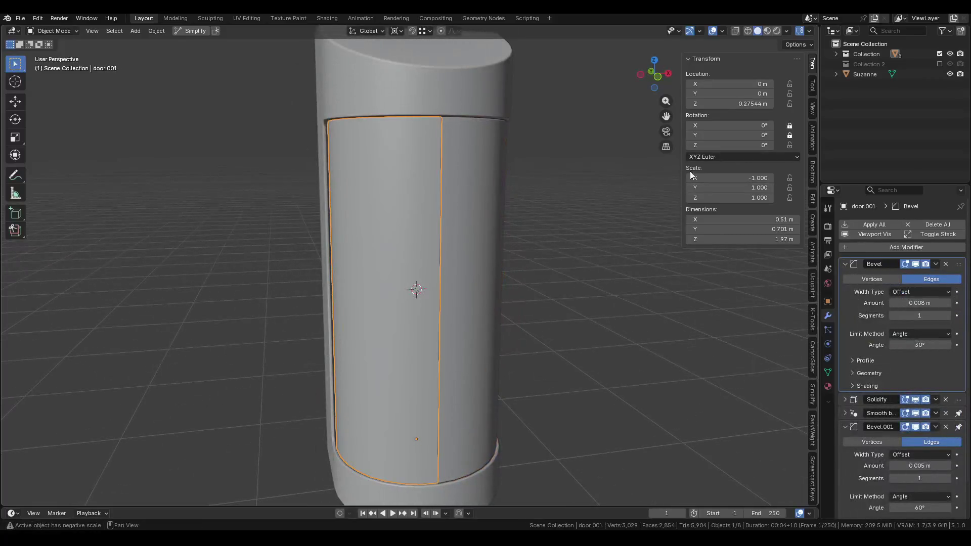
pyautogui.moveTo(429, 196)
pyautogui.mouseDown(button='middle')
pyautogui.moveTo(480, 185)
pyautogui.moveTo(433, 184)
pyautogui.moveTo(420, 202)
pyautogui.mouseUp(button='middle')
pyautogui.hotkey('ctrl', 'r')
pyautogui.click(414, 192)
pyautogui.click(415, 63)
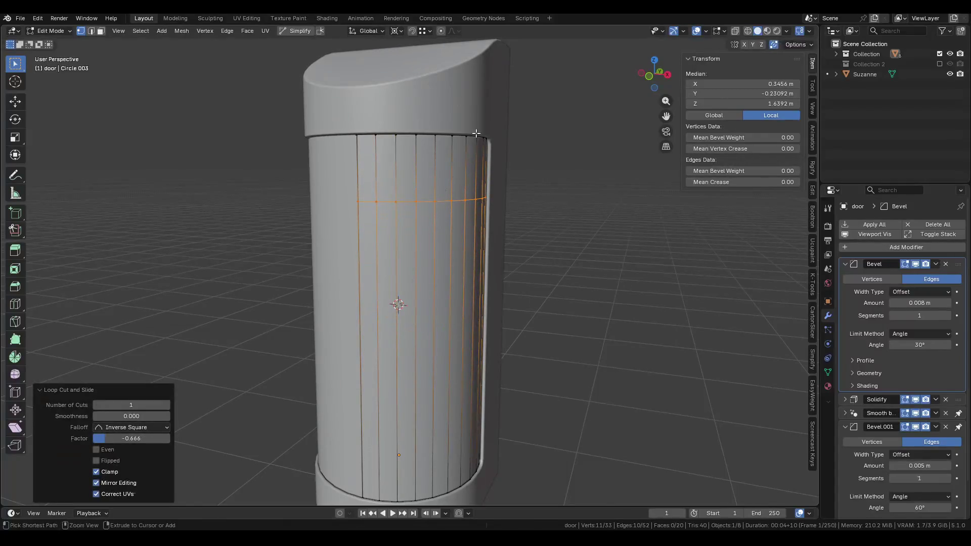
pyautogui.hotkey('ctrl', 'b')
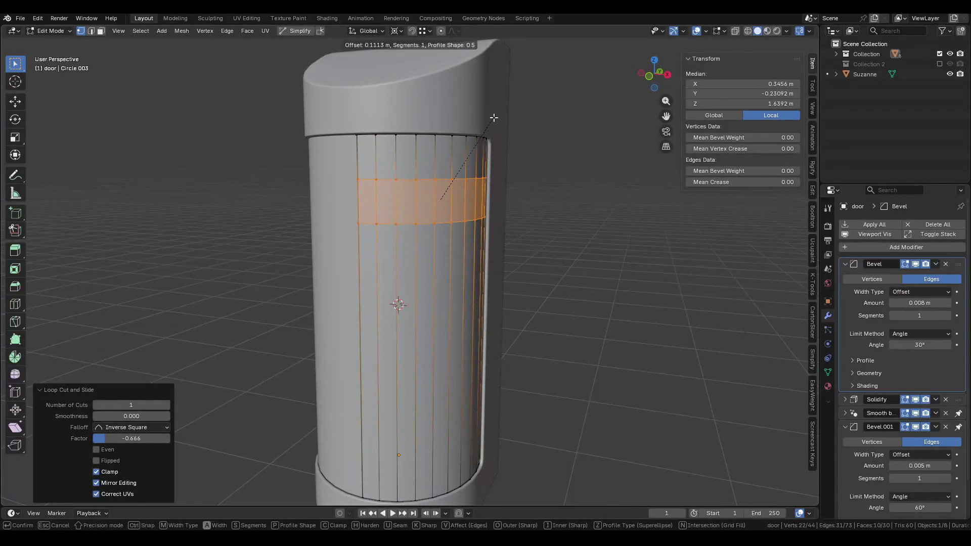
pyautogui.click(491, 119)
# Isolate the door in local view and select the band's ring of faces.
pyautogui.press('3')
pyautogui.click(385, 201)
pyautogui.moveTo(385, 200); pyautogui.dragTo(406, 191, button='middle')
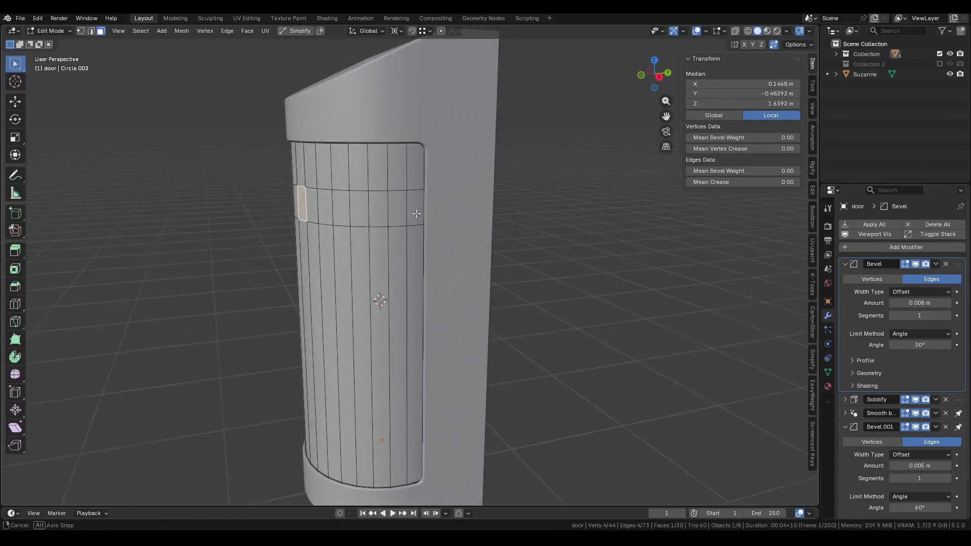
pyautogui.press('KP_Divide')
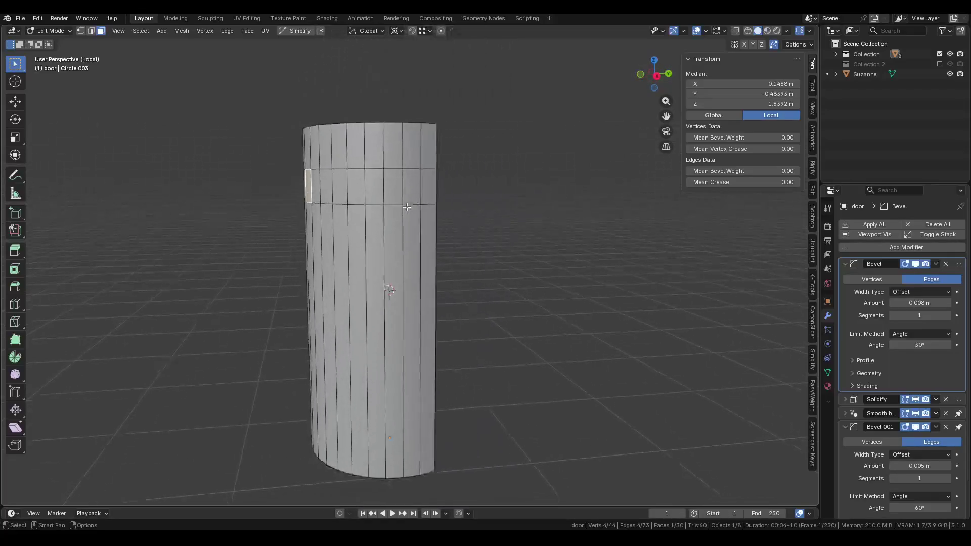
pyautogui.keyDown('ctrl'); pyautogui.click(481, 160); pyautogui.keyUp('ctrl')
# Knife a vertical cut through the band near the door's left end.
pyautogui.moveTo(482, 160)
pyautogui.mouseDown(button='middle')
pyautogui.moveTo(482, 208)
pyautogui.moveTo(500, 202)
pyautogui.mouseUp(button='middle')
pyautogui.scroll(2, 482, 208)
pyautogui.press('1')
pyautogui.click(355, 191)
pyautogui.keyDown('shift'); pyautogui.click(356, 247); pyautogui.keyUp('shift')
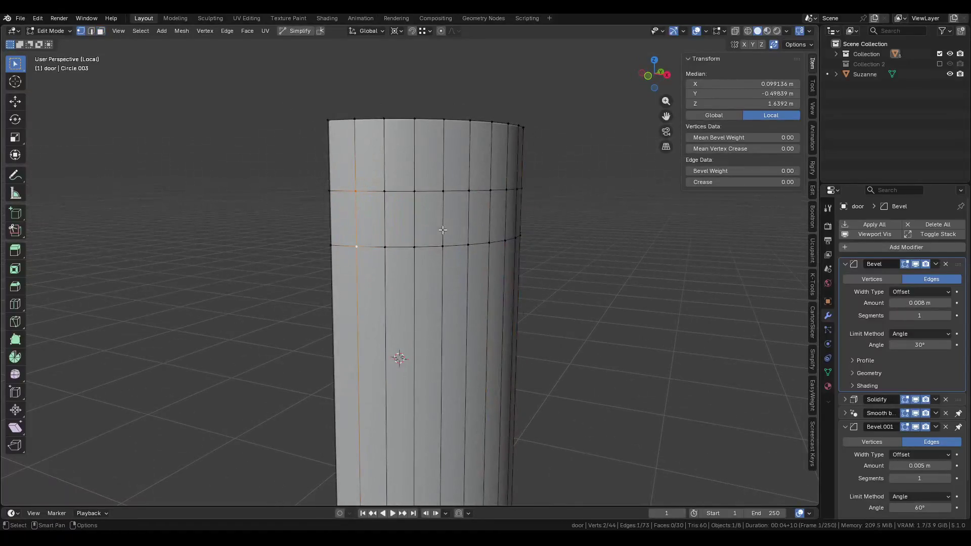
pyautogui.moveTo(419, 224); pyautogui.dragTo(417, 189, button='middle')
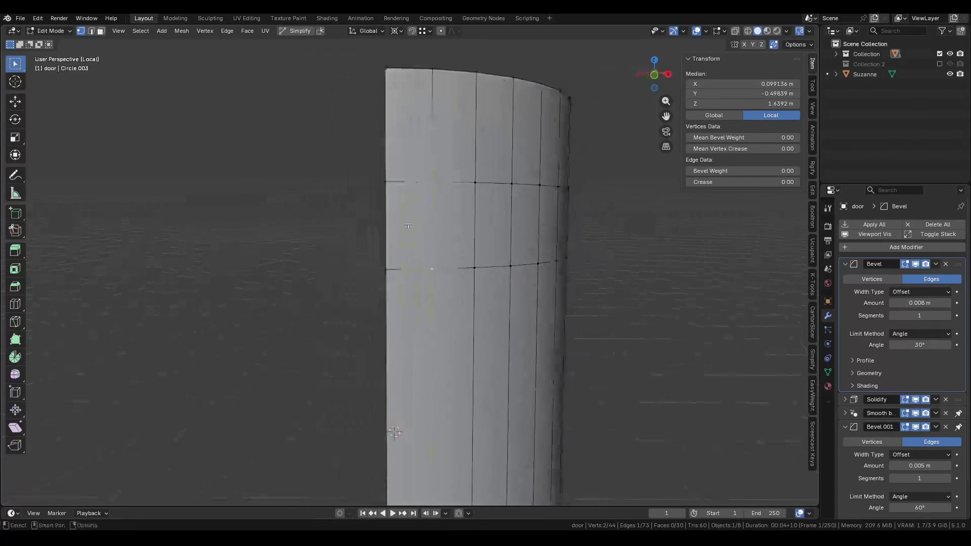
pyautogui.press('k')
pyautogui.press('a')
pyautogui.press('a')
pyautogui.click(409, 181)
pyautogui.click(408, 269)
pyautogui.press('Return')
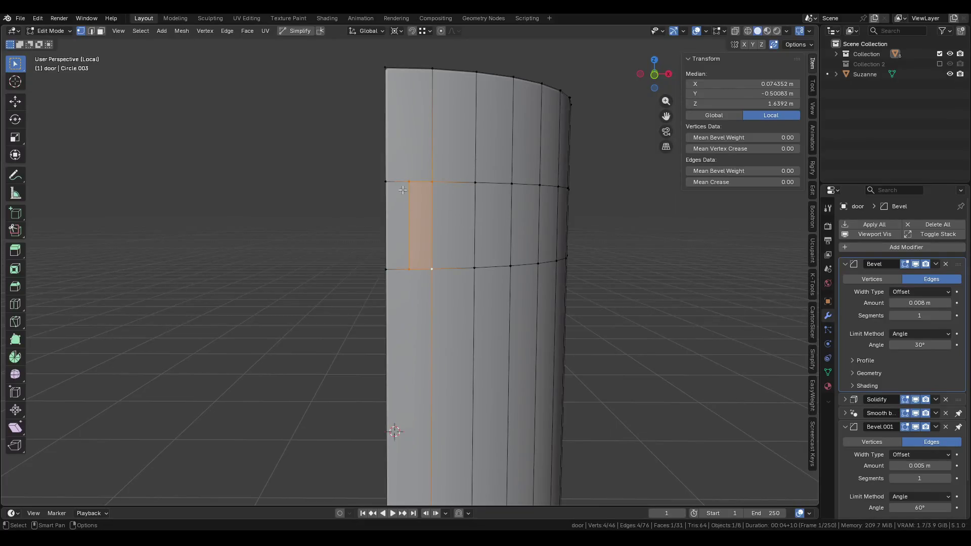
# Select the new cut's edges and try Select Similar options, undoing each.
pyautogui.press('2')
pyautogui.click(398, 187)
pyautogui.hotkey('shift', 'g')
pyautogui.click(402, 262)
pyautogui.hotkey('shift', 'g')
pyautogui.click(381, 228)
pyautogui.hotkey('ctrl', 'z')
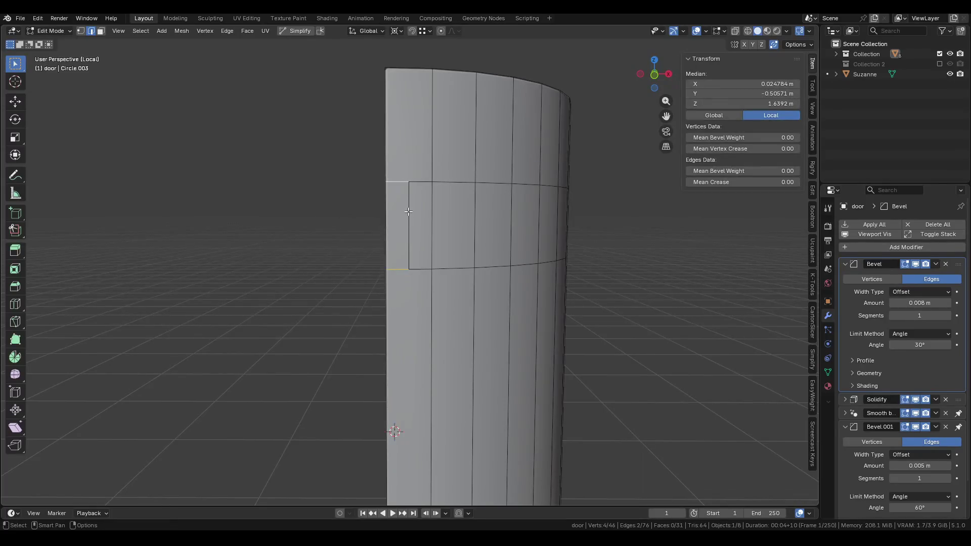
pyautogui.hotkey('shift', 'g')
pyautogui.click(408, 211)
pyautogui.hotkey('ctrl', 'z')
# Subdivide the left column's edges, undoing an unwanted follow-up edge operation.
pyautogui.press('3')
pyautogui.click(411, 142)
pyautogui.scroll(-3, 408, 167)
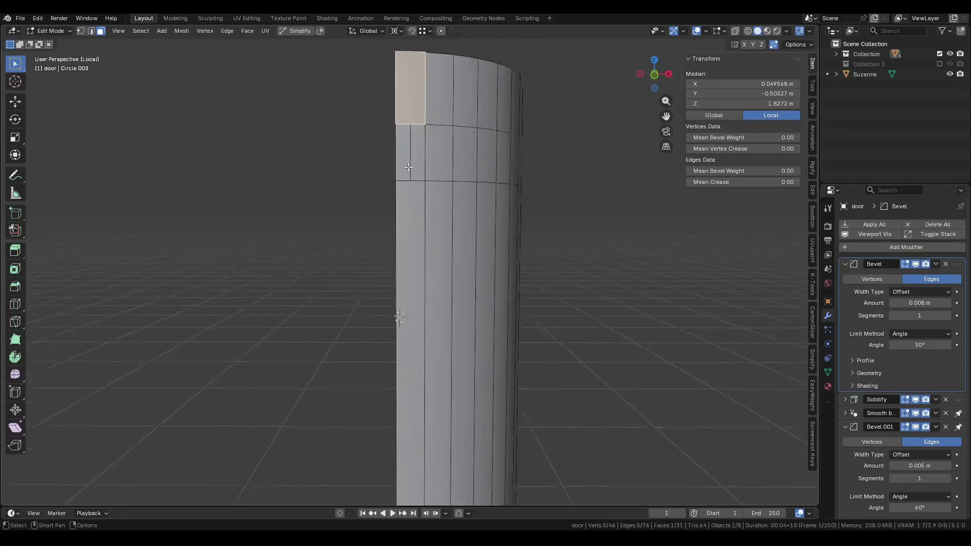
pyautogui.scroll(3, 408, 167)
pyautogui.press('1')
pyautogui.press('2')
pyautogui.click(414, 172)
pyautogui.keyDown('shift'); pyautogui.click(384, 172); pyautogui.keyUp('shift')
pyautogui.rightClick(388, 172)
pyautogui.click(381, 183)
pyautogui.click(403, 118)
pyautogui.rightClick(396, 222)
pyautogui.click(396, 221)
pyautogui.hotkey('ctrl', 'z')
# Dissolve the small left faces and the top faces into single faces.
pyautogui.press('3')
pyautogui.click(399, 200)
pyautogui.keyDown('shift'); pyautogui.click(399, 240); pyautogui.keyUp('shift')
pyautogui.press('x')
pyautogui.click(399, 240)
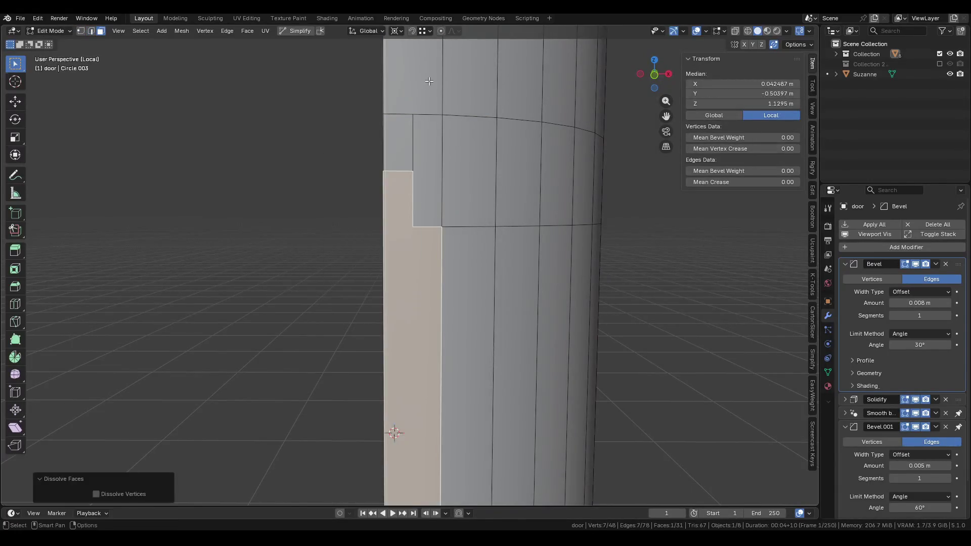
pyautogui.click(422, 79)
pyautogui.press('x')
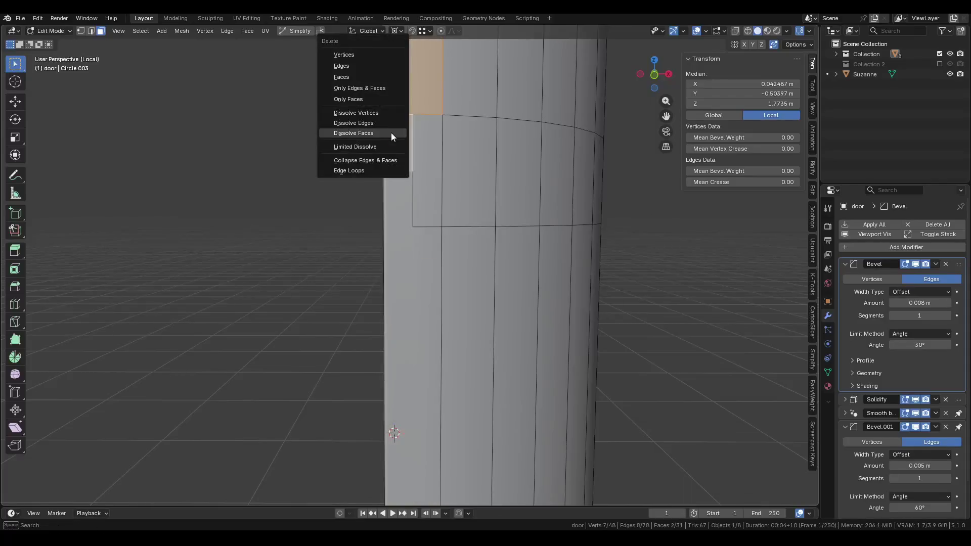
pyautogui.click(390, 133)
# Dissolve two stray vertices and start a 0.0352 m vertex bevel on the two corners.
pyautogui.keyDown('shift'); pyautogui.moveTo(391, 136); pyautogui.dragTo(390, 192, button='middle'); pyautogui.keyUp('shift')
pyautogui.press('1')
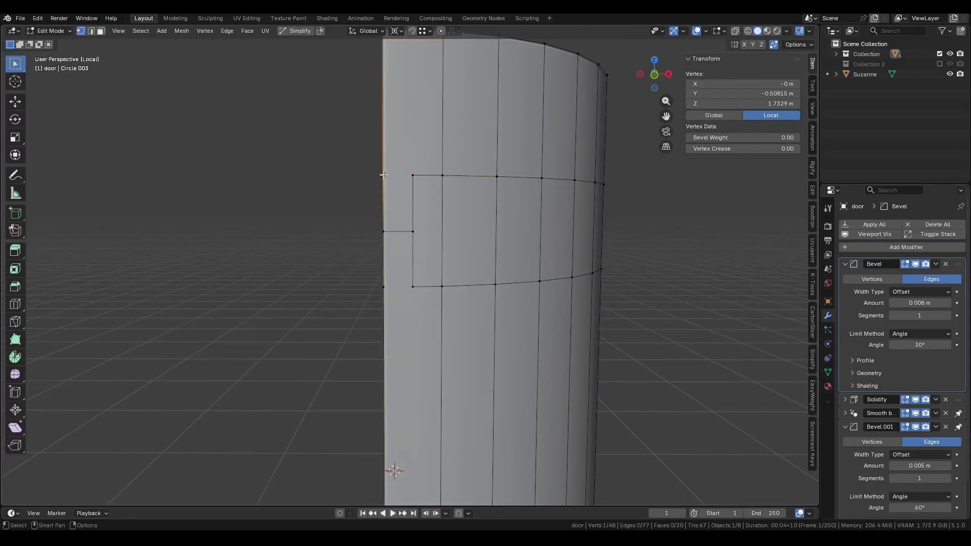
pyautogui.press('x')
pyautogui.click(377, 268)
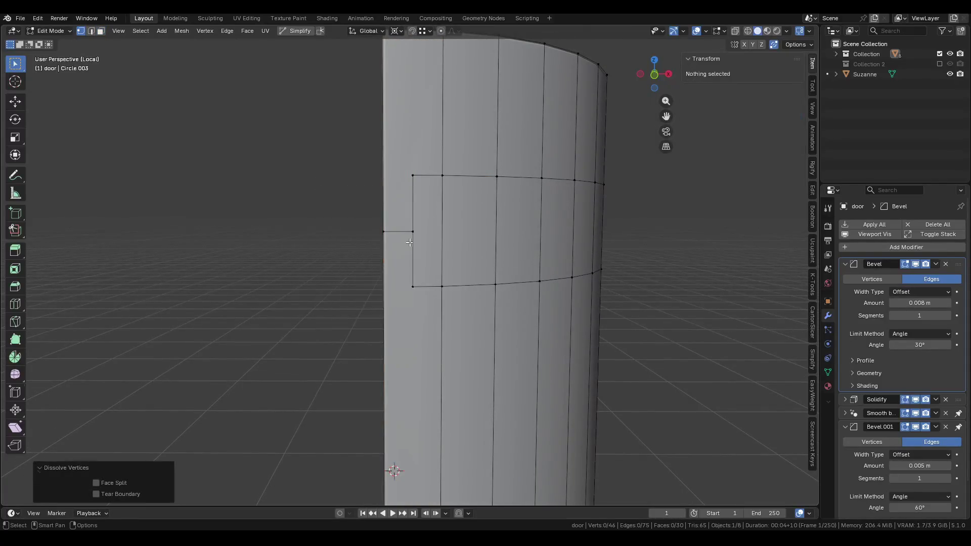
pyautogui.click(412, 176)
pyautogui.keyDown('shift'); pyautogui.click(413, 287); pyautogui.keyUp('shift')
pyautogui.hotkey('ctrl', 'shift', 'b')
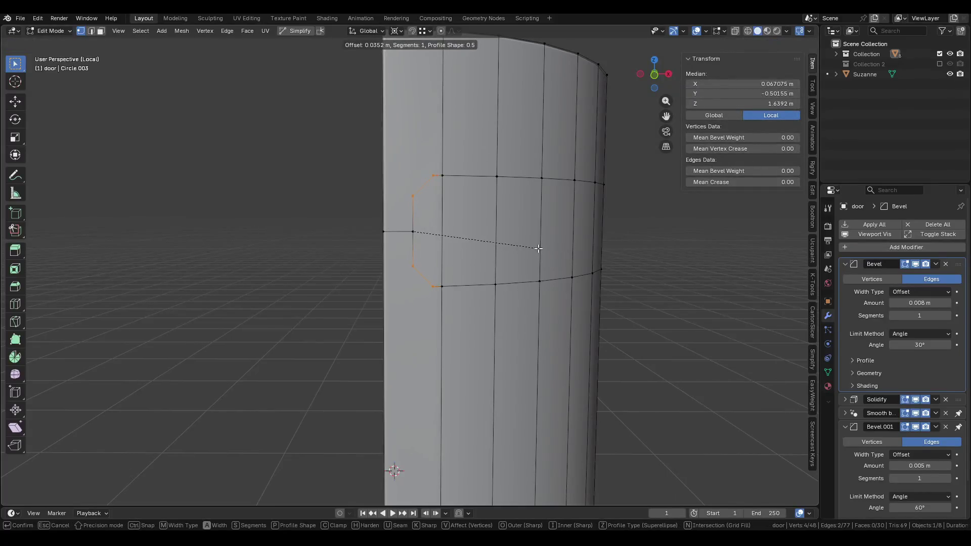
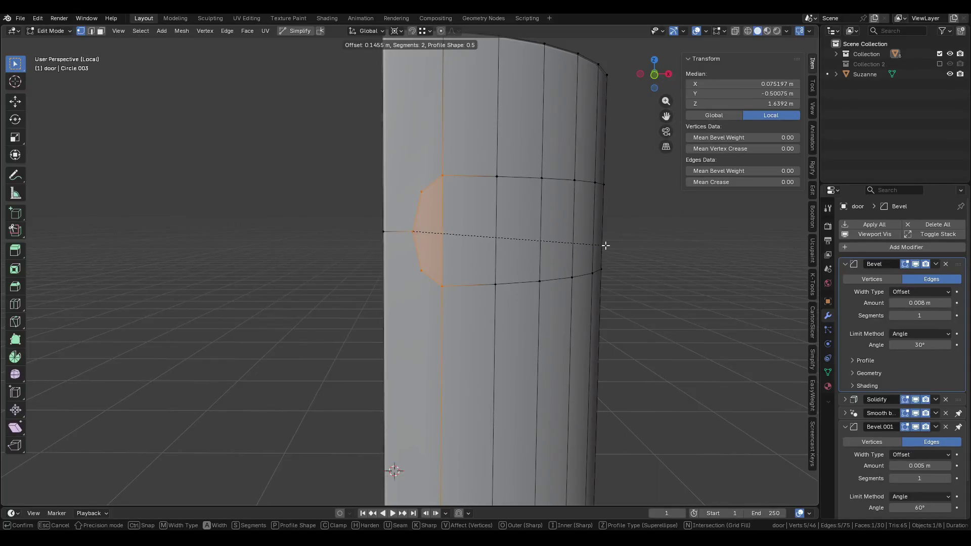
# Redo the window's left-corner bevel with 2 segments, then switch to face selection.
pyautogui.click(412, 304)
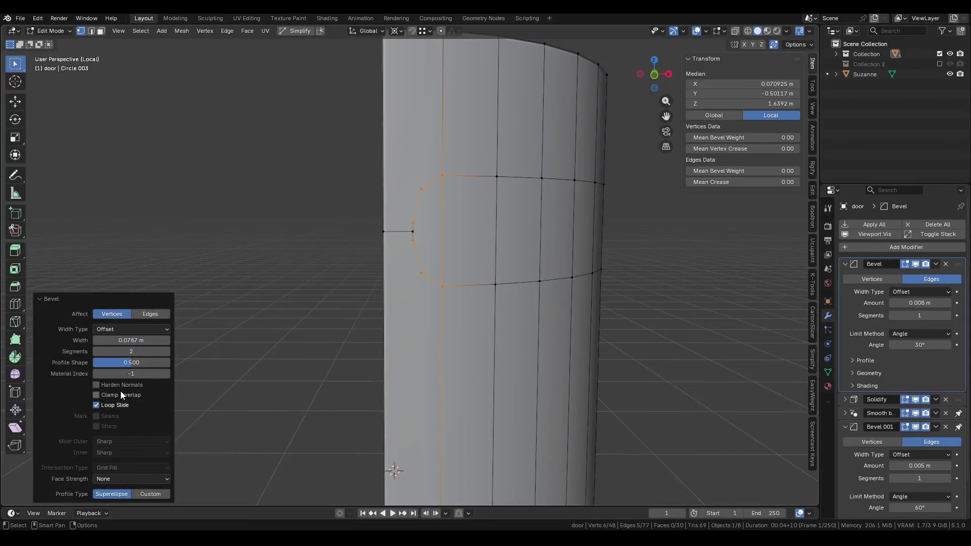
pyautogui.moveTo(506, 232); pyautogui.dragTo(324, 208, button='middle')
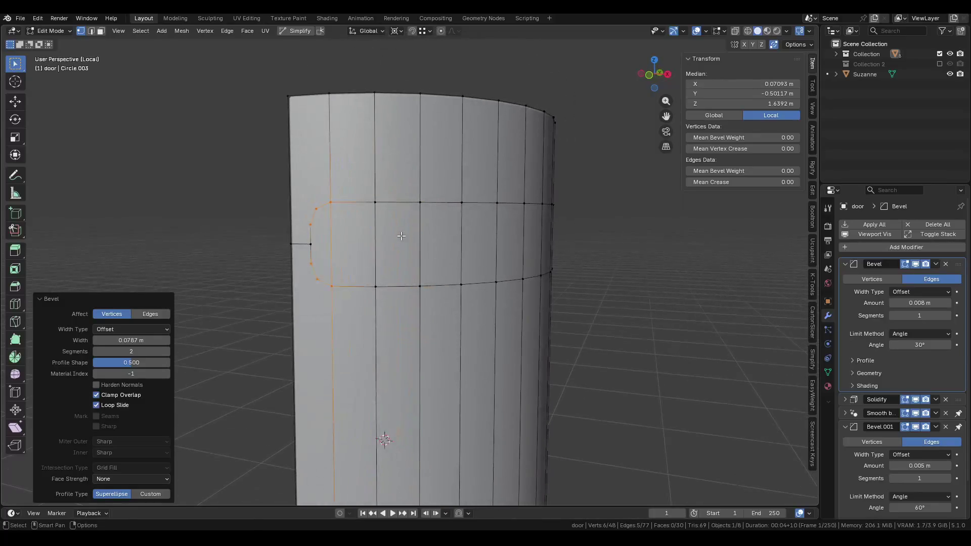
pyautogui.hotkey('ctrl', 'z')
pyautogui.hotkey('ctrl', 'b')
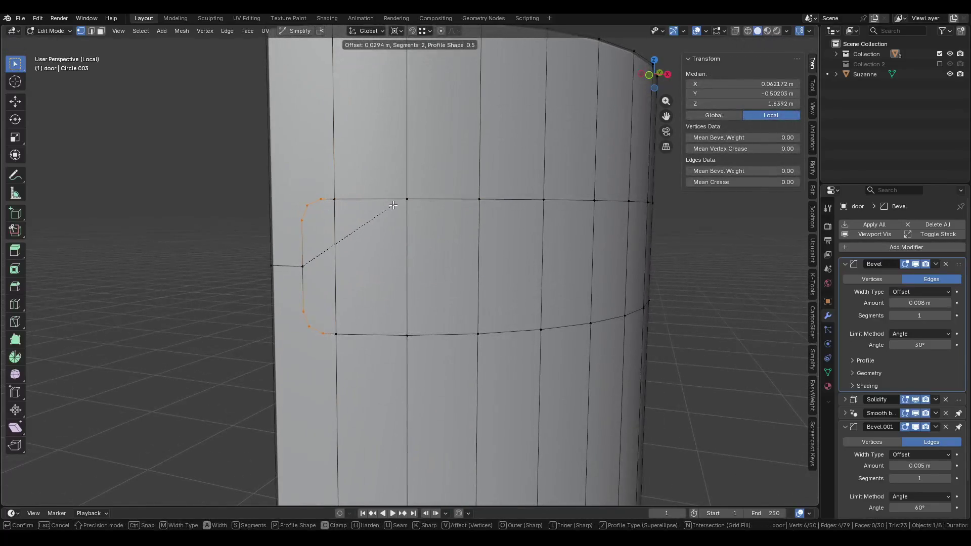
pyautogui.click(394, 205)
pyautogui.press('3')
pyautogui.scroll(-5, 474, 250)
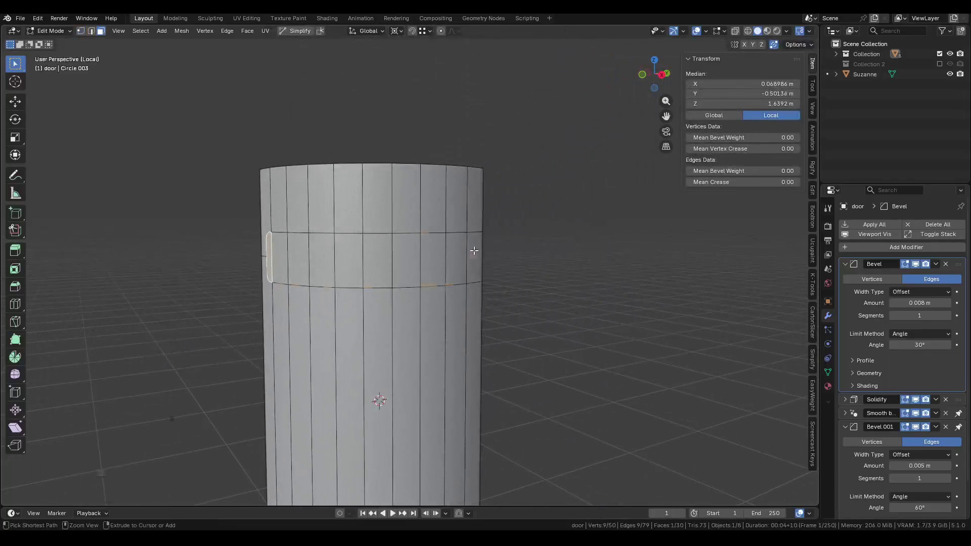
# Inset the window face band and push it about 0.016 m into the cylinder.
pyautogui.keyDown('ctrl'); pyautogui.click(474, 250); pyautogui.keyUp('ctrl')
pyautogui.scroll(3, 506, 248)
pyautogui.press('i')
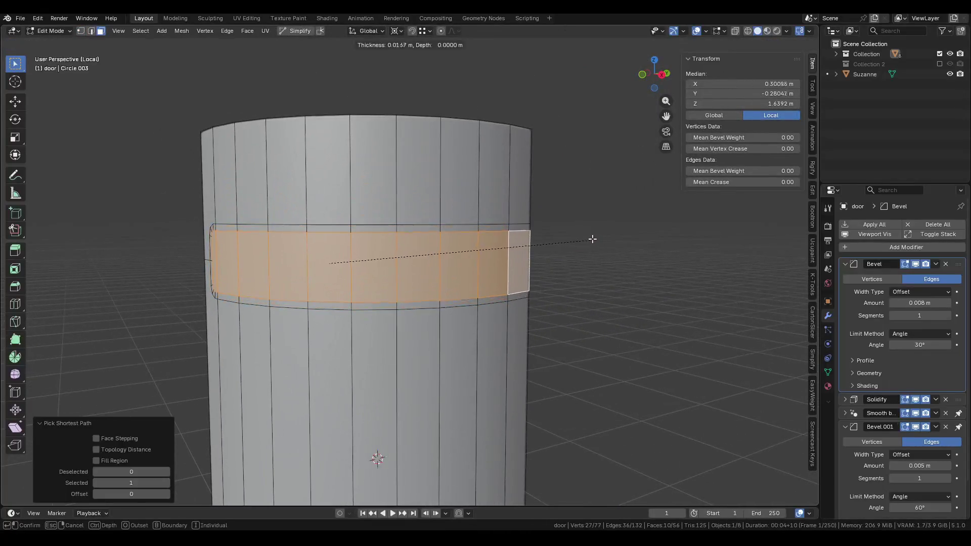
pyautogui.press('ctrl')
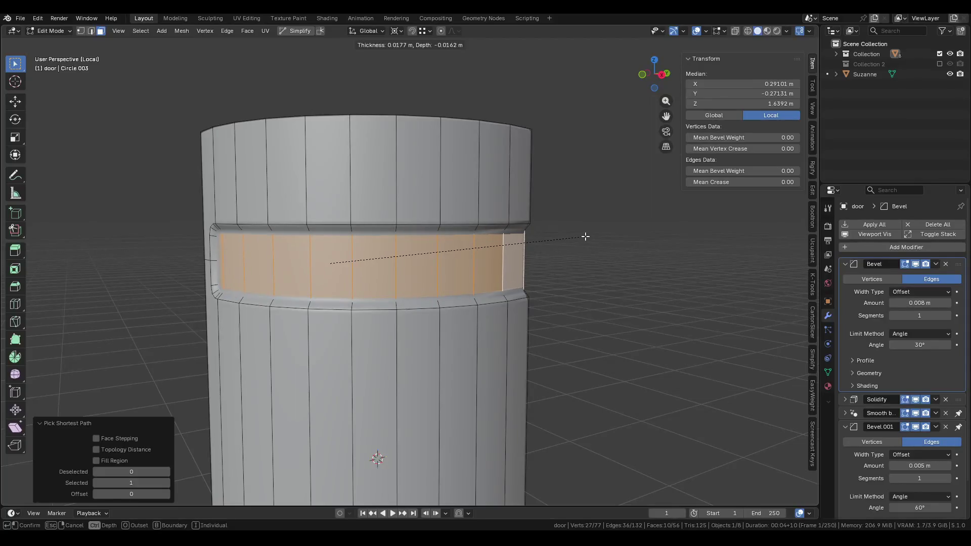
pyautogui.click(584, 233)
# Preview the recess in object mode, return to Edit Mode, and view the door from the front.
pyautogui.press('Tab')
pyautogui.press('Tab')
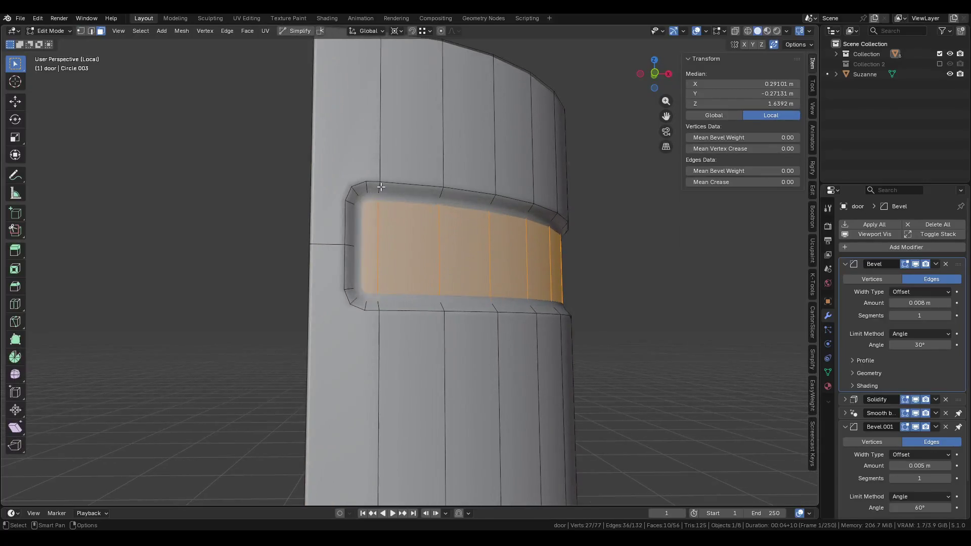
pyautogui.press('Tab')
pyautogui.hotkey('ctrl', 'Tab')
pyautogui.click(490, 196)
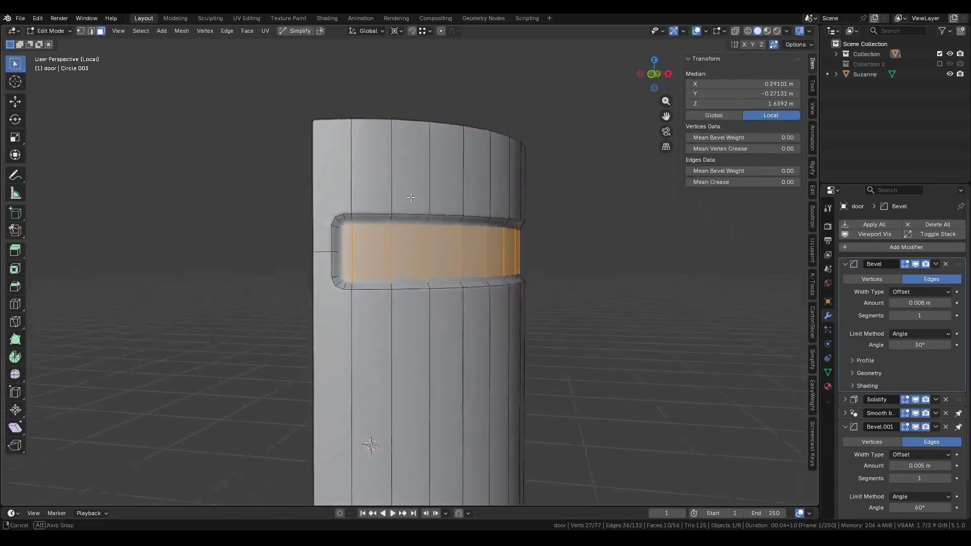
pyautogui.click(652, 73)
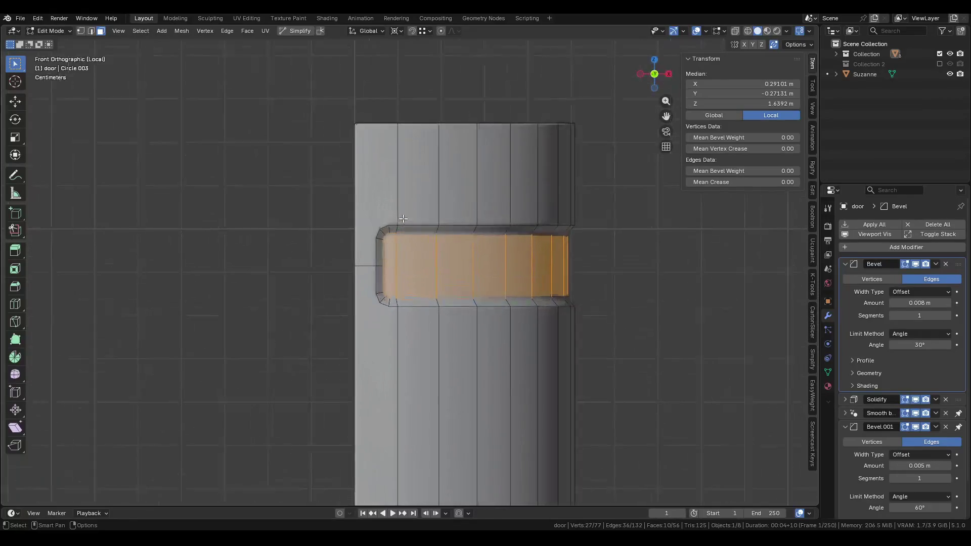
# Knife two horizontal cuts across the door, above and below the window recess.
pyautogui.scroll(2, 404, 222)
pyautogui.press('k')
pyautogui.click(345, 205)
pyautogui.press('a')
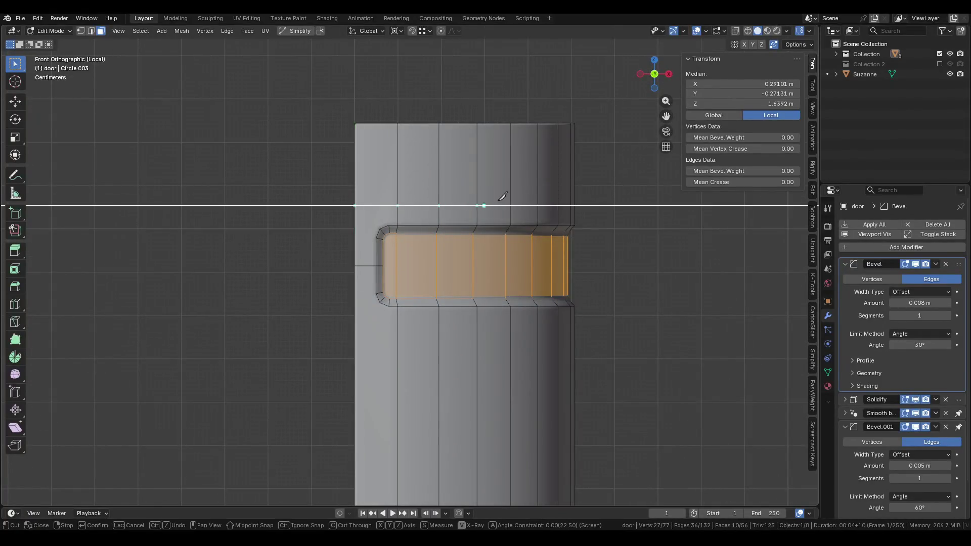
pyautogui.doubleClick(620, 196)
pyautogui.click(584, 321)
pyautogui.click(304, 322)
pyautogui.press('Return')
# Save Pod.blend and compare the door in object and edit modes.
pyautogui.press('Tab')
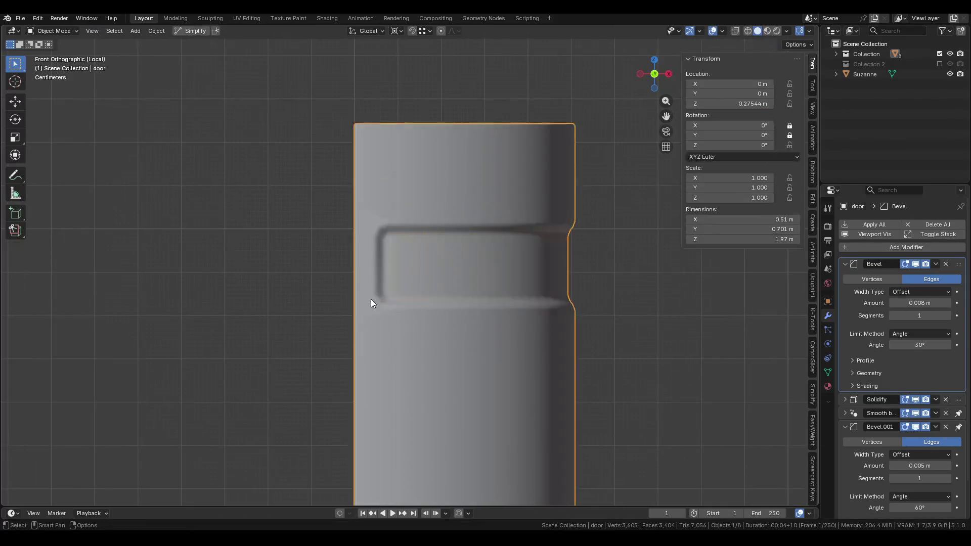
pyautogui.hotkey('ctrl', 's')
pyautogui.press('Tab')
pyautogui.scroll(8, 369, 223)
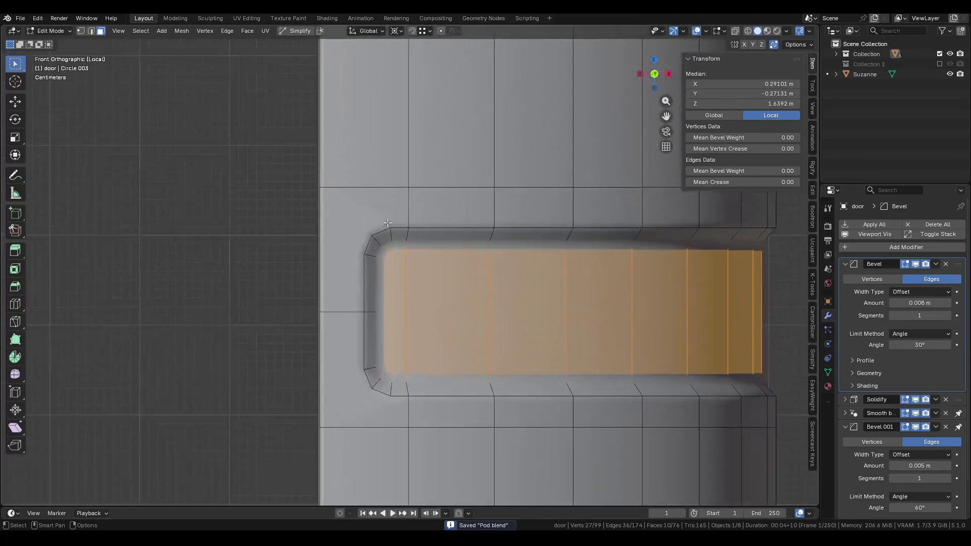
pyautogui.scroll(-8, 369, 223)
pyautogui.press('Tab')
pyautogui.scroll(-3, 351, 221)
pyautogui.scroll(5, 438, 269)
pyautogui.scroll(-5, 466, 193)
# View the door from above, then return to object mode to reach the modifiers.
pyautogui.moveTo(462, 189)
pyautogui.mouseDown(button='middle')
pyautogui.moveTo(408, 197)
pyautogui.moveTo(392, 238)
pyautogui.mouseUp(button='middle')
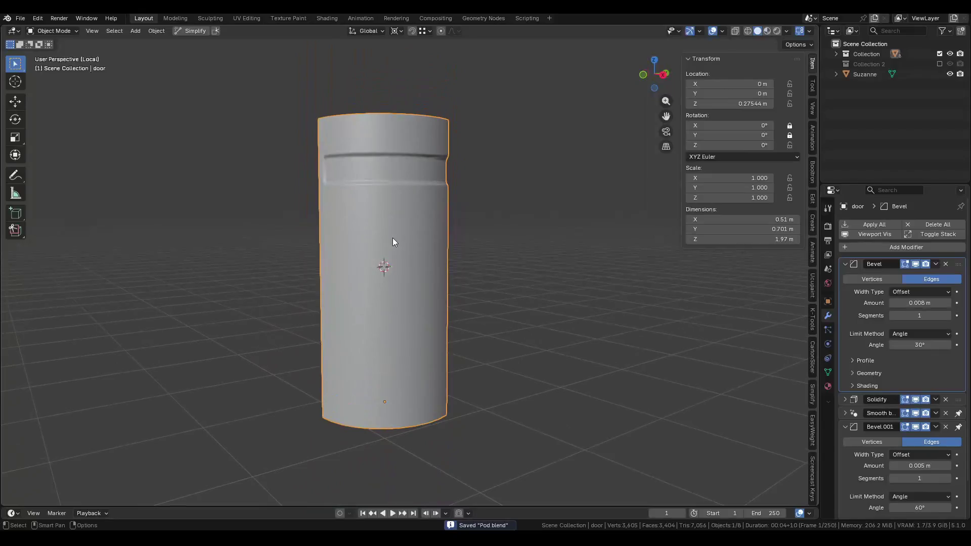
pyautogui.scroll(3, 462, 158)
pyautogui.hotkey('ctrl', 'Tab')
pyautogui.click(563, 159)
pyautogui.scroll(4, 425, 304)
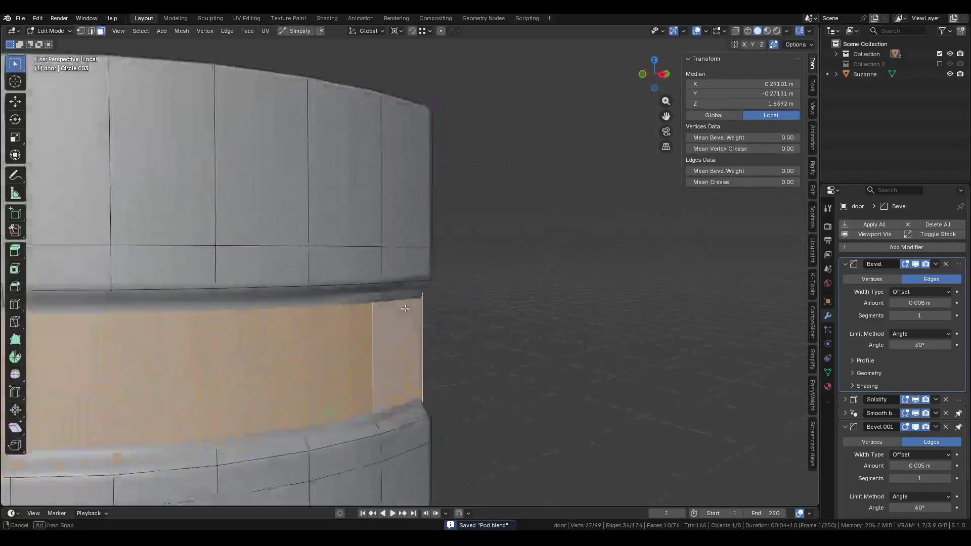
pyautogui.press('Tab')
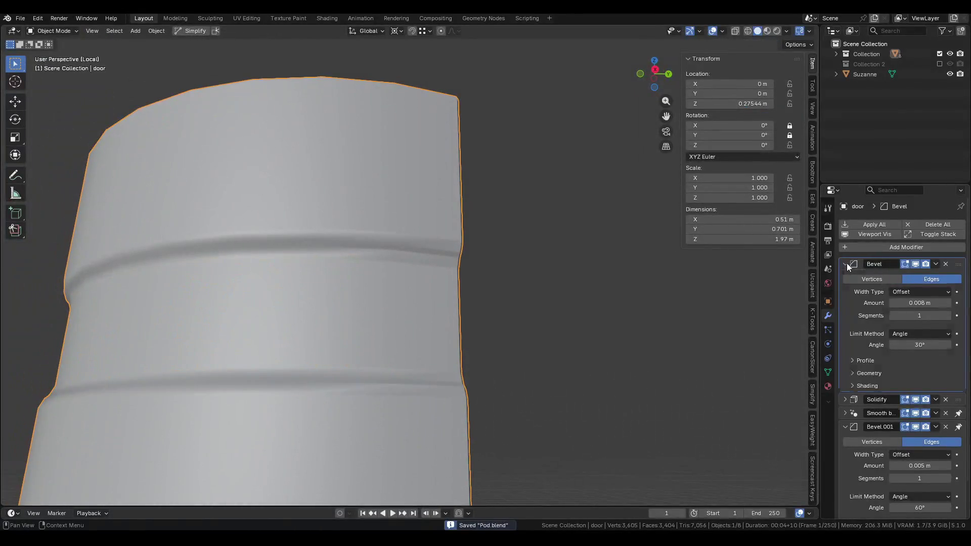
# Toggle the Bevel modifier's viewport display to compare, restoring it after an accidental deletion.
pyautogui.click(846, 264)
pyautogui.click(915, 264)
pyautogui.moveTo(506, 217); pyautogui.dragTo(561, 222, button='middle')
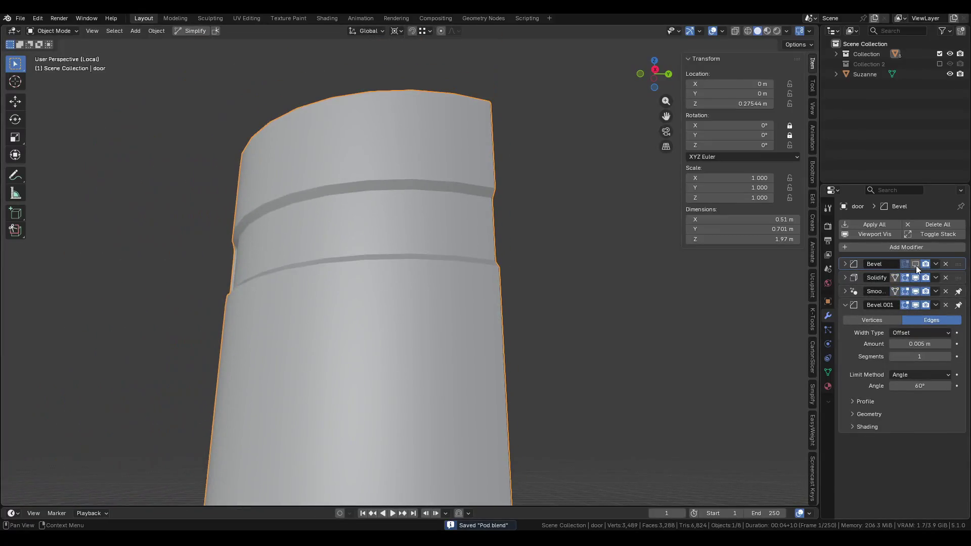
pyautogui.moveTo(566, 337)
pyautogui.mouseDown(button='middle')
pyautogui.moveTo(581, 262)
pyautogui.moveTo(675, 290)
pyautogui.mouseUp(button='middle')
pyautogui.click(916, 263)
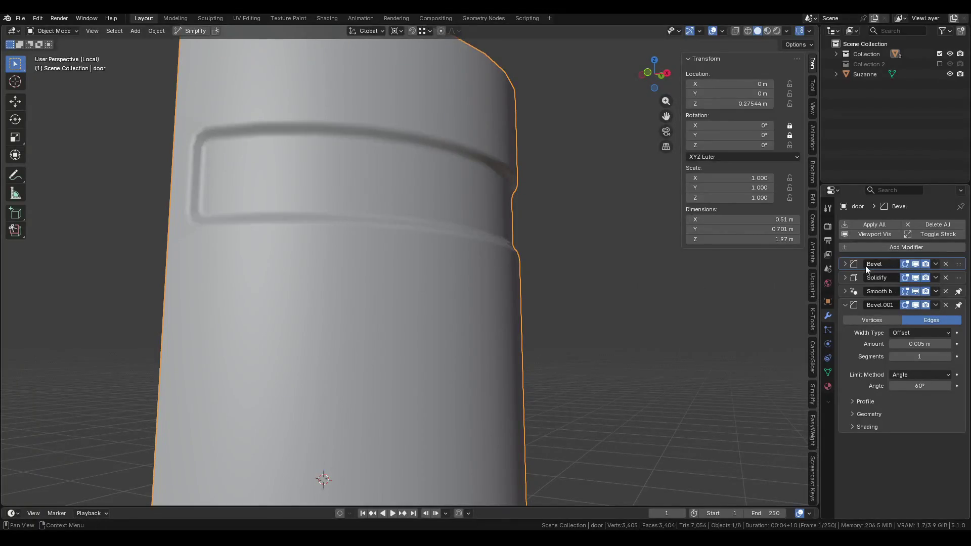
pyautogui.click(845, 261)
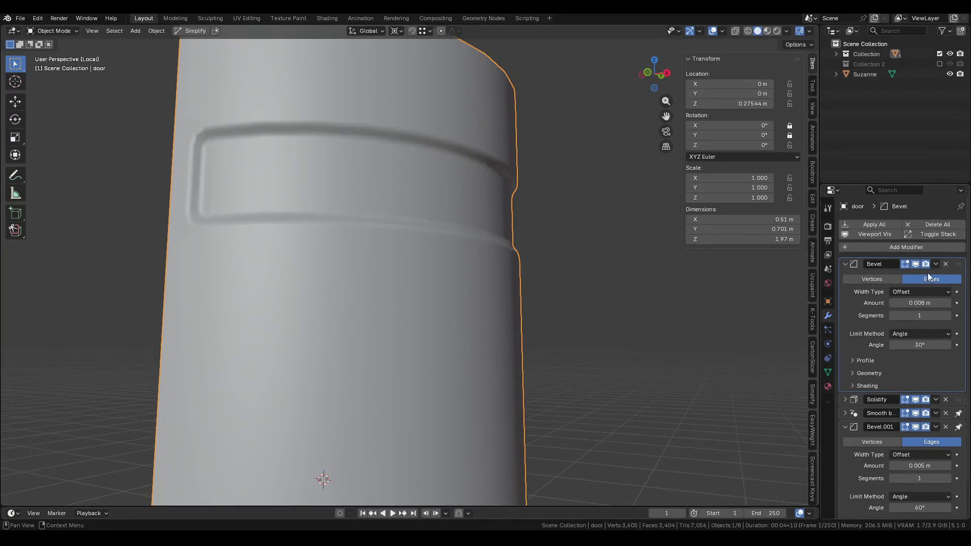
pyautogui.click(945, 264)
pyautogui.moveTo(535, 275)
pyautogui.mouseDown(button='middle')
pyautogui.moveTo(463, 238)
pyautogui.moveTo(675, 231)
pyautogui.moveTo(583, 230)
pyautogui.mouseUp(button='middle')
pyautogui.hotkey('ctrl', 'z')
# Set the Solidify modifier thickness to 0.01 m and save.
pyautogui.click(844, 277)
pyautogui.click(930, 306)
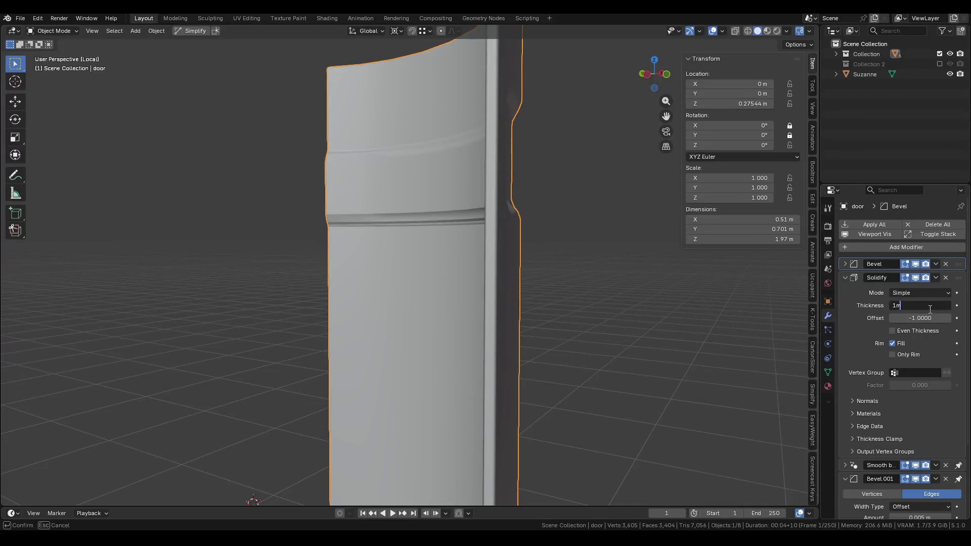
pyautogui.press('Return')
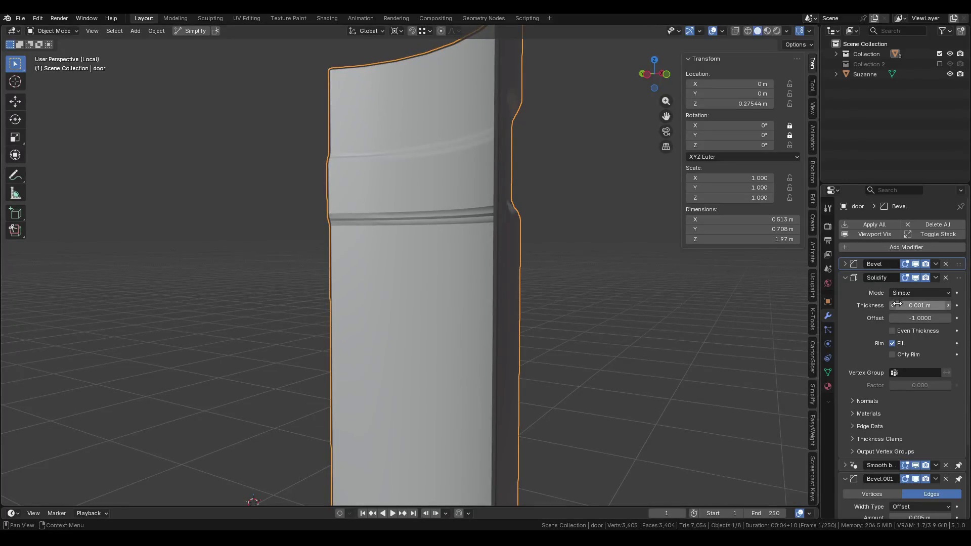
pyautogui.write('mm')
pyautogui.press('Return')
pyautogui.hotkey('ctrl', 's')
# Compare the 0.001 m and 0.01 m shell thickness, keeping 0.01 m.
pyautogui.moveTo(636, 295)
pyautogui.mouseDown(button='middle')
pyautogui.moveTo(556, 259)
pyautogui.moveTo(395, 235)
pyautogui.moveTo(559, 210)
pyautogui.moveTo(489, 238)
pyautogui.moveTo(444, 232)
pyautogui.moveTo(427, 245)
pyautogui.moveTo(510, 221)
pyautogui.moveTo(470, 262)
pyautogui.mouseUp(button='middle')
pyautogui.hotkey('ctrl', 'z')
pyautogui.hotkey('ctrl', 'shift', 'z')
pyautogui.scroll(5, 469, 262)
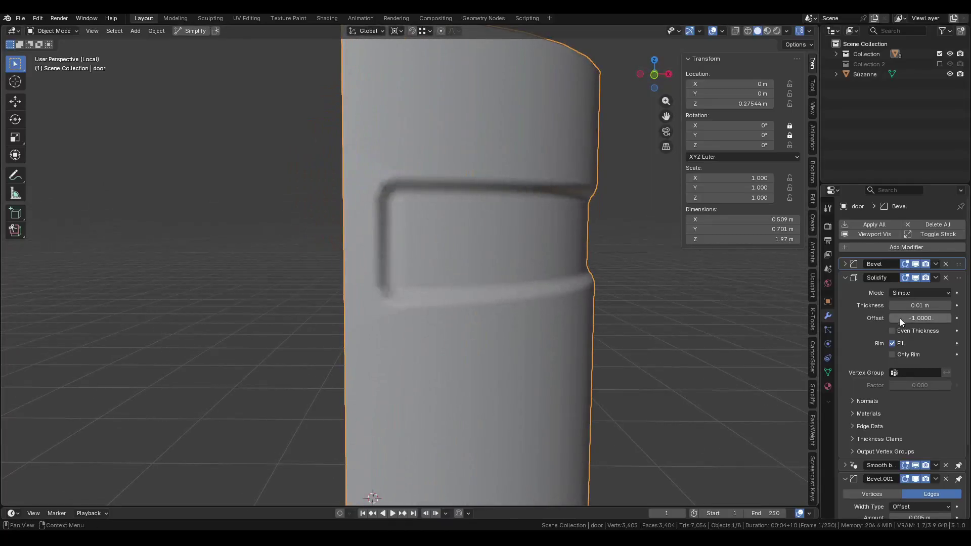
pyautogui.scroll(-2, 554, 260)
pyautogui.moveTo(553, 259)
pyautogui.mouseDown(button='middle')
pyautogui.moveTo(493, 229)
pyautogui.moveTo(500, 376)
pyautogui.moveTo(458, 193)
pyautogui.moveTo(462, 232)
pyautogui.mouseUp(button='middle')
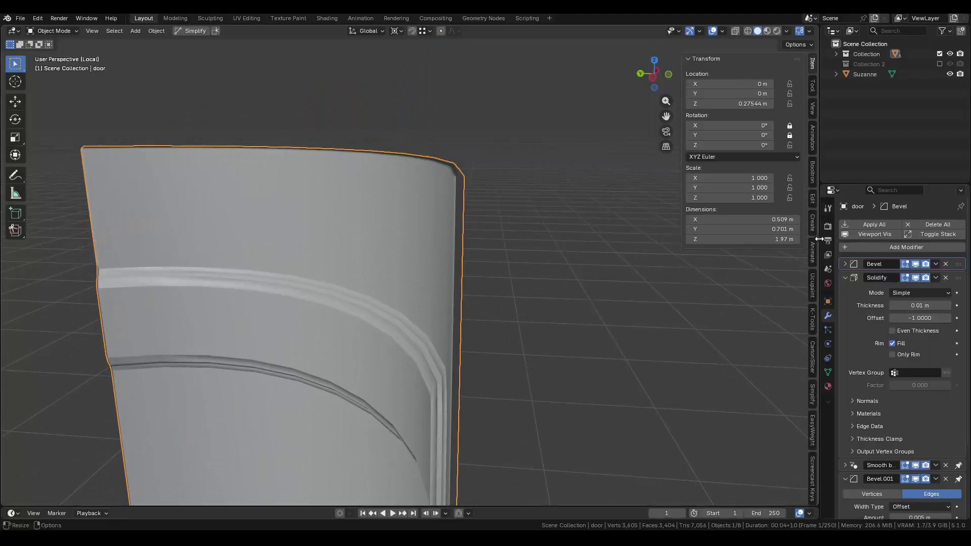
# Try Bevel.001 amounts of 1 mm and 2 mm before settling on 4 mm.
pyautogui.click(846, 276)
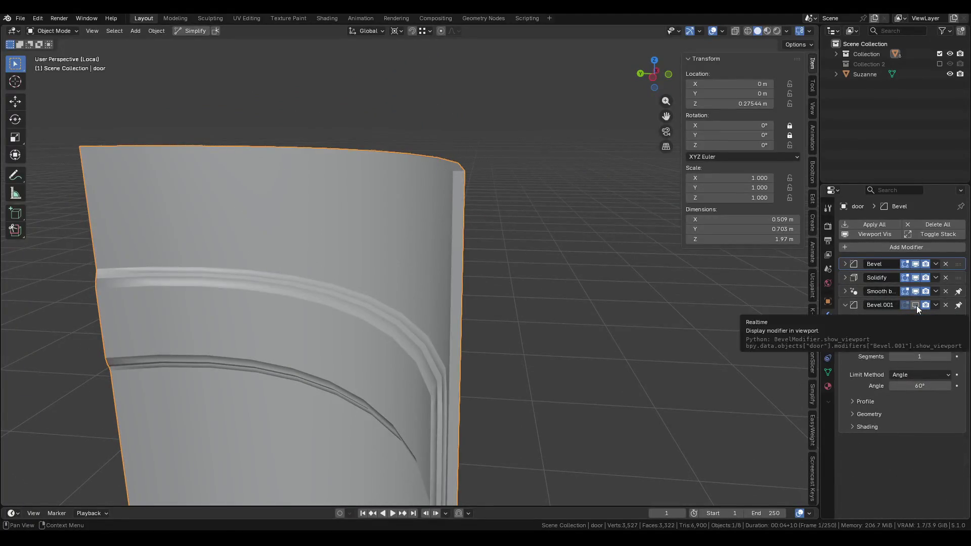
pyautogui.click(923, 343)
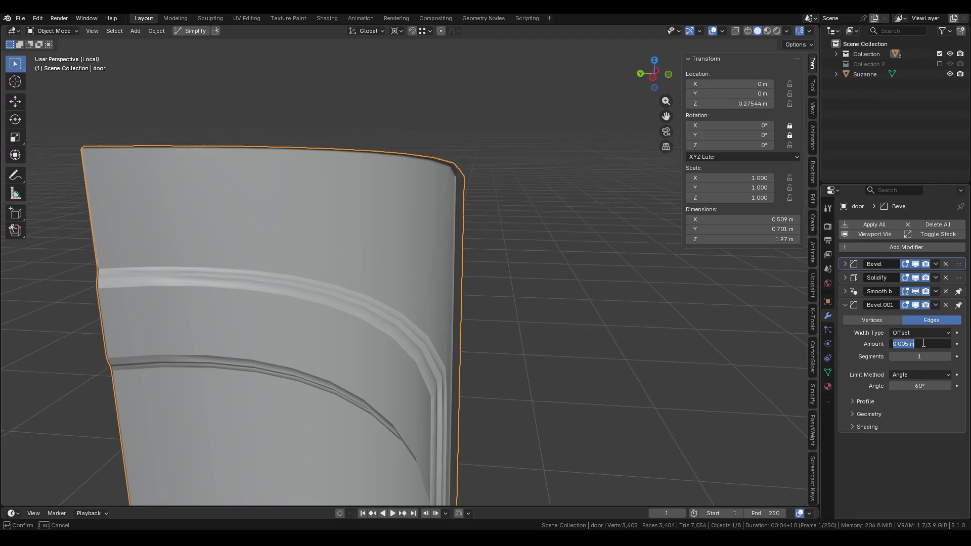
pyautogui.press('Return')
pyautogui.click(922, 342)
pyautogui.write('2mm')
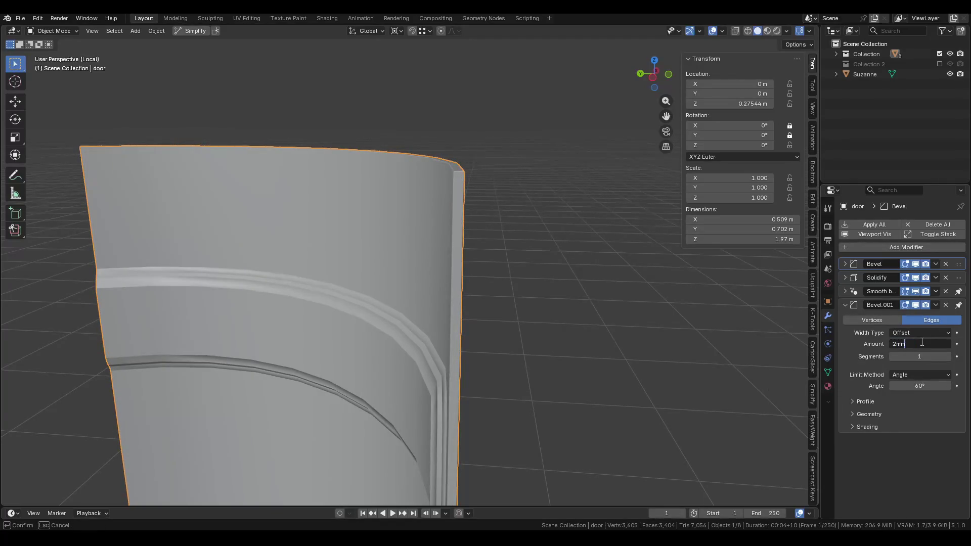
pyautogui.press('Return')
pyautogui.click(922, 342)
pyautogui.write('4mm')
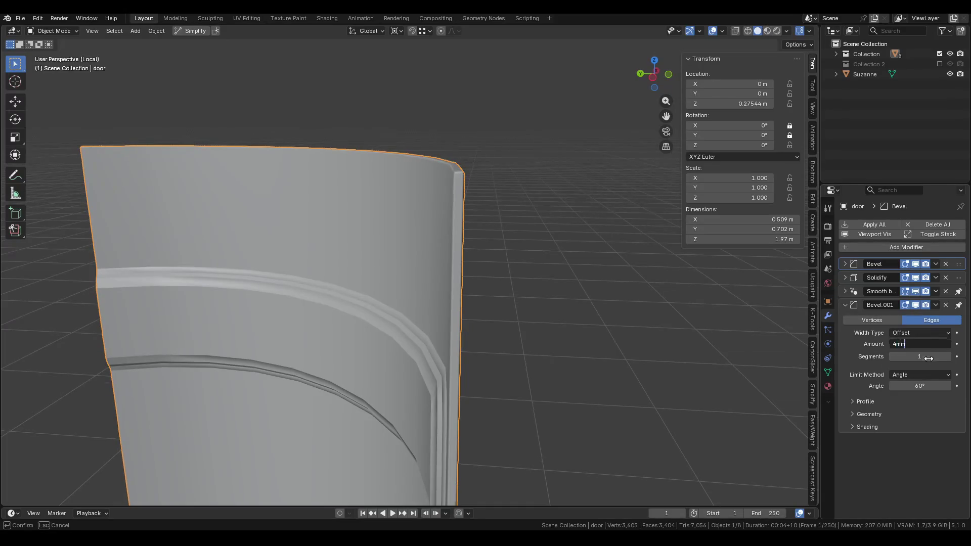
pyautogui.press('Return')
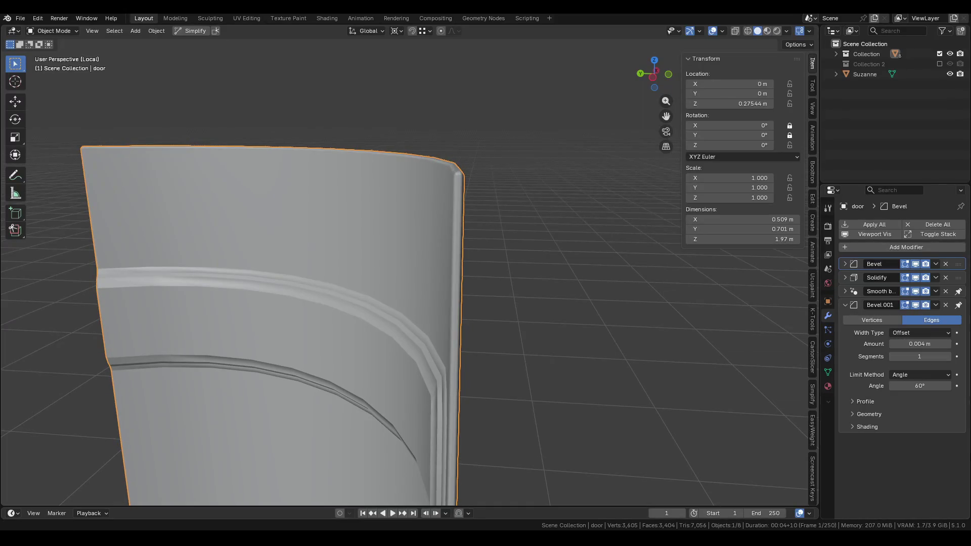
# Save Pod.blend and inspect the softened door edges.
pyautogui.hotkey('ctrl', 's')
pyautogui.moveTo(514, 272)
pyautogui.mouseDown(button='middle')
pyautogui.moveTo(423, 262)
pyautogui.moveTo(423, 158)
pyautogui.moveTo(367, 155)
pyautogui.moveTo(377, 157)
pyautogui.mouseUp(button='middle')
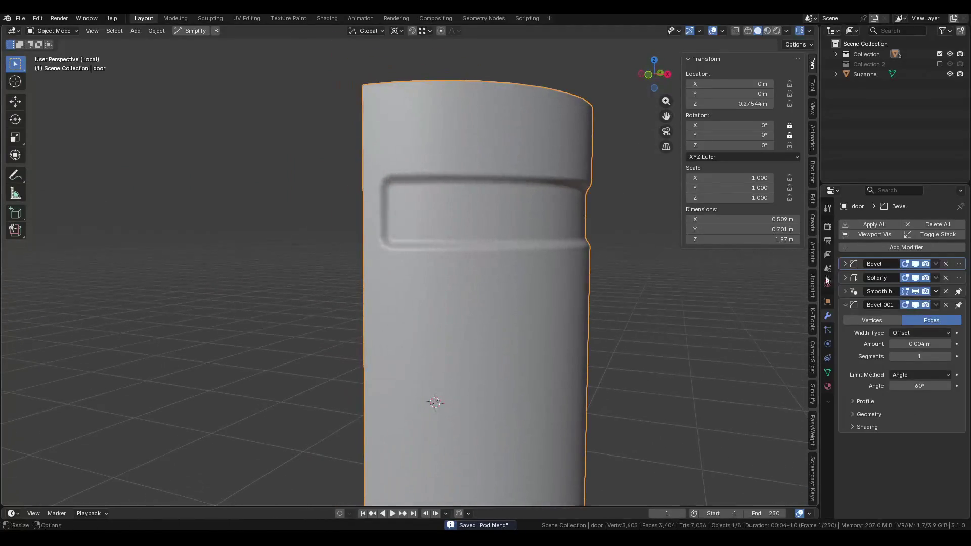
pyautogui.click(844, 305)
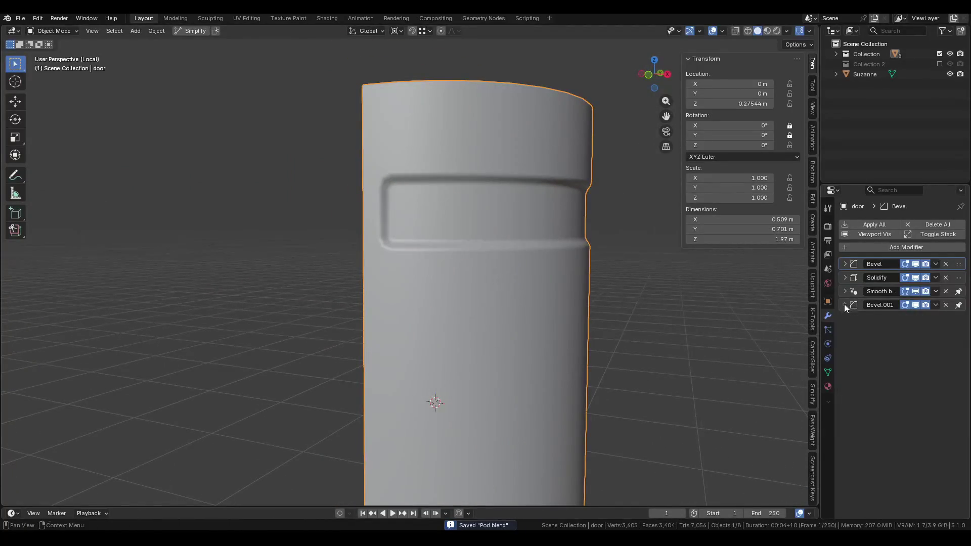
# Set the Bevel modifier's outer miter to Arc in its Geometry options.
pyautogui.click(843, 263)
pyautogui.press('Tab')
pyautogui.press('Tab')
pyautogui.moveTo(907, 299)
pyautogui.mouseDown()
pyautogui.moveTo(890, 299)
pyautogui.moveTo(907, 299)
pyautogui.mouseUp()
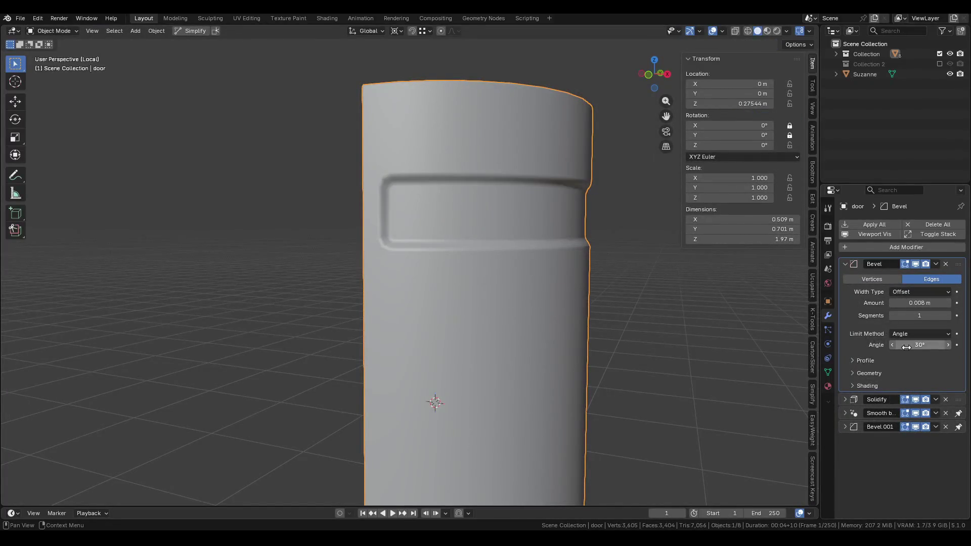
pyautogui.click(860, 373)
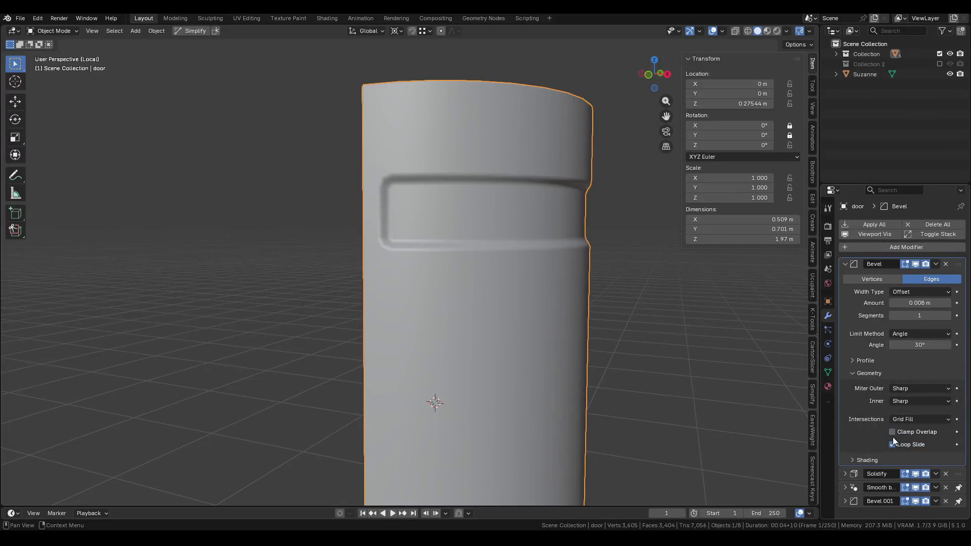
pyautogui.click(902, 388)
pyautogui.click(900, 422)
pyautogui.click(871, 373)
# Deselect the door and exit local view to see it on the full pod.
pyautogui.scroll(-3, 553, 256)
pyautogui.moveTo(552, 256); pyautogui.dragTo(549, 200, button='middle')
pyautogui.press(',')
pyautogui.click(556, 201)
pyautogui.click(562, 233)
pyautogui.press('KP_Divide')
pyautogui.moveTo(562, 232)
pyautogui.mouseDown(button='middle')
pyautogui.moveTo(527, 241)
pyautogui.moveTo(487, 192)
pyautogui.moveTo(499, 206)
pyautogui.moveTo(535, 206)
pyautogui.moveTo(470, 332)
pyautogui.mouseUp(button='middle')
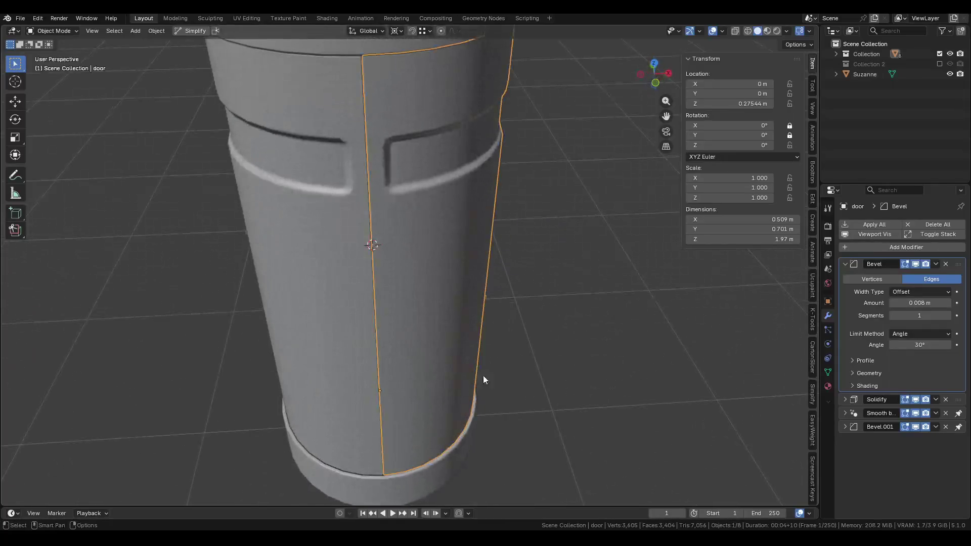
# Swing the first door half open about the vertical axis after a few cancelled tries.
pyautogui.press('r')
pyautogui.press('Escape')
pyautogui.press('r')
pyautogui.press('Escape')
pyautogui.press('r')
pyautogui.press('Escape')
pyautogui.press('r')
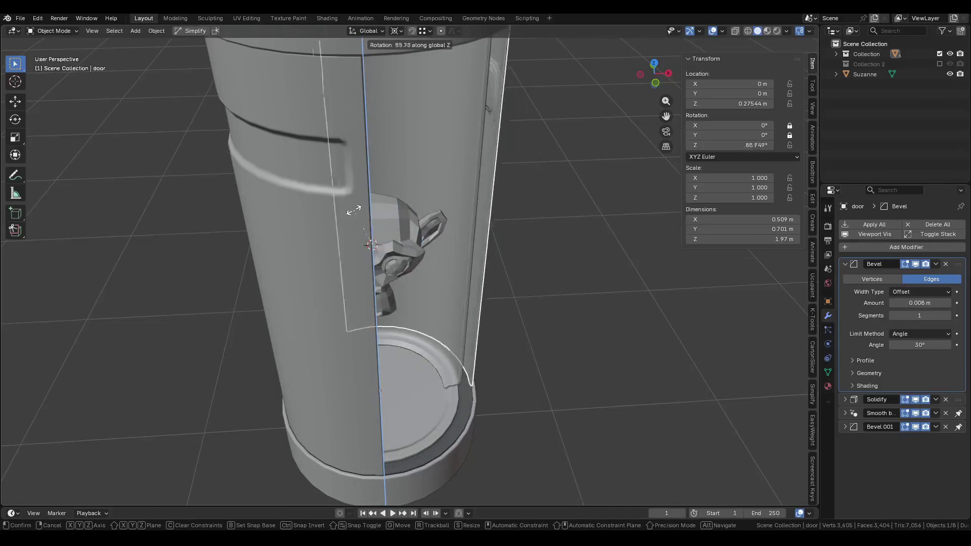
pyautogui.click(390, 209)
# Select the second door half and rotate it about Z to open it.
pyautogui.moveTo(390, 206)
pyautogui.mouseDown(button='middle')
pyautogui.moveTo(468, 177)
pyautogui.moveTo(336, 182)
pyautogui.moveTo(408, 179)
pyautogui.moveTo(323, 196)
pyautogui.mouseUp(button='middle')
pyautogui.click(323, 196)
pyautogui.press('r')
pyautogui.press('z')
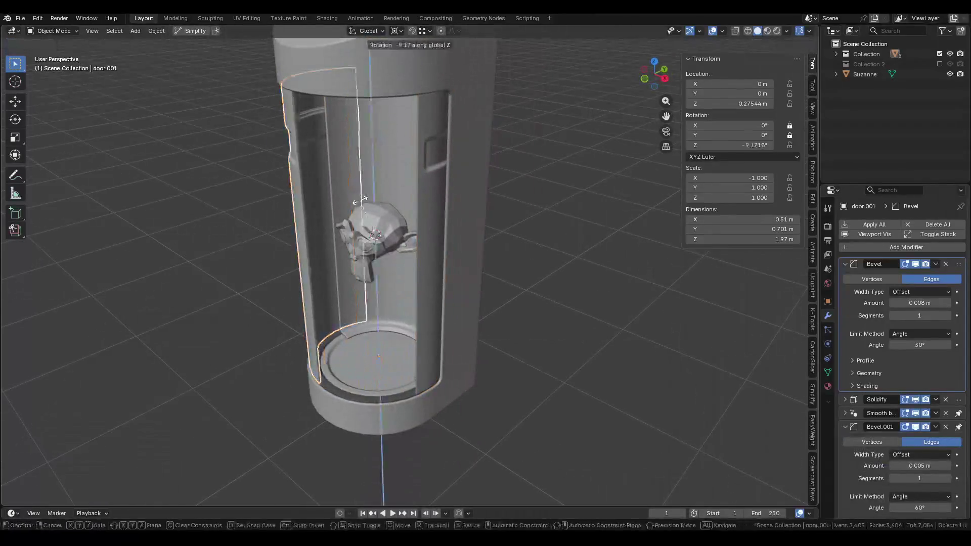
pyautogui.click(416, 163)
pyautogui.moveTo(416, 163)
pyautogui.mouseDown(button='middle')
pyautogui.moveTo(282, 168)
pyautogui.moveTo(475, 211)
pyautogui.mouseUp(button='middle')
pyautogui.press('r')
pyautogui.press('z')
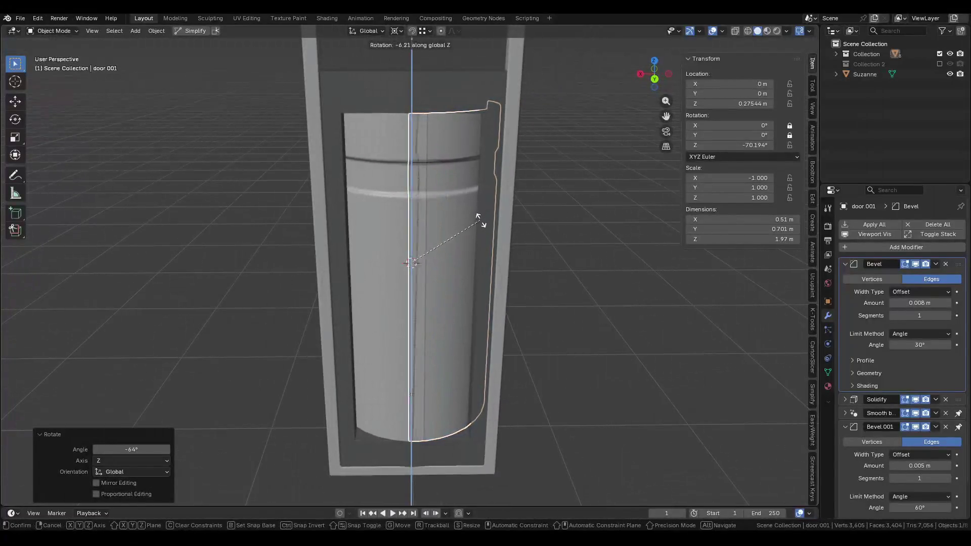
pyautogui.click(478, 205)
pyautogui.press('r')
pyautogui.press('z')
# Switch to Solid shading and give the second door half a small extra Z rotation.
pyautogui.click(478, 246)
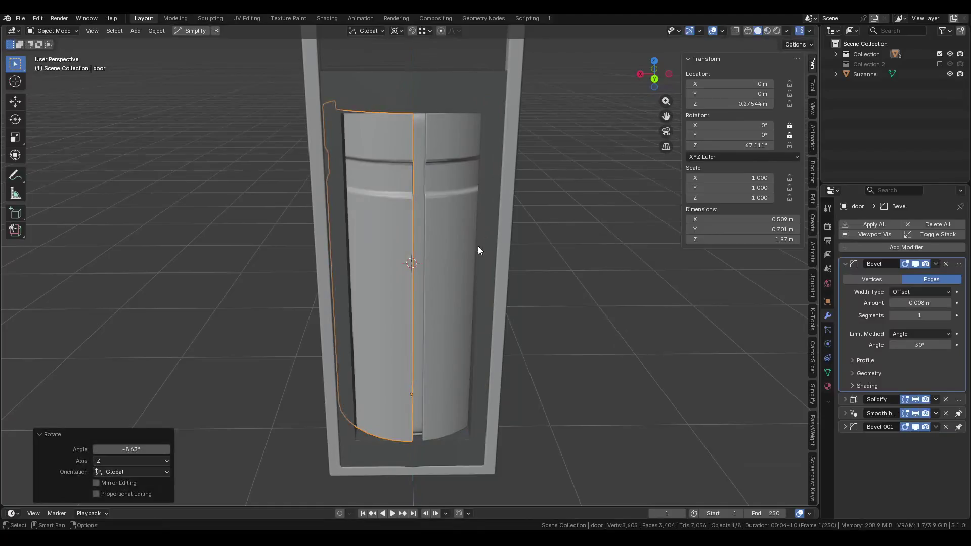
pyautogui.click(475, 245)
pyautogui.press('r')
pyautogui.press('z')
pyautogui.rightClick(475, 247)
pyautogui.click(463, 245)
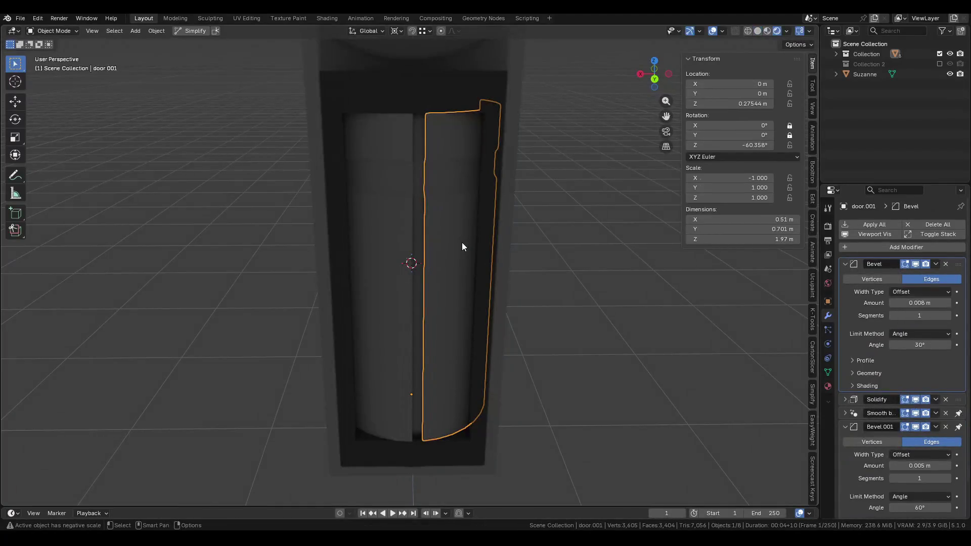
pyautogui.press('z')
pyautogui.click(514, 243)
pyautogui.press('r')
pyautogui.press('z')
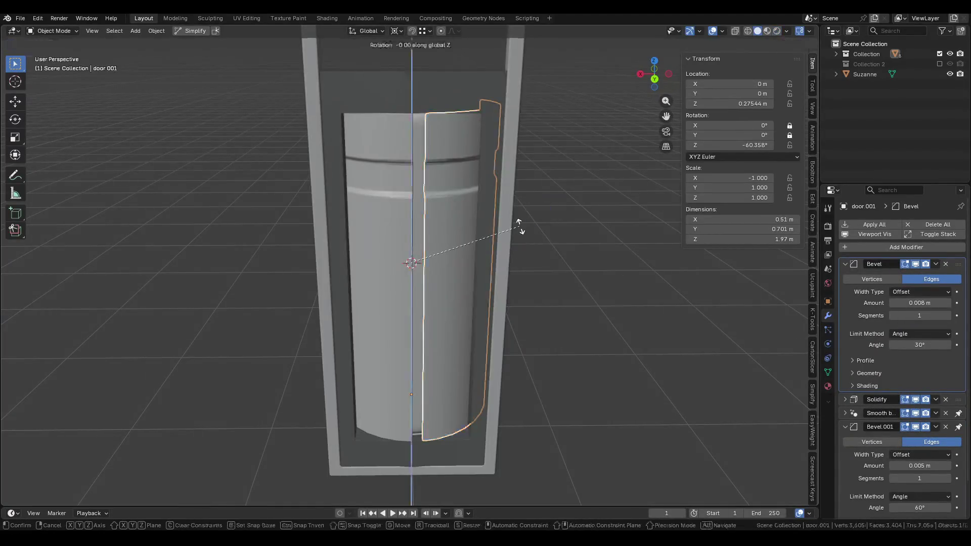
pyautogui.click(433, 324)
# Save Pod.blend, then select the pod frame and enter its edit mode.
pyautogui.moveTo(447, 198)
pyautogui.mouseDown(button='middle')
pyautogui.moveTo(477, 206)
pyautogui.moveTo(459, 199)
pyautogui.moveTo(483, 180)
pyautogui.moveTo(412, 181)
pyautogui.mouseUp(button='middle')
pyautogui.scroll(-3, 460, 199)
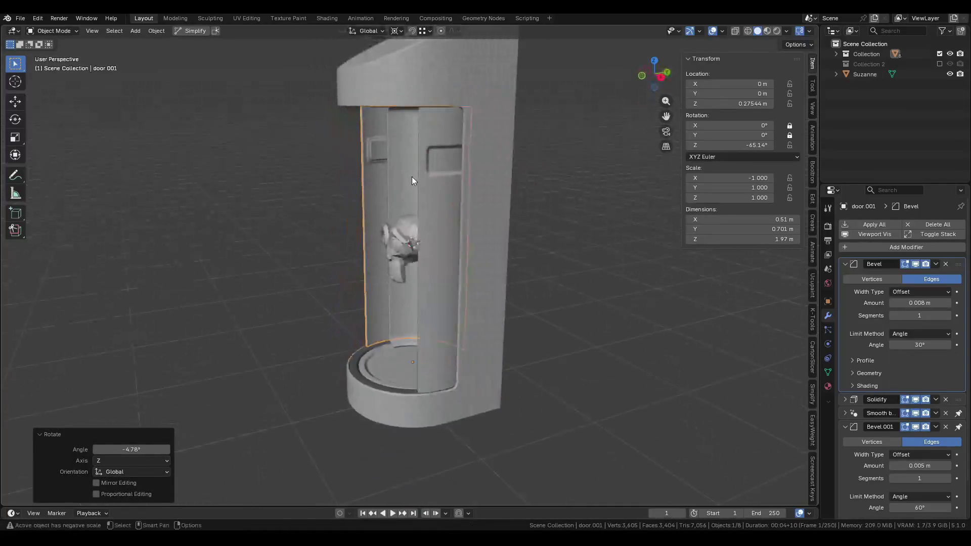
pyautogui.hotkey('ctrl', 's')
pyautogui.moveTo(421, 222)
pyautogui.mouseDown(button='middle')
pyautogui.moveTo(484, 221)
pyautogui.moveTo(520, 245)
pyautogui.moveTo(400, 353)
pyautogui.moveTo(475, 368)
pyautogui.moveTo(446, 356)
pyautogui.moveTo(374, 381)
pyautogui.mouseUp(button='middle')
pyautogui.click(401, 354)
pyautogui.press('Tab')
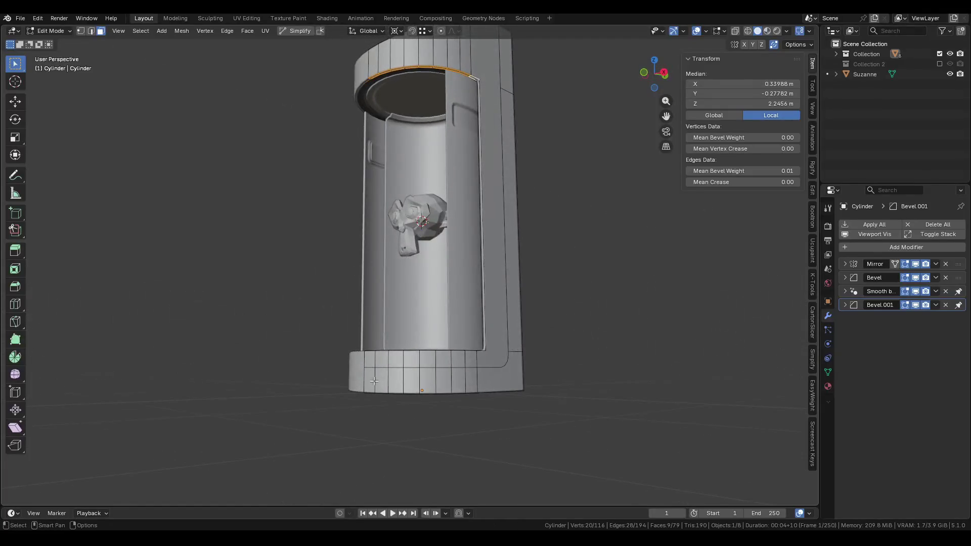
# Select the frame's base rim faces together with the tall side strip faces.
pyautogui.keyDown('ctrl'); pyautogui.click(452, 378); pyautogui.keyUp('ctrl')
pyautogui.moveTo(452, 379); pyautogui.dragTo(460, 306, button='middle')
pyautogui.keyDown('ctrl'); pyautogui.click(481, 237); pyautogui.keyUp('ctrl')
pyautogui.moveTo(480, 238)
pyautogui.mouseDown(button='middle')
pyautogui.moveTo(448, 139)
pyautogui.moveTo(480, 176)
pyautogui.mouseUp(button='middle')
pyautogui.moveTo(485, 211); pyautogui.dragTo(501, 268, button='middle')
pyautogui.scroll(2, 489, 235)
# Try insetting the selected faces, then cancel and undo the attempts.
pyautogui.press('i')
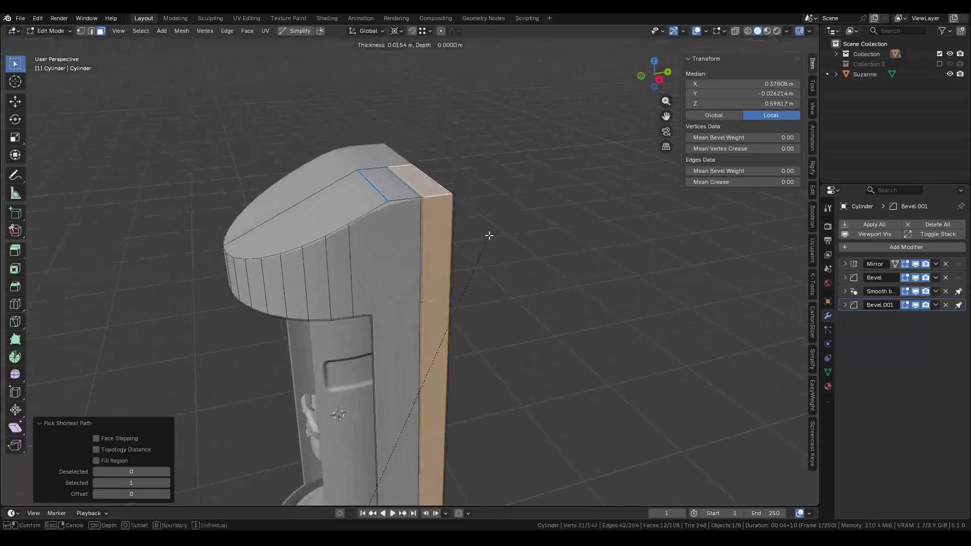
pyautogui.press('ctrl')
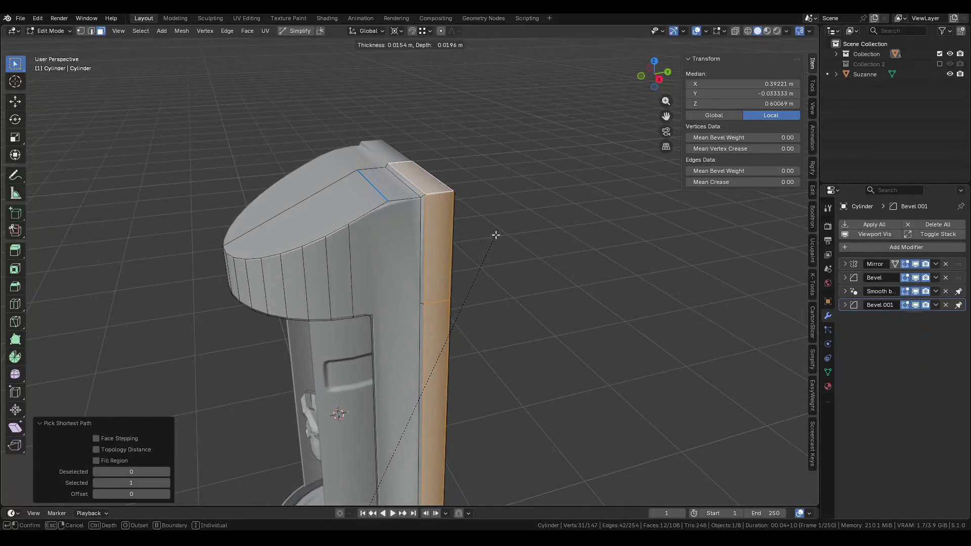
pyautogui.press('Escape')
pyautogui.moveTo(507, 236); pyautogui.dragTo(486, 202, button='middle')
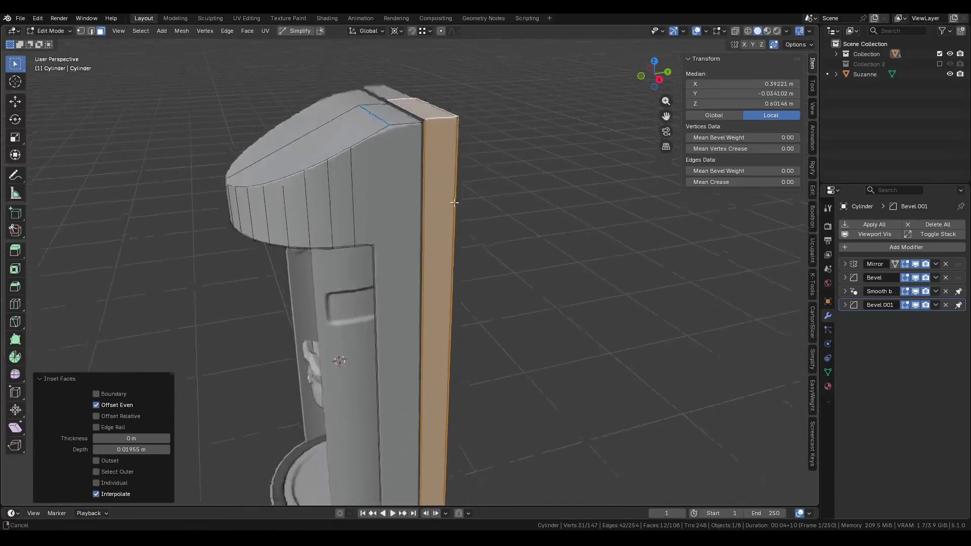
pyautogui.scroll(-4, 475, 166)
pyautogui.moveTo(475, 167); pyautogui.dragTo(447, 253, button='middle')
pyautogui.scroll(3, 447, 253)
pyautogui.moveTo(423, 314)
pyautogui.mouseDown(button='middle')
pyautogui.moveTo(450, 273)
pyautogui.moveTo(441, 402)
pyautogui.mouseUp(button='middle')
pyautogui.press('i')
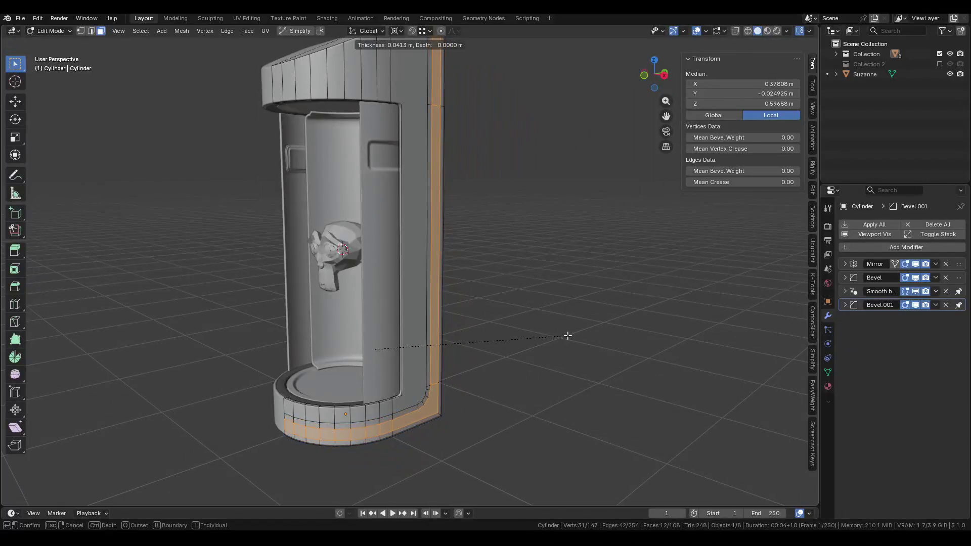
pyautogui.click(567, 336)
pyautogui.moveTo(567, 336)
pyautogui.mouseDown(button='middle')
pyautogui.moveTo(429, 273)
pyautogui.moveTo(450, 279)
pyautogui.mouseUp(button='middle')
pyautogui.hotkey('ctrl', 'z')
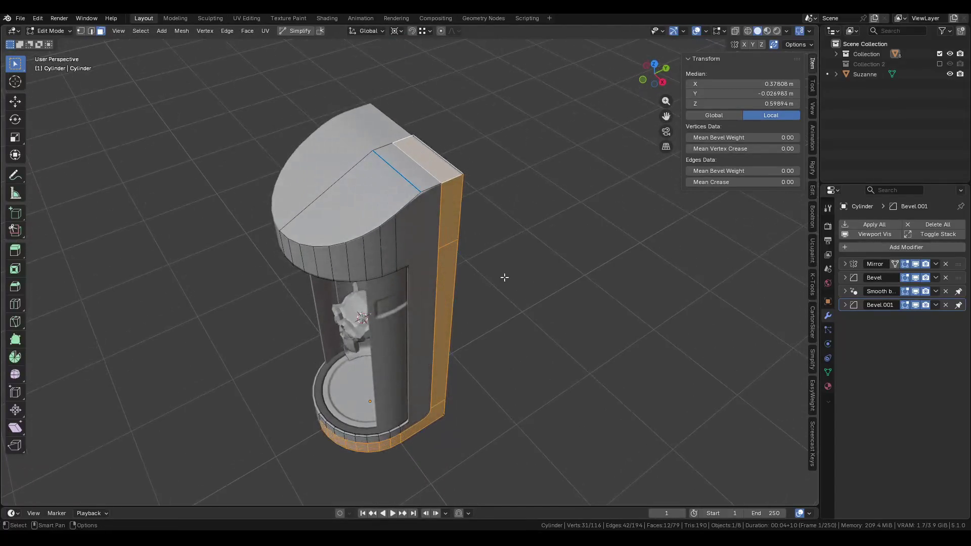
# Inset the faces with a 0.03616 m border raised 0.02359 m, then leave Edit Mode.
pyautogui.press('i')
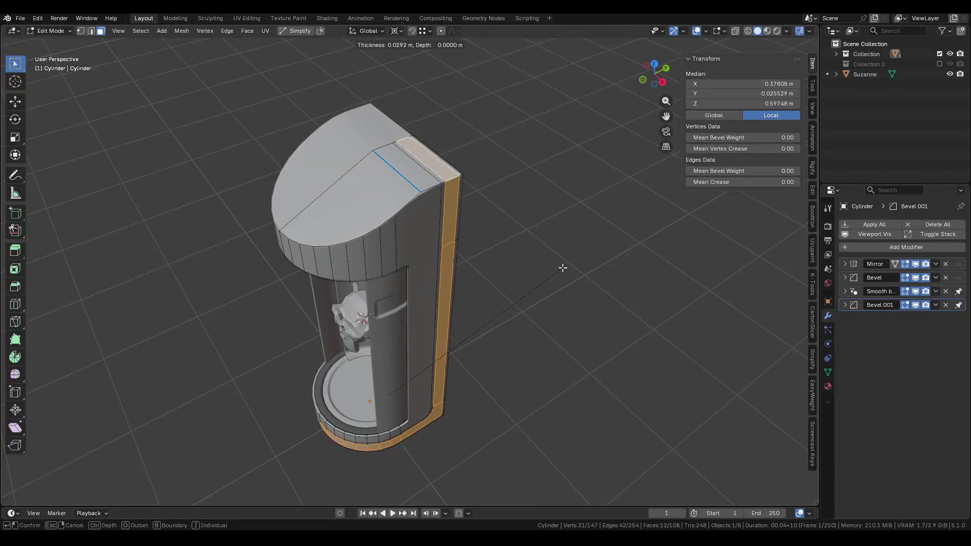
pyautogui.click(563, 267)
pyautogui.moveTo(563, 267)
pyautogui.mouseDown(button='middle')
pyautogui.moveTo(544, 226)
pyautogui.moveTo(388, 224)
pyautogui.moveTo(500, 406)
pyautogui.mouseUp(button='middle')
pyautogui.press('Tab')
pyautogui.press('Tab')
# Select the frame's side edge loop and check the Bevel modifier settings.
pyautogui.keyDown('alt'); pyautogui.click(445, 442); pyautogui.keyUp('alt')
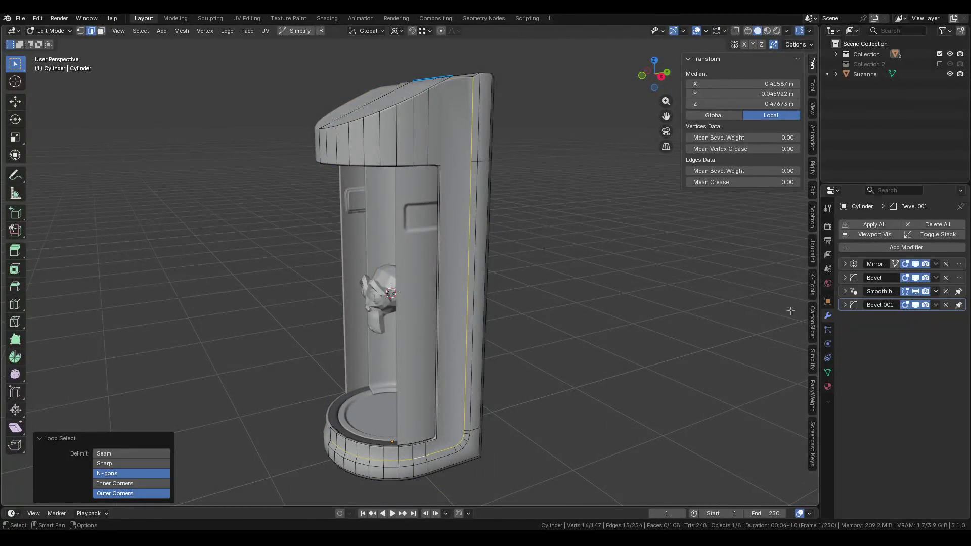
pyautogui.click(845, 278)
pyautogui.click(844, 277)
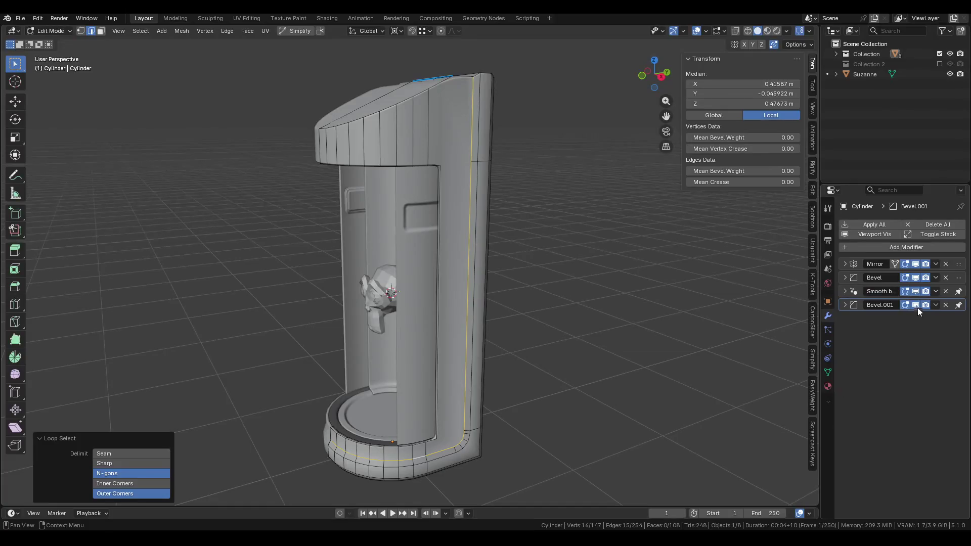
pyautogui.press('Tab')
pyautogui.moveTo(386, 355)
pyautogui.mouseDown(button='middle')
pyautogui.moveTo(476, 397)
pyautogui.moveTo(532, 365)
pyautogui.moveTo(579, 373)
pyautogui.moveTo(418, 435)
pyautogui.mouseUp(button='middle')
pyautogui.scroll(3, 366, 452)
# Line the selected vertex up at X 0 and save the pod file.
pyautogui.hotkey('ctrl', 'Tab')
pyautogui.scroll(3, 316, 451)
pyautogui.press('g')
pyautogui.press('x')
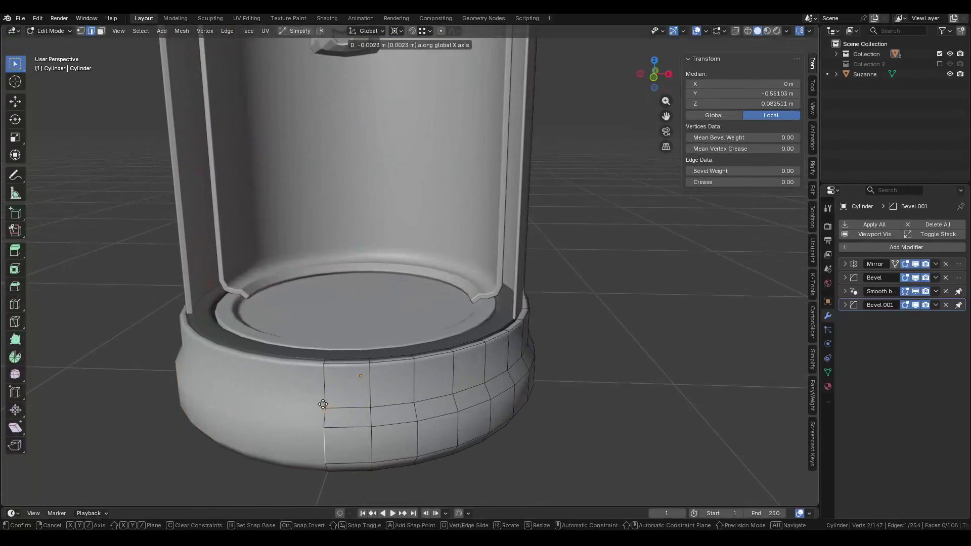
pyautogui.press('Return')
pyautogui.moveTo(339, 444); pyautogui.dragTo(403, 422, button='middle')
pyautogui.scroll(3, 447, 319)
pyautogui.scroll(-3, 447, 319)
pyautogui.moveTo(442, 318)
pyautogui.mouseDown(button='middle')
pyautogui.moveTo(336, 319)
pyautogui.moveTo(520, 284)
pyautogui.mouseUp(button='middle')
pyautogui.hotkey('ctrl', 's')
# Mark the edge loop around the pod base as sharp.
pyautogui.keyDown('alt'); pyautogui.click(438, 341); pyautogui.keyUp('alt')
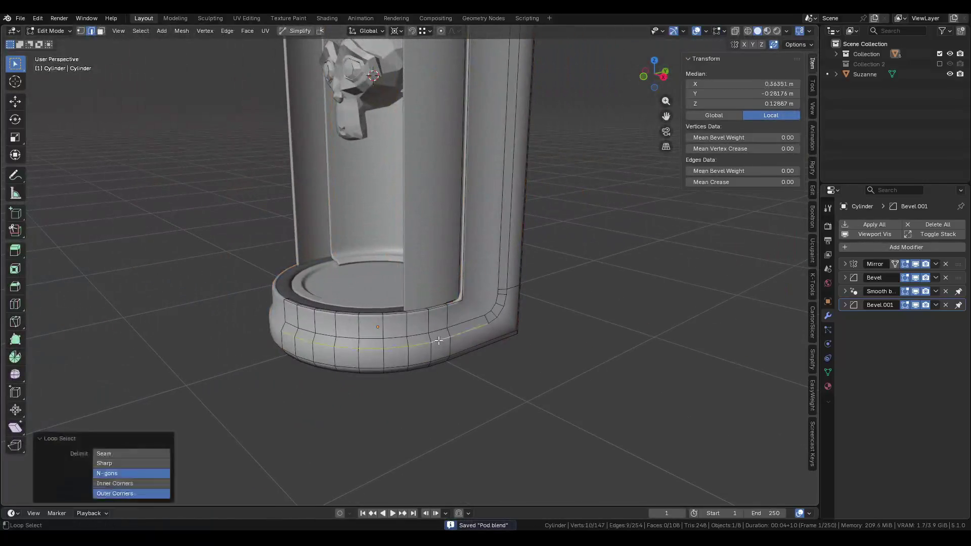
pyautogui.rightClick(457, 353)
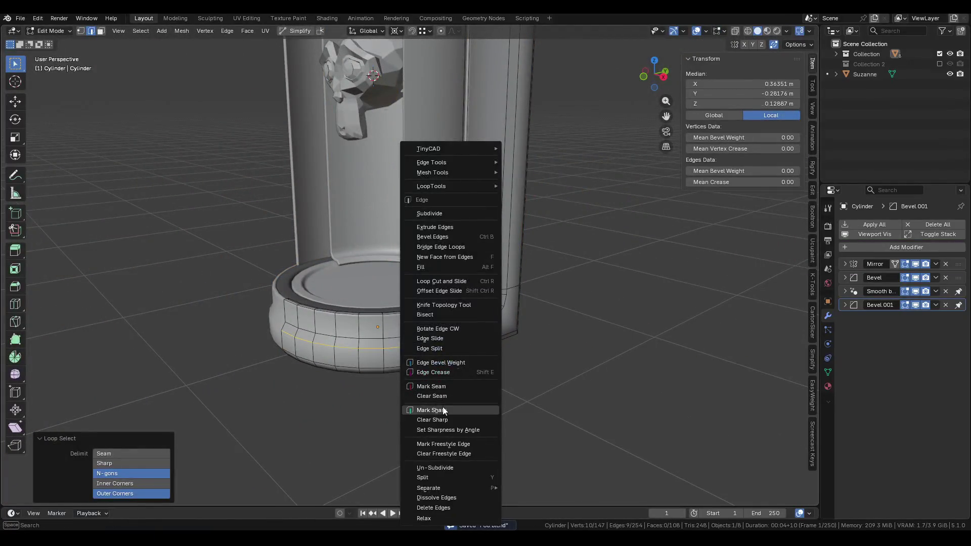
pyautogui.click(443, 410)
pyautogui.hotkey('ctrl', 'z')
pyautogui.rightClick(403, 336)
pyautogui.click(397, 338)
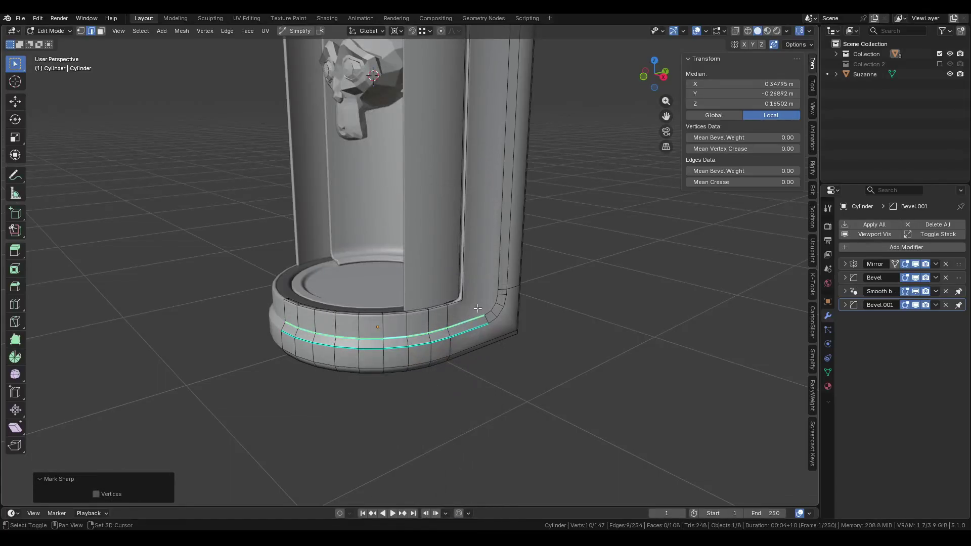
# Mark the vertical edge loop running up the frame as sharp.
pyautogui.moveTo(475, 308); pyautogui.dragTo(460, 346, button='middle')
pyautogui.keyDown('alt'); pyautogui.click(460, 346); pyautogui.keyUp('alt')
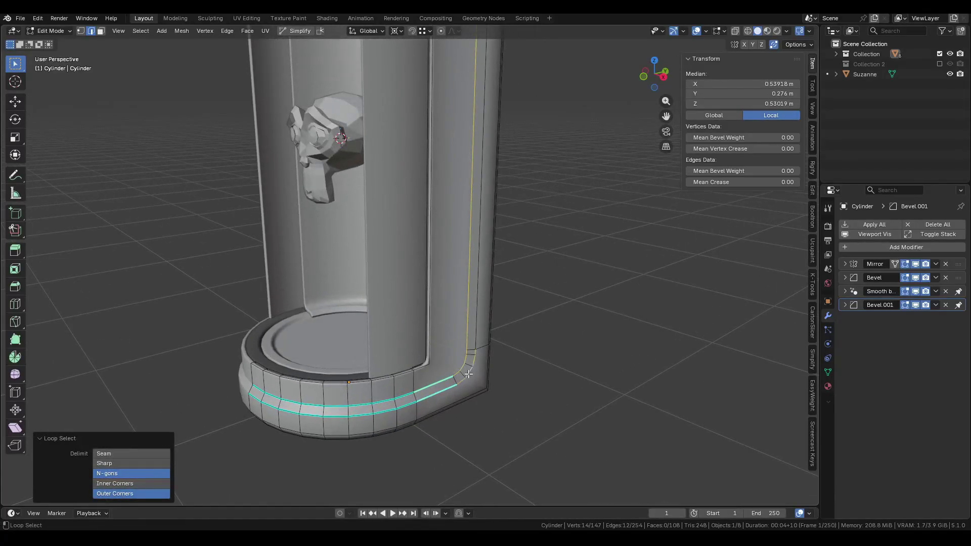
pyautogui.rightClick(475, 327)
pyautogui.click(476, 326)
pyautogui.moveTo(475, 326)
pyautogui.mouseDown(button='middle')
pyautogui.moveTo(459, 293)
pyautogui.moveTo(472, 295)
pyautogui.moveTo(427, 333)
pyautogui.moveTo(490, 278)
pyautogui.moveTo(518, 320)
pyautogui.moveTo(484, 238)
pyautogui.moveTo(411, 419)
pyautogui.moveTo(414, 349)
pyautogui.moveTo(489, 381)
pyautogui.mouseUp(button='middle')
pyautogui.press('Tab')
pyautogui.press('Tab')
pyautogui.rightClick(425, 320)
pyautogui.click(425, 320)
pyautogui.press('Tab')
pyautogui.press('Tab')
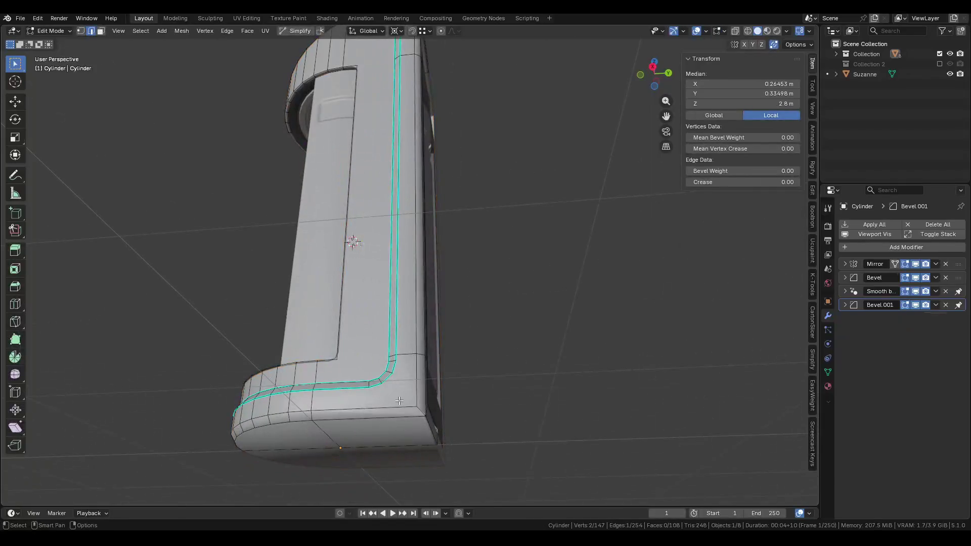
# Lower the frame's bottom edge loop along Z.
pyautogui.moveTo(362, 409)
pyautogui.mouseDown(button='middle')
pyautogui.moveTo(474, 434)
pyautogui.moveTo(470, 409)
pyautogui.moveTo(417, 377)
pyautogui.mouseUp(button='middle')
pyautogui.keyDown('alt'); pyautogui.click(474, 434); pyautogui.keyUp('alt')
pyautogui.press('g')
pyautogui.press('z')
pyautogui.click(524, 442)
# Slide the edge path across the top along Y and save the file.
pyautogui.click(405, 366)
pyautogui.moveTo(411, 286); pyautogui.dragTo(400, 332, button='middle')
pyautogui.keyDown('ctrl'); pyautogui.click(399, 329); pyautogui.keyUp('ctrl')
pyautogui.press('g')
pyautogui.press('y')
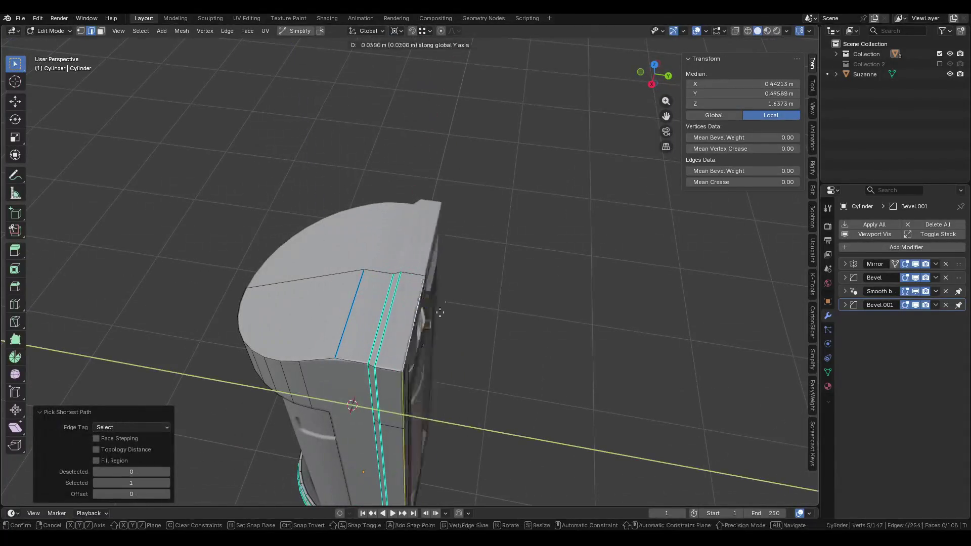
pyautogui.click(422, 292)
pyautogui.press('Tab')
pyautogui.moveTo(422, 292)
pyautogui.mouseDown(button='middle')
pyautogui.moveTo(392, 249)
pyautogui.moveTo(369, 279)
pyautogui.moveTo(335, 225)
pyautogui.moveTo(423, 270)
pyautogui.moveTo(357, 265)
pyautogui.moveTo(418, 283)
pyautogui.moveTo(378, 317)
pyautogui.moveTo(398, 241)
pyautogui.moveTo(363, 304)
pyautogui.moveTo(379, 249)
pyautogui.mouseUp(button='middle')
pyautogui.hotkey('ctrl', 's')
# Inset the frame's thin top strip and large top face together.
pyautogui.click(399, 242)
pyautogui.scroll(3, 393, 243)
pyautogui.press('Tab')
pyautogui.press('3')
pyautogui.click(379, 249)
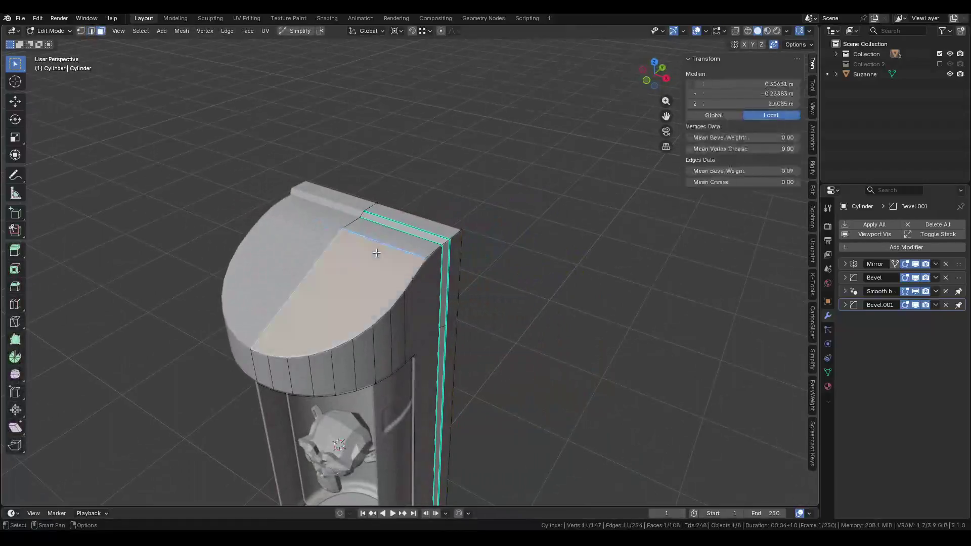
pyautogui.keyDown('shift'); pyautogui.click(387, 239); pyautogui.keyUp('shift')
pyautogui.press('i')
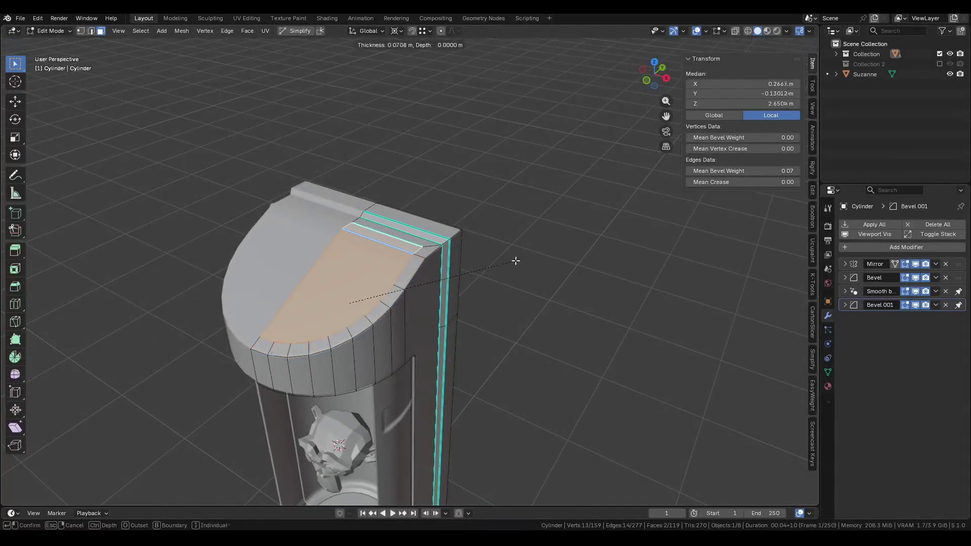
pyautogui.click(513, 261)
pyautogui.moveTo(514, 260)
pyautogui.mouseDown(button='middle')
pyautogui.moveTo(374, 248)
pyautogui.moveTo(440, 291)
pyautogui.mouseUp(button='middle')
# Move an edge of the top strip to a new position.
pyautogui.press('2')
pyautogui.click(354, 258)
pyautogui.press('g')
pyautogui.click(344, 226)
# Inset the top faces with a 0.04303 m border and sink them -0.0119 m along Z.
pyautogui.press('3')
pyautogui.click(404, 267)
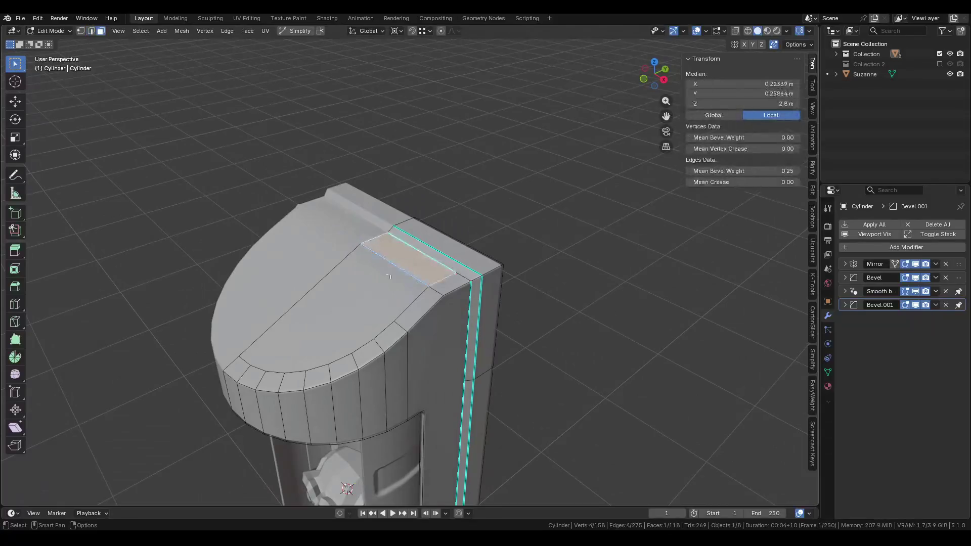
pyautogui.keyDown('shift'); pyautogui.click(369, 290); pyautogui.keyUp('shift')
pyautogui.press('i')
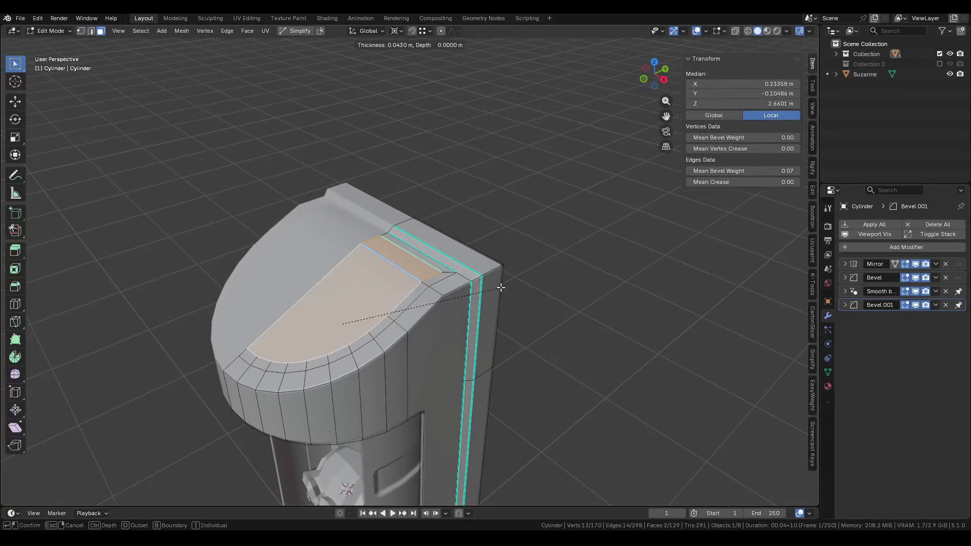
pyautogui.click(506, 274)
pyautogui.moveTo(506, 274)
pyautogui.mouseDown(button='middle')
pyautogui.moveTo(440, 228)
pyautogui.moveTo(404, 252)
pyautogui.moveTo(344, 270)
pyautogui.mouseUp(button='middle')
pyautogui.press('g')
pyautogui.press('z')
pyautogui.click(467, 233)
pyautogui.click(358, 300)
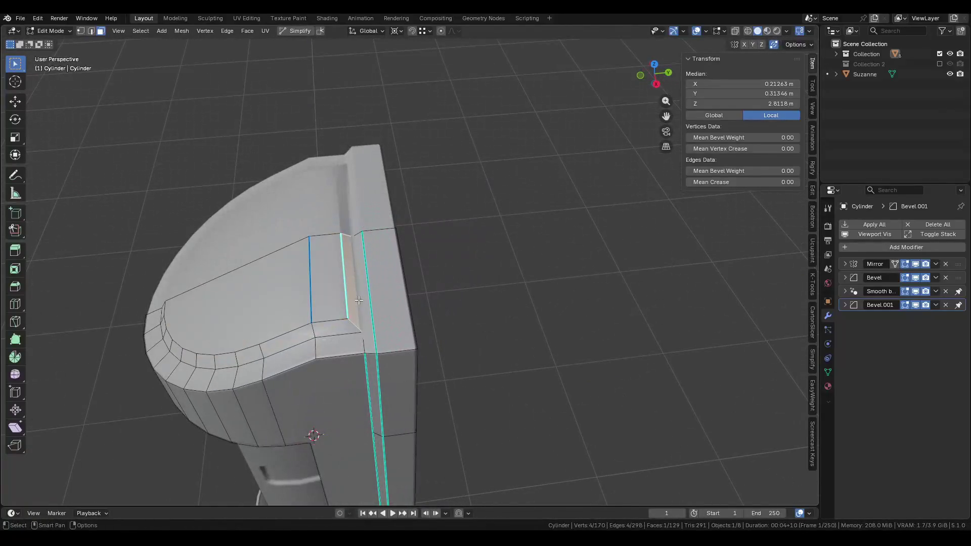
# Delete the narrow slanted corner faces and slide the top corner edge along Y.
pyautogui.press('x')
pyautogui.click(335, 268)
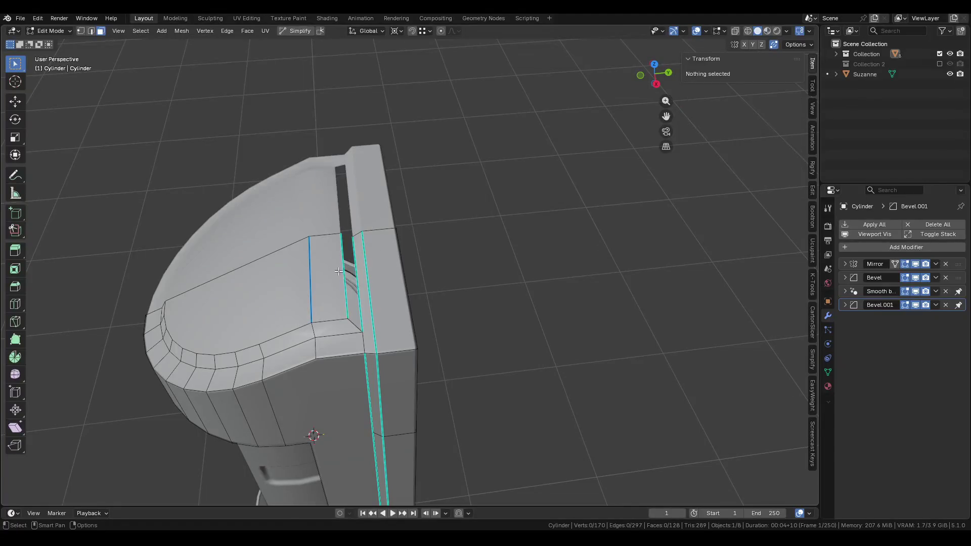
pyautogui.click(349, 281)
pyautogui.press('g')
pyautogui.press('y')
pyautogui.click(377, 295)
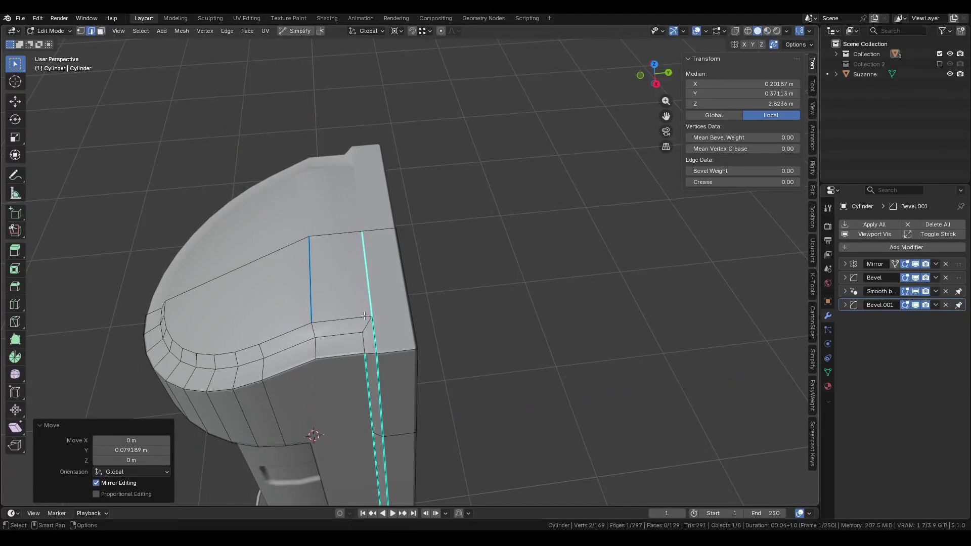
pyautogui.scroll(2, 378, 296)
pyautogui.moveTo(377, 295)
pyautogui.mouseDown(button='middle')
pyautogui.moveTo(245, 217)
pyautogui.moveTo(407, 264)
pyautogui.moveTo(413, 253)
pyautogui.moveTo(395, 284)
pyautogui.moveTo(347, 289)
pyautogui.moveTo(409, 267)
pyautogui.moveTo(374, 290)
pyautogui.mouseUp(button='middle')
pyautogui.press('3')
pyautogui.click(405, 252)
pyautogui.press('x')
pyautogui.click(403, 249)
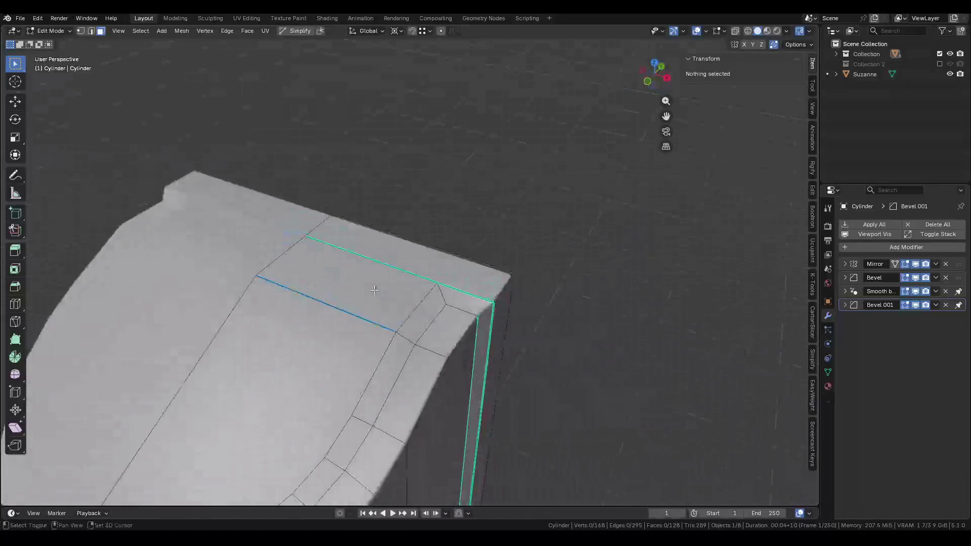
# Mark the top front edge and the top rim edge paths as sharp.
pyautogui.press('2')
pyautogui.click(410, 310)
pyautogui.hotkey('ctrl', 'e')
pyautogui.click(356, 266)
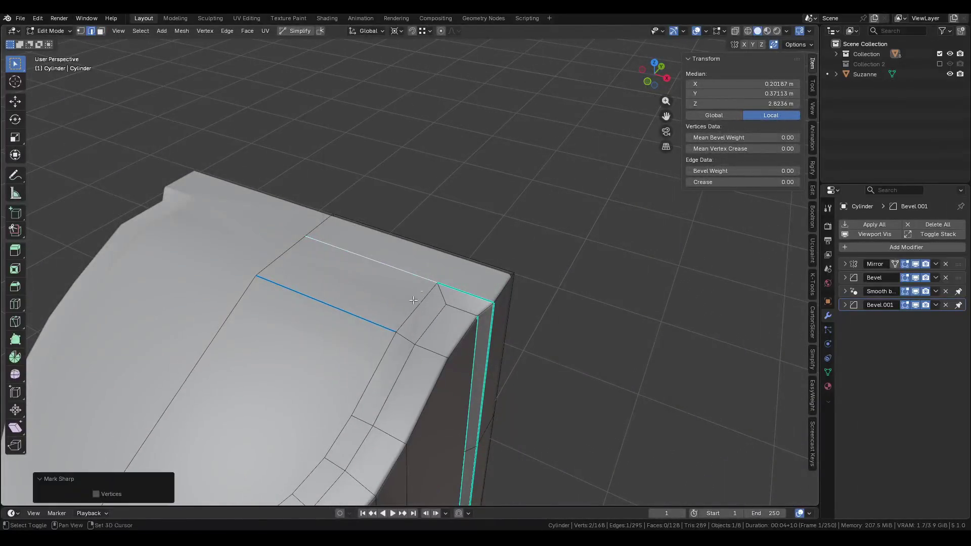
pyautogui.scroll(-3, 316, 366)
pyautogui.keyDown('ctrl'); pyautogui.click(270, 384); pyautogui.keyUp('ctrl')
pyautogui.hotkey('ctrl', 'e')
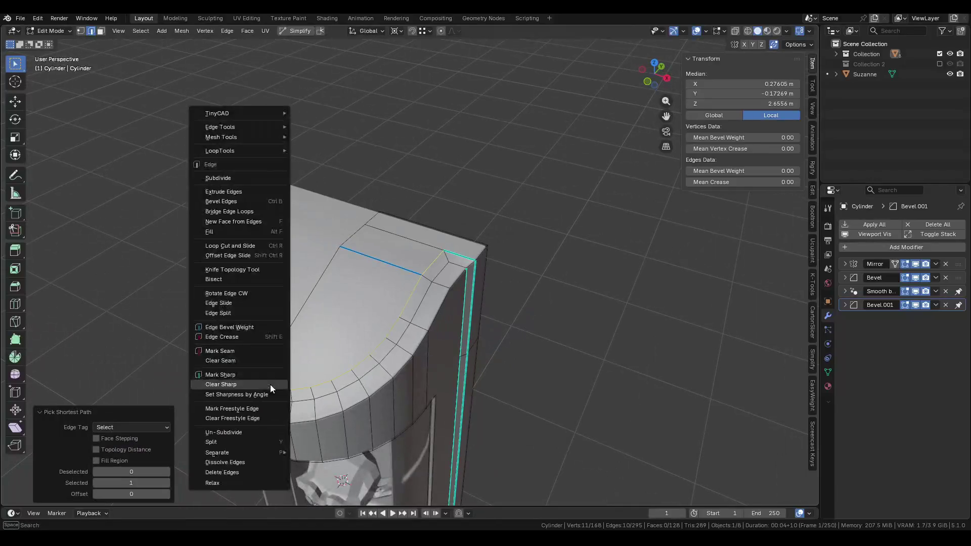
pyautogui.click(251, 376)
pyautogui.click(440, 316)
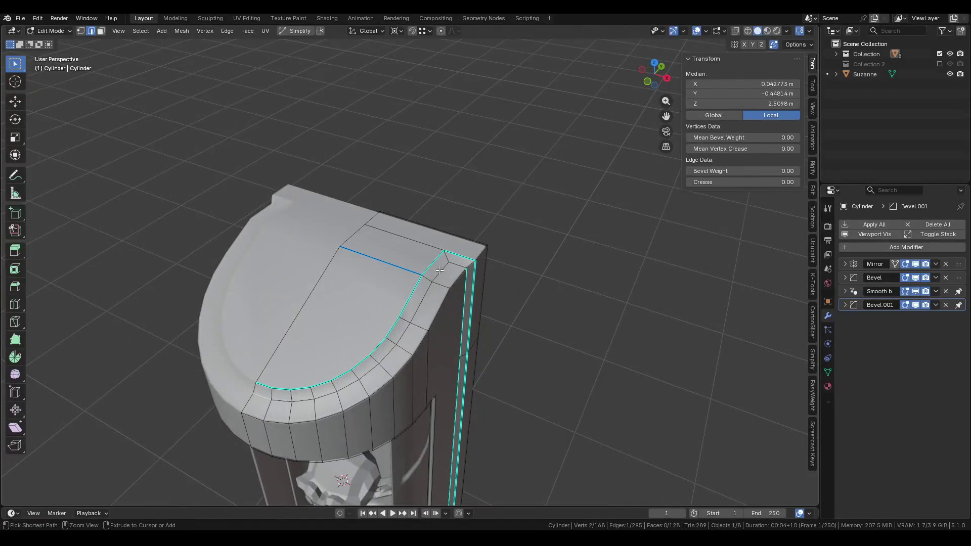
pyautogui.keyDown('ctrl'); pyautogui.click(440, 271); pyautogui.keyUp('ctrl')
pyautogui.hotkey('ctrl', 'e')
pyautogui.click(405, 283)
# Mark one more rim edge sharp and extend the selection along the rim path.
pyautogui.moveTo(406, 283)
pyautogui.mouseDown(button='middle')
pyautogui.moveTo(419, 296)
pyautogui.moveTo(388, 307)
pyautogui.mouseUp(button='middle')
pyautogui.click(429, 310)
pyautogui.hotkey('ctrl', 'e')
pyautogui.click(430, 318)
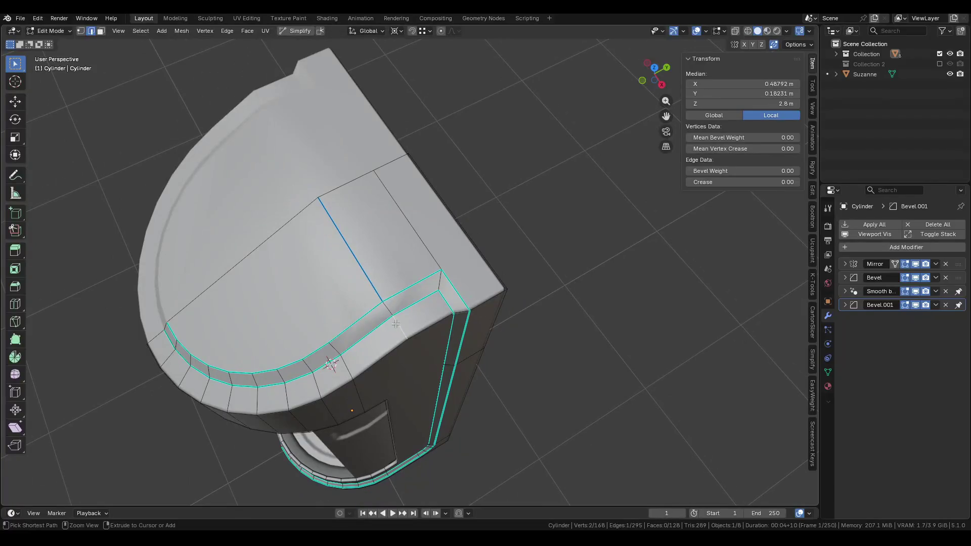
pyautogui.moveTo(362, 261); pyautogui.dragTo(395, 298, button='middle')
pyautogui.keyDown('ctrl'); pyautogui.click(361, 261); pyautogui.keyUp('ctrl')
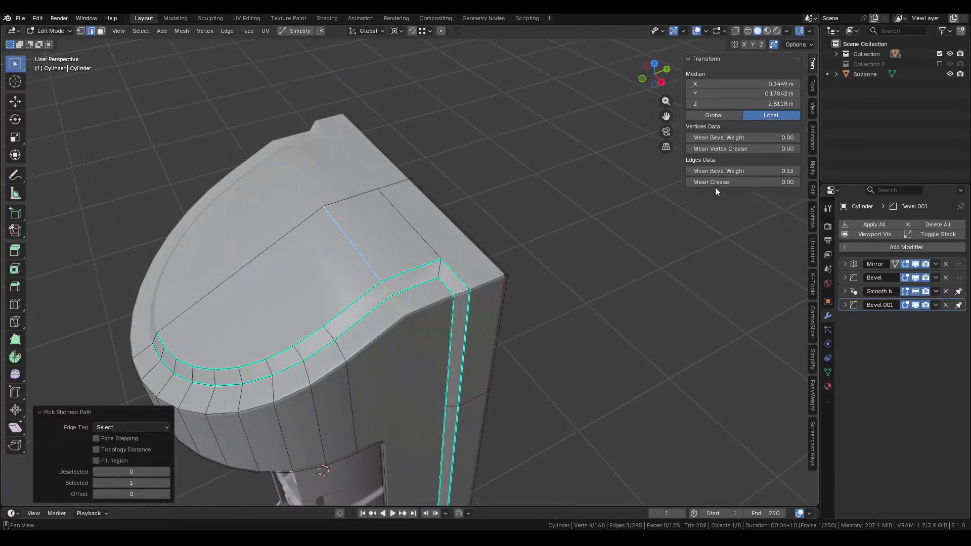
# Return to Object Mode, save Pod.blend, and reselect the pod body.
pyautogui.press('Tab')
pyautogui.scroll(-3, 279, 268)
pyautogui.moveTo(279, 268)
pyautogui.mouseDown(button='middle')
pyautogui.moveTo(453, 238)
pyautogui.moveTo(396, 231)
pyautogui.moveTo(479, 221)
pyautogui.moveTo(435, 230)
pyautogui.moveTo(521, 232)
pyautogui.moveTo(507, 271)
pyautogui.moveTo(366, 278)
pyautogui.mouseUp(button='middle')
pyautogui.click(455, 238)
pyautogui.hotkey('ctrl', 's')
pyautogui.press('n')
pyautogui.click(433, 211)
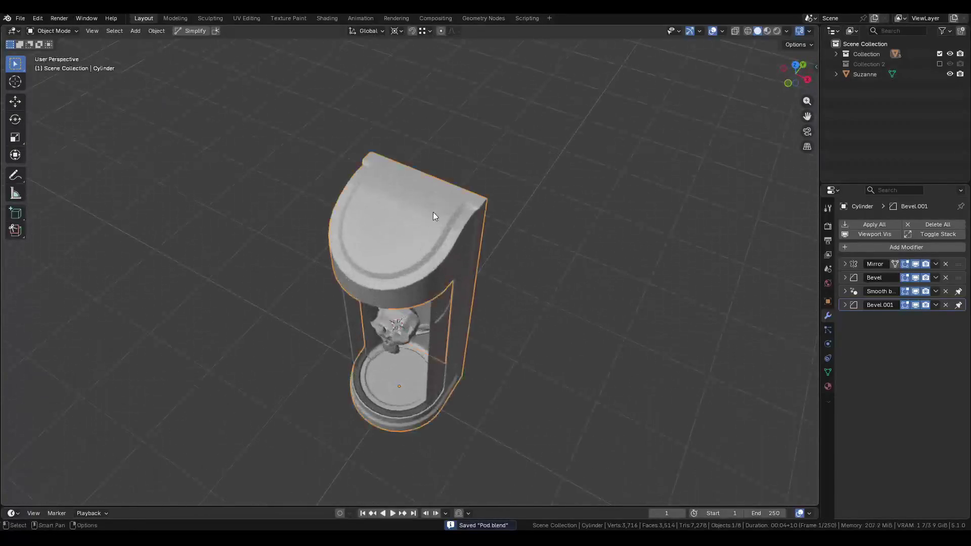
# Dissolve the stray edge at the pod's top corner in Edit Mode.
pyautogui.press('Tab')
pyautogui.scroll(5, 433, 211)
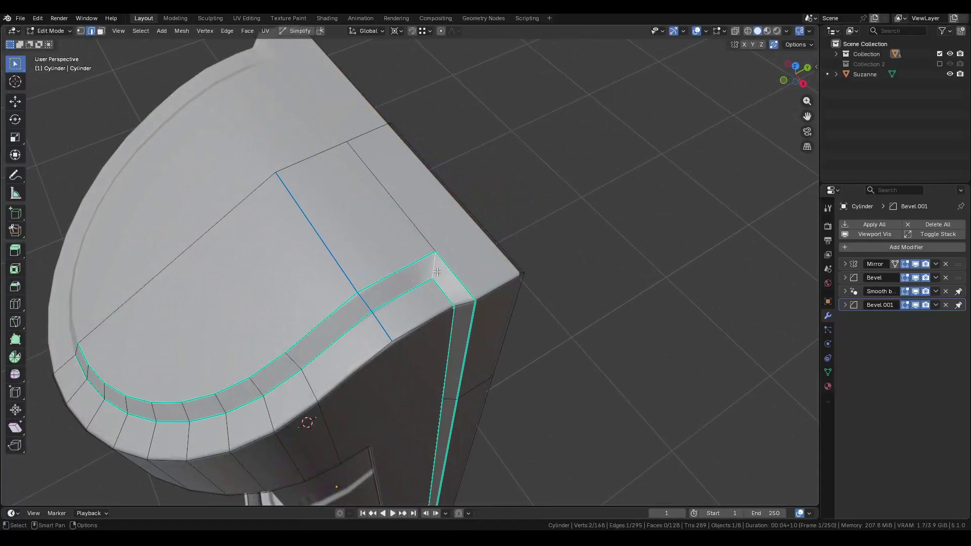
pyautogui.press('n')
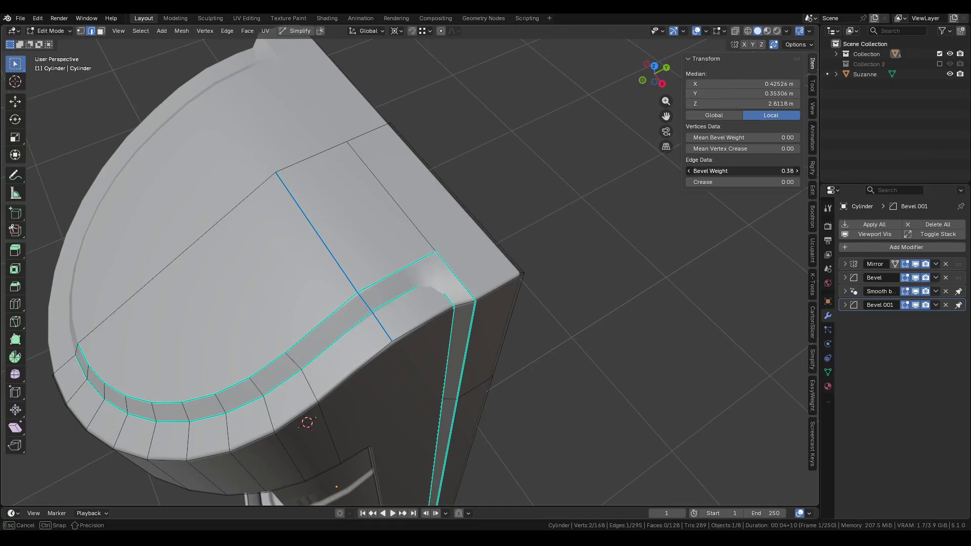
pyautogui.press('Tab')
pyautogui.hotkey('ctrl', 'Tab')
pyautogui.click(366, 163)
pyautogui.press('x')
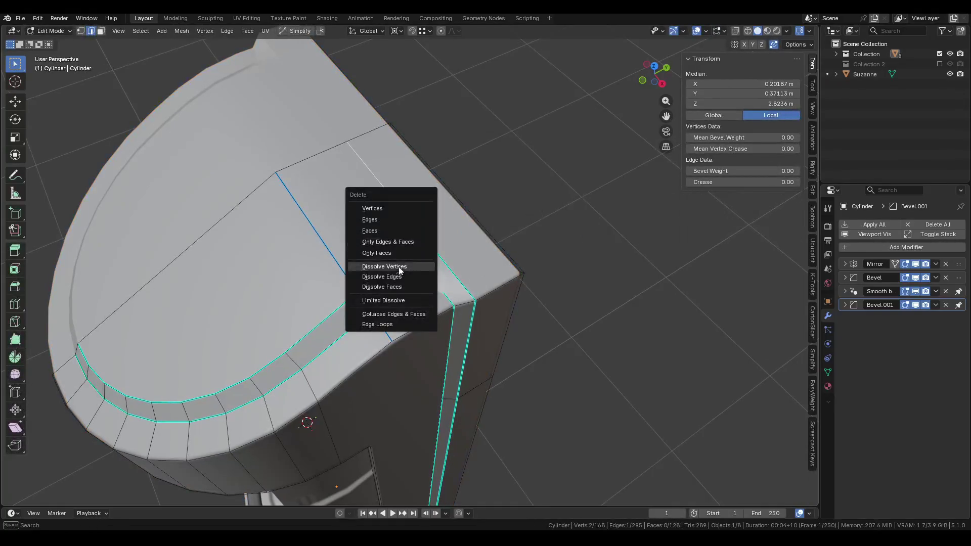
pyautogui.click(396, 277)
# Check the cleaner top in Object Mode, save Pod.blend, and select the door.
pyautogui.press('Tab')
pyautogui.scroll(-5, 410, 240)
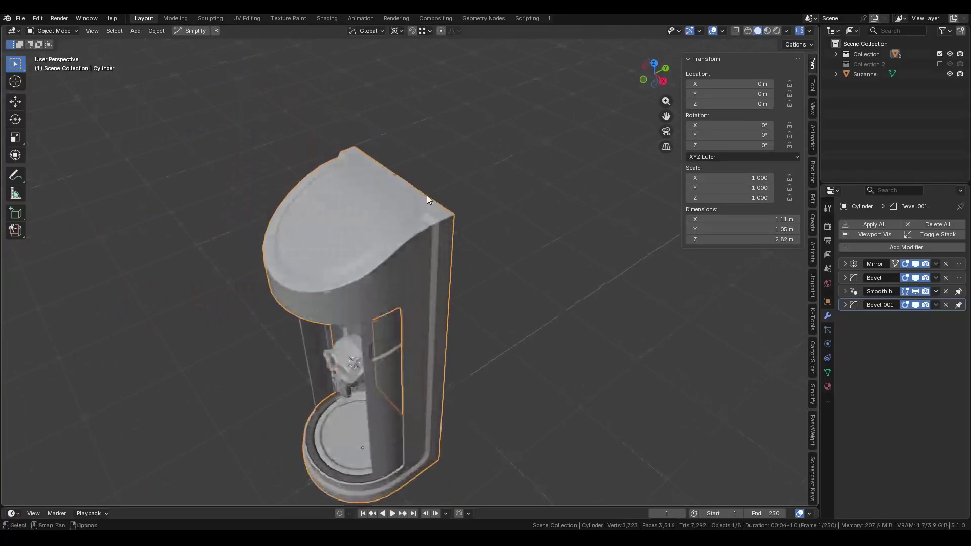
pyautogui.scroll(6, 425, 202)
pyautogui.press('Tab')
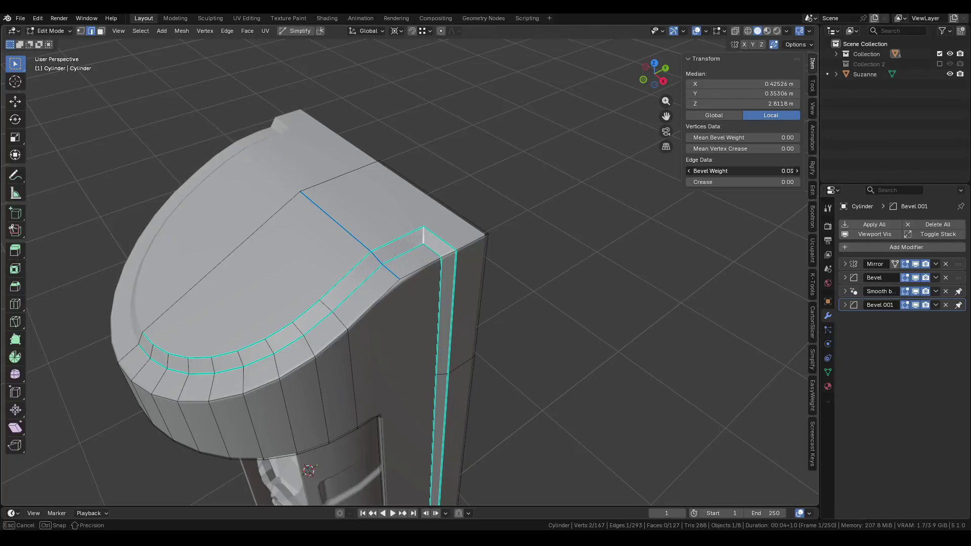
pyautogui.press('Tab')
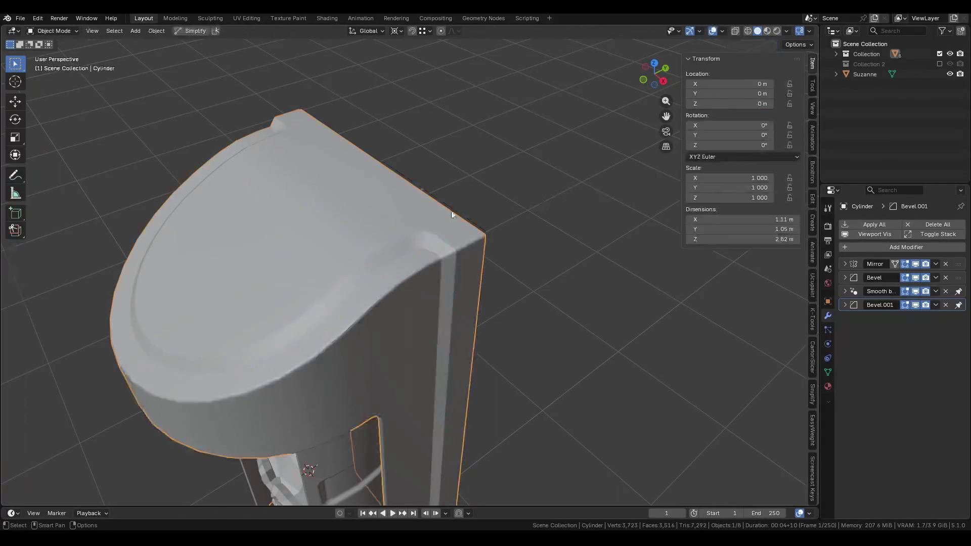
pyautogui.scroll(-6, 494, 212)
pyautogui.hotkey('ctrl', 's')
pyautogui.moveTo(426, 221)
pyautogui.mouseDown(button='middle')
pyautogui.moveTo(410, 197)
pyautogui.moveTo(450, 169)
pyautogui.moveTo(548, 172)
pyautogui.moveTo(474, 201)
pyautogui.moveTo(422, 241)
pyautogui.mouseUp(button='middle')
pyautogui.press('n')
pyautogui.click(422, 241)
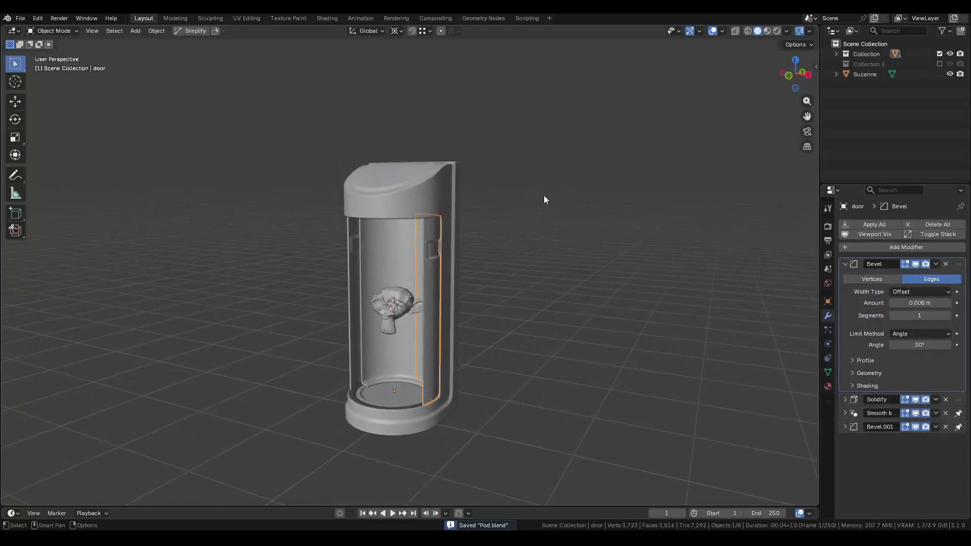
# In material preview, make a mirrored door copy (scale X -1) and swing it round Z.
pyautogui.click(769, 32)
pyautogui.hotkey('shift', 'd')
pyautogui.write('sx-1')
pyautogui.press('Return')
pyautogui.press('r')
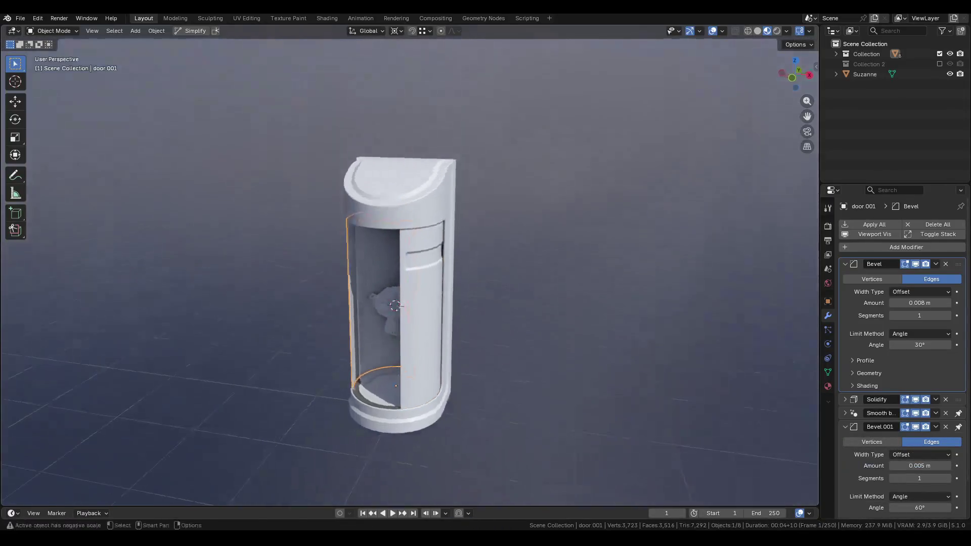
pyautogui.press('z')
pyautogui.click(454, 309)
# Swing the original door round the Z axis, deselect, and save the file.
pyautogui.click(434, 354)
pyautogui.press('r')
pyautogui.press('z')
pyautogui.click(453, 319)
pyautogui.moveTo(452, 319)
pyautogui.mouseDown(button='middle')
pyautogui.moveTo(488, 252)
pyautogui.moveTo(517, 268)
pyautogui.moveTo(412, 278)
pyautogui.moveTo(566, 256)
pyautogui.moveTo(546, 268)
pyautogui.moveTo(382, 271)
pyautogui.moveTo(398, 283)
pyautogui.moveTo(467, 288)
pyautogui.moveTo(457, 267)
pyautogui.moveTo(427, 273)
pyautogui.mouseUp(button='middle')
pyautogui.click(488, 252)
pyautogui.hotkey('ctrl', 's')
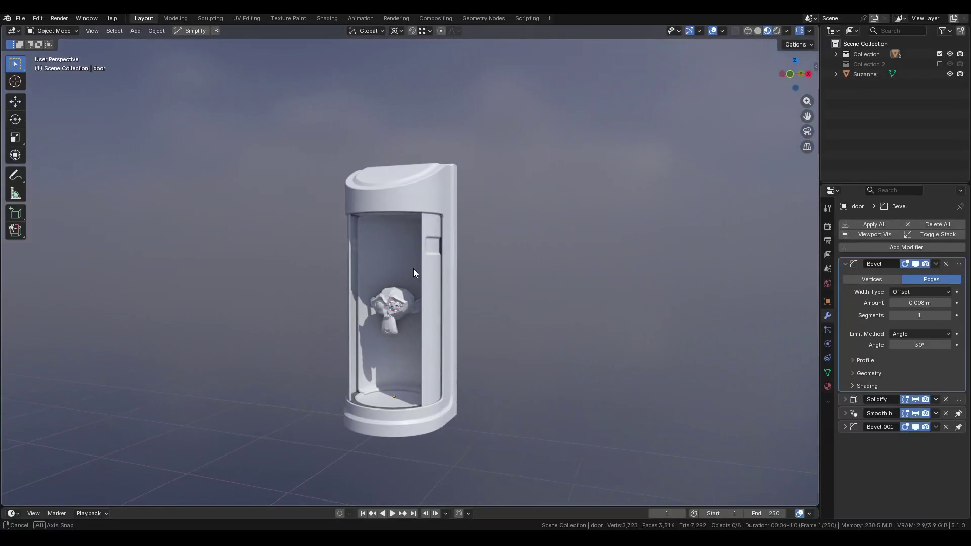
# Hide both door and door.001, then select the inner column Cylinder.001.
pyautogui.moveTo(413, 268)
pyautogui.mouseDown(button='middle')
pyautogui.moveTo(426, 274)
pyautogui.moveTo(418, 297)
pyautogui.moveTo(439, 268)
pyautogui.mouseUp(button='middle')
pyautogui.click(418, 278)
pyautogui.scroll(5, 447, 275)
pyautogui.press('h')
pyautogui.click(290, 281)
pyautogui.press('h')
pyautogui.scroll(5, 335, 254)
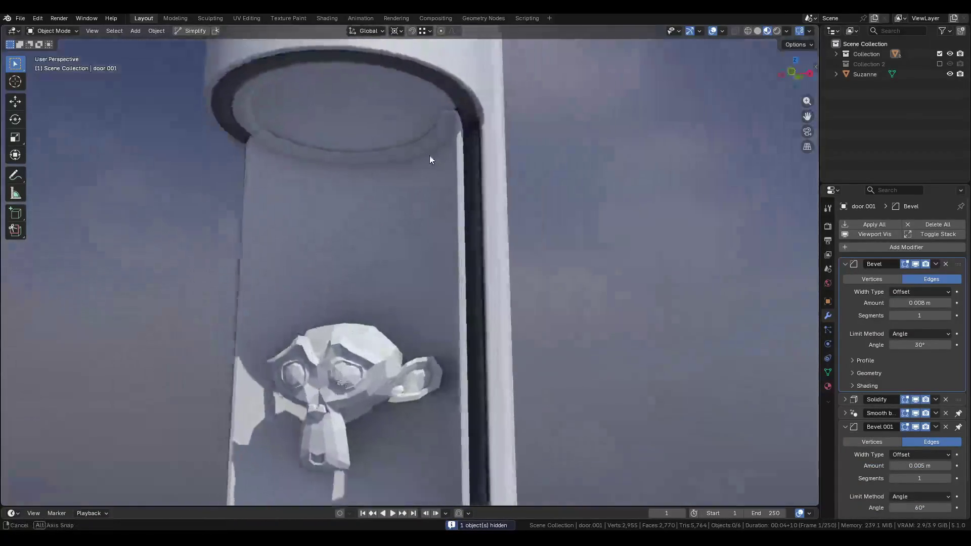
pyautogui.click(446, 113)
pyautogui.scroll(5, 462, 107)
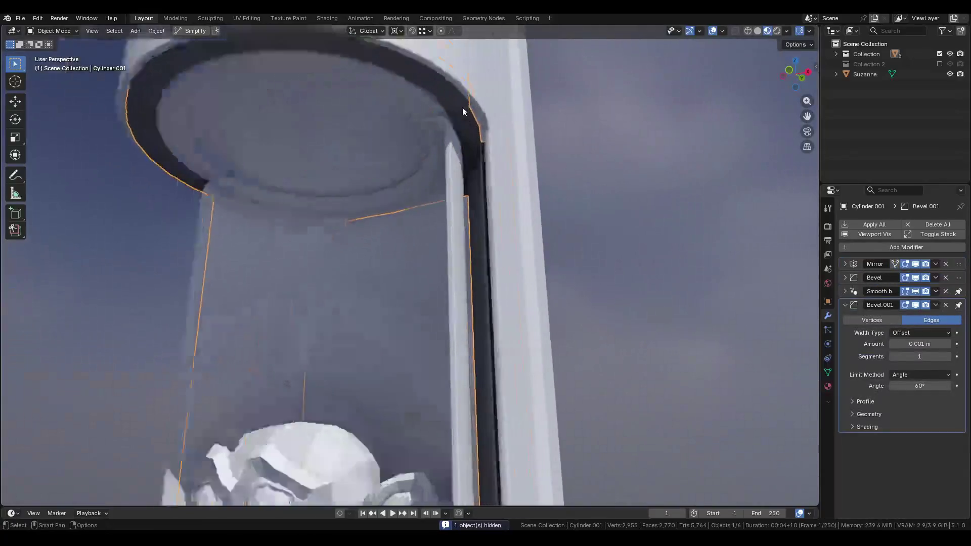
# Isolate Cylinder.001 in Edit Mode and extrude the frame's bottom edge along Y.
pyautogui.press('Tab')
pyautogui.press('KP_Divide')
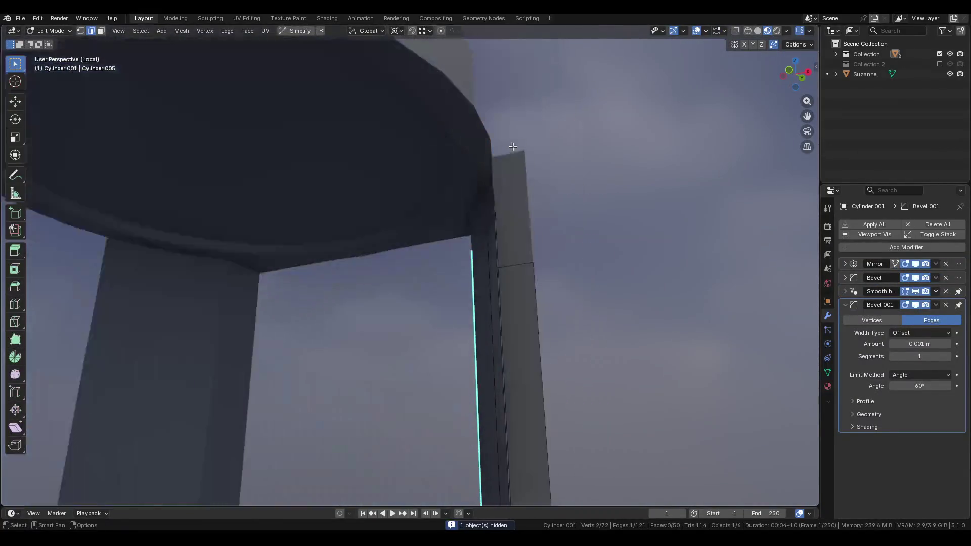
pyautogui.moveTo(508, 172)
pyautogui.mouseDown(button='middle')
pyautogui.moveTo(495, 228)
pyautogui.moveTo(525, 232)
pyautogui.moveTo(438, 243)
pyautogui.moveTo(433, 197)
pyautogui.moveTo(434, 288)
pyautogui.mouseUp(button='middle')
pyautogui.scroll(6, 440, 405)
pyautogui.click(391, 367)
pyautogui.moveTo(369, 397); pyautogui.dragTo(347, 414, button='middle')
pyautogui.press('e')
pyautogui.press('y')
pyautogui.click(529, 425)
pyautogui.moveTo(529, 425)
pyautogui.mouseDown(button='middle')
pyautogui.moveTo(414, 389)
pyautogui.moveTo(411, 408)
pyautogui.moveTo(474, 428)
pyautogui.moveTo(505, 423)
pyautogui.moveTo(527, 374)
pyautogui.mouseUp(button='middle')
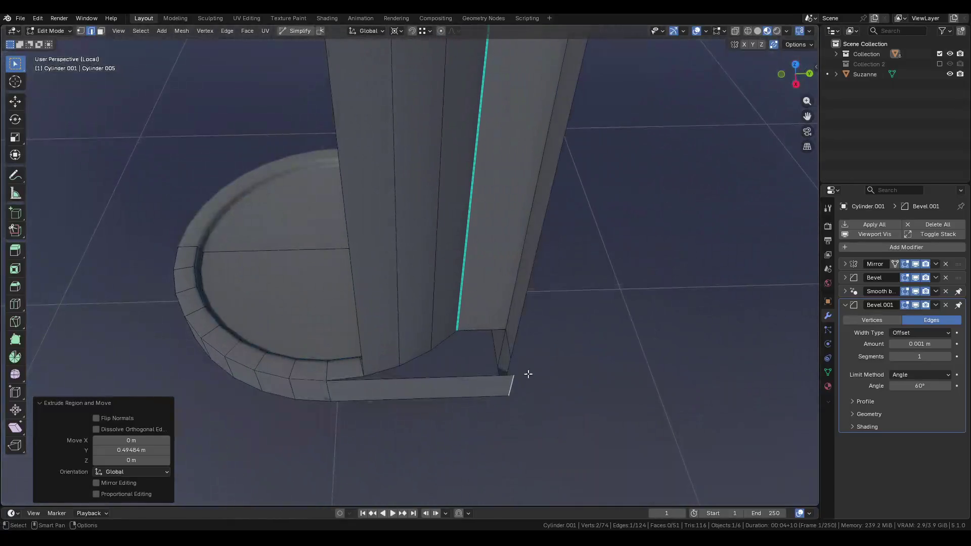
pyautogui.click(440, 373)
# Move a vertex to the base corner and nudge the selected edge 0.0097 m along X.
pyautogui.moveTo(440, 373)
pyautogui.mouseDown(button='middle')
pyautogui.moveTo(473, 340)
pyautogui.moveTo(430, 335)
pyautogui.moveTo(425, 381)
pyautogui.moveTo(472, 365)
pyautogui.moveTo(524, 392)
pyautogui.mouseUp(button='middle')
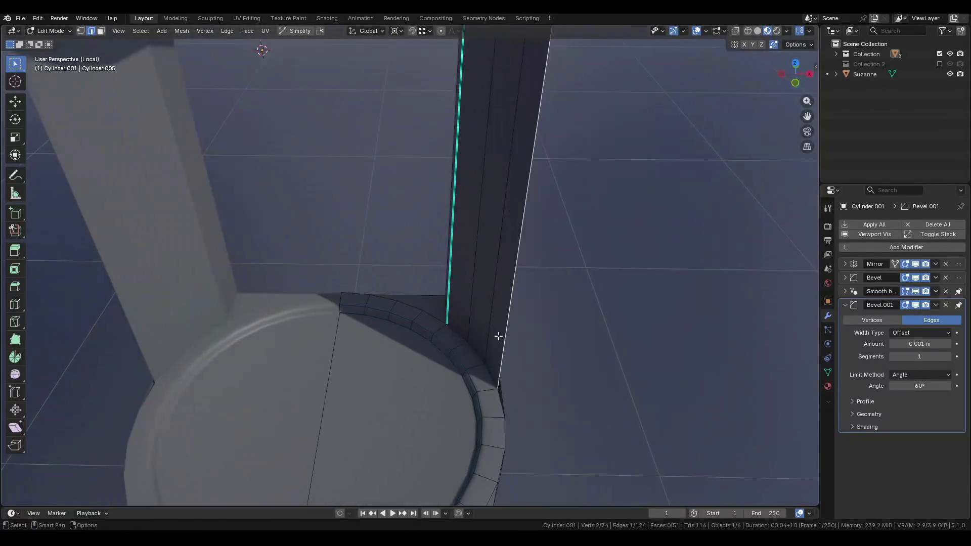
pyautogui.moveTo(498, 335); pyautogui.dragTo(490, 364, button='middle')
pyautogui.press('g')
pyautogui.click(482, 379)
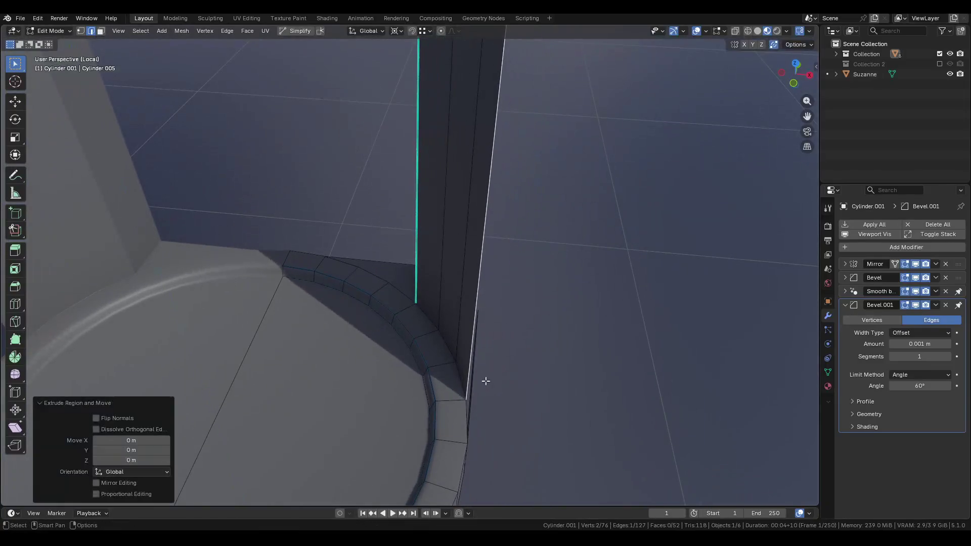
pyautogui.press('Escape')
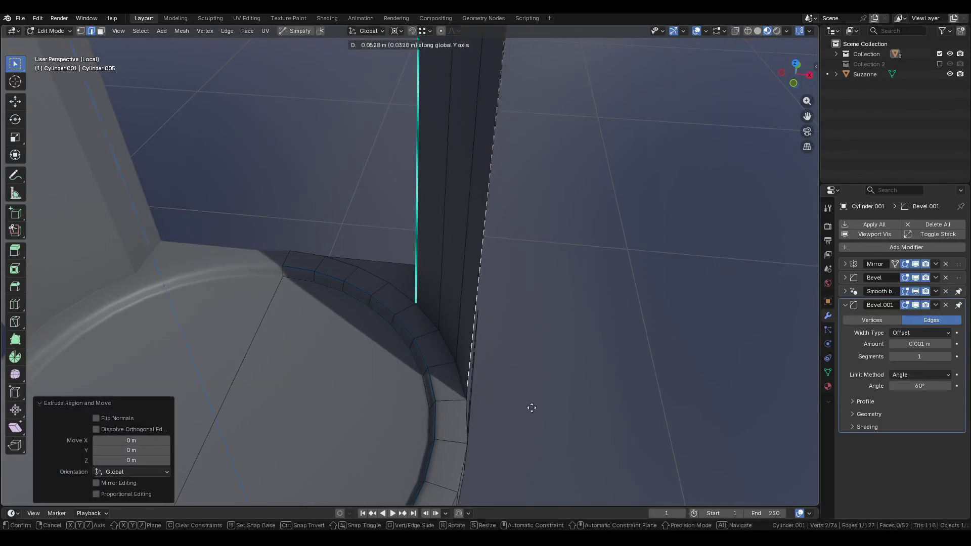
pyautogui.moveTo(511, 400)
pyautogui.mouseDown(button='middle')
pyautogui.moveTo(466, 351)
pyautogui.moveTo(381, 25)
pyautogui.mouseUp(button='middle')
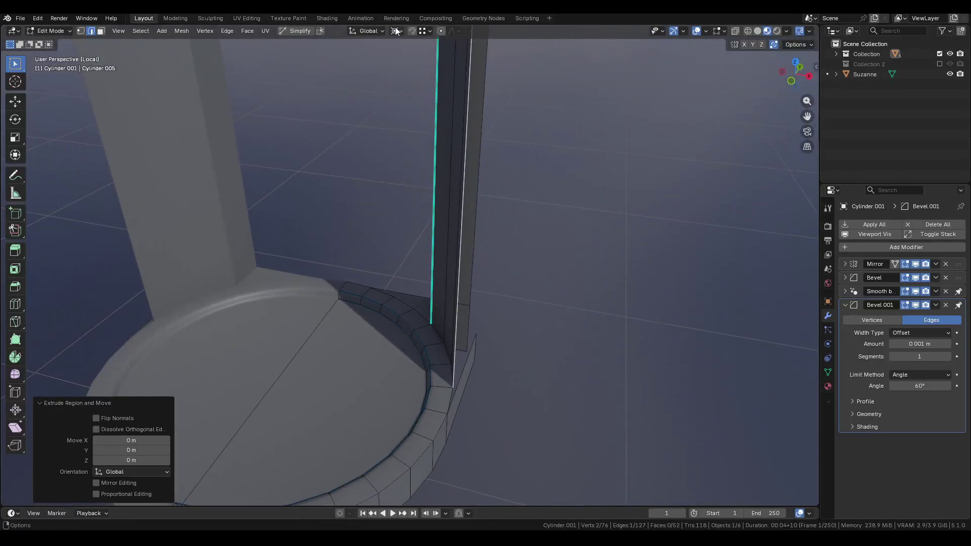
pyautogui.moveTo(427, 344); pyautogui.dragTo(385, 99, button='middle')
pyautogui.press('.')
pyautogui.press('g')
pyautogui.press('x')
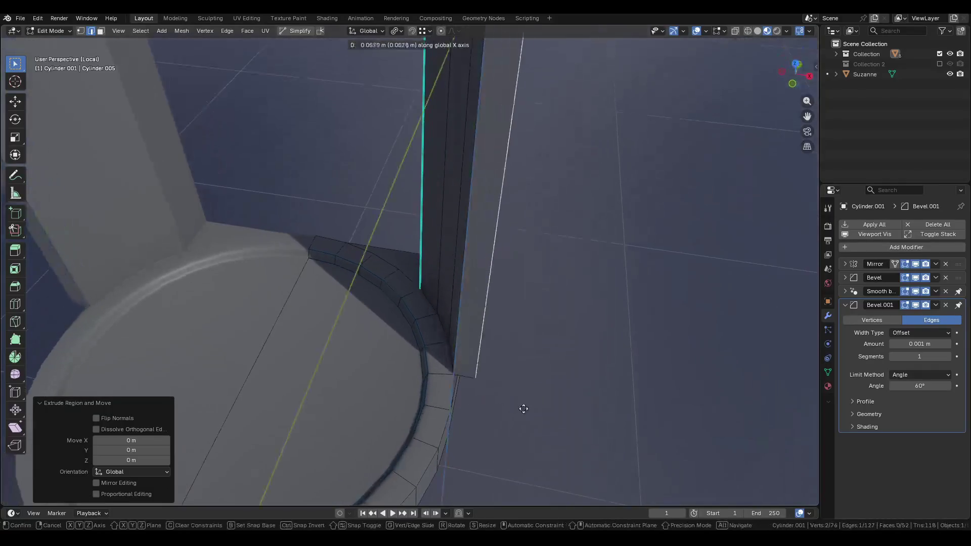
pyautogui.click(479, 299)
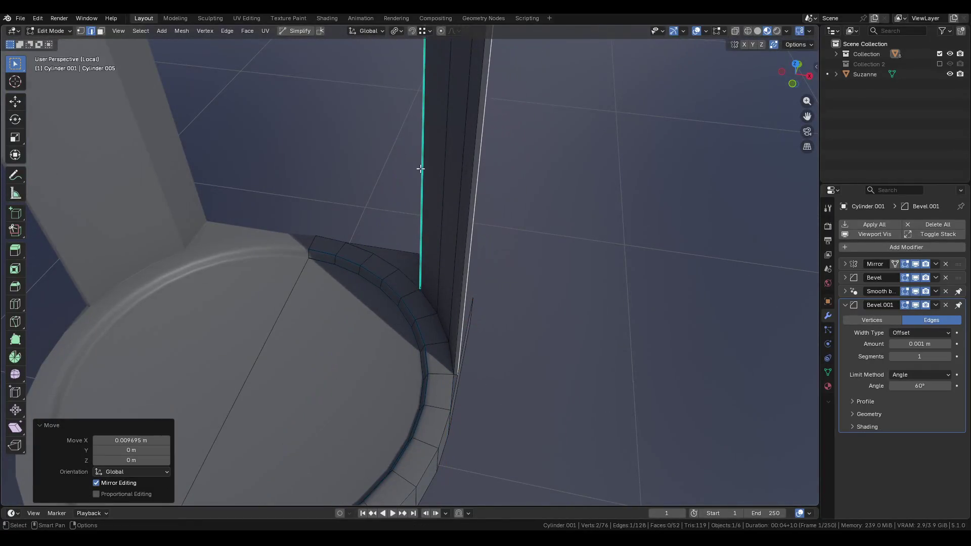
# Raise the door pillar's corner vertex vertically along Z.
pyautogui.moveTo(394, 60)
pyautogui.mouseDown(button='middle')
pyautogui.moveTo(425, 230)
pyautogui.moveTo(396, 385)
pyautogui.moveTo(456, 420)
pyautogui.mouseUp(button='middle')
pyautogui.click(404, 395)
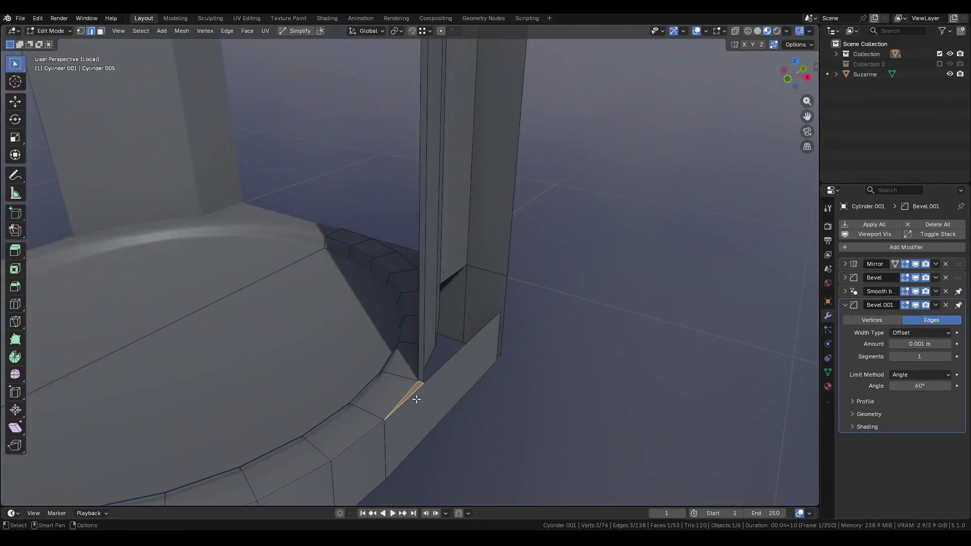
pyautogui.scroll(-5, 416, 400)
pyautogui.scroll(5, 397, 373)
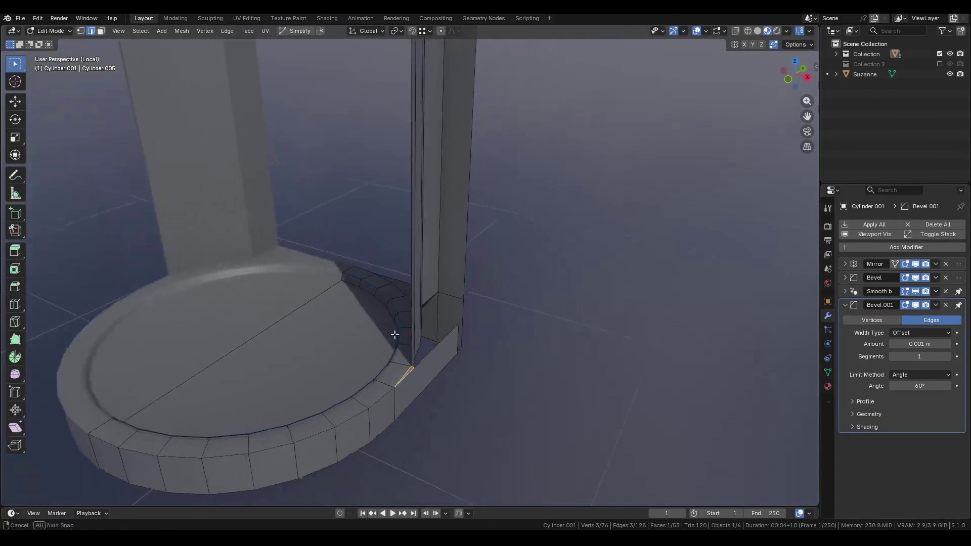
pyautogui.press('1')
pyautogui.click(465, 321)
pyautogui.moveTo(456, 347)
pyautogui.mouseDown(button='middle')
pyautogui.moveTo(357, 277)
pyautogui.moveTo(426, 354)
pyautogui.mouseUp(button='middle')
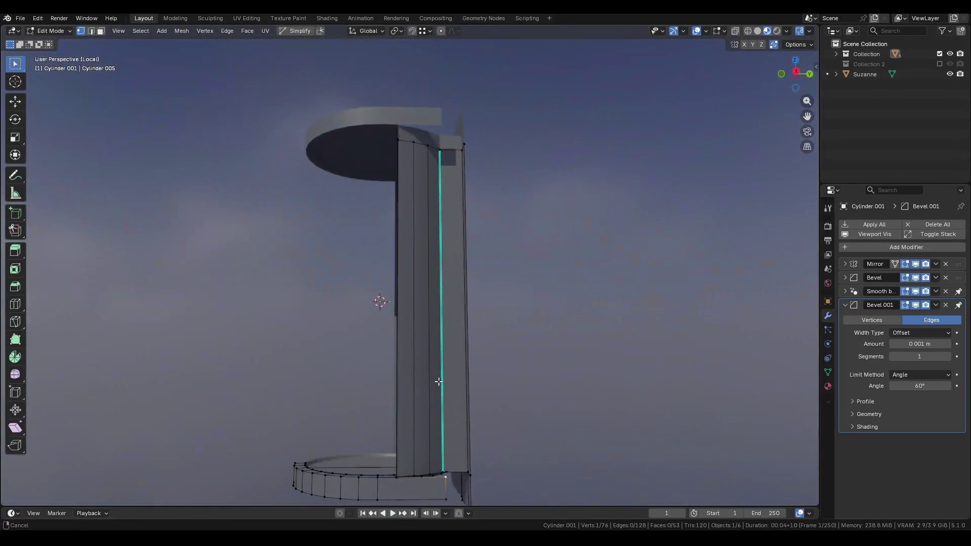
pyautogui.moveTo(442, 386); pyautogui.dragTo(430, 324, button='middle')
pyautogui.press('g')
pyautogui.press('z')
pyautogui.click(389, 111)
# Fill a new face at the base corner from the pillar's vertical edge, then exit Edit Mode.
pyautogui.scroll(5, 423, 143)
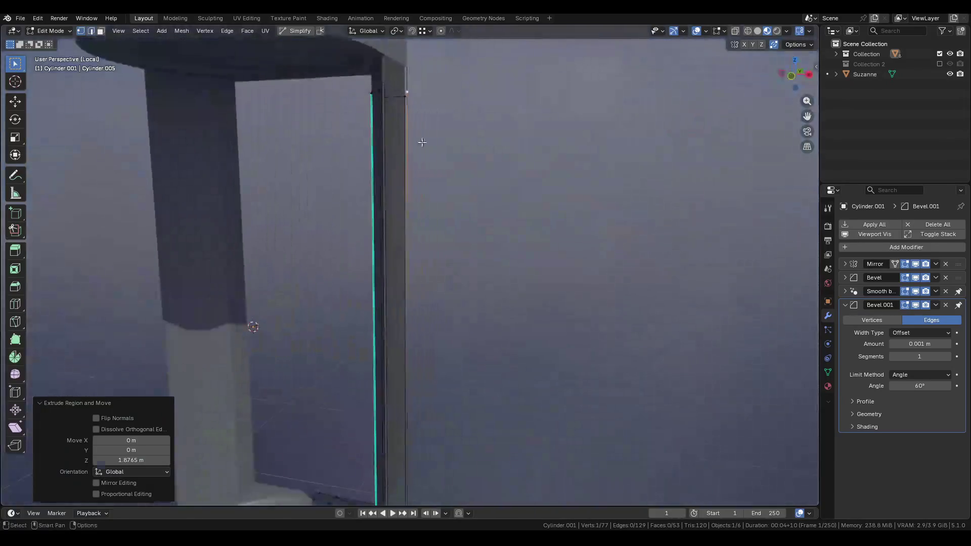
pyautogui.press('2')
pyautogui.click(386, 132)
pyautogui.moveTo(413, 204)
pyautogui.mouseDown(button='middle')
pyautogui.moveTo(384, 392)
pyautogui.moveTo(396, 309)
pyautogui.mouseUp(button='middle')
pyautogui.press('f')
pyautogui.click(305, 309)
pyautogui.scroll(-8, 454, 289)
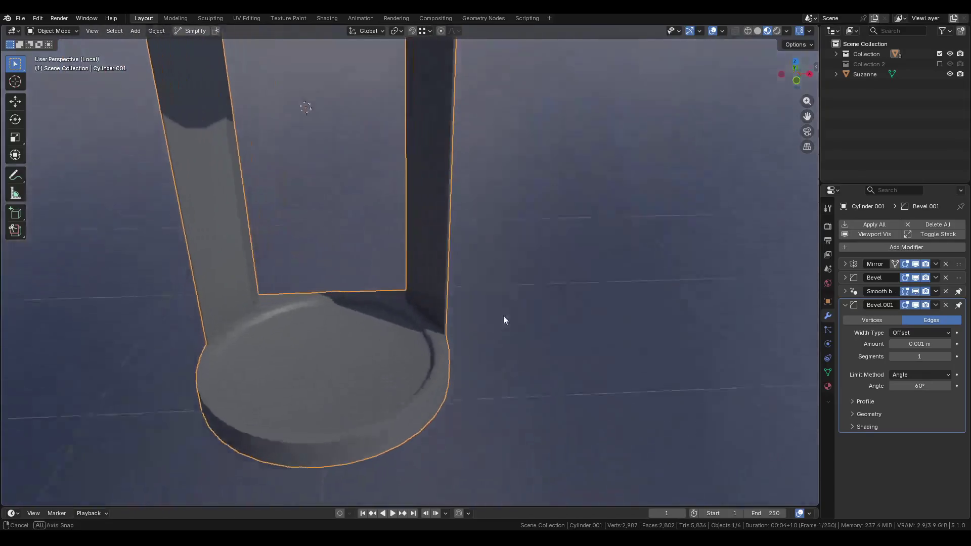
# Leave local view, isolate Cylinder.001 with numpad /, and edit its mesh from below.
pyautogui.click(522, 325)
pyautogui.scroll(-6, 520, 320)
pyautogui.scroll(5, 517, 314)
pyautogui.moveTo(518, 314)
pyautogui.mouseDown(button='middle')
pyautogui.moveTo(470, 335)
pyautogui.moveTo(483, 318)
pyautogui.moveTo(468, 295)
pyautogui.moveTo(475, 301)
pyautogui.moveTo(451, 309)
pyautogui.moveTo(382, 286)
pyautogui.mouseUp(button='middle')
pyautogui.scroll(8, 482, 318)
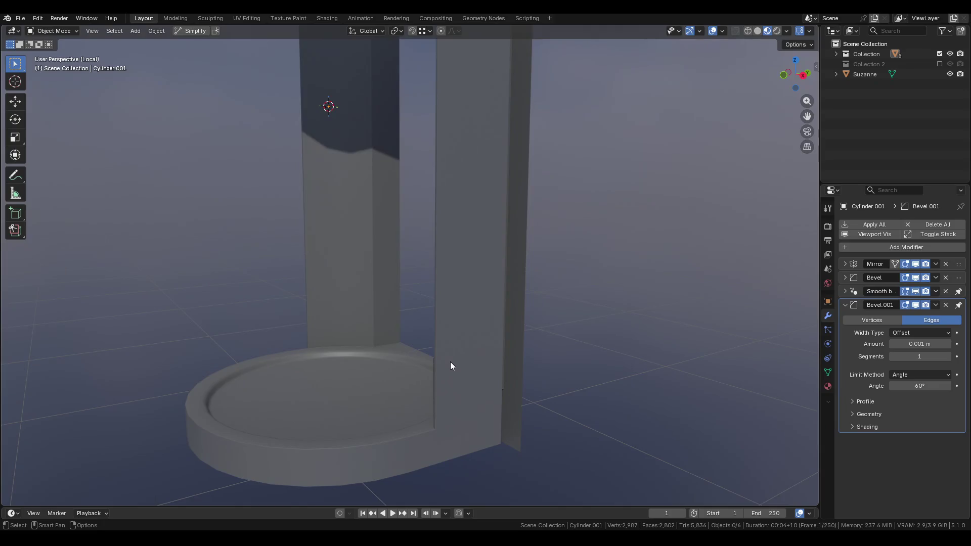
pyautogui.press('KP_Divide')
pyautogui.moveTo(485, 397)
pyautogui.keyDown('shift'); pyautogui.mouseDown(button='middle')
pyautogui.moveTo(453, 216)
pyautogui.moveTo(427, 189)
pyautogui.mouseUp(button='middle'); pyautogui.keyUp('shift')
pyautogui.moveTo(449, 436)
pyautogui.keyDown('shift'); pyautogui.mouseDown(button='middle')
pyautogui.moveTo(429, 414)
pyautogui.moveTo(431, 300)
pyautogui.moveTo(436, 365)
pyautogui.mouseUp(button='middle'); pyautogui.keyUp('shift')
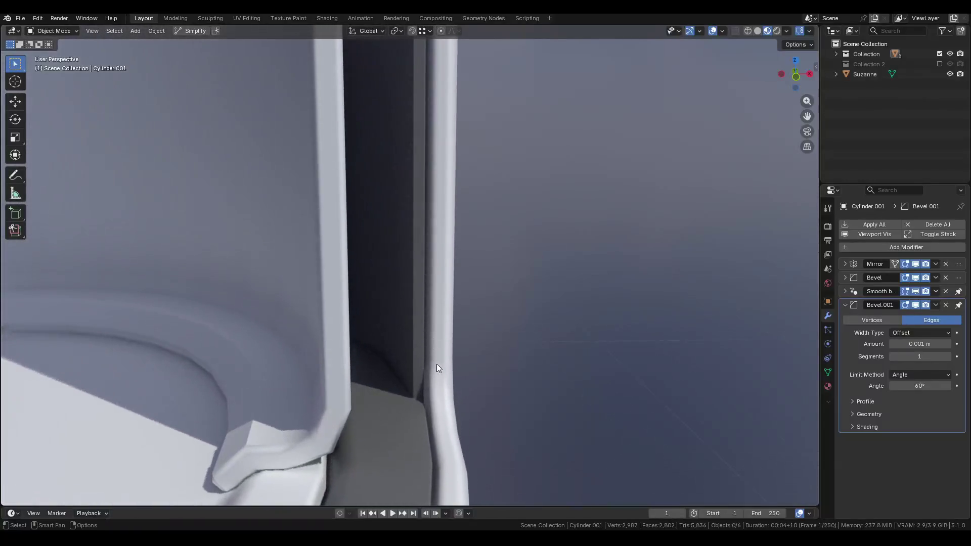
pyautogui.click(420, 344)
pyautogui.press('KP_Divide')
pyautogui.moveTo(389, 336)
pyautogui.mouseDown(button='middle')
pyautogui.moveTo(418, 280)
pyautogui.moveTo(372, 279)
pyautogui.moveTo(429, 256)
pyautogui.moveTo(467, 216)
pyautogui.moveTo(602, 262)
pyautogui.moveTo(321, 287)
pyautogui.moveTo(426, 383)
pyautogui.moveTo(397, 268)
pyautogui.moveTo(364, 275)
pyautogui.moveTo(374, 184)
pyautogui.mouseUp(button='middle')
pyautogui.press('Tab')
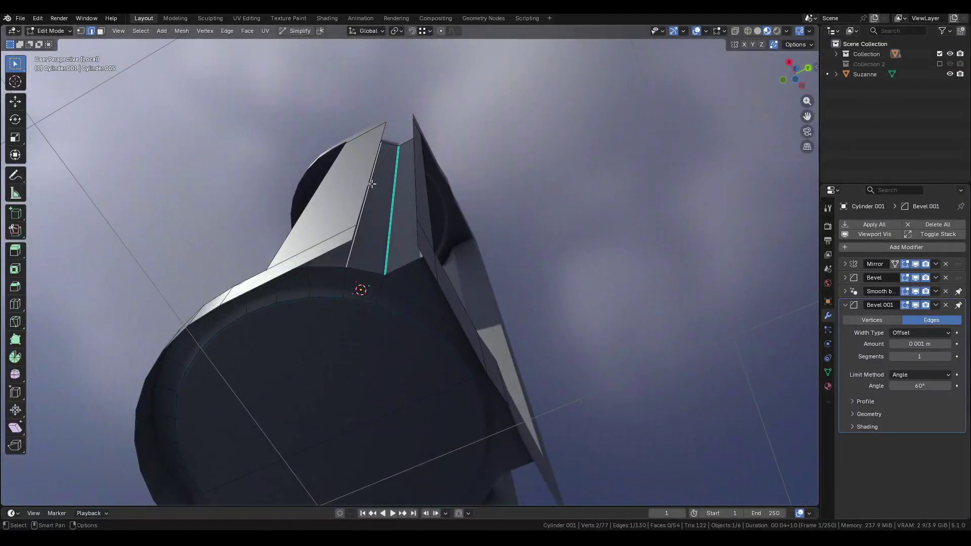
# Select the edge path along the base of the door jamb.
pyautogui.scroll(2, 372, 172)
pyautogui.keyDown('alt'); pyautogui.keyDown('shift'); pyautogui.click(441, 165); pyautogui.keyUp('shift'); pyautogui.keyUp('alt')
pyautogui.moveTo(441, 165); pyautogui.dragTo(386, 206, button='middle')
pyautogui.moveTo(374, 89); pyautogui.dragTo(402, 324, button='middle')
pyautogui.scroll(2, 412, 431)
pyautogui.moveTo(412, 431)
pyautogui.mouseDown(button='middle')
pyautogui.moveTo(425, 369)
pyautogui.moveTo(390, 162)
pyautogui.mouseUp(button='middle')
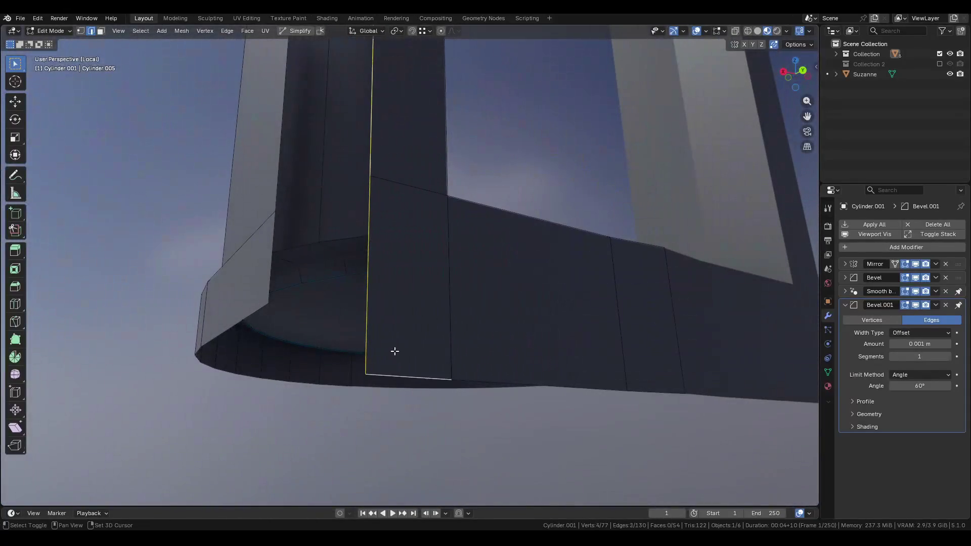
pyautogui.keyDown('ctrl'); pyautogui.click(672, 384); pyautogui.keyUp('ctrl')
pyautogui.moveTo(644, 336); pyautogui.dragTo(606, 288, button='middle')
# Start a Y move on those edges, cancel it, and select a single jamb edge.
pyautogui.press('g')
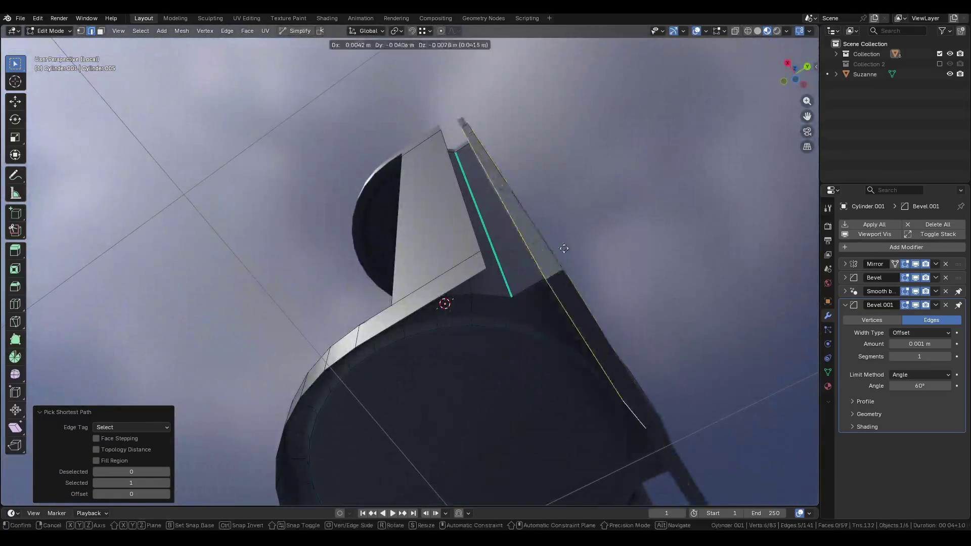
pyautogui.press('y')
pyautogui.press('Escape')
pyautogui.moveTo(493, 263); pyautogui.dragTo(469, 242, button='middle')
pyautogui.click(469, 242)
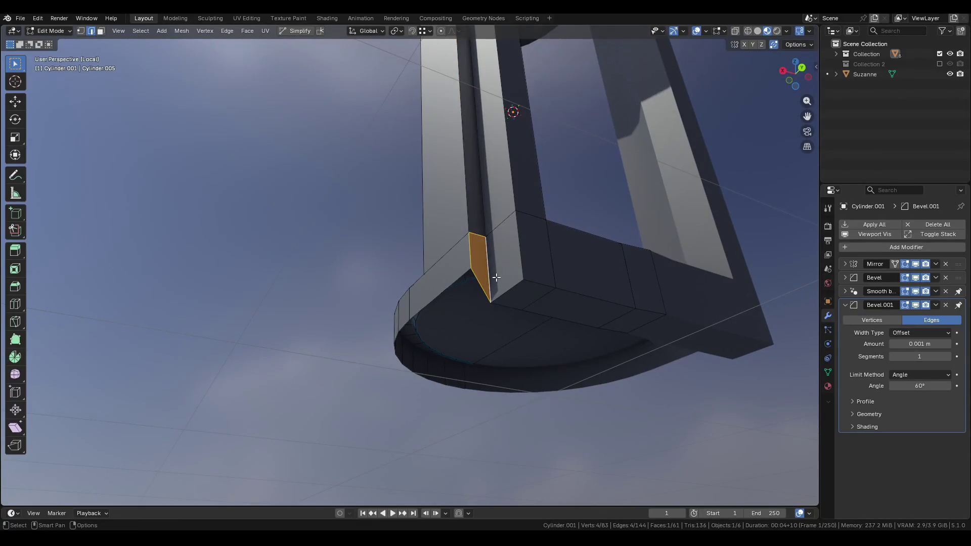
pyautogui.moveTo(496, 278); pyautogui.dragTo(539, 275, button='middle')
# Return to Object Mode and save Pod.blend.
pyautogui.press('Tab')
pyautogui.hotkey('ctrl', 's')
pyautogui.scroll(3, 481, 291)
pyautogui.moveTo(481, 292)
pyautogui.mouseDown(button='middle')
pyautogui.moveTo(458, 306)
pyautogui.moveTo(764, 296)
pyautogui.mouseUp(button='middle')
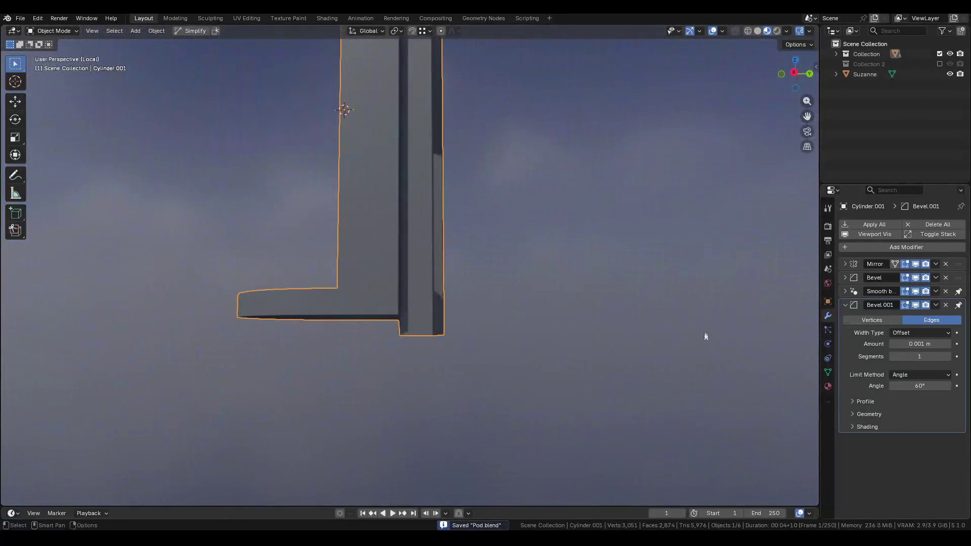
# Inspect the wider 0.01 m bevels around the pod, then edit the mesh at the door-base corner.
pyautogui.keyDown('shift'); pyautogui.moveTo(508, 315); pyautogui.dragTo(756, 347, button='middle'); pyautogui.keyUp('shift')
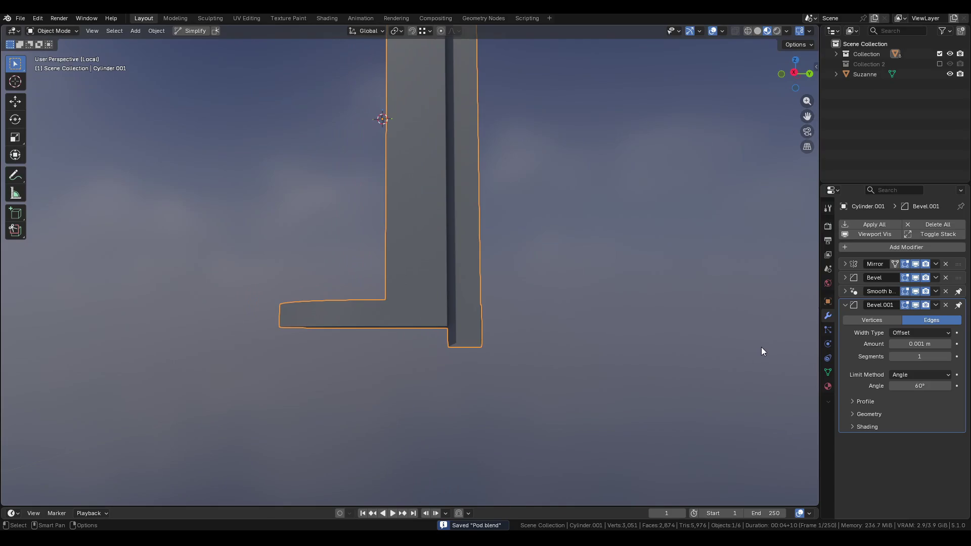
pyautogui.scroll(5, 494, 329)
pyautogui.moveTo(425, 340)
pyautogui.mouseDown(button='middle')
pyautogui.moveTo(422, 325)
pyautogui.moveTo(503, 340)
pyautogui.moveTo(474, 327)
pyautogui.mouseUp(button='middle')
pyautogui.scroll(2, 480, 323)
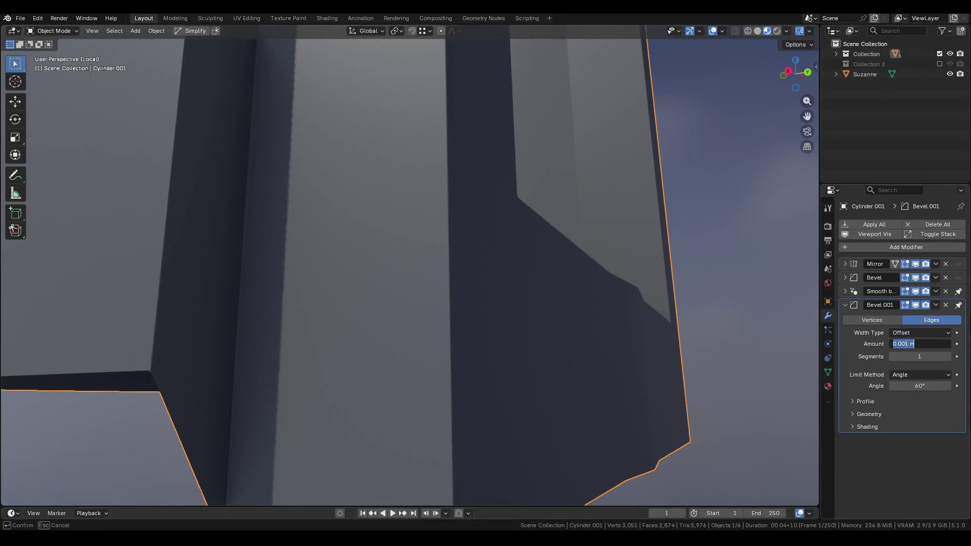
pyautogui.moveTo(405, 281)
pyautogui.mouseDown(button='middle')
pyautogui.moveTo(394, 278)
pyautogui.moveTo(511, 329)
pyautogui.moveTo(442, 342)
pyautogui.moveTo(496, 329)
pyautogui.moveTo(447, 333)
pyautogui.moveTo(498, 329)
pyautogui.moveTo(466, 431)
pyautogui.moveTo(462, 360)
pyautogui.moveTo(462, 384)
pyautogui.mouseUp(button='middle')
pyautogui.press('Tab')
pyautogui.moveTo(521, 310)
pyautogui.mouseDown(button='middle')
pyautogui.moveTo(446, 310)
pyautogui.moveTo(473, 354)
pyautogui.moveTo(429, 263)
pyautogui.moveTo(455, 353)
pyautogui.moveTo(472, 363)
pyautogui.moveTo(422, 341)
pyautogui.moveTo(384, 340)
pyautogui.moveTo(474, 331)
pyautogui.moveTo(440, 340)
pyautogui.moveTo(496, 347)
pyautogui.moveTo(364, 334)
pyautogui.moveTo(450, 336)
pyautogui.moveTo(468, 324)
pyautogui.moveTo(446, 295)
pyautogui.moveTo(432, 132)
pyautogui.moveTo(418, 282)
pyautogui.moveTo(431, 358)
pyautogui.moveTo(457, 347)
pyautogui.mouseUp(button='middle')
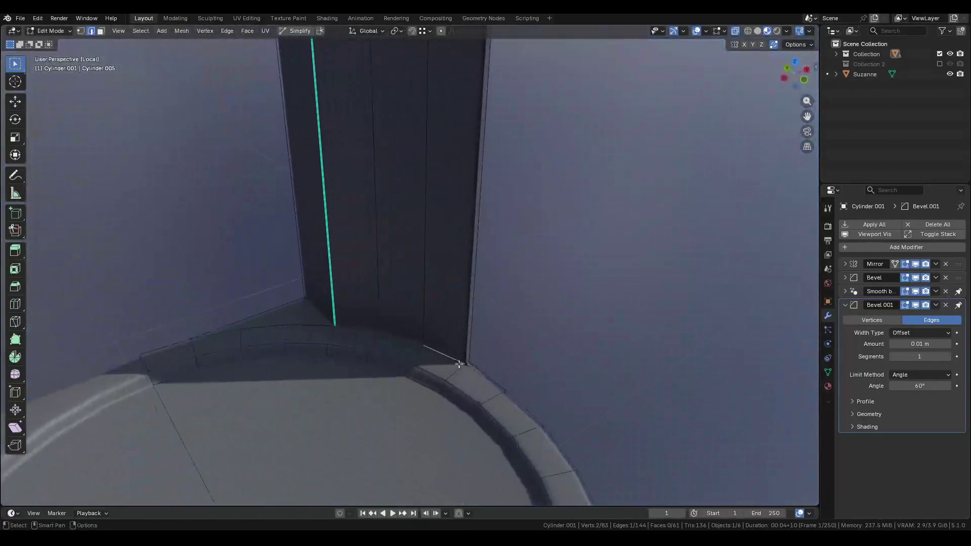
# Subdivide the selected edge and delete the column's side face.
pyautogui.rightClick(460, 376)
pyautogui.click(460, 376)
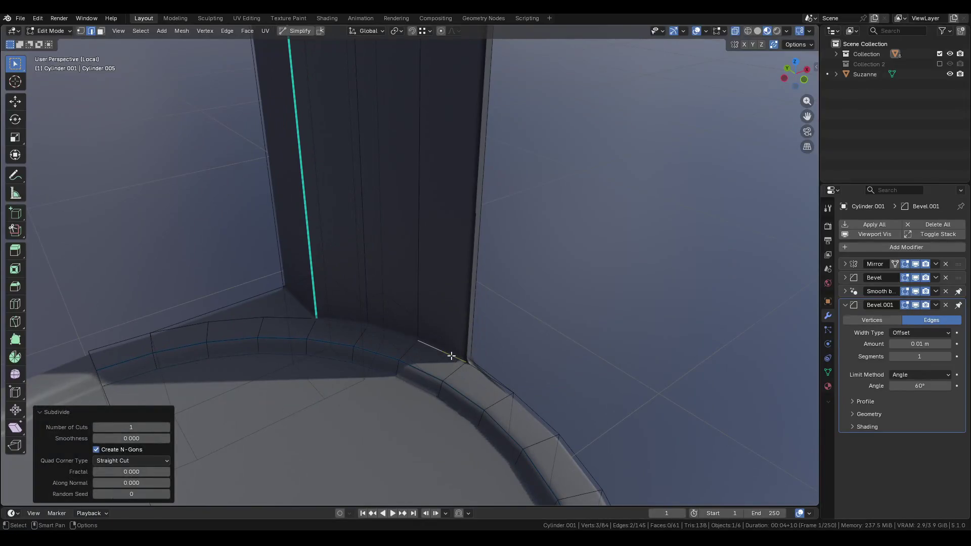
pyautogui.press('3')
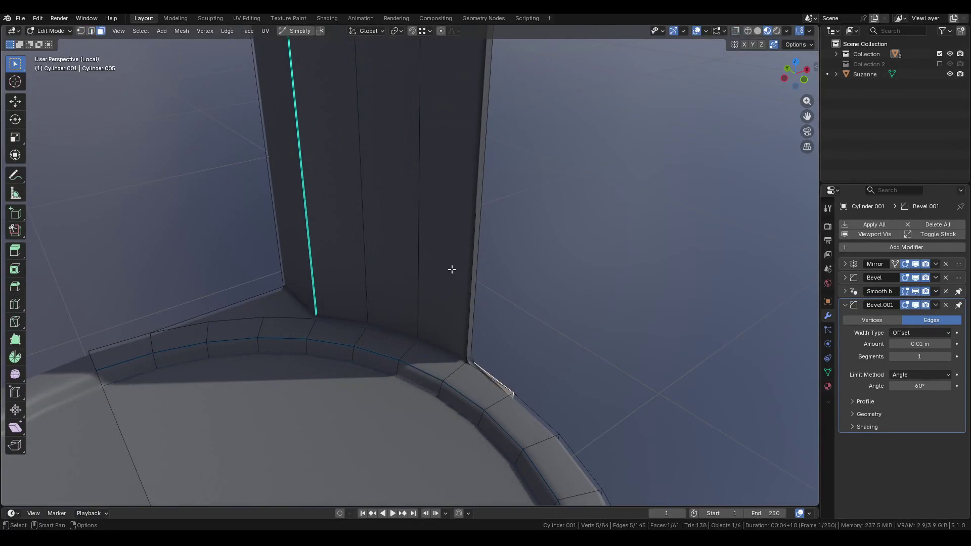
pyautogui.click(452, 269)
pyautogui.rightClick(433, 234)
pyautogui.click(432, 230)
# Extrude the vertex at the column-base corner along the X axis.
pyautogui.scroll(1, 484, 370)
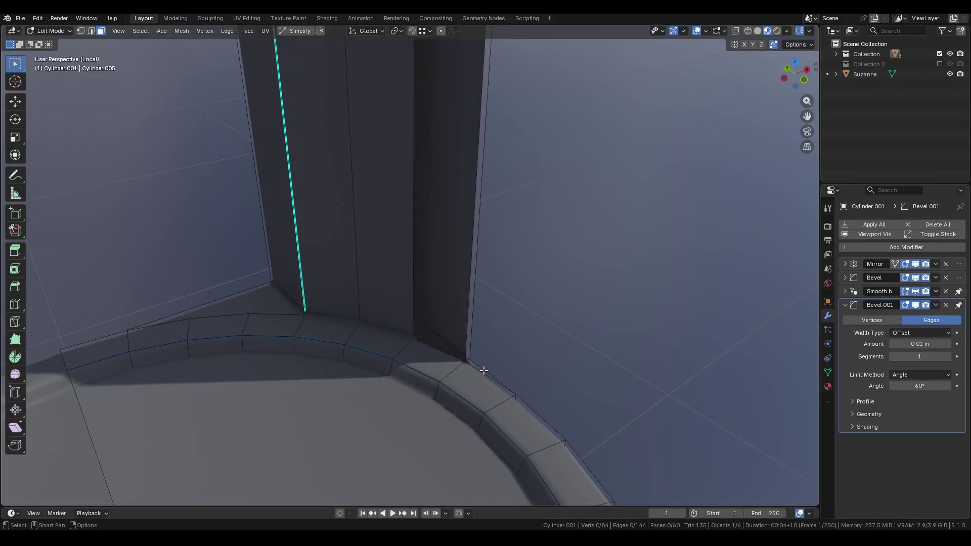
pyautogui.press('1')
pyautogui.scroll(1, 484, 370)
pyautogui.moveTo(448, 336)
pyautogui.mouseDown(button='middle')
pyautogui.moveTo(599, 281)
pyautogui.moveTo(600, 236)
pyautogui.moveTo(539, 386)
pyautogui.moveTo(452, 267)
pyautogui.moveTo(470, 259)
pyautogui.mouseUp(button='middle')
pyautogui.press('e')
pyautogui.press('x')
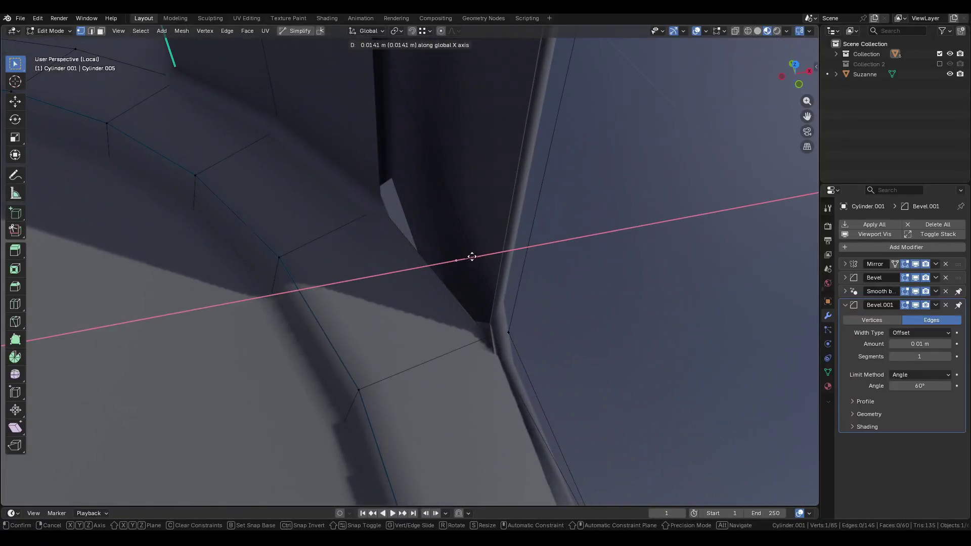
pyautogui.click(509, 336)
# Delete the column's thin side strip face.
pyautogui.moveTo(509, 336)
pyautogui.mouseDown(button='middle')
pyautogui.moveTo(487, 273)
pyautogui.moveTo(501, 236)
pyautogui.mouseUp(button='middle')
pyautogui.press('3')
pyautogui.click(488, 271)
pyautogui.click(500, 236)
pyautogui.click(510, 259)
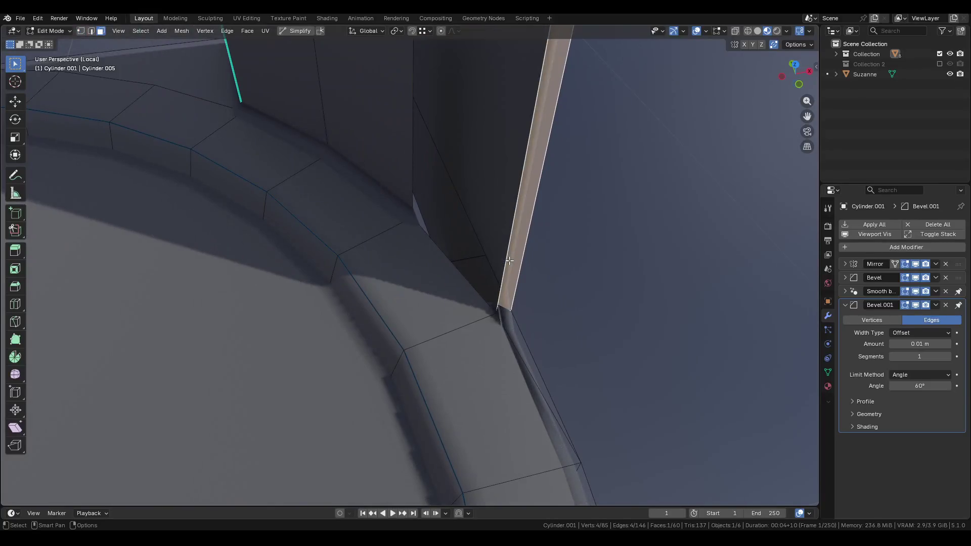
pyautogui.press('x')
pyautogui.click(509, 260)
# Extrude the corner vertex vertically, then delete the unwanted extruded vertex.
pyautogui.moveTo(505, 250)
pyautogui.mouseDown(button='middle')
pyautogui.moveTo(494, 320)
pyautogui.moveTo(485, 314)
pyautogui.moveTo(409, 364)
pyautogui.moveTo(447, 304)
pyautogui.moveTo(447, 327)
pyautogui.mouseUp(button='middle')
pyautogui.press('1')
pyautogui.click(486, 313)
pyautogui.scroll(-10, 485, 314)
pyautogui.press('e')
pyautogui.press('z')
pyautogui.click(436, 158)
pyautogui.scroll(2, 428, 163)
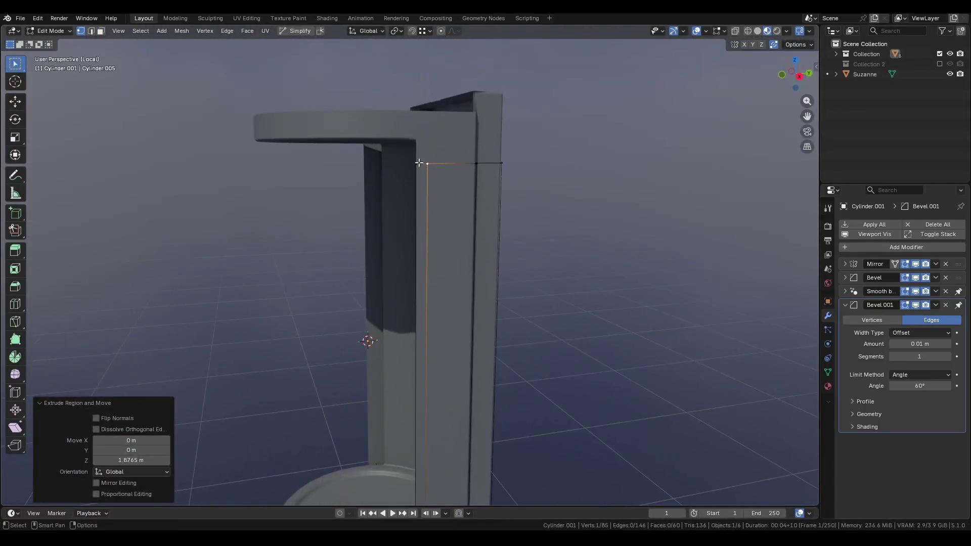
pyautogui.press('x')
pyautogui.click(401, 140)
# Extrude the base edge vertically by 1.8765 m.
pyautogui.moveTo(442, 284)
pyautogui.mouseDown(button='middle')
pyautogui.moveTo(429, 440)
pyautogui.moveTo(427, 325)
pyautogui.moveTo(456, 336)
pyautogui.moveTo(435, 312)
pyautogui.moveTo(444, 318)
pyautogui.moveTo(440, 373)
pyautogui.moveTo(362, 227)
pyautogui.moveTo(444, 243)
pyautogui.moveTo(458, 272)
pyautogui.mouseUp(button='middle')
pyautogui.scroll(4, 435, 312)
pyautogui.press('e')
pyautogui.press('z')
pyautogui.click(445, 79)
# Fill the flange gap at the column base with a new face and return to Object Mode.
pyautogui.moveTo(445, 79)
pyautogui.mouseDown(button='middle')
pyautogui.moveTo(321, 340)
pyautogui.moveTo(505, 87)
pyautogui.moveTo(379, 357)
pyautogui.mouseUp(button='middle')
pyautogui.moveTo(472, 218)
pyautogui.mouseDown(button='middle')
pyautogui.moveTo(401, 238)
pyautogui.moveTo(392, 264)
pyautogui.moveTo(419, 319)
pyautogui.moveTo(447, 285)
pyautogui.mouseUp(button='middle')
pyautogui.scroll(3, 447, 285)
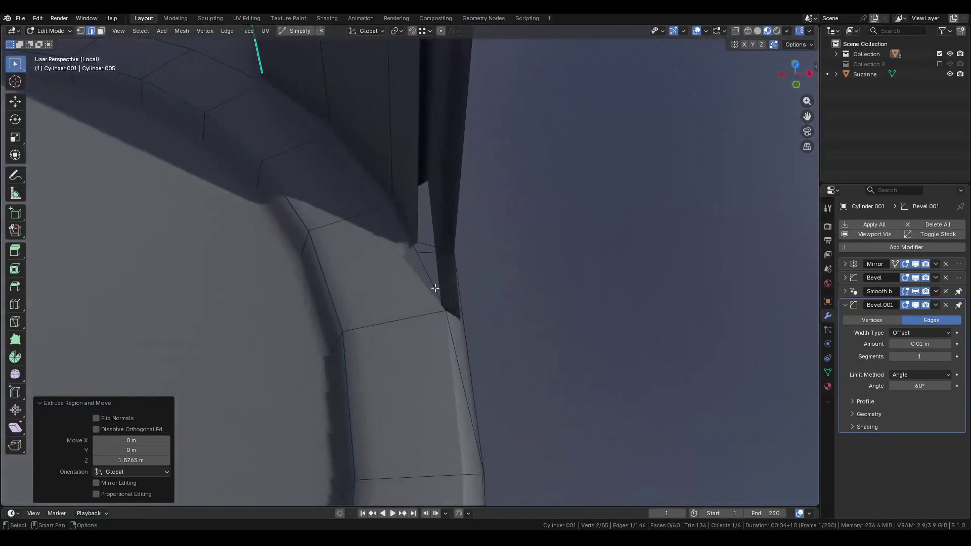
pyautogui.click(448, 277)
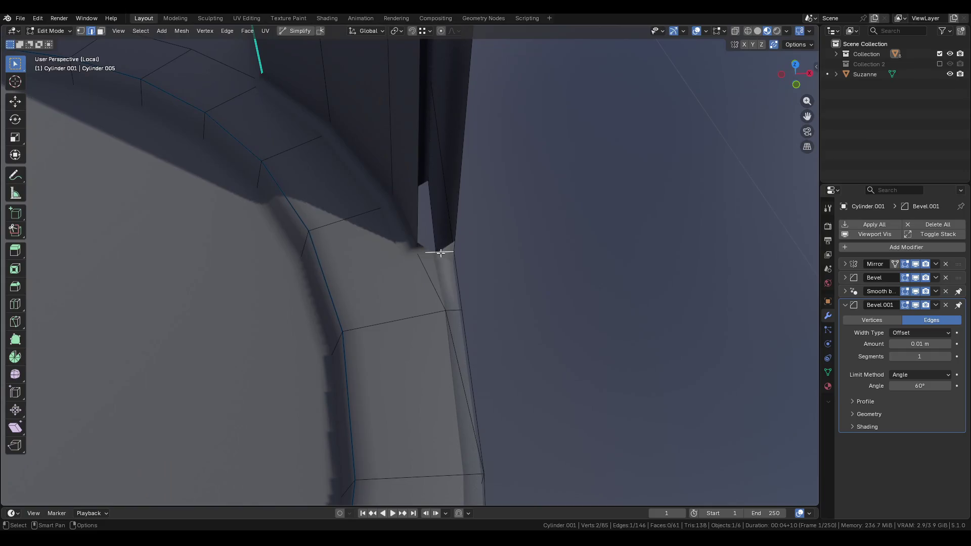
pyautogui.press('f')
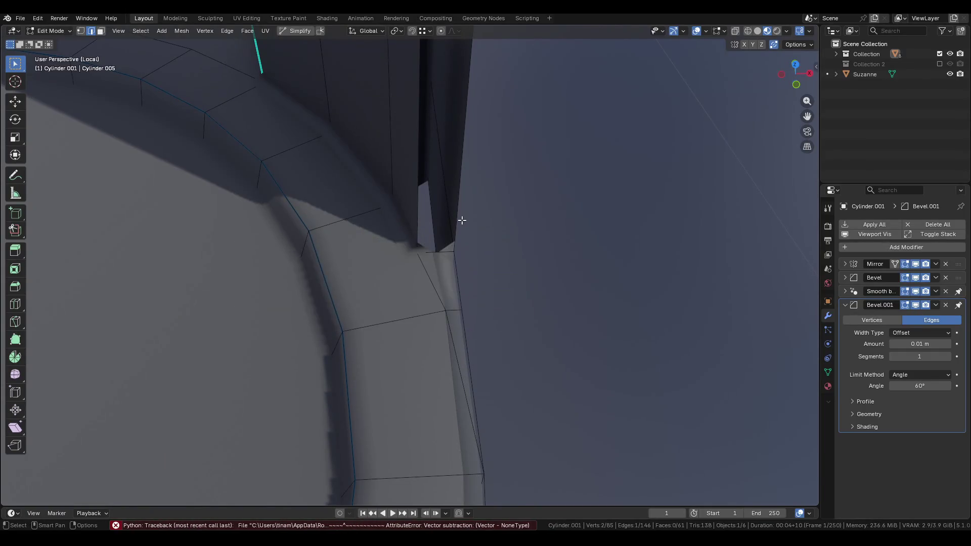
pyautogui.moveTo(432, 213); pyautogui.dragTo(434, 216, button='middle')
pyautogui.press('f')
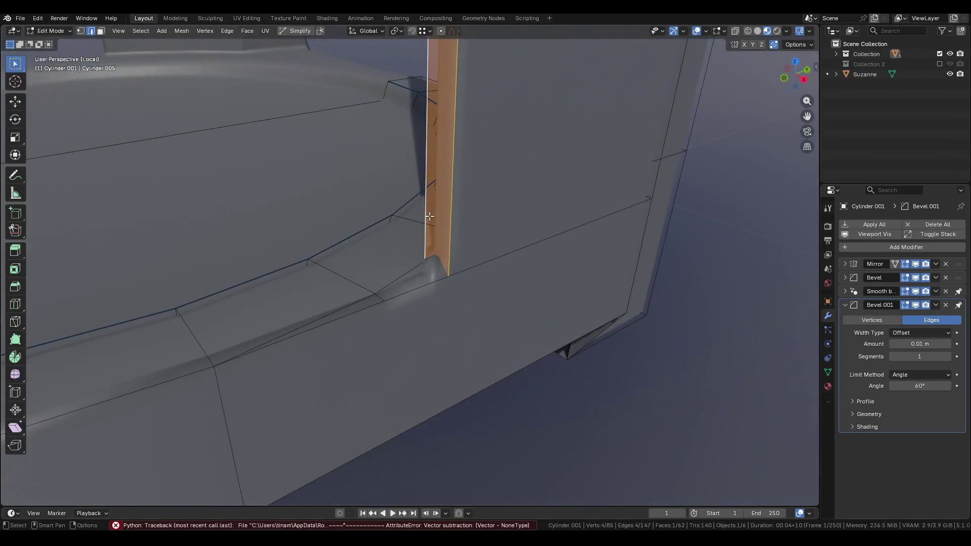
pyautogui.moveTo(413, 272)
pyautogui.mouseDown(button='middle')
pyautogui.moveTo(462, 271)
pyautogui.moveTo(310, 215)
pyautogui.moveTo(542, 272)
pyautogui.mouseUp(button='middle')
pyautogui.click(449, 285)
pyautogui.press('Tab')
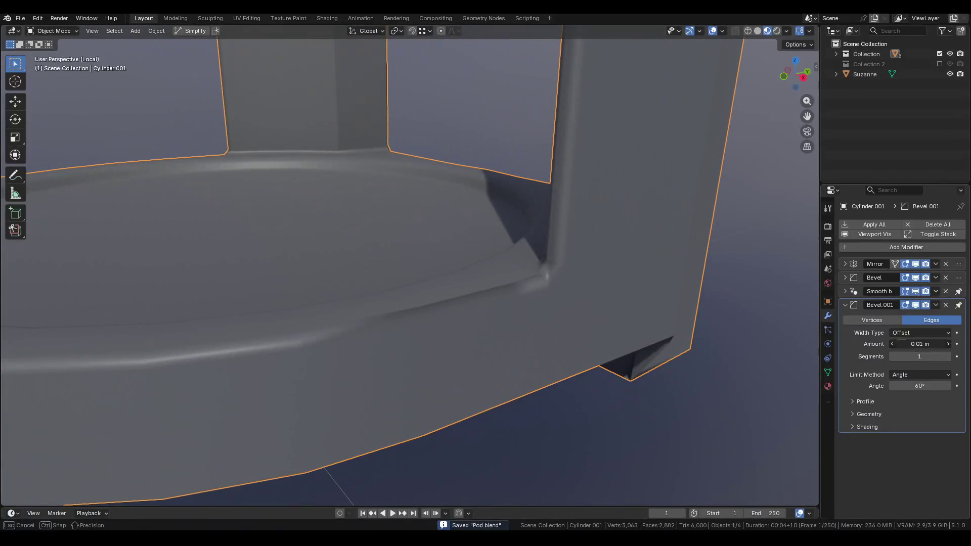
pyautogui.write('2')
# Edit the Bevel.001 Amount field to halve it from 0.01 m to 0.005 m.
pyautogui.press('Return')
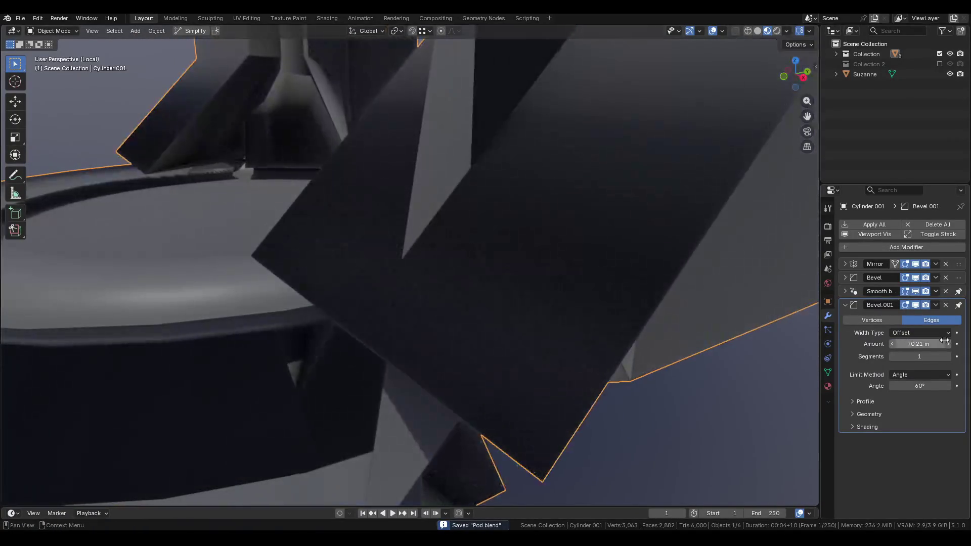
pyautogui.hotkey('ctrl', 'z')
pyautogui.press('End')
pyautogui.press('super+space')
pyautogui.write('.2')
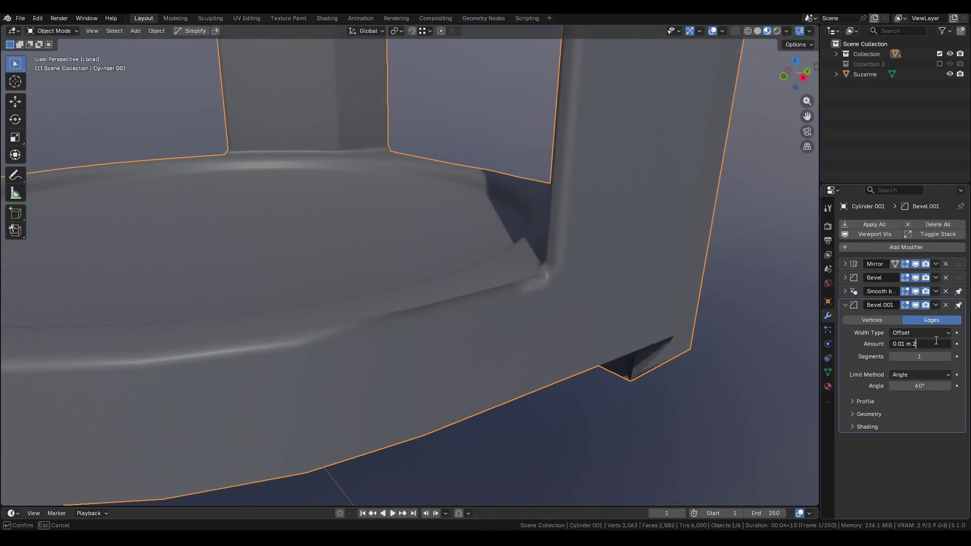
pyautogui.press('Return')
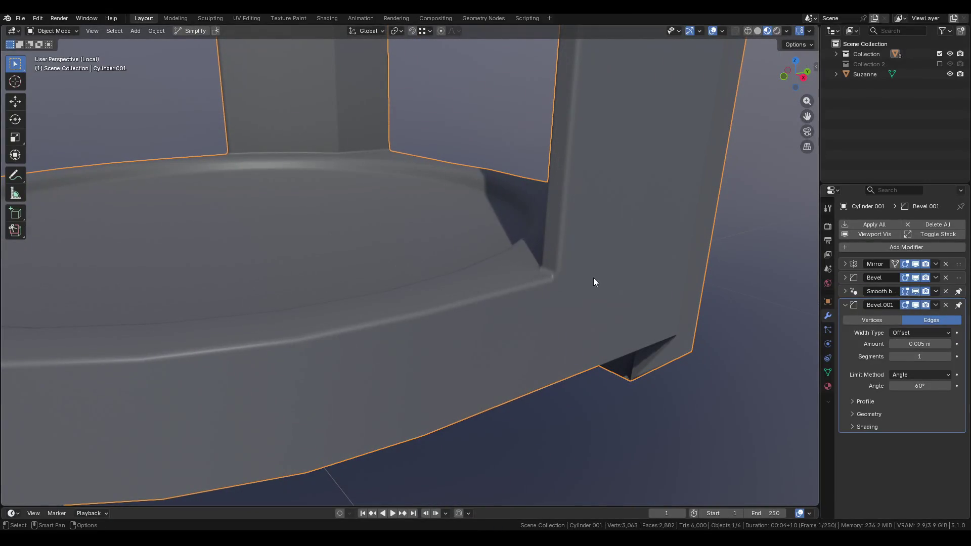